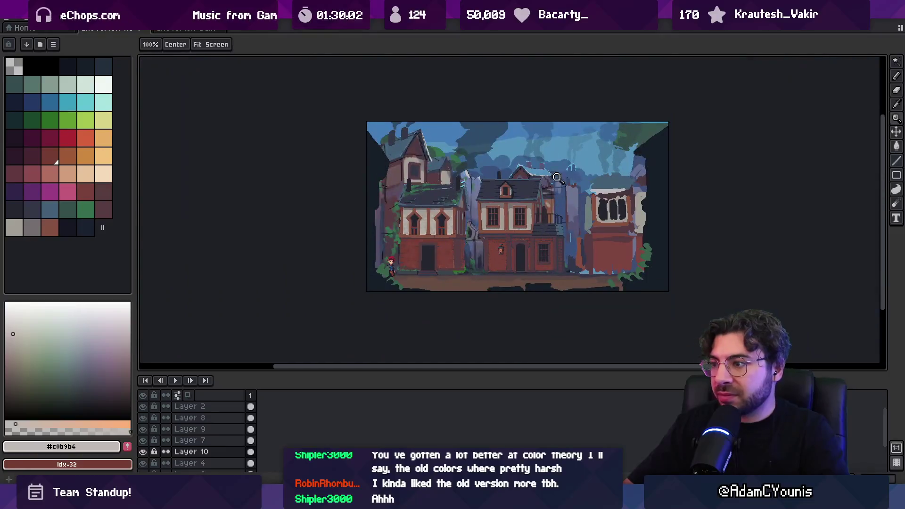
# - Zoom into the street scene and lasso a freehand outline around the middle house
pyautogui.scroll(2, 502, 227)
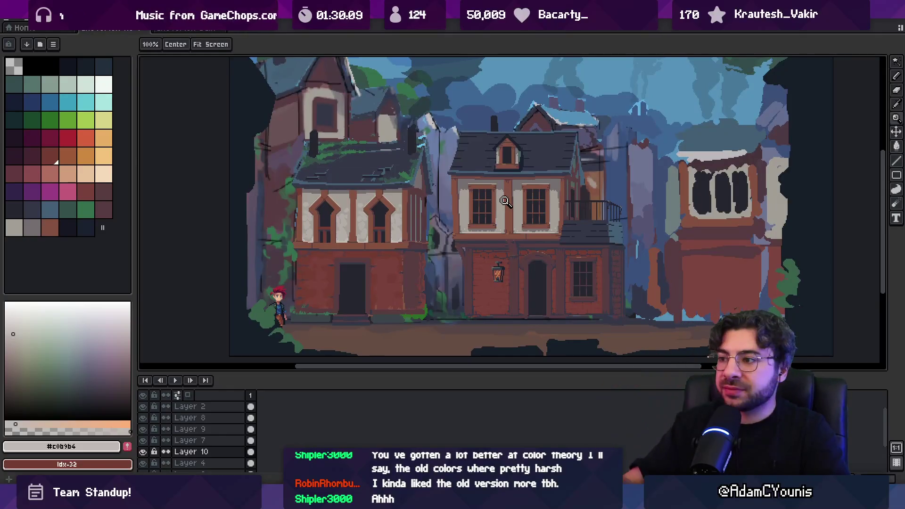
pyautogui.moveTo(511, 208); pyautogui.dragTo(500, 220)
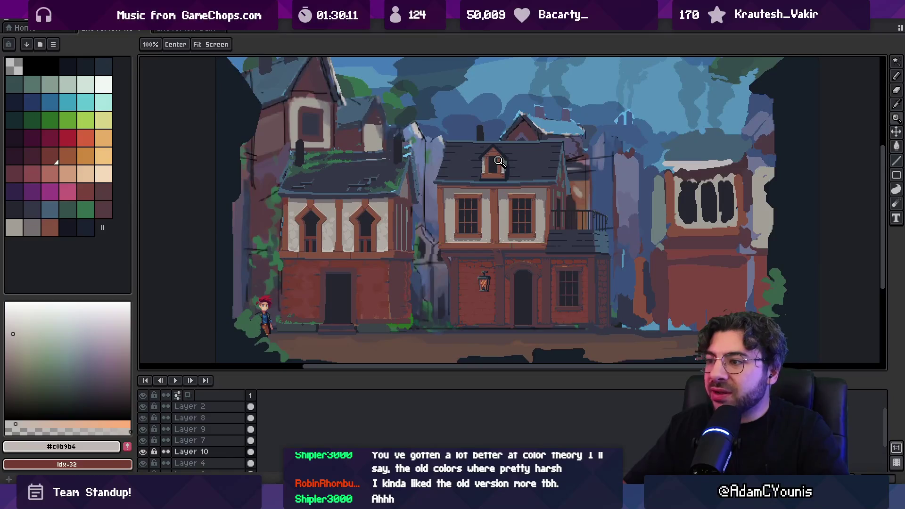
pyautogui.scroll(-2, 486, 176)
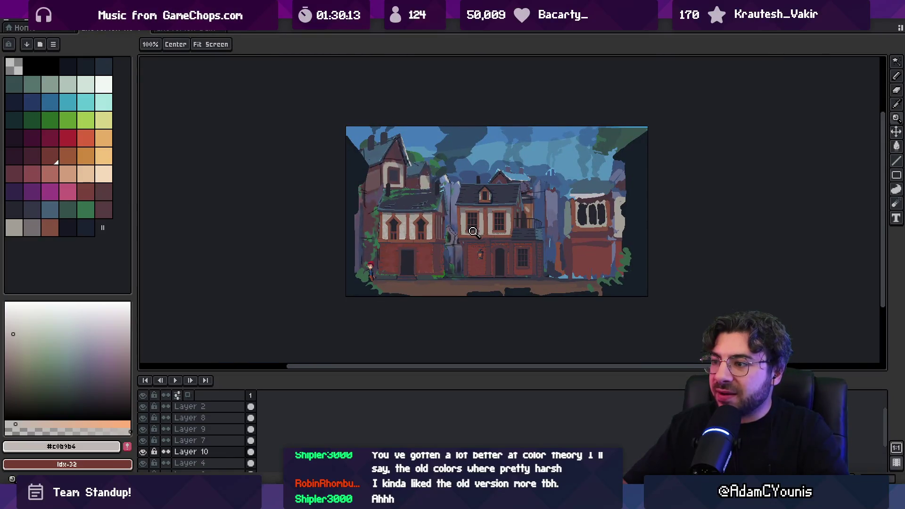
pyautogui.click(476, 240)
pyautogui.press('m')
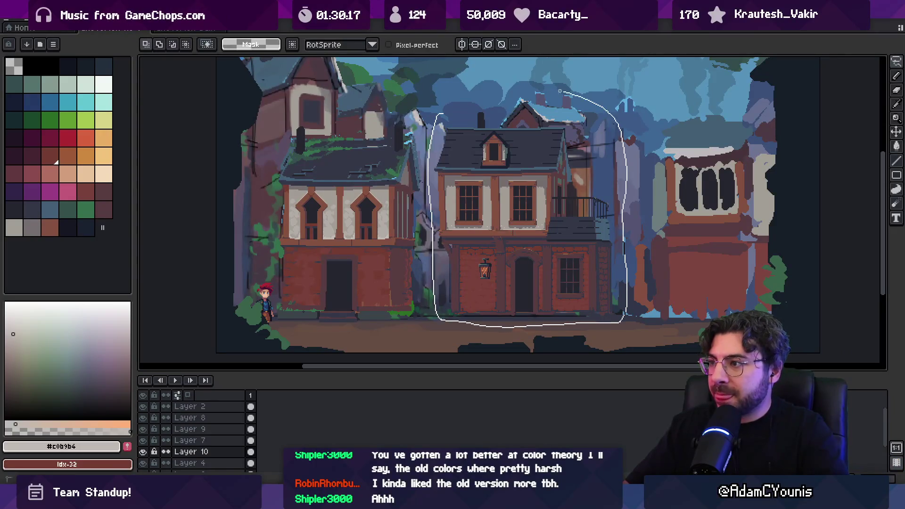
# - Delete the old middle house, paste the detailed house, and nudge it left and down into place
pyautogui.press('Delete')
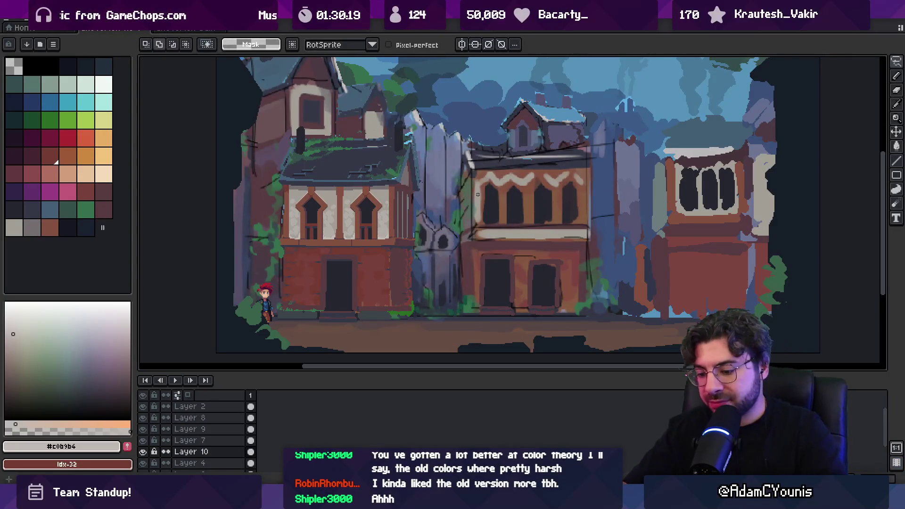
pyautogui.hotkey('ctrl', 'v')
pyautogui.moveTo(529, 235); pyautogui.dragTo(495, 237)
pyautogui.press('Left')
pyautogui.press('Down')
pyautogui.press('Down')
pyautogui.press('Down')
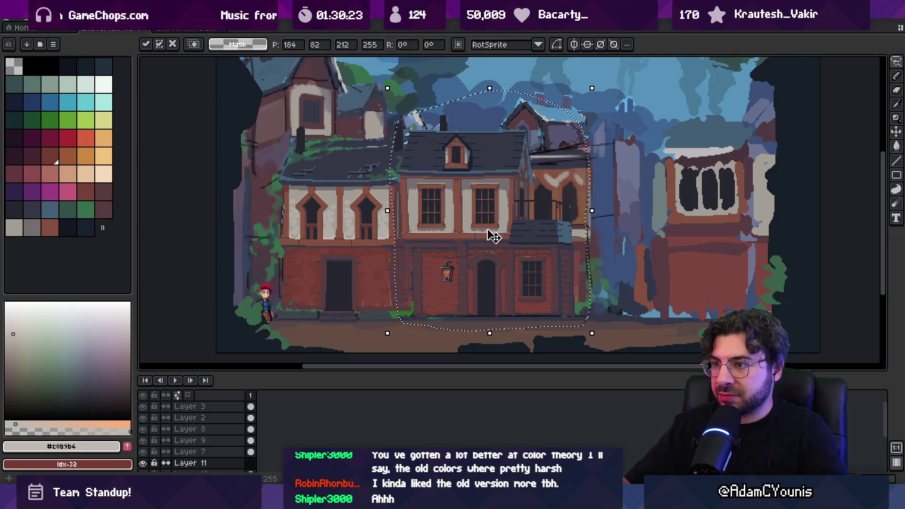
pyautogui.press('Return')
# - Shift the house on Layer 11 slightly up-left, then switch over to Unity
pyautogui.press('z')
pyautogui.keyDown('ctrl'); pyautogui.click(596, 138); pyautogui.keyUp('ctrl')
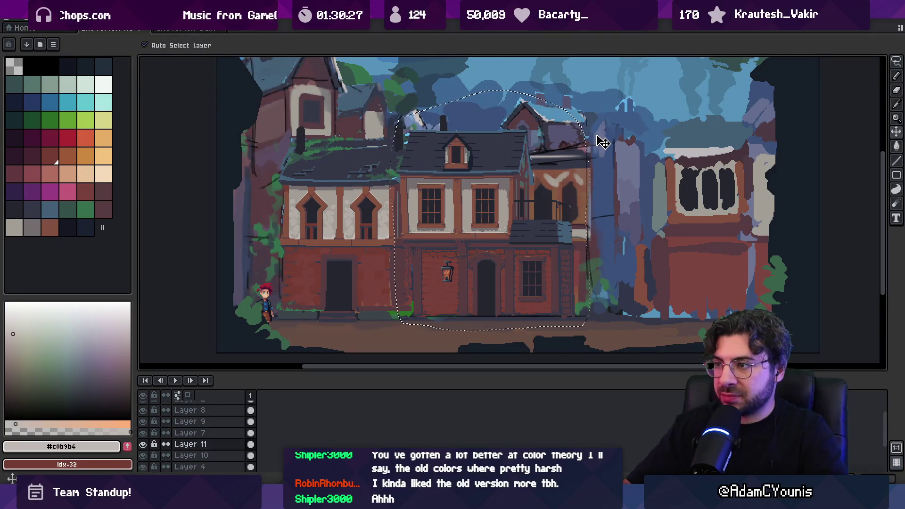
pyautogui.scroll(-4, 559, 172)
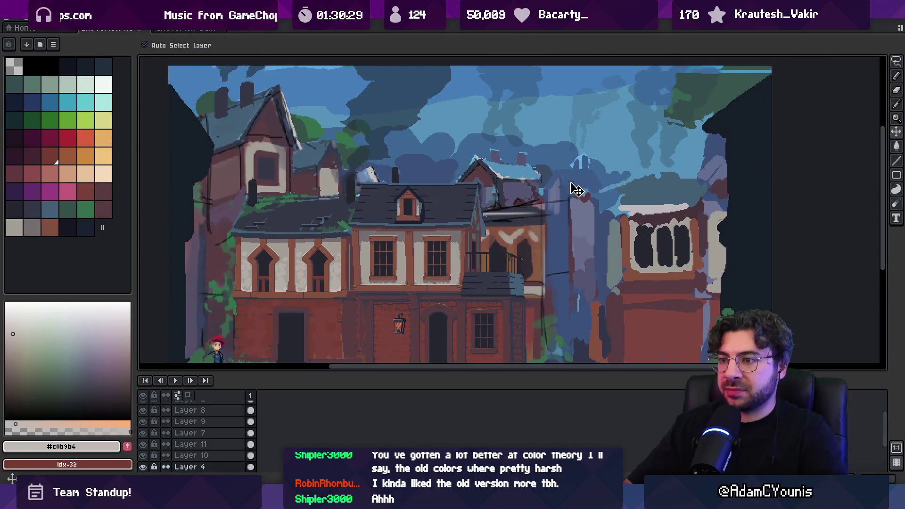
pyautogui.scroll(-1, 549, 186)
pyautogui.scroll(1, 555, 194)
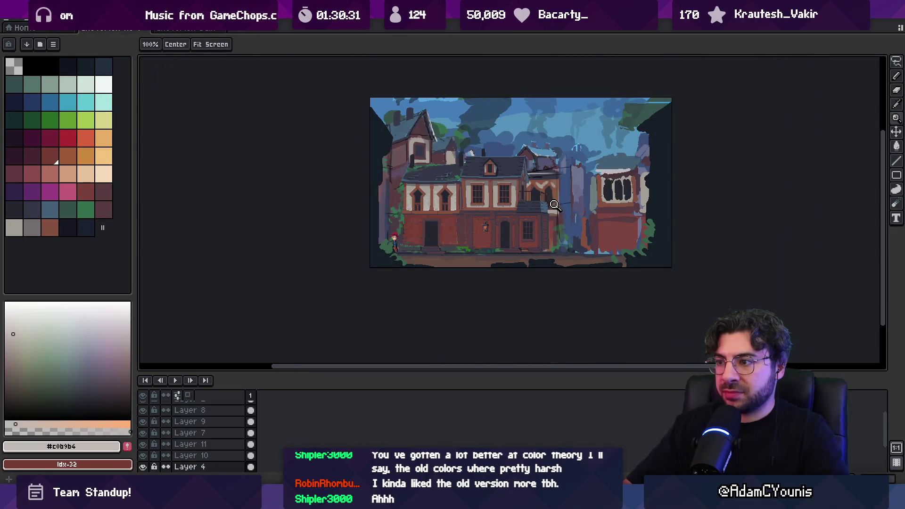
pyautogui.hotkey('ctrl', 'z')
pyautogui.keyDown('ctrl'); pyautogui.click(556, 210); pyautogui.keyUp('ctrl')
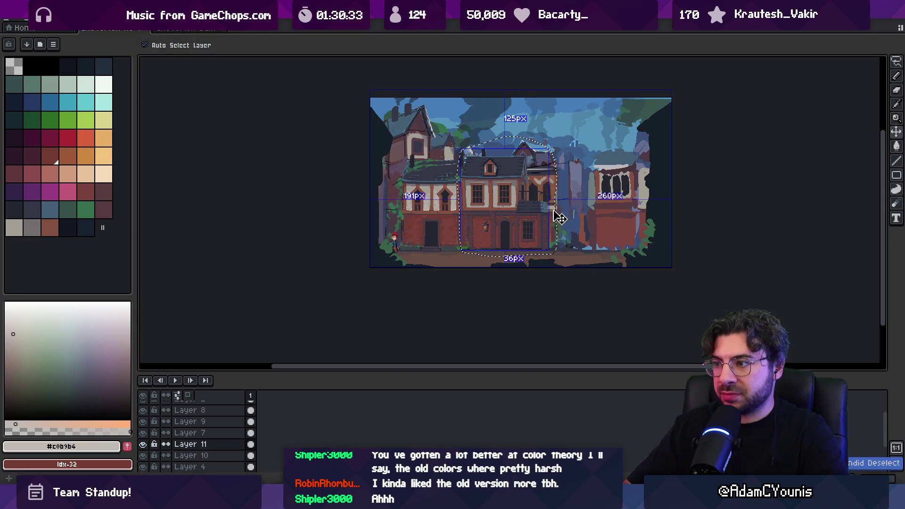
pyautogui.scroll(2, 528, 229)
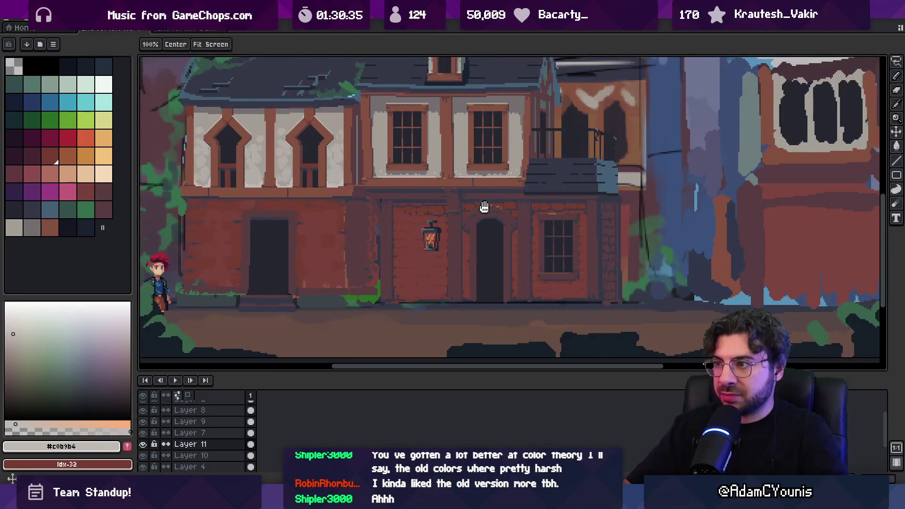
pyautogui.scroll(1, 493, 238)
pyautogui.moveTo(539, 243)
pyautogui.mouseDown()
pyautogui.moveTo(642, 237)
pyautogui.moveTo(580, 241)
pyautogui.mouseUp()
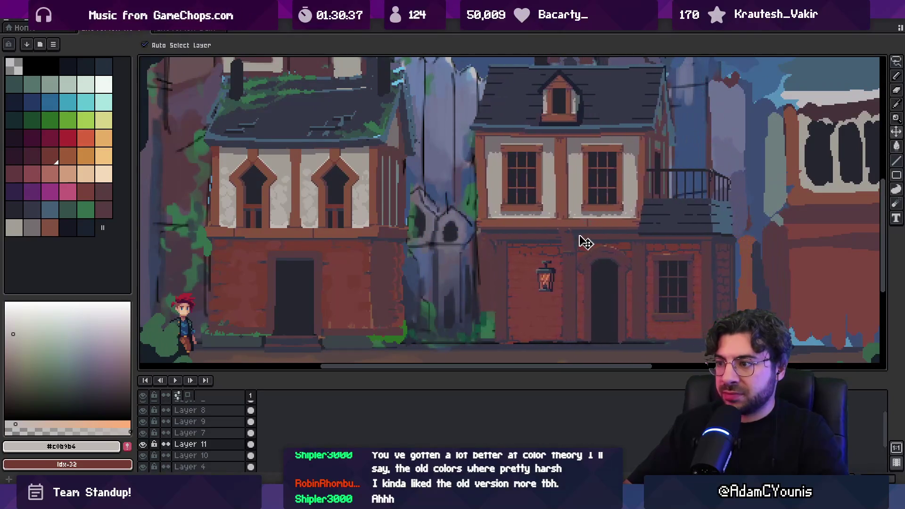
pyautogui.scroll(-2, 546, 220)
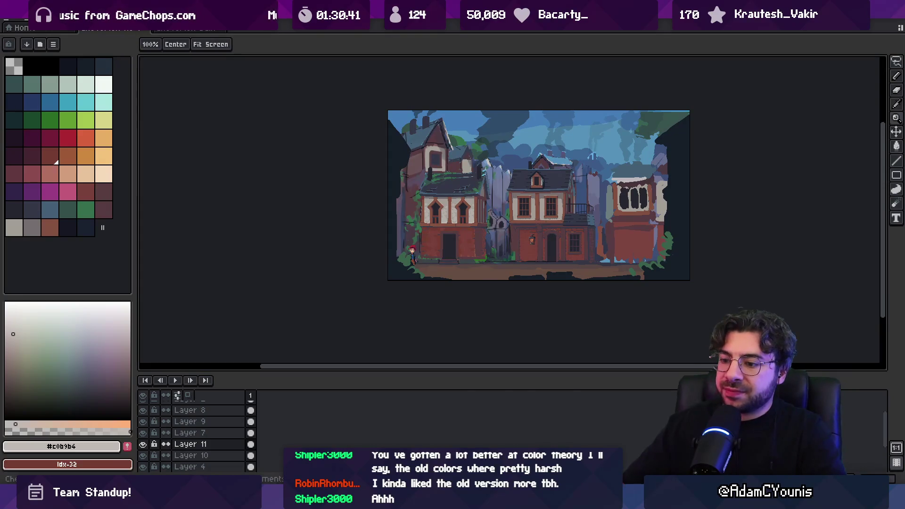
pyautogui.hotkey('alt', 'Tab')
pyautogui.scroll(5, 564, 242)
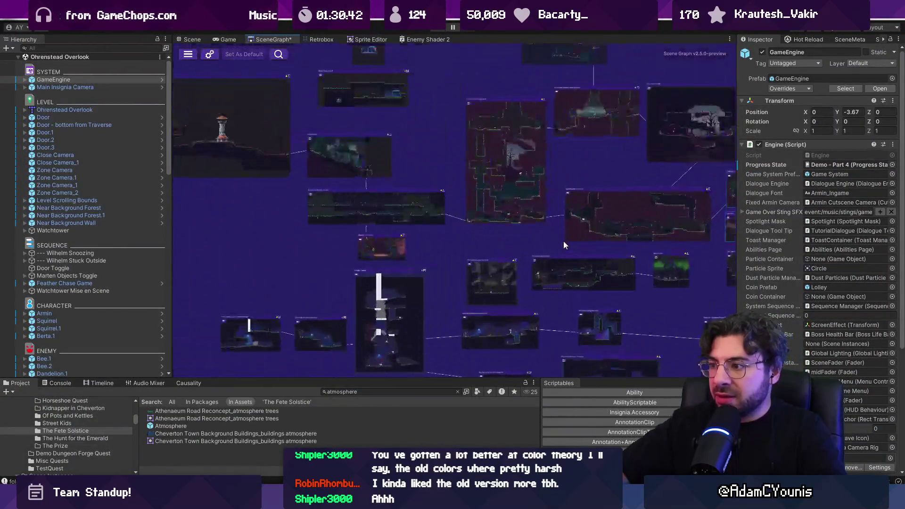
# - Exit the maximized game view, select GameEngine, and open its Progress State choices
pyautogui.scroll(3, 517, 239)
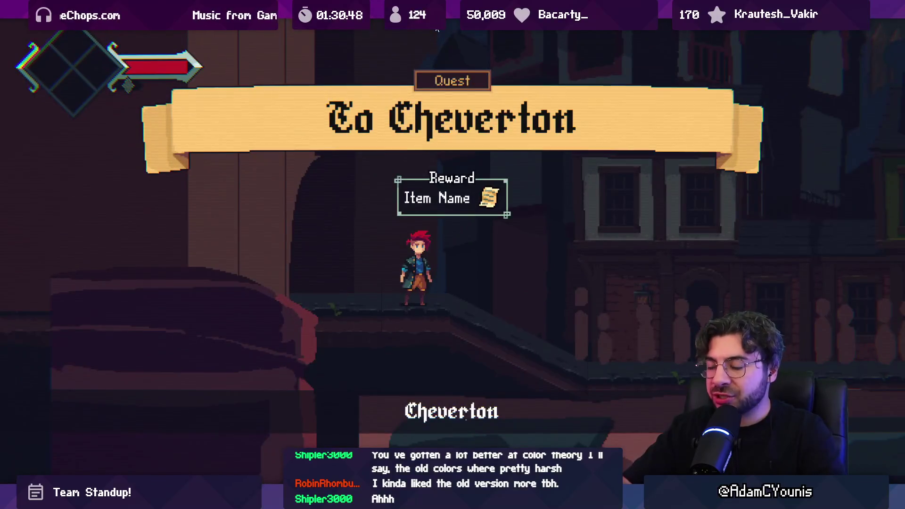
pyautogui.click(437, 29)
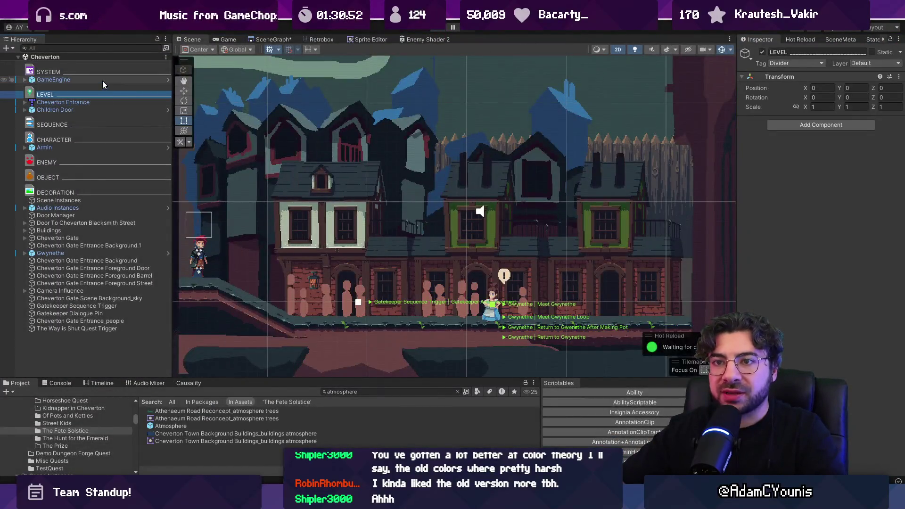
pyautogui.click(103, 80)
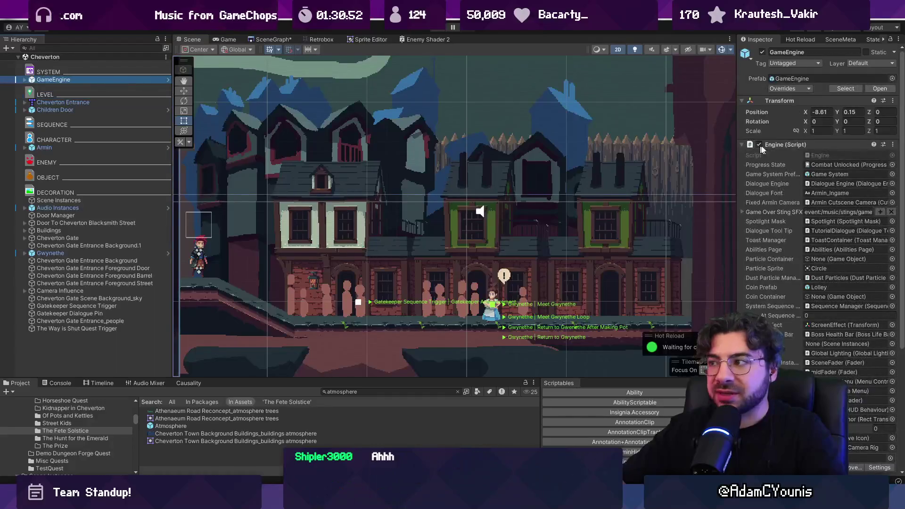
pyautogui.click(892, 165)
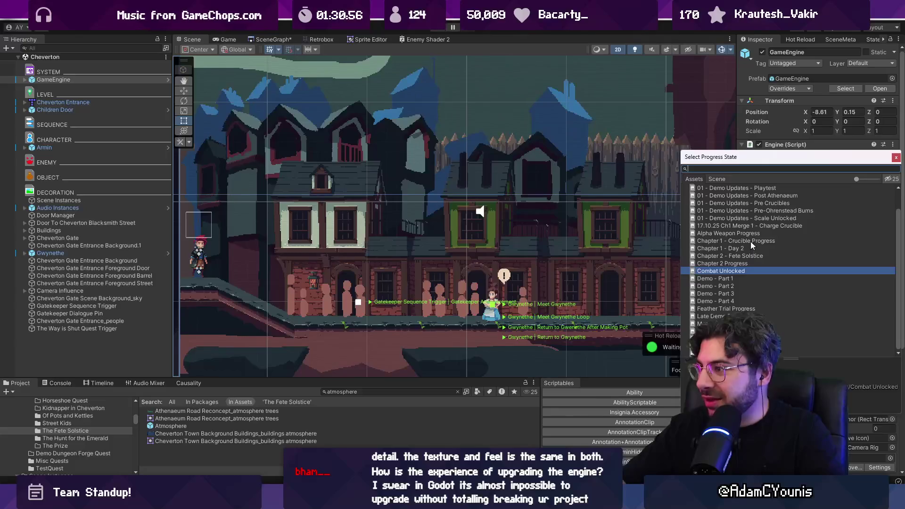
pyautogui.scroll(2, 738, 244)
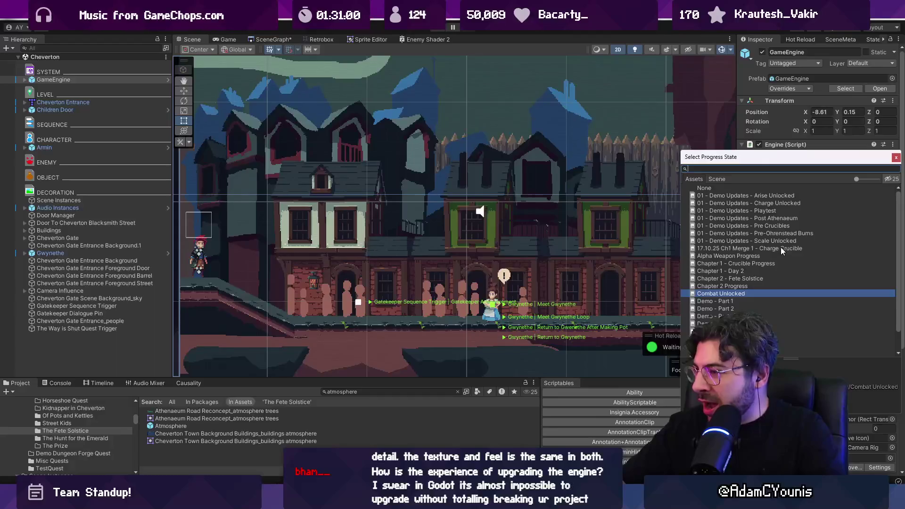
# - Set the progress state to Chapter 2 - Fete Solstice and start play mode
pyautogui.click(749, 285)
pyautogui.click(750, 286)
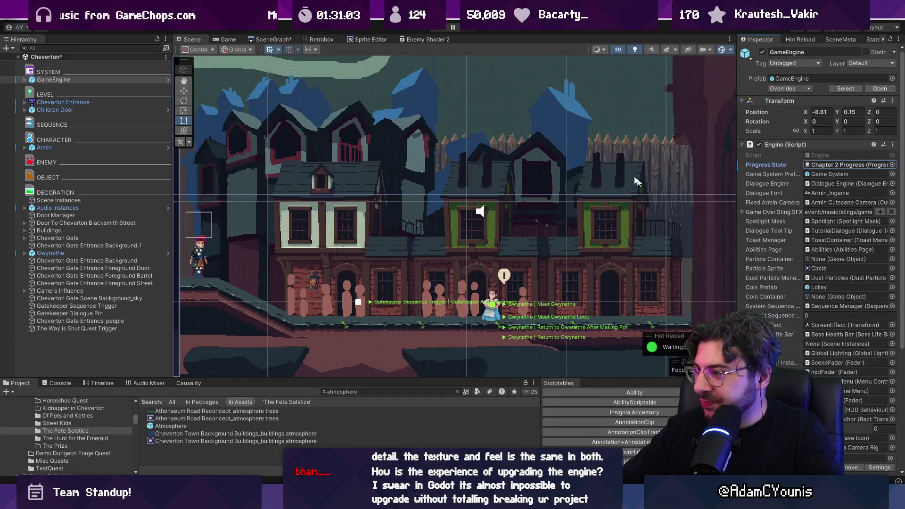
pyautogui.click(892, 169)
pyautogui.doubleClick(789, 265)
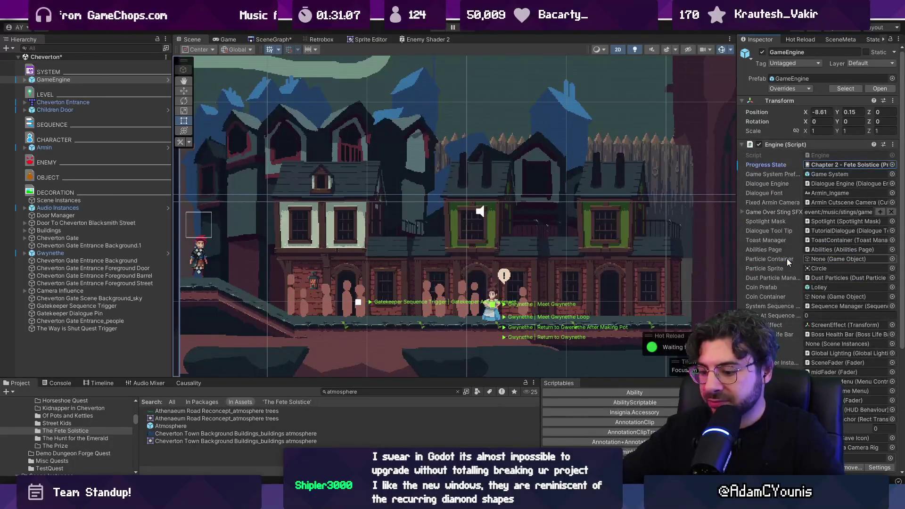
pyautogui.hotkey('ctrl', 'p')
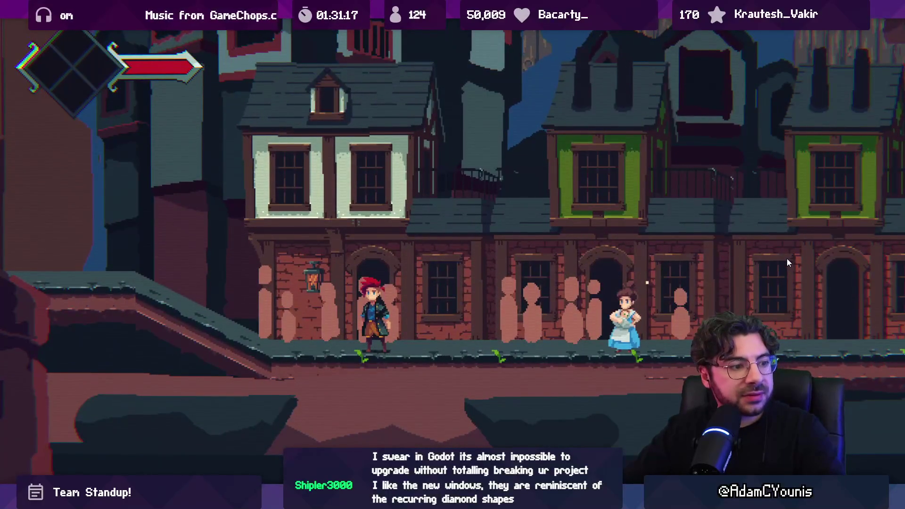
# - Walk the hero right and jump onto the rooftop ledge, then stop play and return to Aseprite
pyautogui.press('Right')
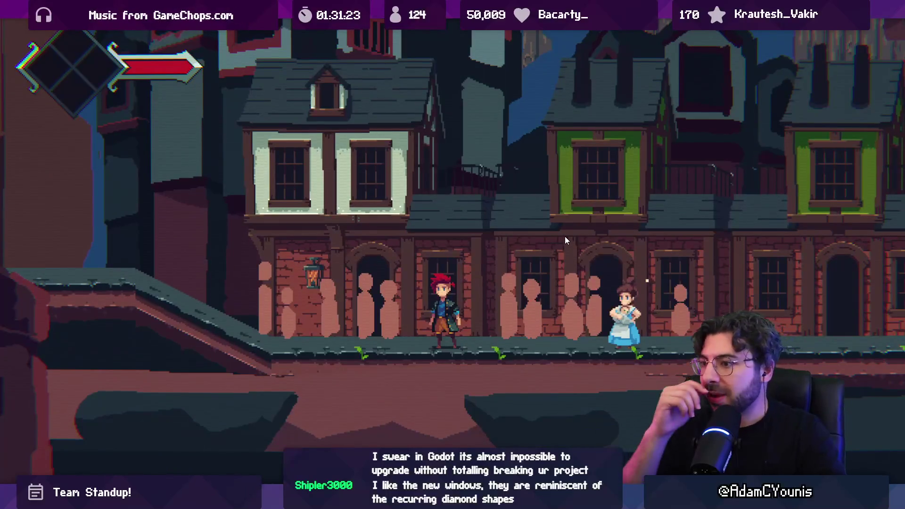
pyautogui.hotkey('ctrl', 'shift', 'F7')
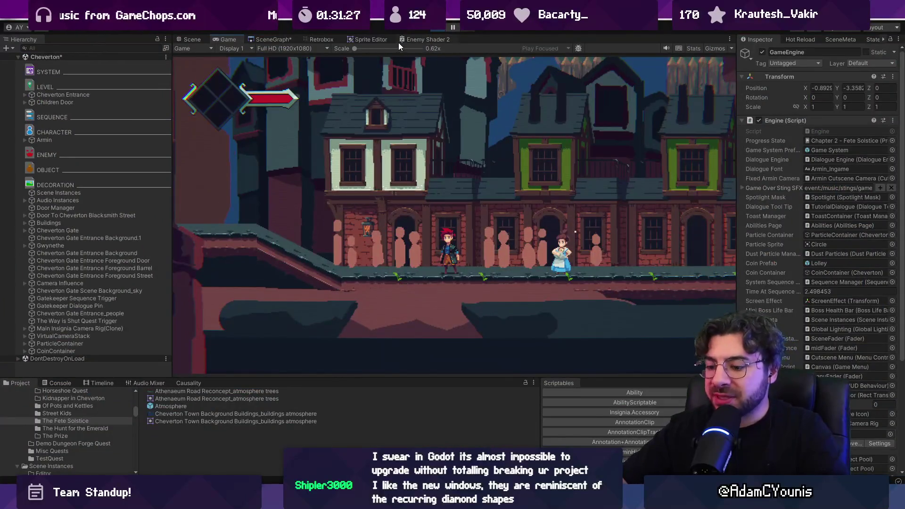
pyautogui.hotkey('ctrl', 'shift', 'F7')
pyautogui.press('space')
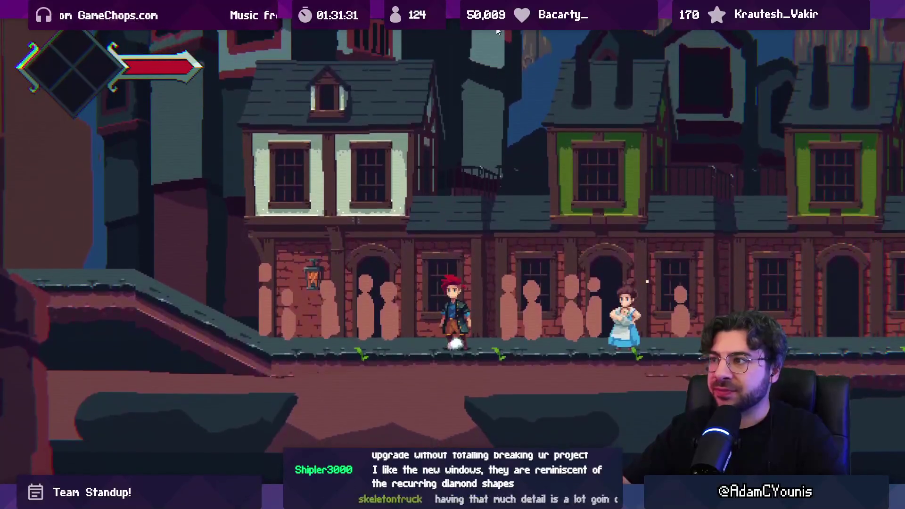
pyautogui.hotkey('ctrl', 'shift', 'F7')
pyautogui.click(441, 29)
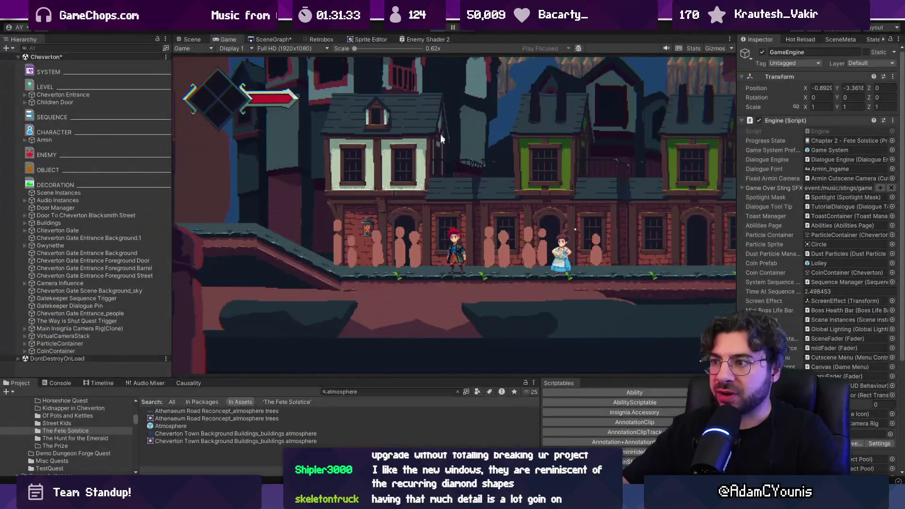
pyautogui.hotkey('alt', 'Tab')
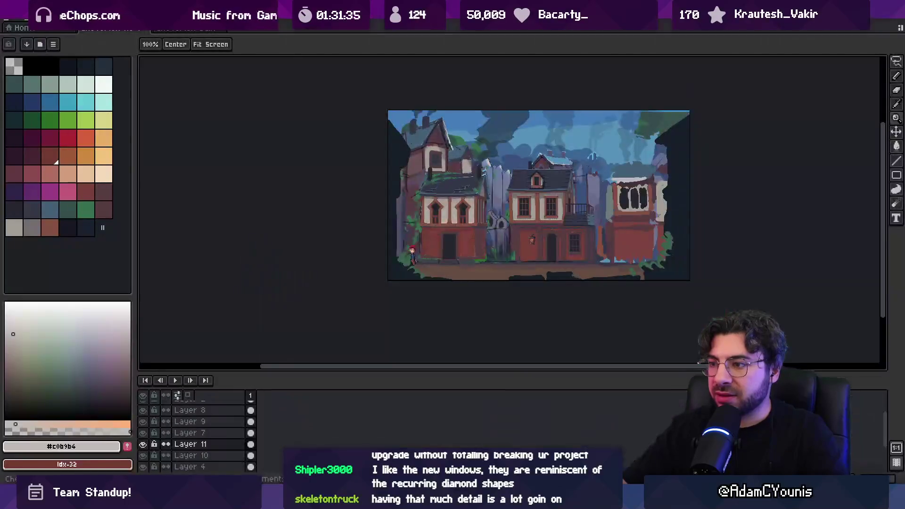
# - Hide Layer 11's detailed middle house so the rough sketched house shows again
pyautogui.click(535, 182)
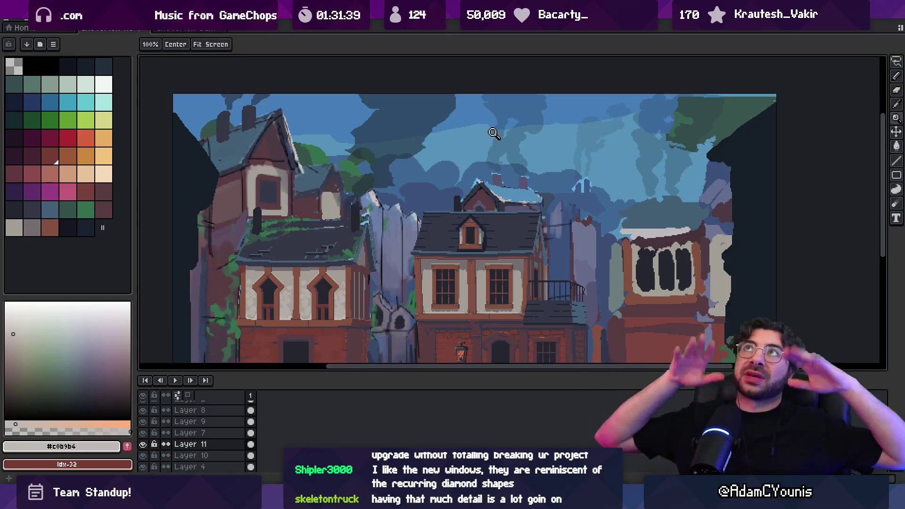
pyautogui.moveTo(316, 244)
pyautogui.mouseDown()
pyautogui.moveTo(375, 236)
pyautogui.moveTo(419, 216)
pyautogui.mouseUp()
pyautogui.press('v')
pyautogui.click(390, 265)
pyautogui.click(570, 255)
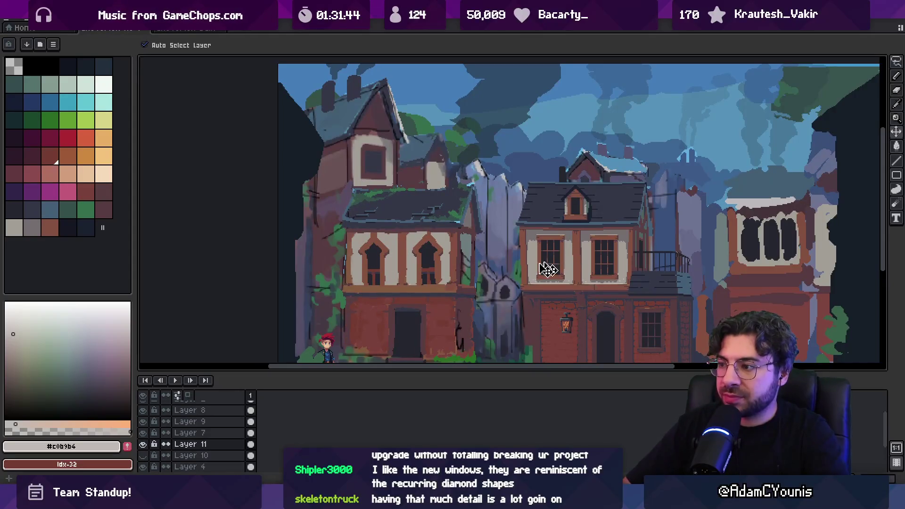
pyautogui.click(142, 445)
pyautogui.moveTo(424, 240)
pyautogui.mouseDown()
pyautogui.moveTo(430, 200)
pyautogui.moveTo(417, 208)
pyautogui.mouseUp()
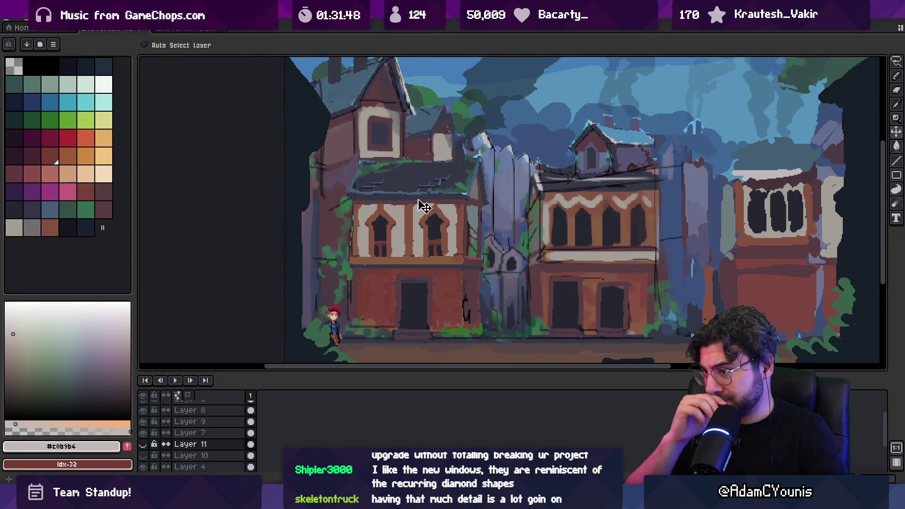
# - Sample grey and mauve, then on Layer 4 erase the left house front, doorway and top edge
pyautogui.press('i')
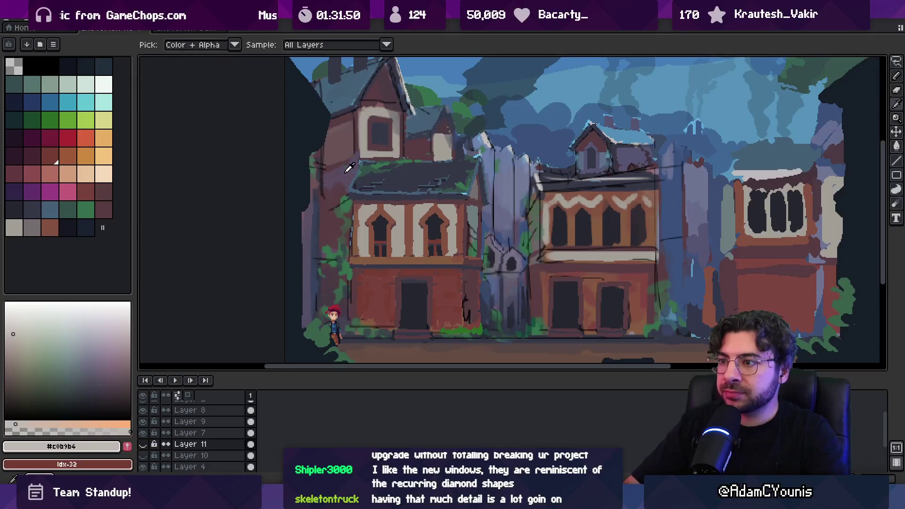
pyautogui.click(366, 133)
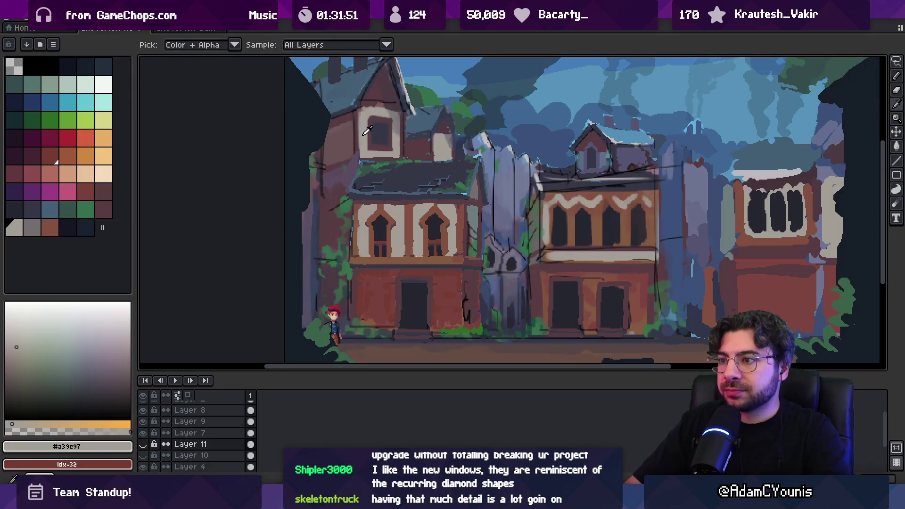
pyautogui.click(337, 196)
pyautogui.press('b')
pyautogui.press('e')
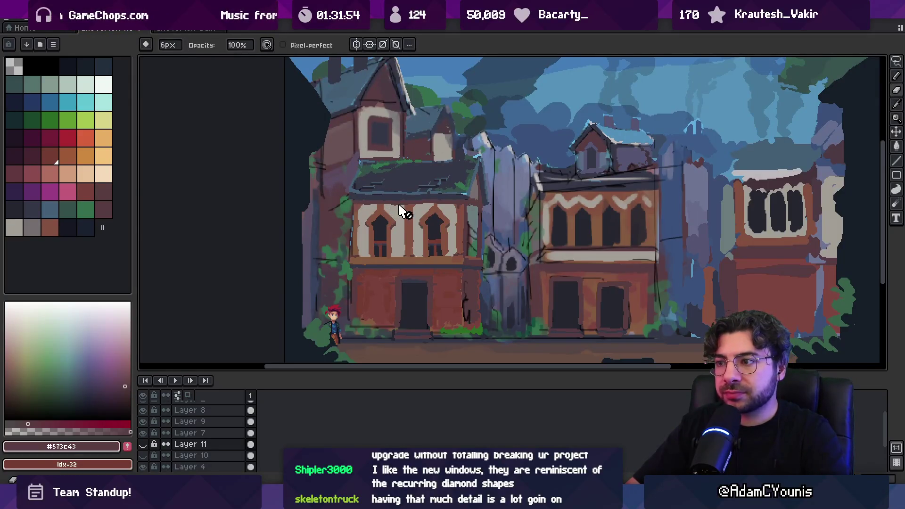
pyautogui.keyDown('ctrl'); pyautogui.click(414, 209); pyautogui.keyUp('ctrl')
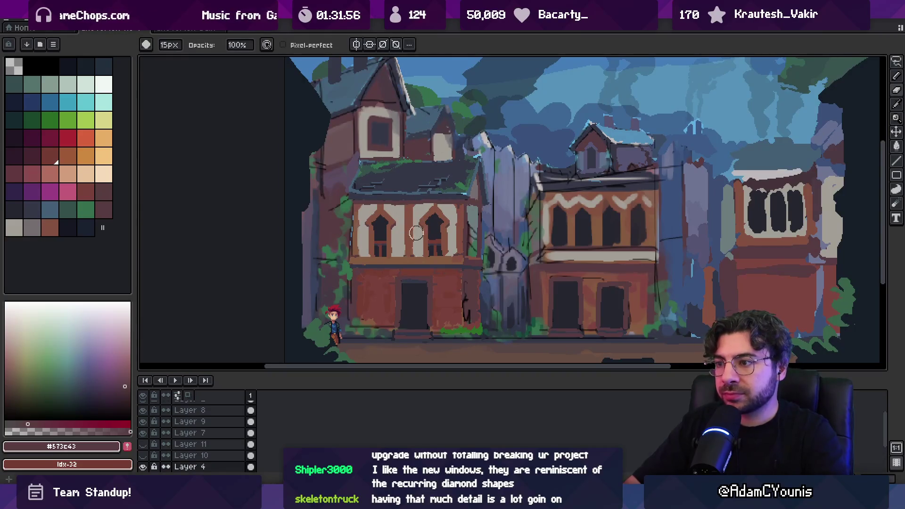
pyautogui.moveTo(405, 210)
pyautogui.mouseDown()
pyautogui.moveTo(427, 264)
pyautogui.moveTo(465, 221)
pyautogui.moveTo(471, 238)
pyautogui.mouseUp()
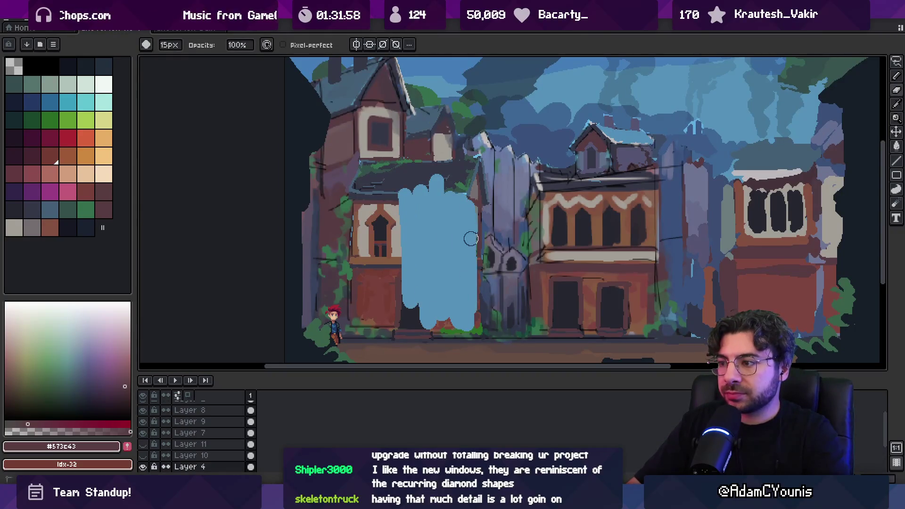
pyautogui.moveTo(413, 271)
pyautogui.mouseDown()
pyautogui.moveTo(385, 203)
pyautogui.moveTo(354, 315)
pyautogui.moveTo(461, 330)
pyautogui.mouseUp()
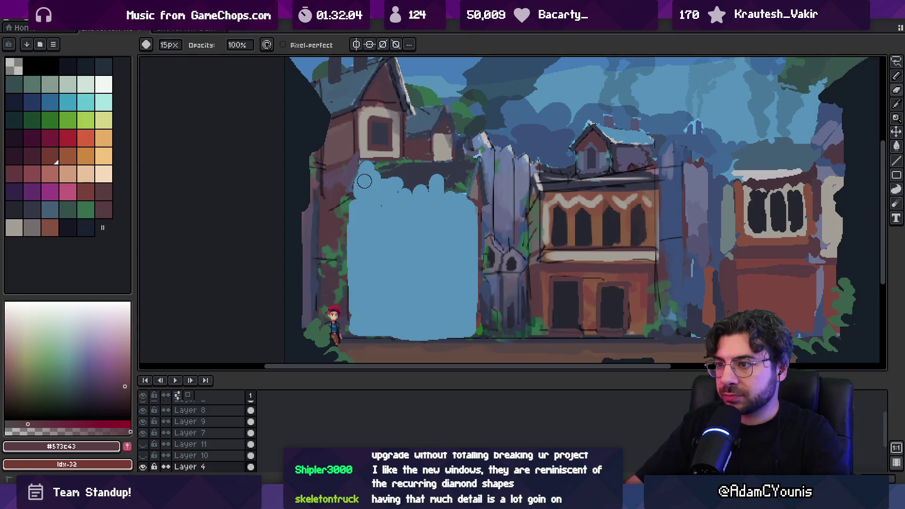
pyautogui.moveTo(358, 188); pyautogui.dragTo(423, 176)
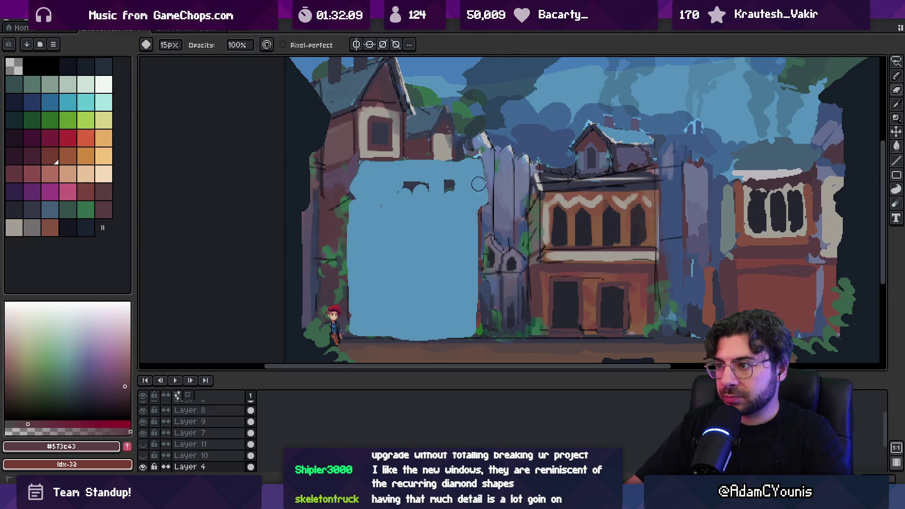
# - Draw a vertical dividing line down the cleared area and fill the left panel brown
pyautogui.press('z')
pyautogui.scroll(-4, 434, 169)
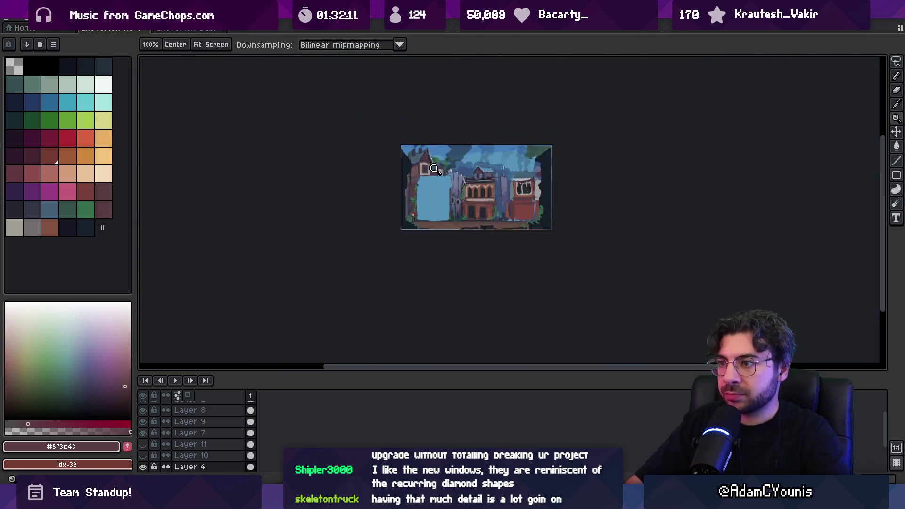
pyautogui.scroll(4, 451, 159)
pyautogui.press('b')
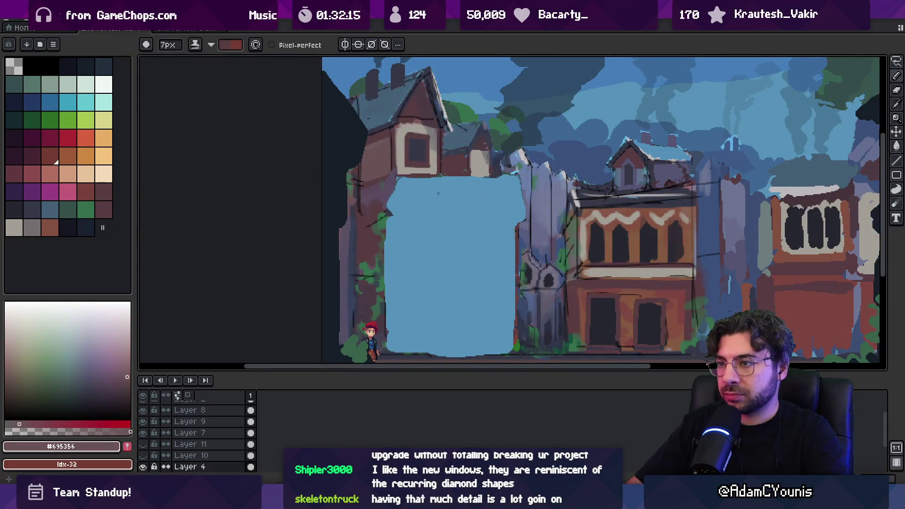
pyautogui.press('e')
pyautogui.moveTo(435, 179); pyautogui.dragTo(431, 284)
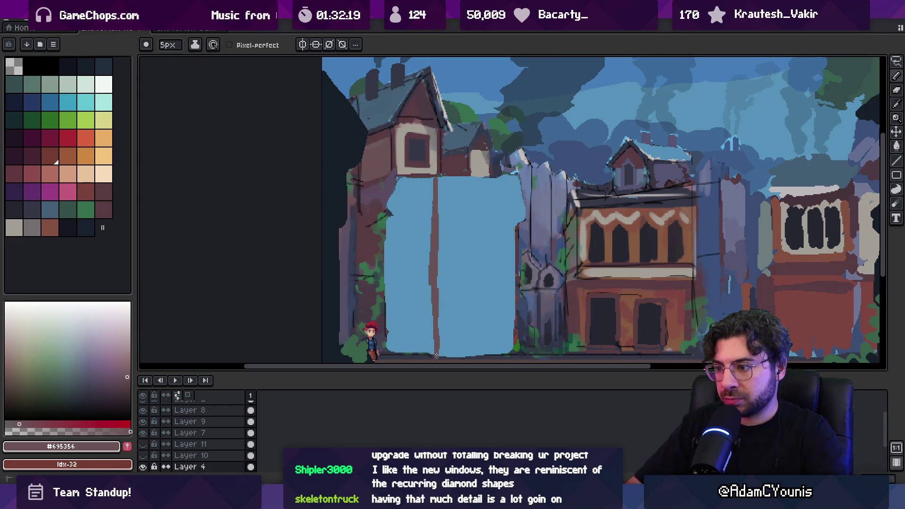
pyautogui.press('g')
pyautogui.click(418, 243)
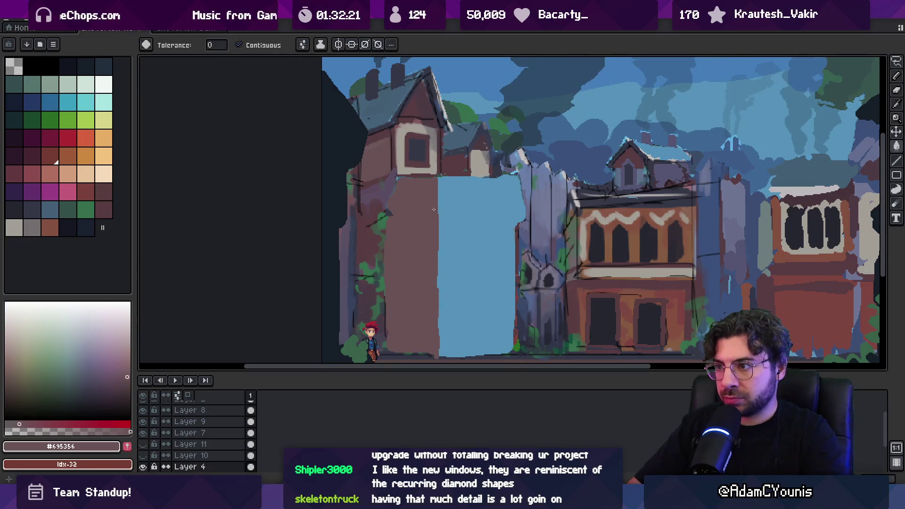
# - Redraw the divider further right and fill the blue strips with darker and mid mauve browns
pyautogui.keyDown('alt'); pyautogui.click(469, 176); pyautogui.keyUp('alt')
pyautogui.press('b')
pyautogui.hotkey('ctrl', 'z')
pyautogui.moveTo(470, 174); pyautogui.dragTo(465, 293)
pyautogui.press('g')
pyautogui.click(455, 198)
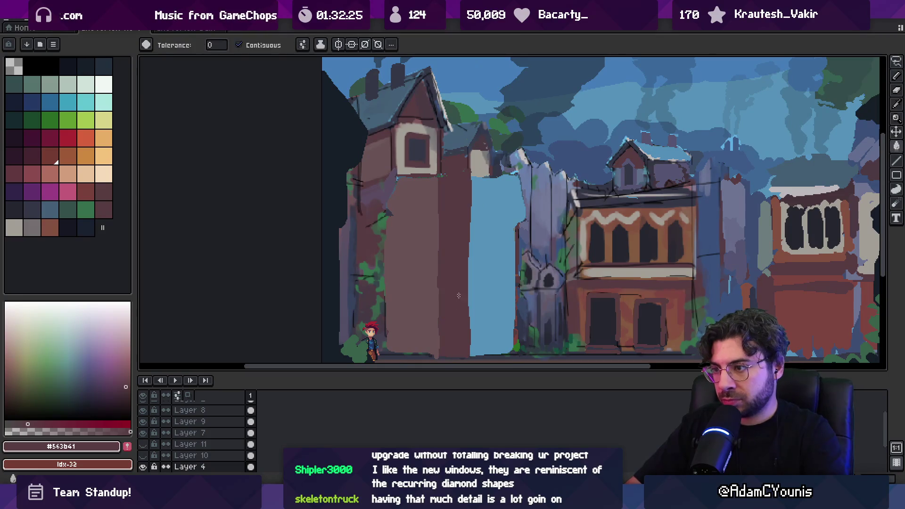
pyautogui.keyDown('alt'); pyautogui.click(475, 180); pyautogui.keyUp('alt')
pyautogui.press('b')
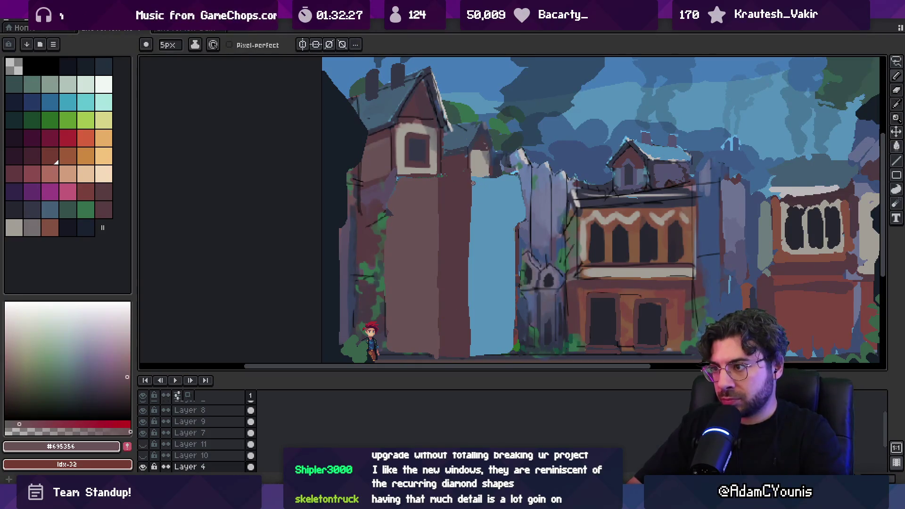
pyautogui.press('g')
pyautogui.click(486, 330)
# - Sample the darker and lighter mauve browns from the fence while checking the whole scene
pyautogui.scroll(-3, 488, 236)
pyautogui.scroll(5, 488, 236)
pyautogui.keyDown('alt'); pyautogui.click(495, 211); pyautogui.keyUp('alt')
pyautogui.press('b')
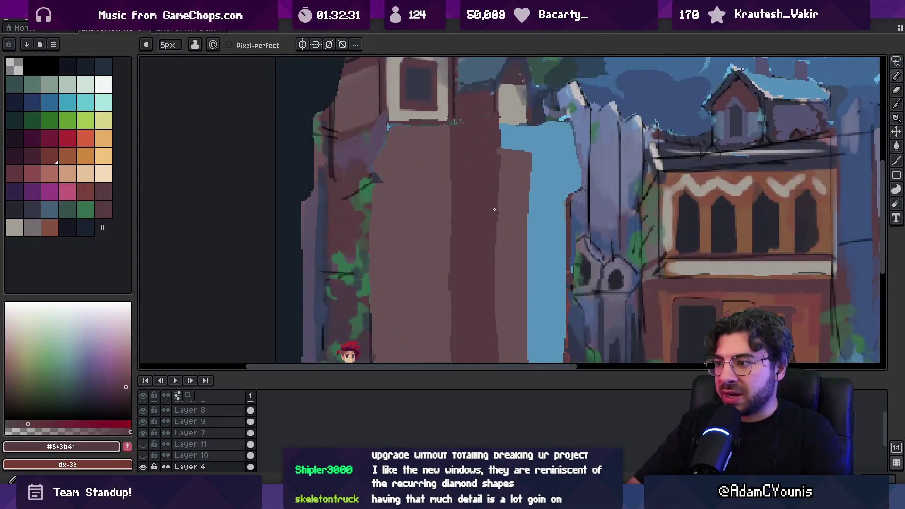
pyautogui.scroll(-2, 494, 292)
pyautogui.keyDown('alt'); pyautogui.click(497, 188); pyautogui.keyUp('alt')
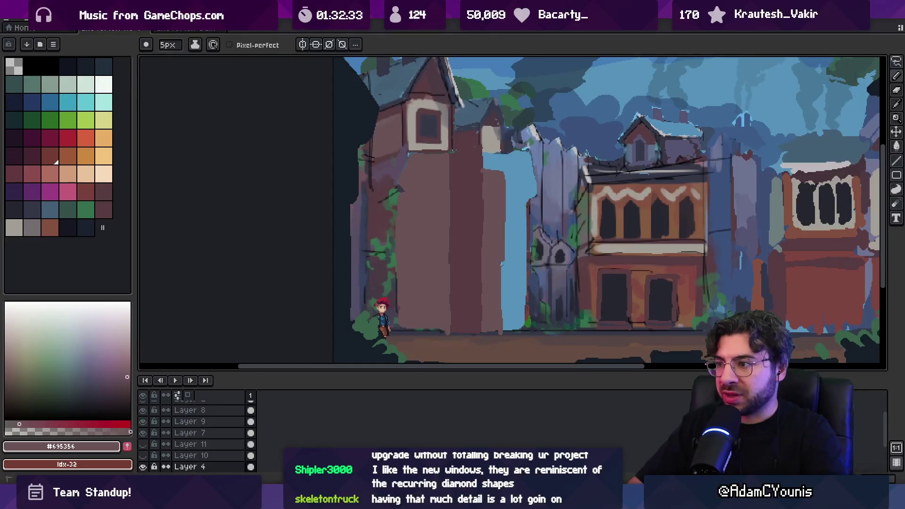
pyautogui.press('alt')
pyautogui.keyDown('alt'); pyautogui.click(492, 190); pyautogui.keyUp('alt')
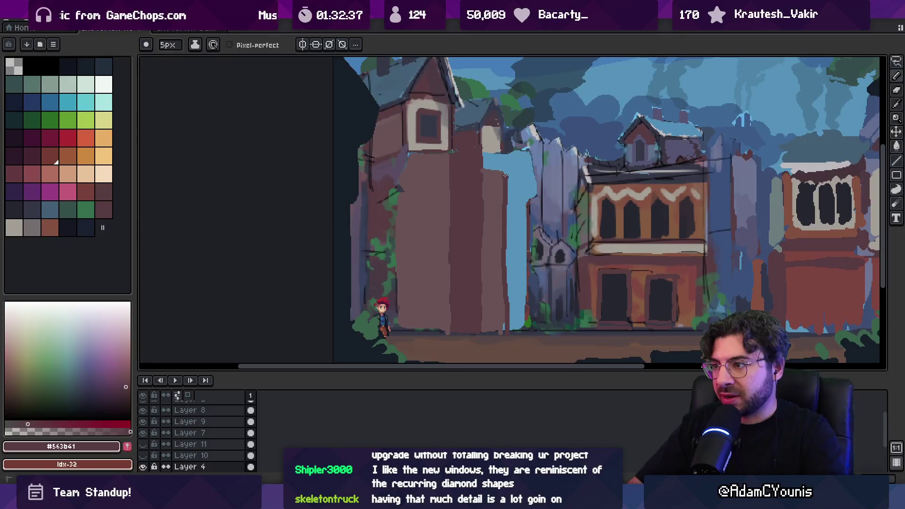
pyautogui.keyDown('alt'); pyautogui.click(494, 189); pyautogui.keyUp('alt')
pyautogui.press('z')
pyautogui.scroll(-3, 533, 170)
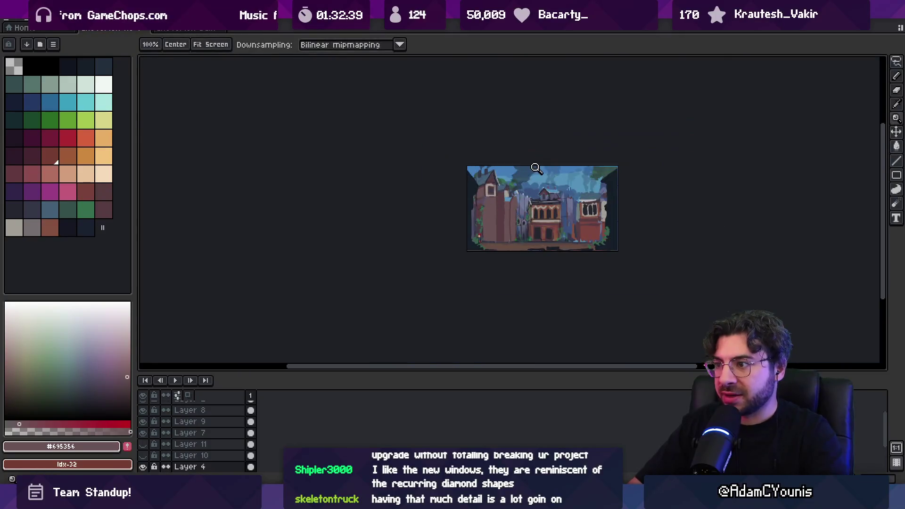
pyautogui.click(521, 205)
pyautogui.click(522, 205)
pyautogui.press('alt')
pyautogui.keyDown('alt'); pyautogui.click(507, 186); pyautogui.keyUp('alt')
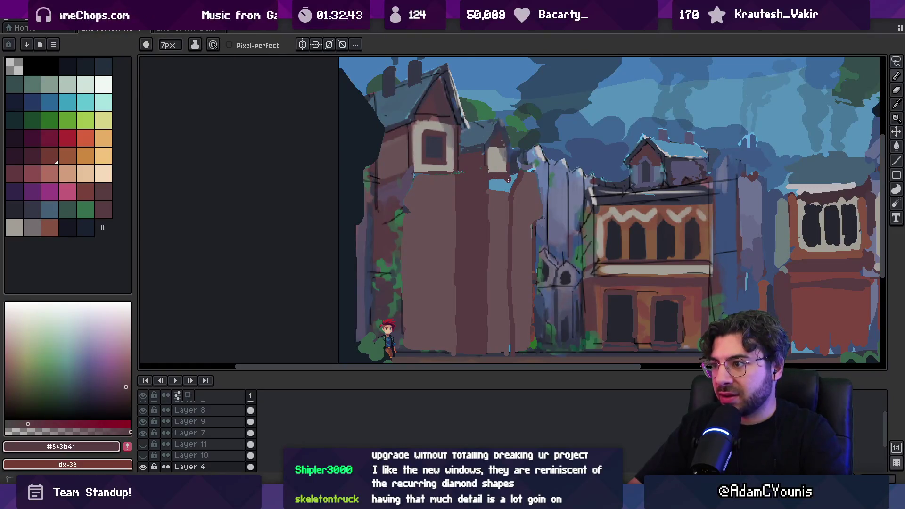
# - Paint a darker brown plank edge down the fence
pyautogui.press('z')
pyautogui.scroll(1, 467, 198)
pyautogui.scroll(-1, 456, 202)
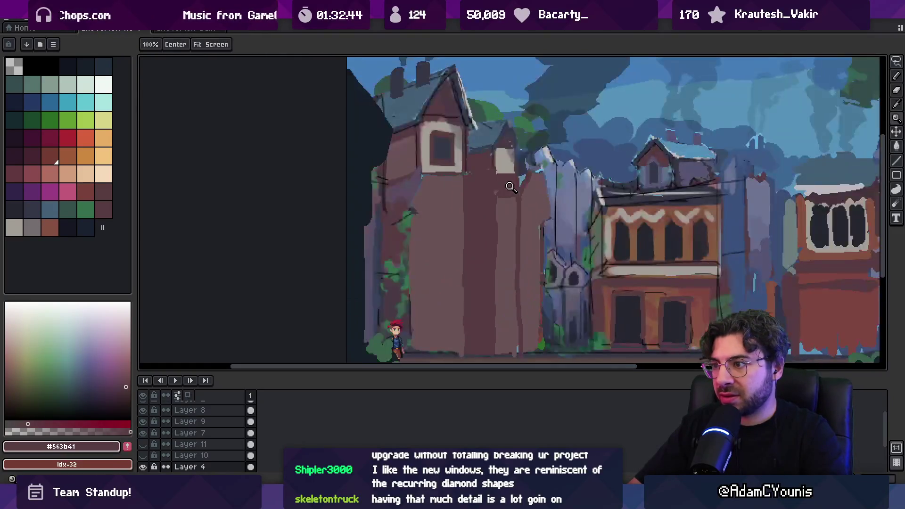
pyautogui.press('b')
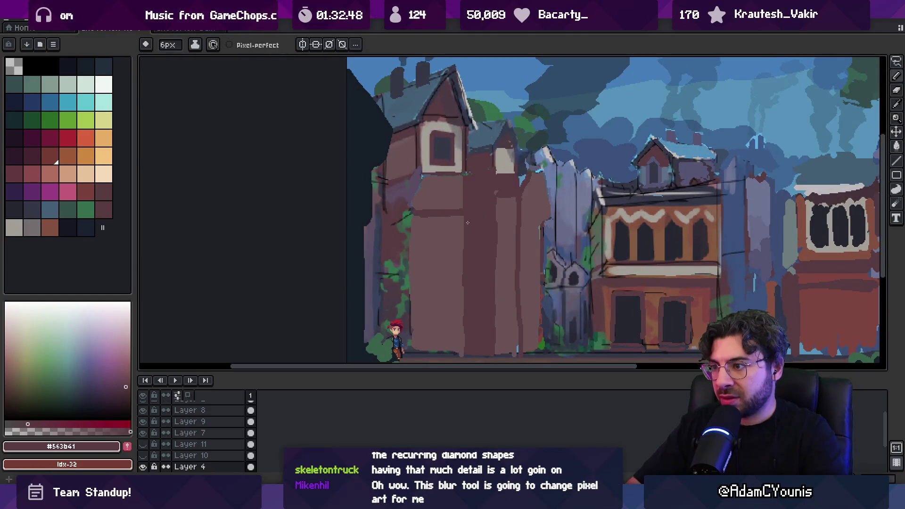
pyautogui.moveTo(461, 219); pyautogui.dragTo(460, 270)
pyautogui.keyDown('alt'); pyautogui.click(400, 245); pyautogui.keyUp('alt')
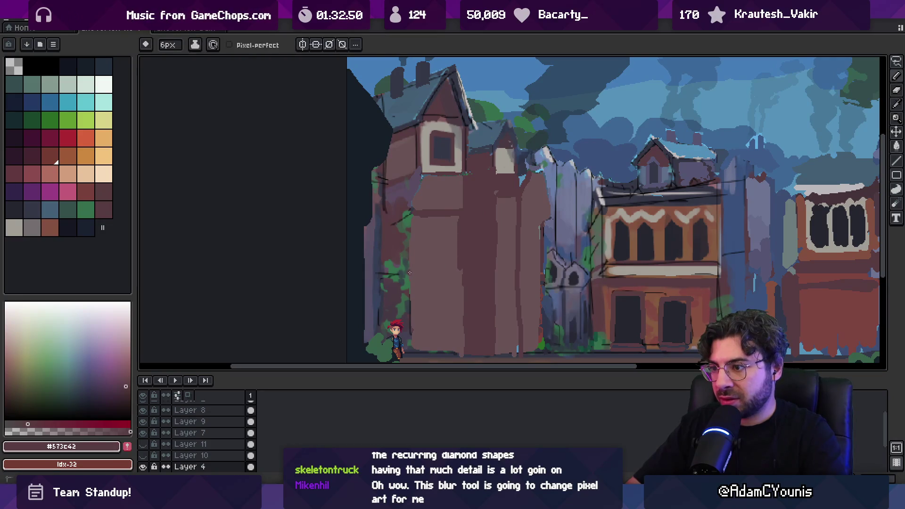
# - Try a reddish brown palette fill on one fence plank, then undo it
pyautogui.keyDown('alt'); pyautogui.click(611, 292); pyautogui.keyUp('alt')
pyautogui.moveTo(608, 293); pyautogui.dragTo(589, 249)
pyautogui.click(86, 192)
pyautogui.press('g')
pyautogui.click(428, 236)
pyautogui.scroll(-3, 434, 238)
pyautogui.scroll(5, 438, 240)
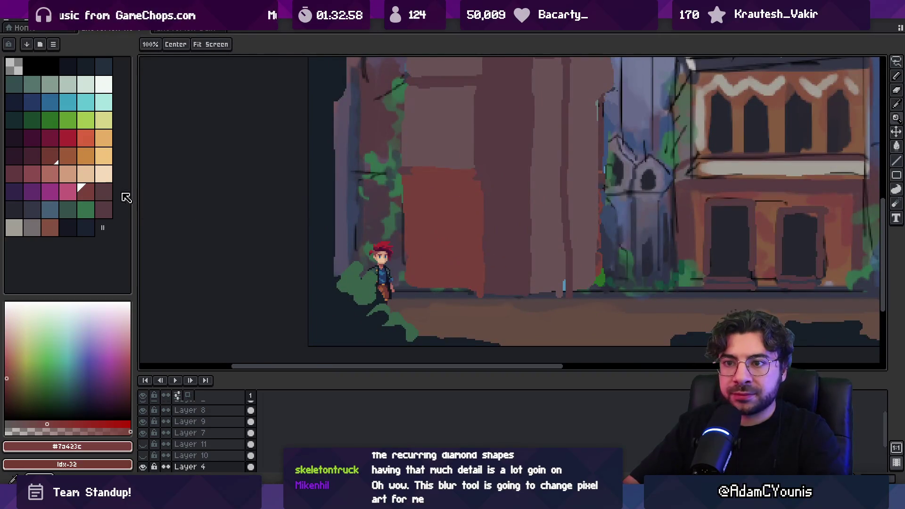
pyautogui.click(99, 192)
pyautogui.hotkey('ctrl', 'z')
# - Fill the lower fence planks reddish brown and recentre the street scene
pyautogui.moveTo(444, 215); pyautogui.dragTo(444, 242)
pyautogui.click(443, 242)
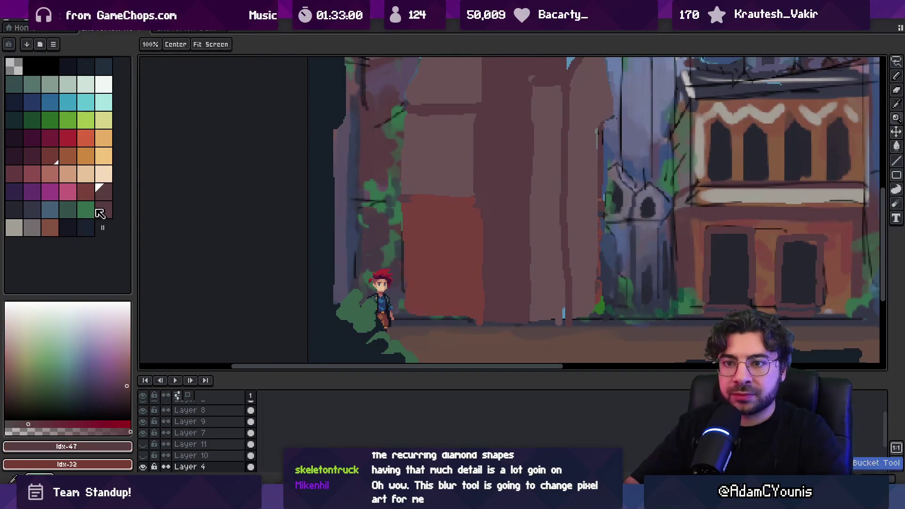
pyautogui.scroll(-2, 415, 198)
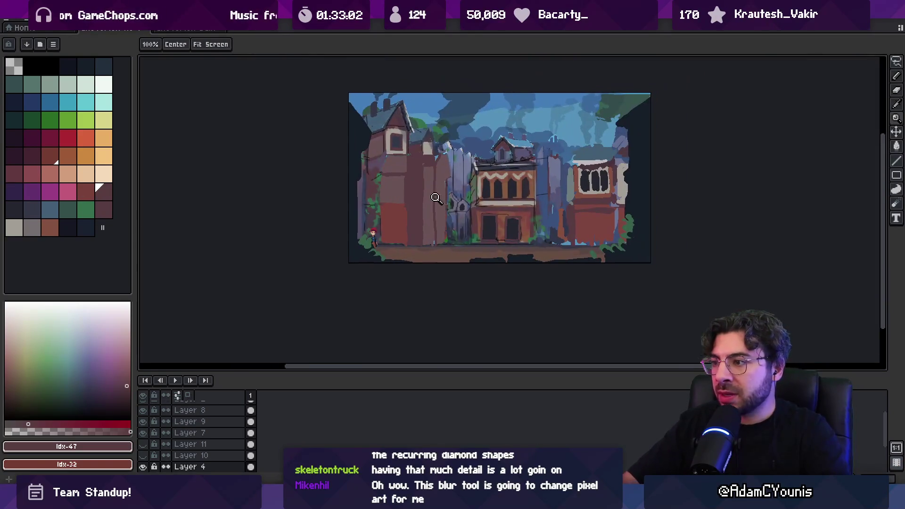
pyautogui.scroll(1, 460, 221)
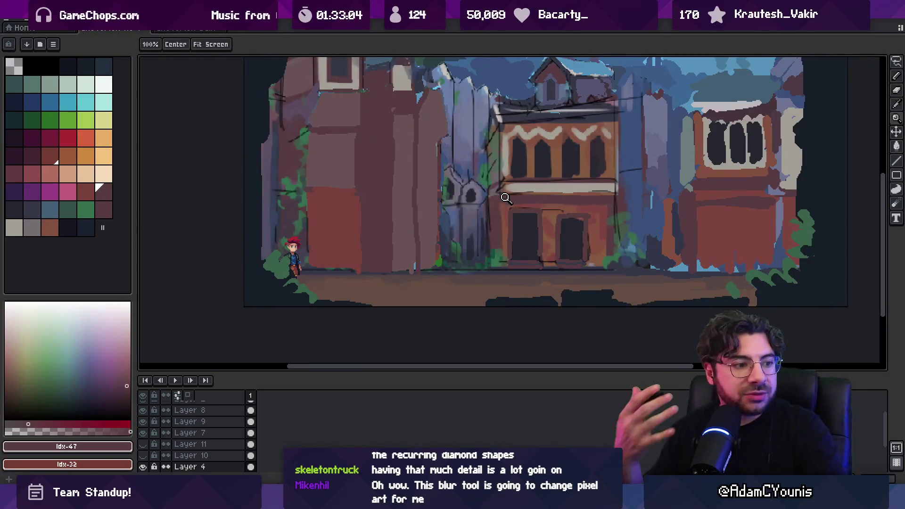
pyautogui.moveTo(444, 177); pyautogui.dragTo(451, 208)
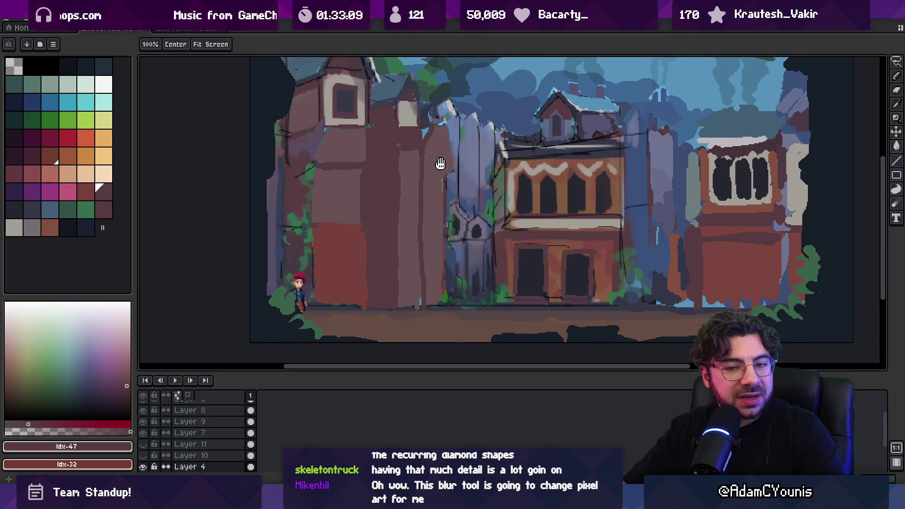
pyautogui.scroll(-1, 429, 189)
pyautogui.scroll(1, 428, 215)
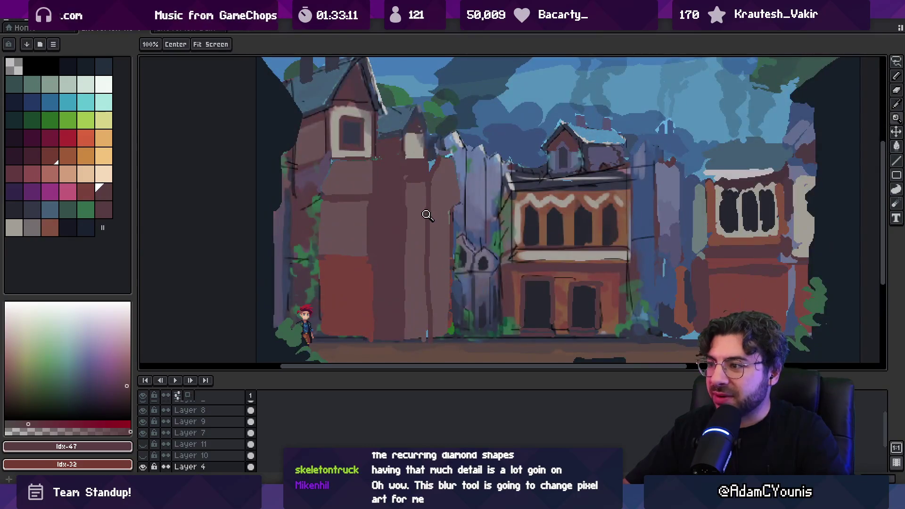
pyautogui.moveTo(387, 226)
pyautogui.mouseDown()
pyautogui.moveTo(402, 219)
pyautogui.moveTo(368, 222)
pyautogui.moveTo(407, 218)
pyautogui.mouseUp()
# - Pick the #573c42 mauve from the fence and swap the Blur tool back to the Pencil
pyautogui.keyDown('alt'); pyautogui.click(414, 253); pyautogui.keyUp('alt')
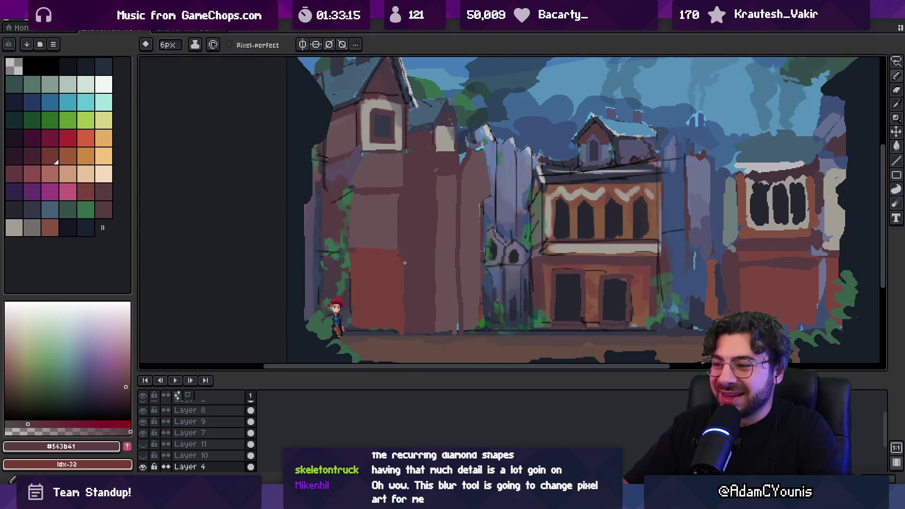
pyautogui.keyDown('alt'); pyautogui.click(396, 264); pyautogui.keyUp('alt')
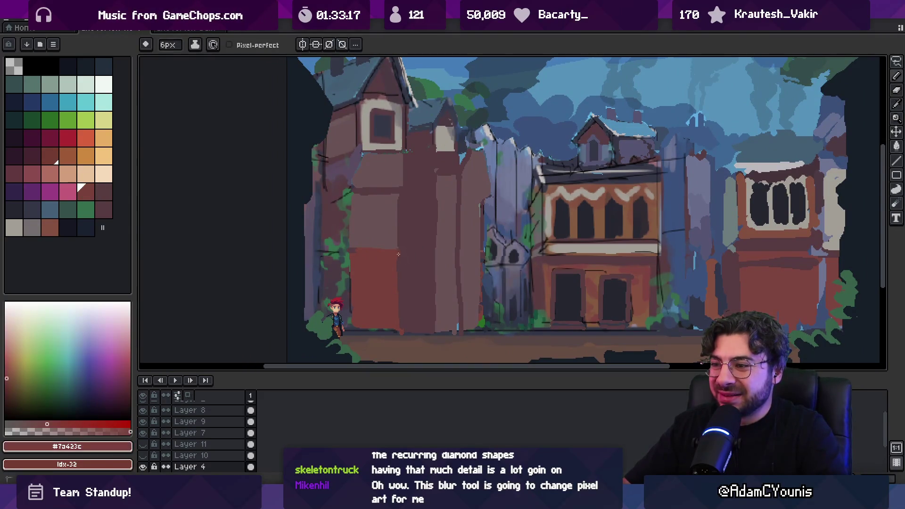
pyautogui.keyDown('alt'); pyautogui.click(406, 239); pyautogui.keyUp('alt')
pyautogui.keyDown('alt'); pyautogui.click(411, 247); pyautogui.keyUp('alt')
pyautogui.scroll(2, 417, 262)
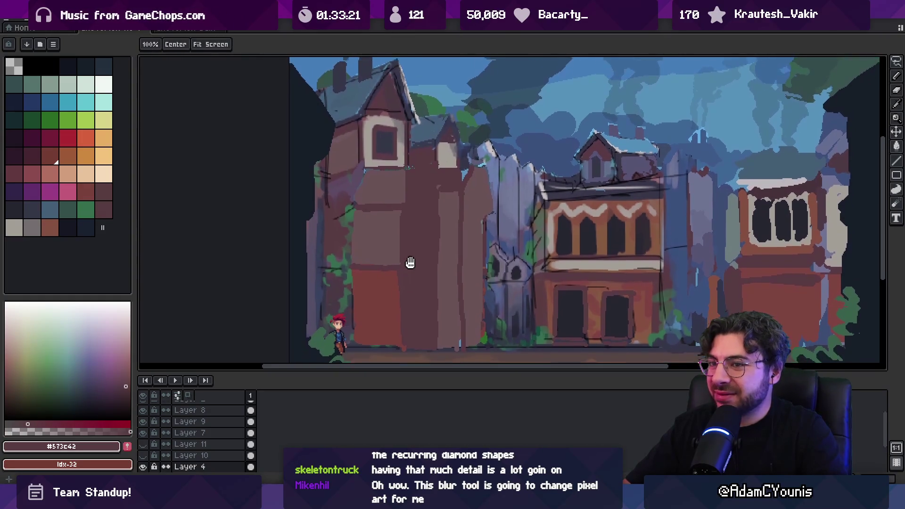
pyautogui.click(898, 207)
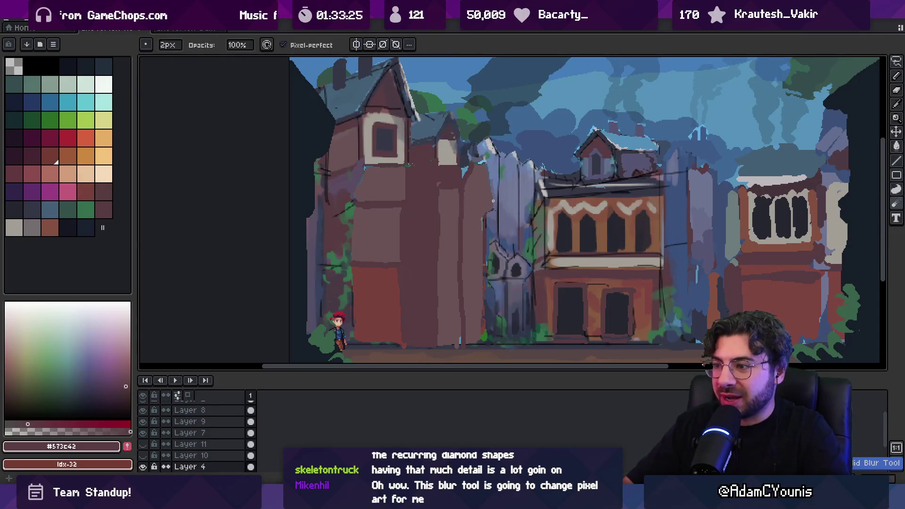
pyautogui.click(895, 210)
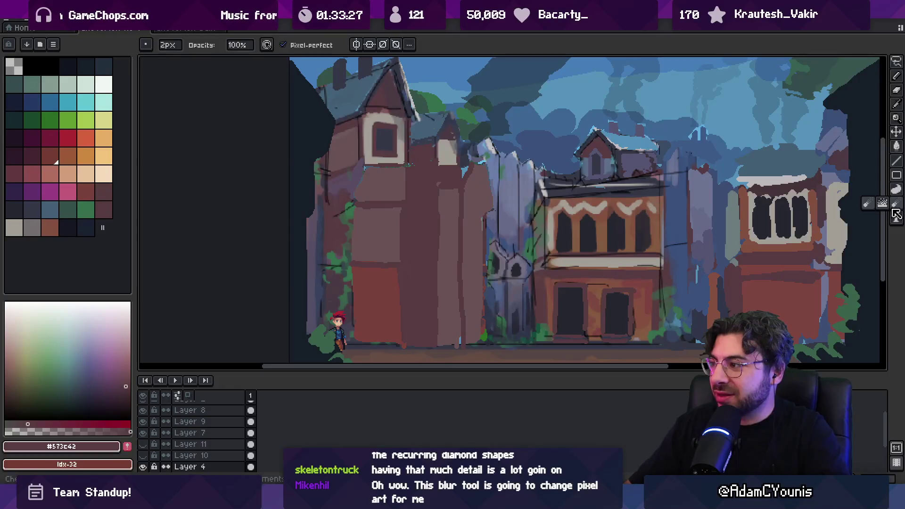
pyautogui.click(897, 77)
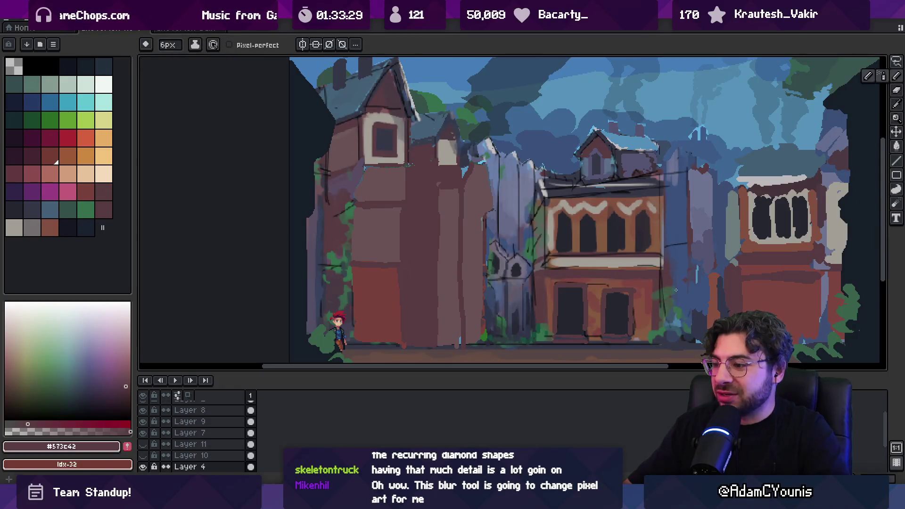
pyautogui.hotkey('alt', 'Tab')
# - Zoom the reference board onto the house concept painting, then return to the Aseprite street scene
pyautogui.scroll(-5, 541, 255)
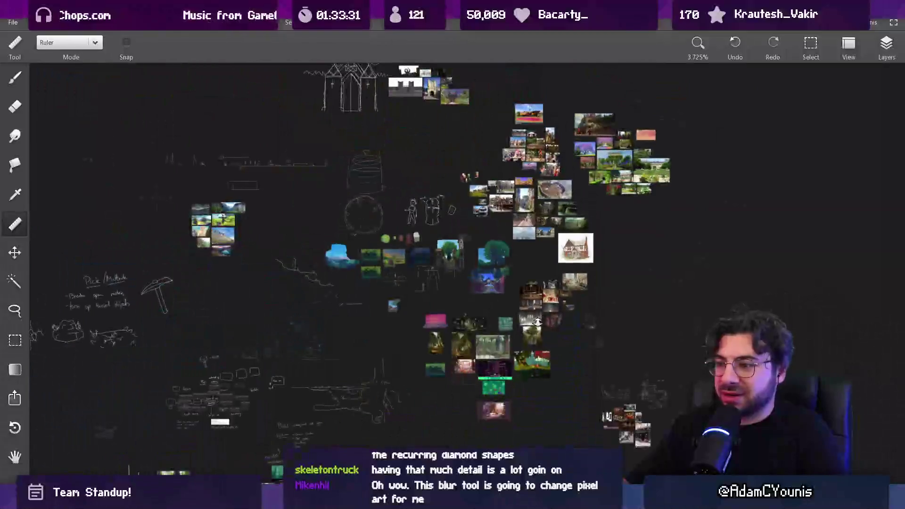
pyautogui.scroll(10, 541, 254)
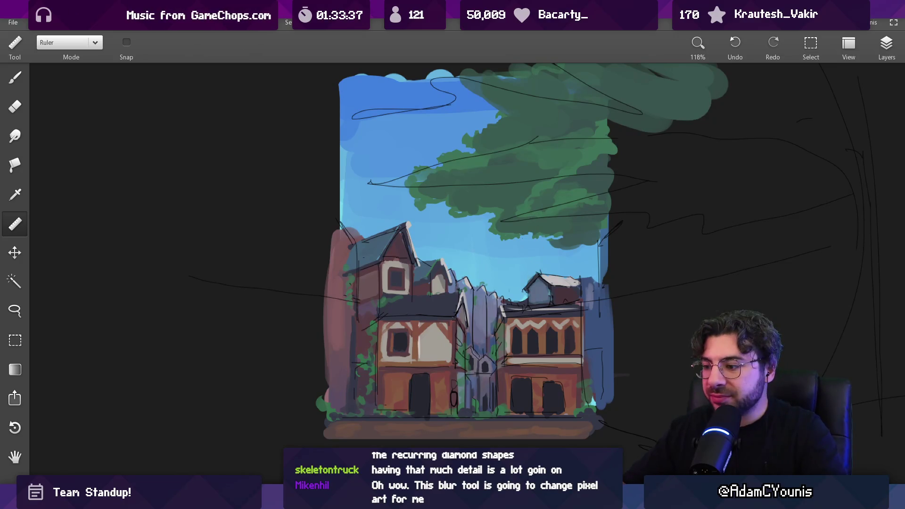
pyautogui.hotkey('alt', 'Tab')
pyautogui.moveTo(561, 326); pyautogui.dragTo(492, 322)
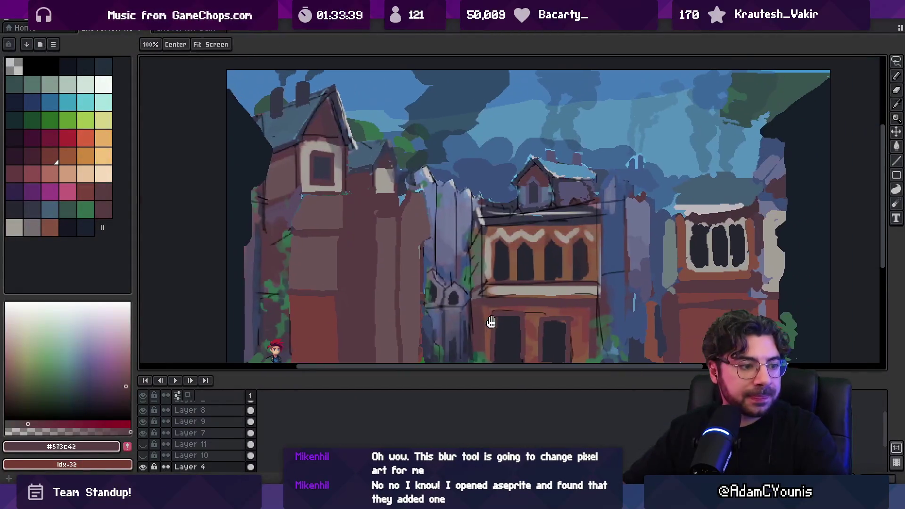
# - Enlarge the canvas area, pan the street scene, and hide the dark edge silhouette layer
pyautogui.scroll(-1, 491, 322)
pyautogui.scroll(1, 491, 307)
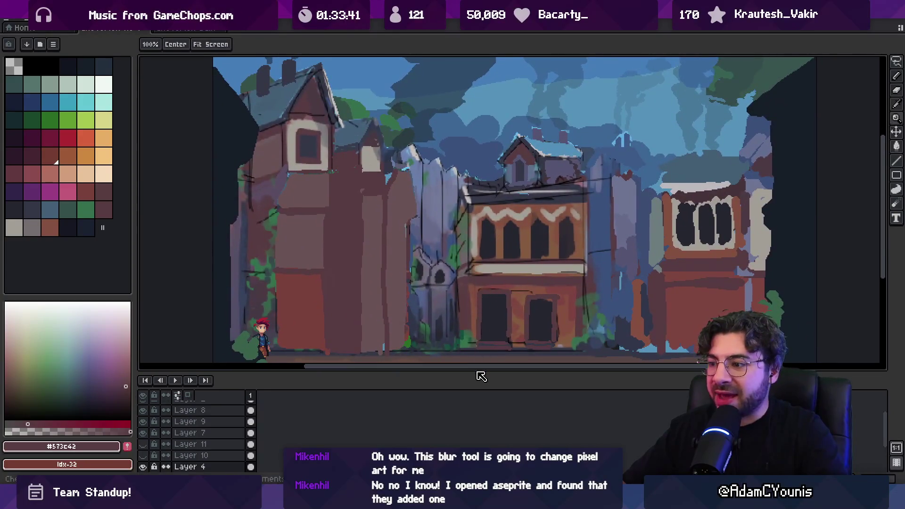
pyautogui.moveTo(477, 372); pyautogui.dragTo(477, 387)
pyautogui.scroll(-1, 545, 268)
pyautogui.moveTo(545, 269)
pyautogui.mouseDown()
pyautogui.moveTo(526, 280)
pyautogui.moveTo(419, 263)
pyautogui.moveTo(422, 247)
pyautogui.moveTo(433, 277)
pyautogui.moveTo(450, 278)
pyautogui.mouseUp()
pyautogui.scroll(1, 533, 283)
pyautogui.scroll(-1, 519, 280)
pyautogui.press('v')
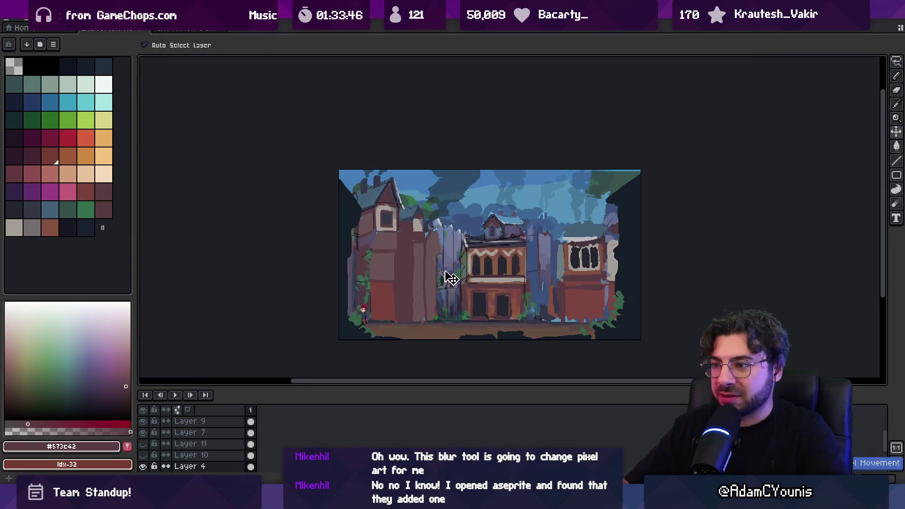
pyautogui.scroll(1, 405, 277)
pyautogui.press('m')
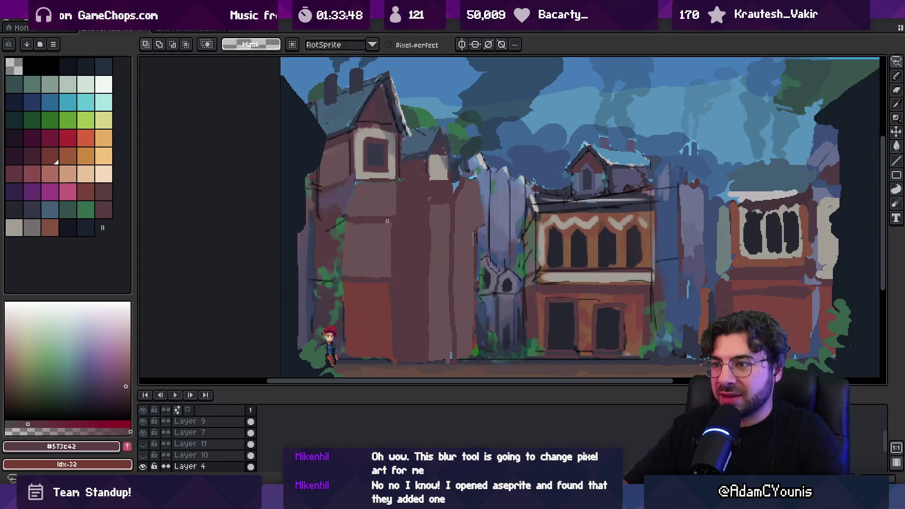
pyautogui.press('v')
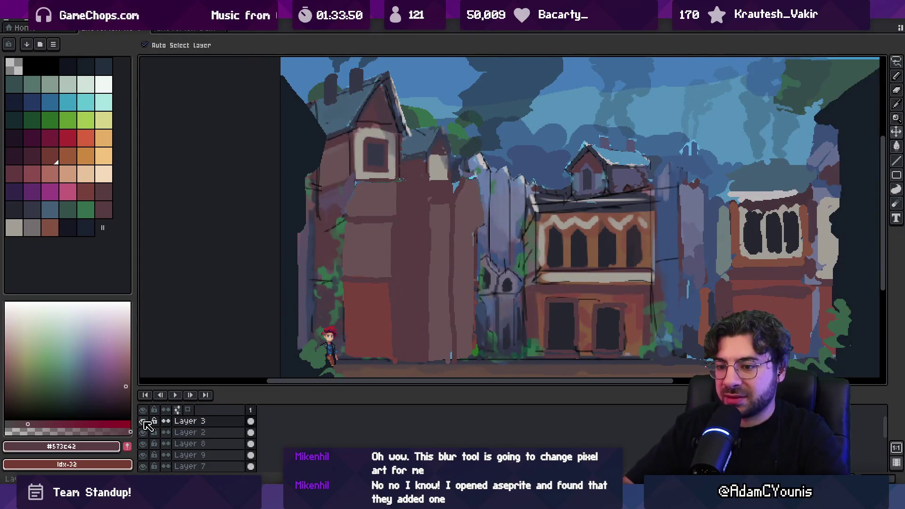
pyautogui.click(143, 421)
pyautogui.press('m')
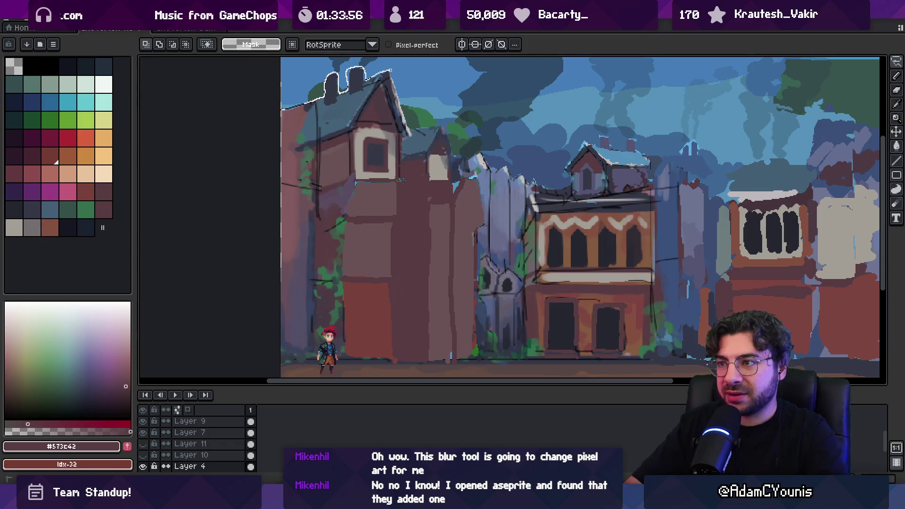
# - Lasso-select the tall left house, try shifting it upward, then undo the move
pyautogui.moveTo(391, 70); pyautogui.dragTo(402, 101)
pyautogui.moveTo(437, 131); pyautogui.dragTo(439, 132)
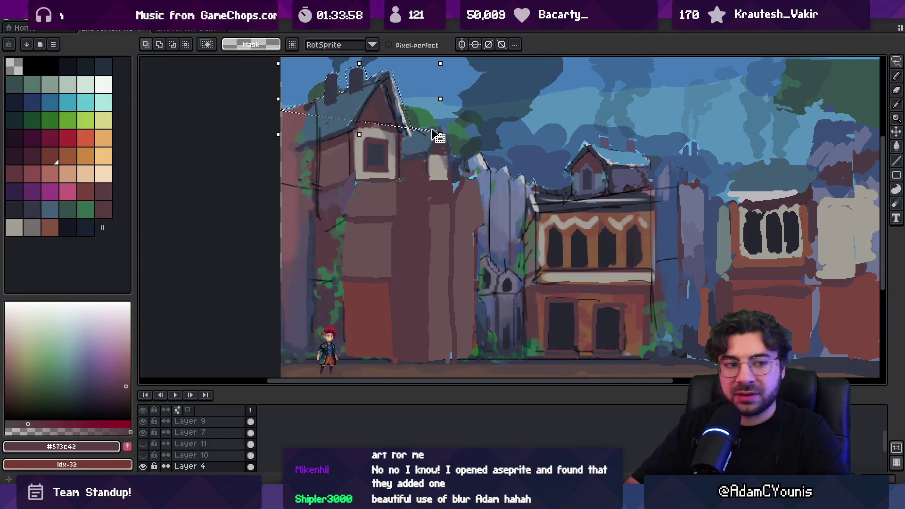
pyautogui.moveTo(402, 154); pyautogui.dragTo(428, 177)
pyautogui.hotkey('ctrl', 'd')
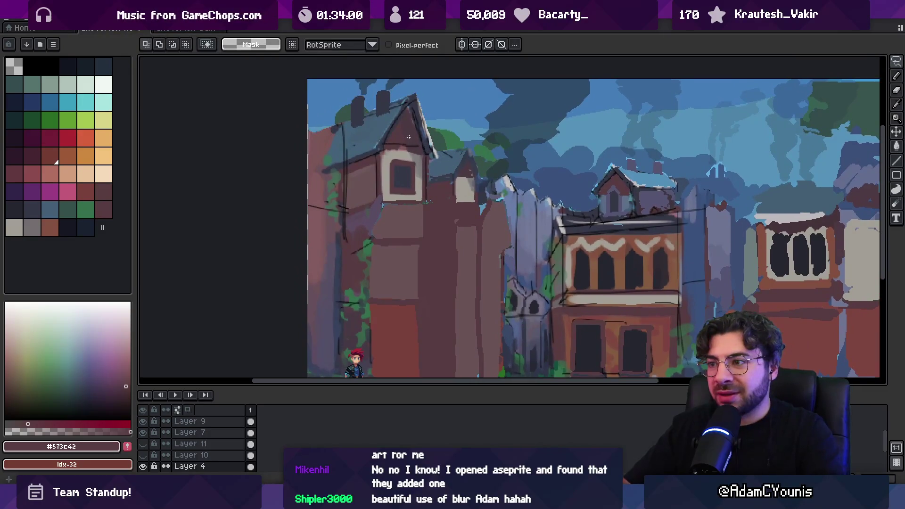
pyautogui.scroll(-2, 428, 177)
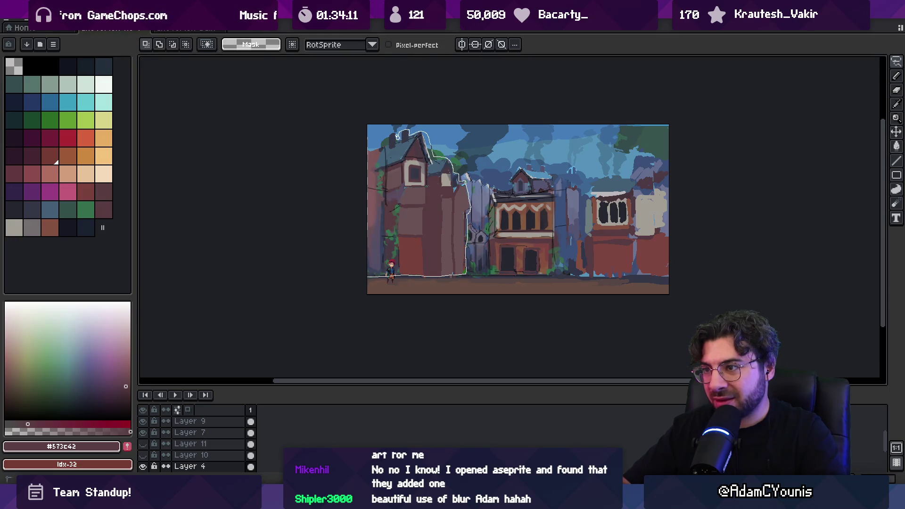
pyautogui.moveTo(396, 198); pyautogui.dragTo(390, 164)
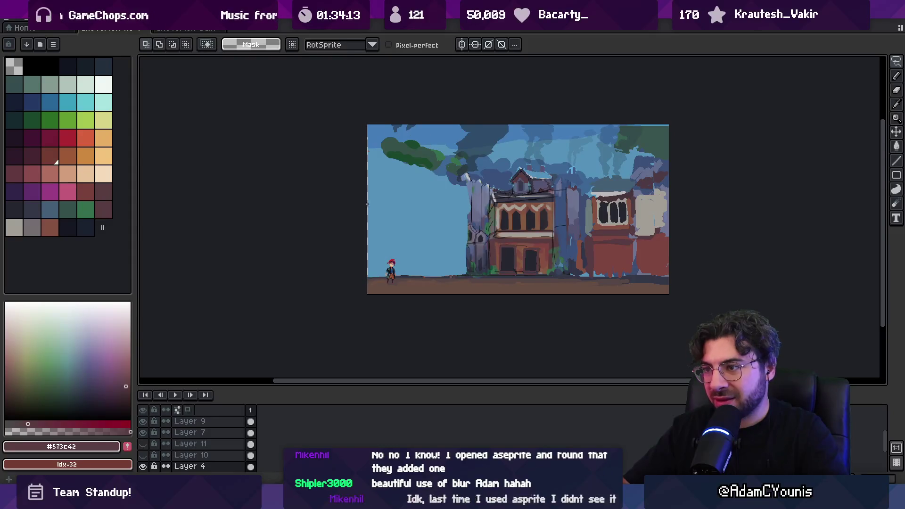
pyautogui.hotkey('ctrl', 'z')
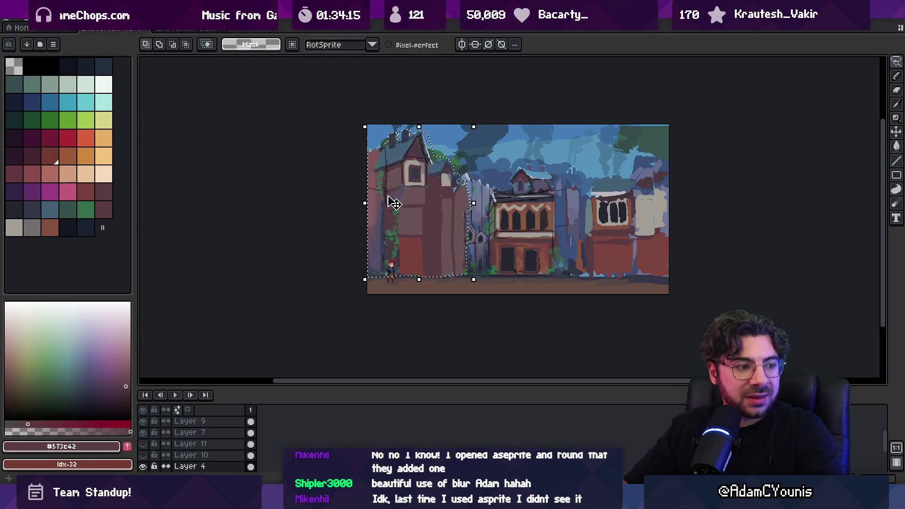
# - Cut the left house and paste it onto new layers (Layers 12 and 13)
pyautogui.hotkey('ctrl', 'x')
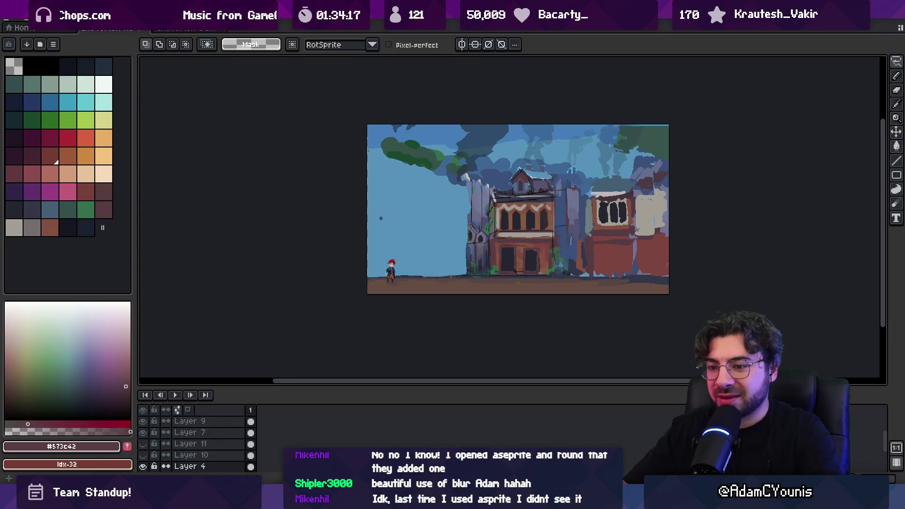
pyautogui.hotkey('ctrl', 'shift', 'v')
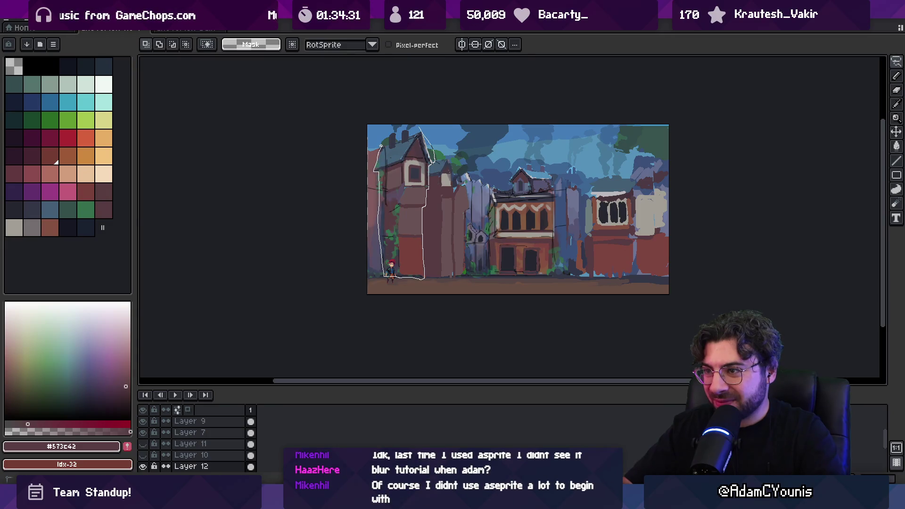
pyautogui.press('Delete')
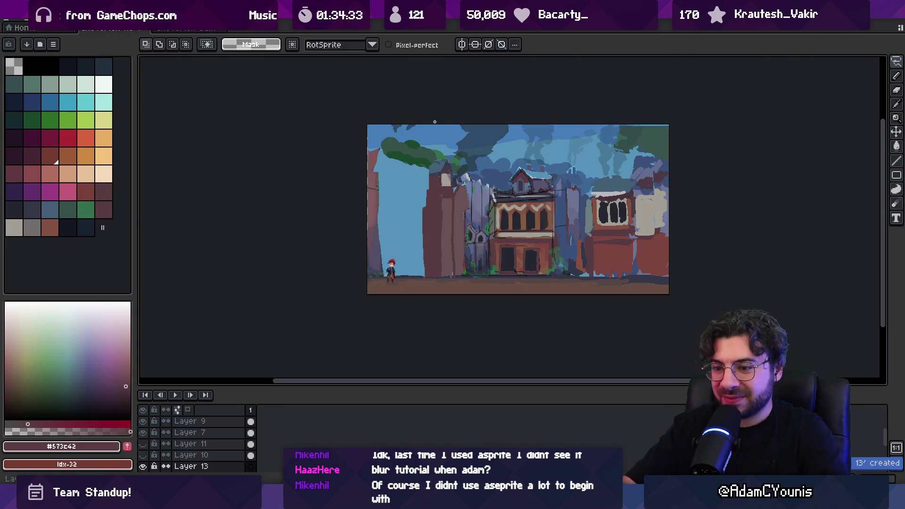
pyautogui.hotkey('ctrl', 'v')
pyautogui.press('v')
pyautogui.click(435, 234)
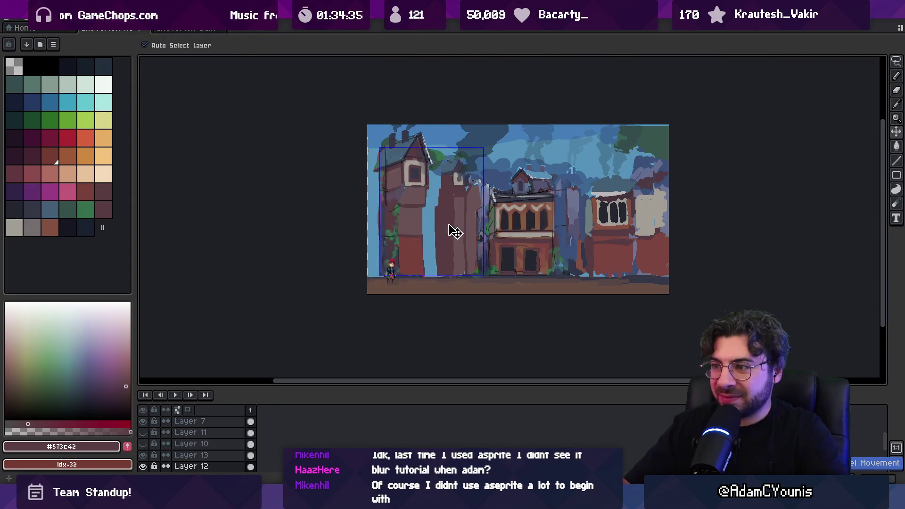
# - Freehand-select the house's front part, cut it, and paste it onto Layer 14
pyautogui.press('q')
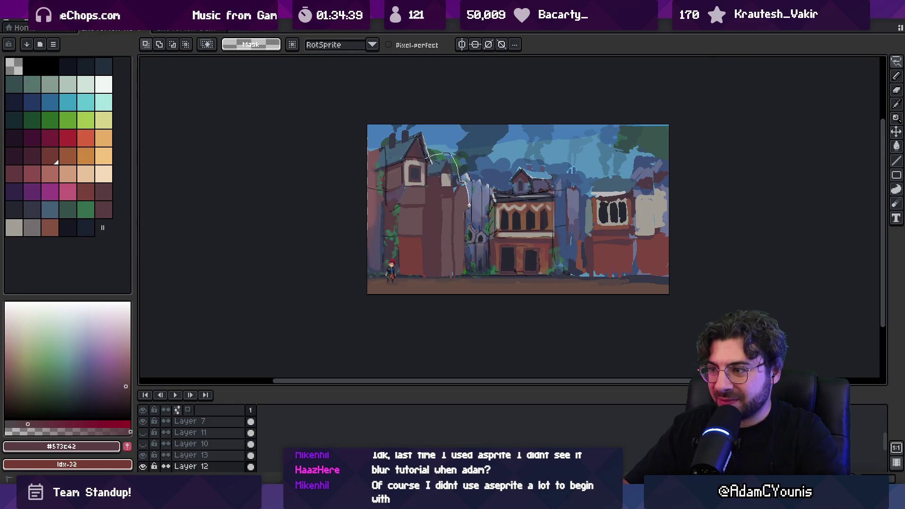
pyautogui.moveTo(415, 280); pyautogui.dragTo(424, 268)
pyautogui.press('Delete')
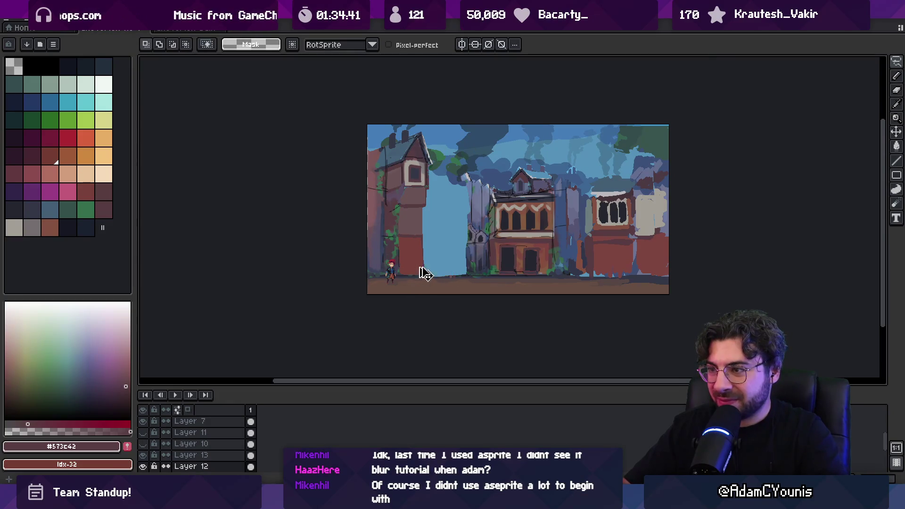
pyautogui.press('v')
pyautogui.hotkey('ctrl', 'z')
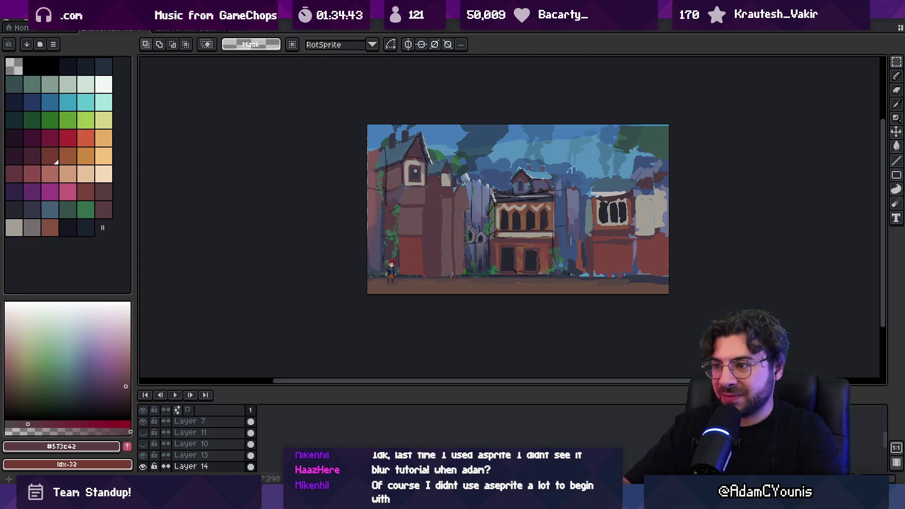
pyautogui.click(382, 221)
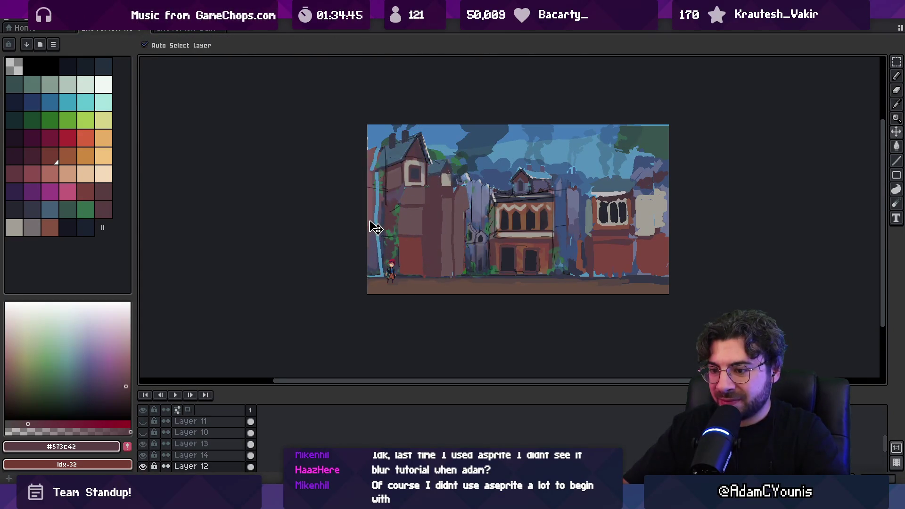
# - Hide Layer 13, make Layer 12 active, and sample the dark purple-grey
pyautogui.click(404, 214)
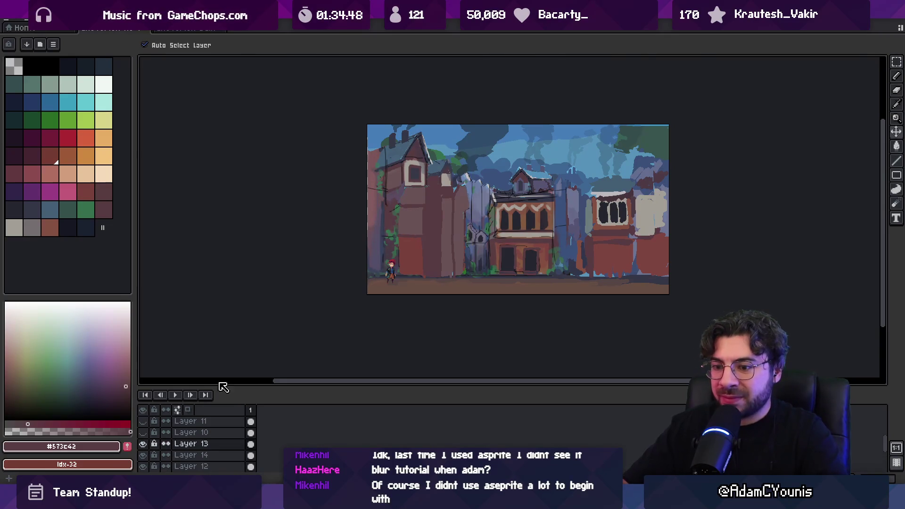
pyautogui.click(142, 443)
pyautogui.click(381, 249)
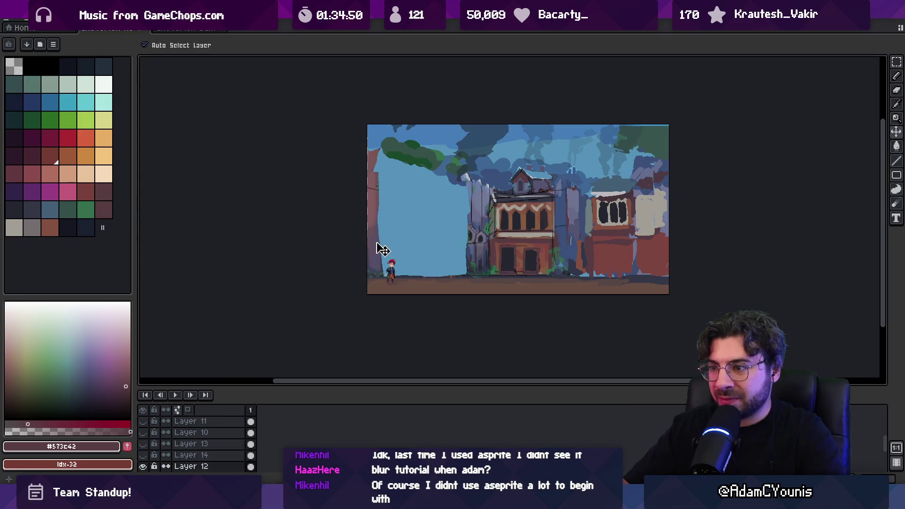
pyautogui.press('i')
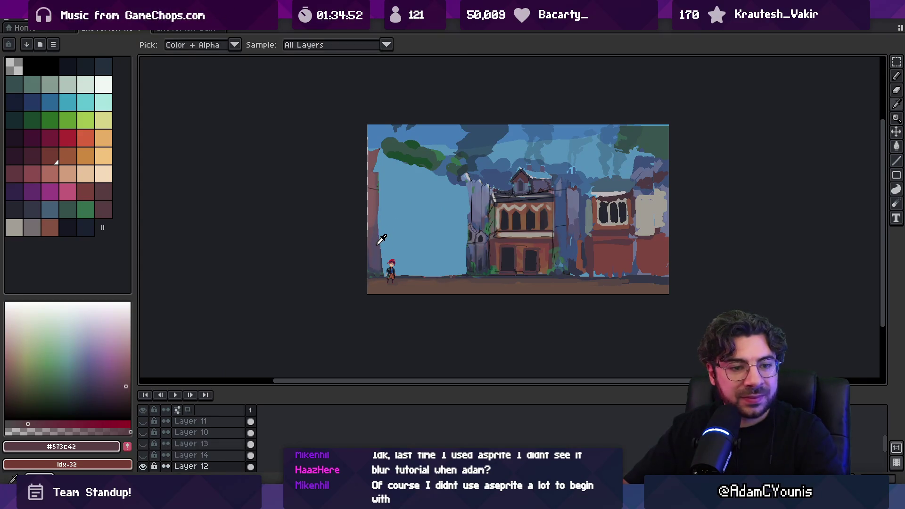
pyautogui.click(381, 240)
# - Brush a purple-grey branch stroke and bucket-fill the area below it
pyautogui.press('b')
pyautogui.moveTo(386, 224); pyautogui.dragTo(468, 213)
pyautogui.press('g')
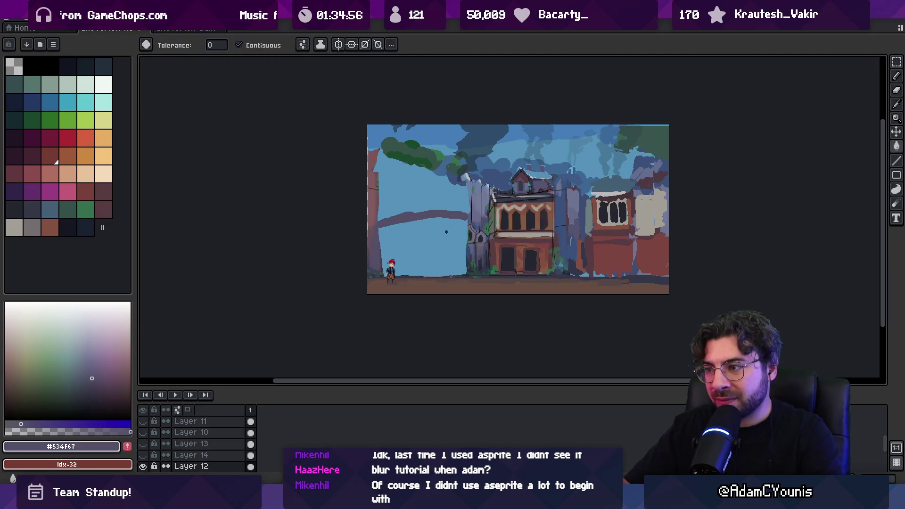
pyautogui.click(442, 240)
pyautogui.hotkey('ctrl', 'z')
pyautogui.hotkey('ctrl', 'z')
pyautogui.hotkey('ctrl', 'z')
pyautogui.press('v')
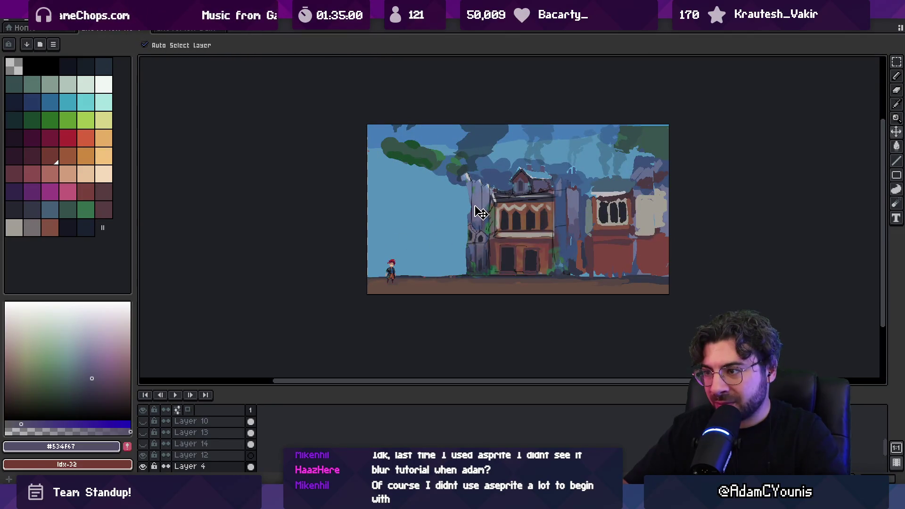
pyautogui.hotkey('ctrl', 'v')
pyautogui.press('g')
pyautogui.click(417, 254)
pyautogui.hotkey('ctrl', 'z')
pyautogui.click(417, 254)
# - Sample a lighter blue-grey and paint a light purple branch stroke
pyautogui.keyDown('alt'); pyautogui.click(477, 194); pyautogui.keyUp('alt')
pyautogui.click(409, 173)
pyautogui.hotkey('ctrl', 'z')
pyautogui.press('b')
pyautogui.moveTo(381, 153); pyautogui.dragTo(460, 176)
# - Fill under the branch and scrub muted purple #676A8A texture over the wall
pyautogui.press('g')
pyautogui.click(446, 198)
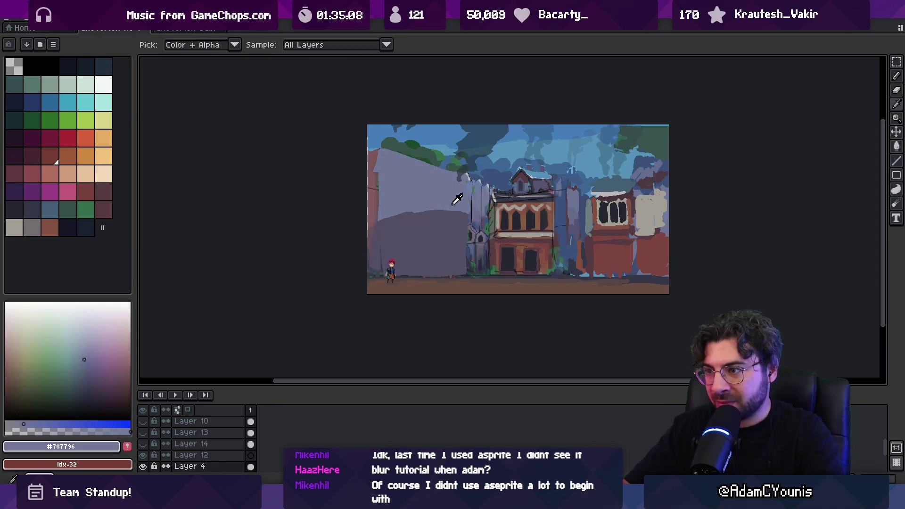
pyautogui.keyDown('alt'); pyautogui.click(480, 214); pyautogui.keyUp('alt')
pyautogui.press('b')
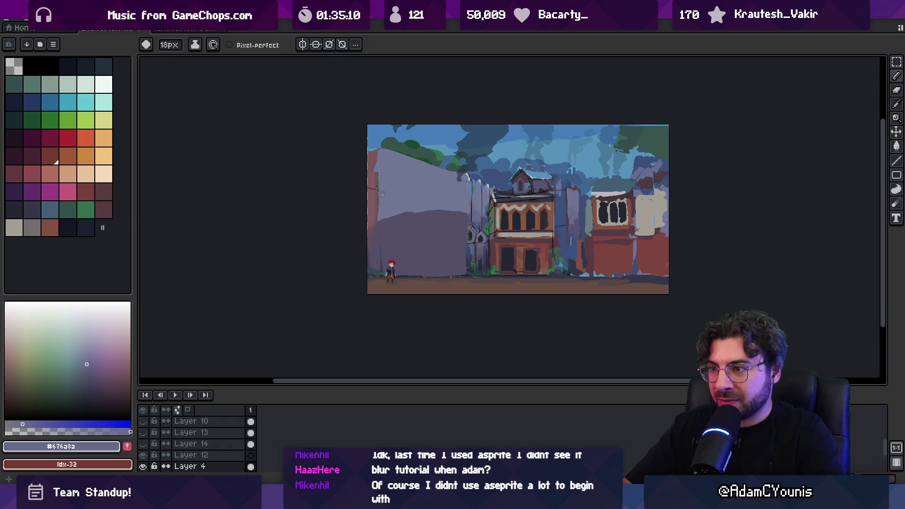
pyautogui.moveTo(385, 189)
pyautogui.mouseDown()
pyautogui.moveTo(394, 212)
pyautogui.moveTo(442, 217)
pyautogui.mouseUp()
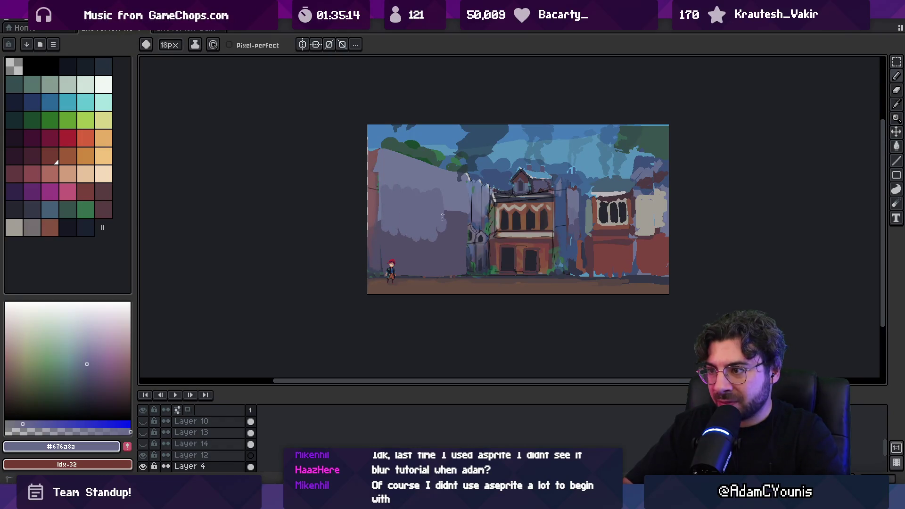
# - Paint darker mauve vertical strokes and a reddish plank on the left wall
pyautogui.keyDown('alt'); pyautogui.click(377, 214); pyautogui.keyUp('alt')
pyautogui.moveTo(394, 199)
pyautogui.mouseDown()
pyautogui.moveTo(389, 177)
pyautogui.moveTo(413, 208)
pyautogui.moveTo(423, 186)
pyautogui.moveTo(434, 221)
pyautogui.moveTo(427, 239)
pyautogui.mouseUp()
pyautogui.keyDown('alt'); pyautogui.click(377, 234); pyautogui.keyUp('alt')
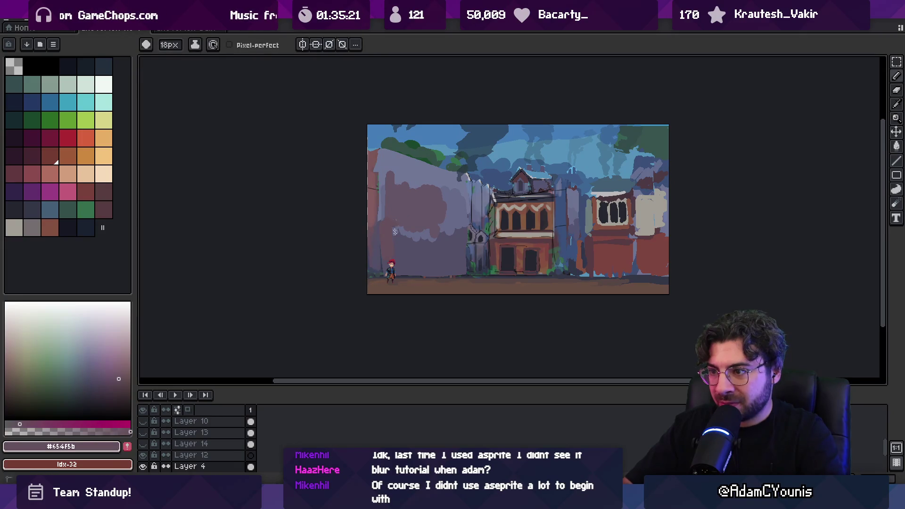
pyautogui.keyDown('alt'); pyautogui.click(375, 203); pyautogui.keyUp('alt')
pyautogui.moveTo(387, 222)
pyautogui.mouseDown()
pyautogui.moveTo(391, 171)
pyautogui.moveTo(405, 213)
pyautogui.moveTo(421, 215)
pyautogui.mouseUp()
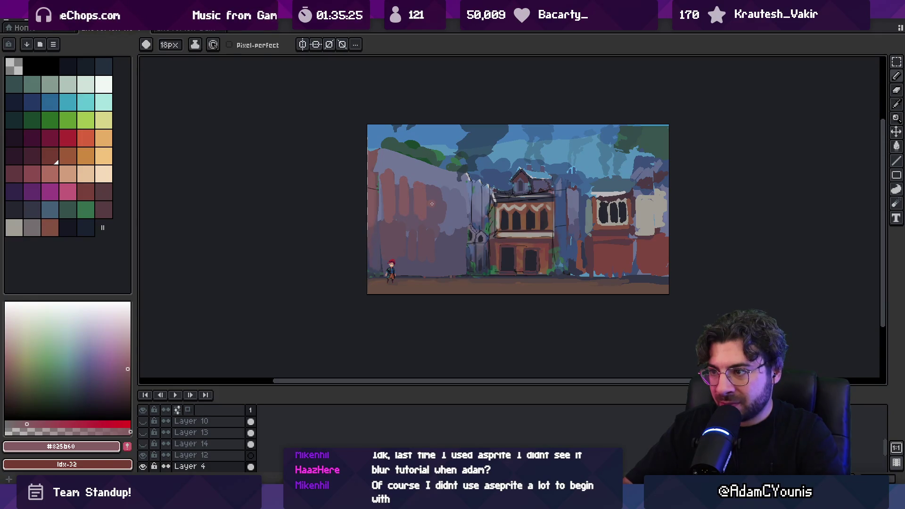
pyautogui.keyDown('alt'); pyautogui.click(375, 157); pyautogui.keyUp('alt')
pyautogui.press('z')
pyautogui.scroll(-3, 410, 189)
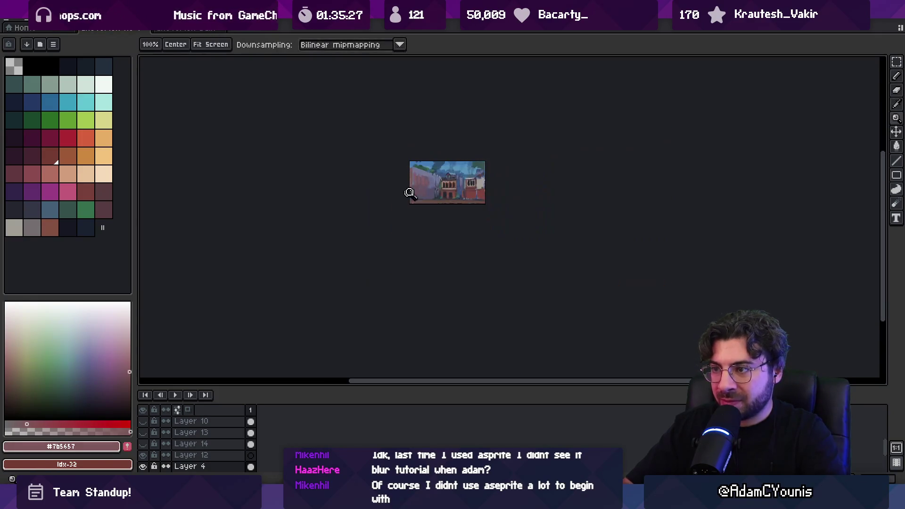
# - Sample blue-grey and muted purple-grey from the wall with the brush ready
pyautogui.scroll(4, 426, 185)
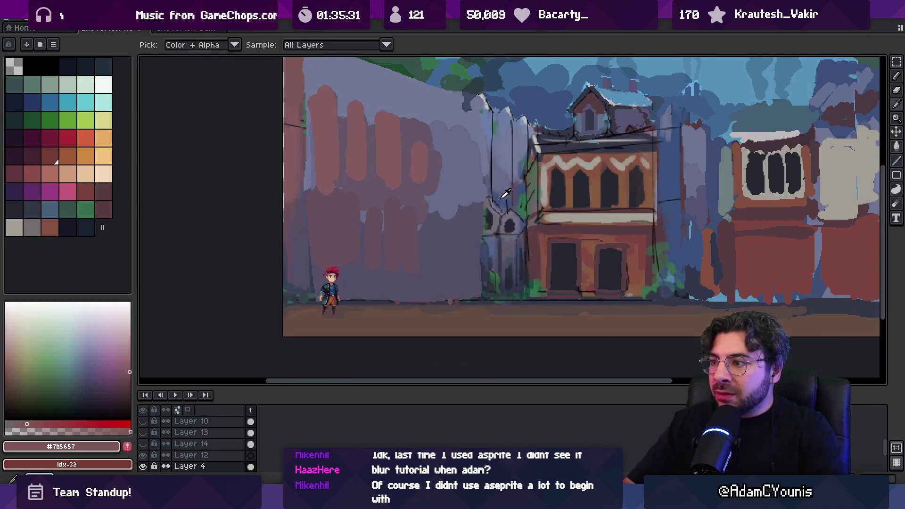
pyautogui.keyDown('alt'); pyautogui.click(447, 223); pyautogui.keyUp('alt')
pyautogui.press('b')
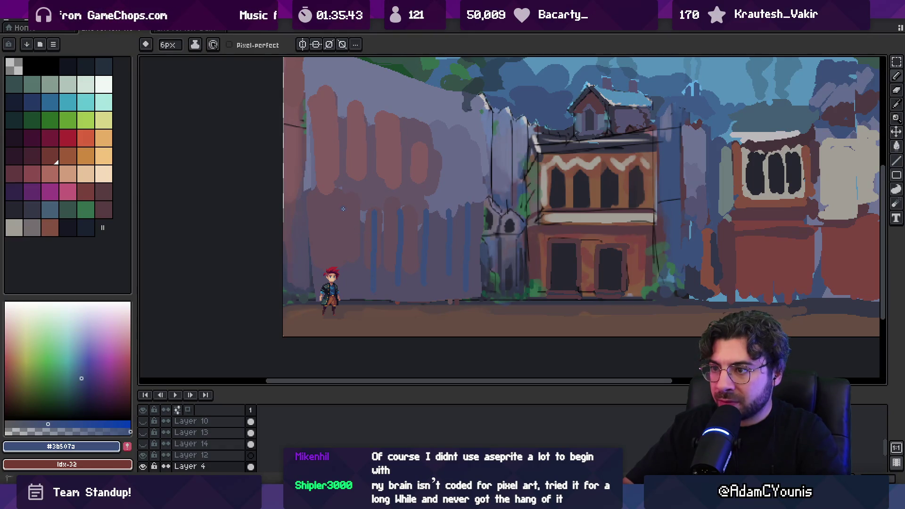
pyautogui.scroll(-6, 358, 212)
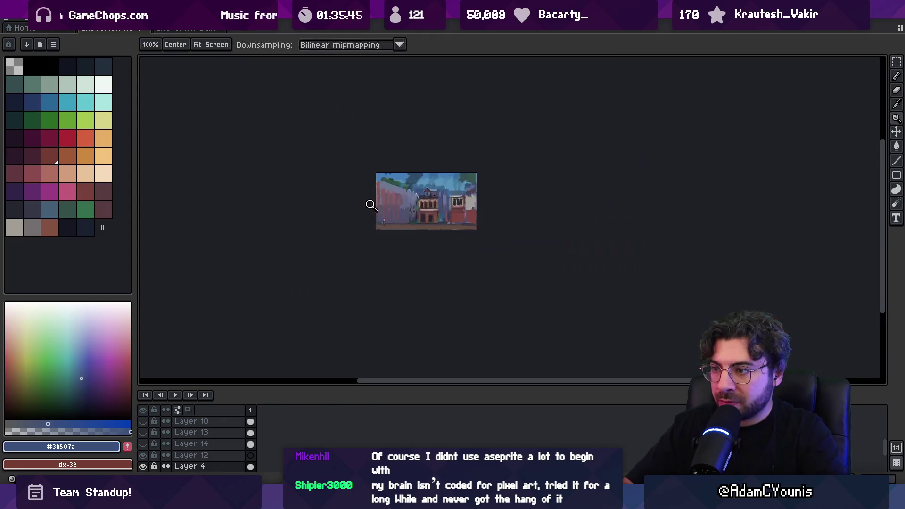
pyautogui.scroll(6, 401, 198)
pyautogui.keyDown('alt'); pyautogui.click(422, 200); pyautogui.keyUp('alt')
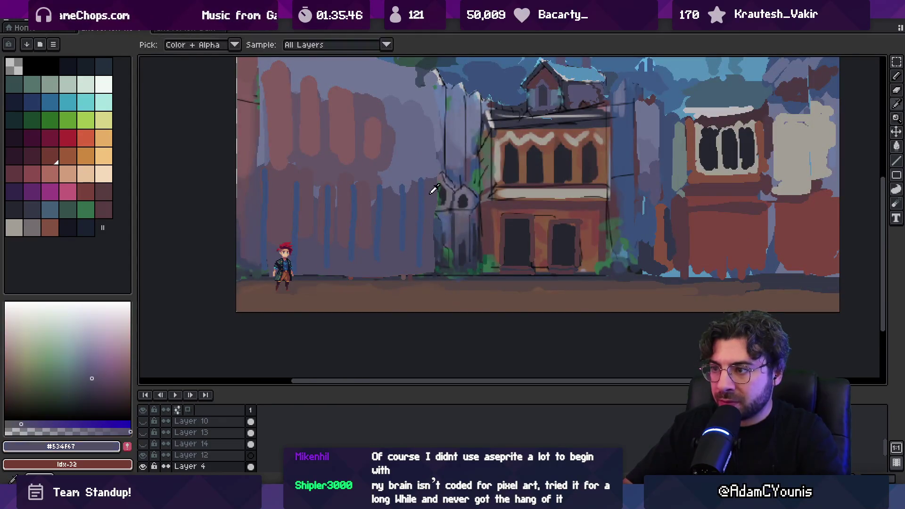
pyautogui.press('alt')
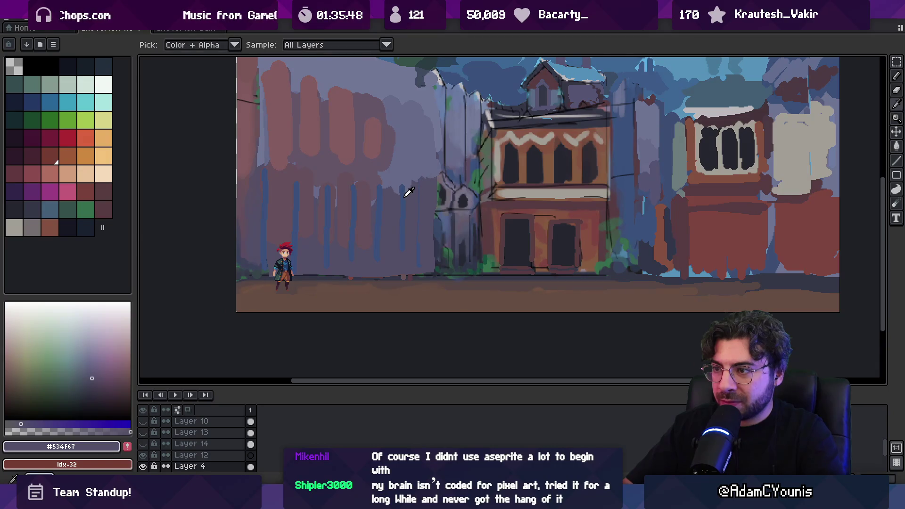
# - Sample several blue and purple-grey tones across the wall to compare
pyautogui.keyDown('alt'); pyautogui.click(407, 196); pyautogui.keyUp('alt')
pyautogui.keyDown('alt'); pyautogui.click(408, 198); pyautogui.keyUp('alt')
pyautogui.keyDown('alt'); pyautogui.click(406, 241); pyautogui.keyUp('alt')
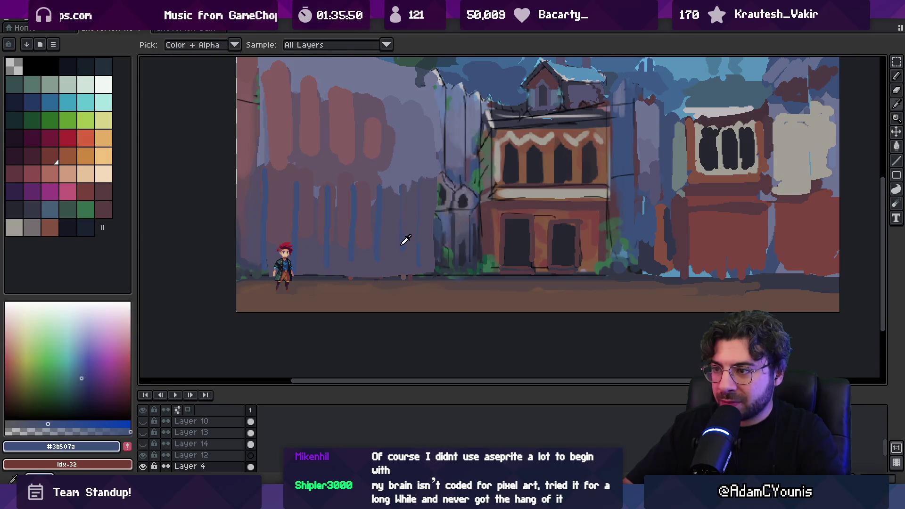
pyautogui.keyDown('alt'); pyautogui.click(412, 198); pyautogui.keyUp('alt')
pyautogui.keyDown('alt'); pyautogui.click(421, 238); pyautogui.keyUp('alt')
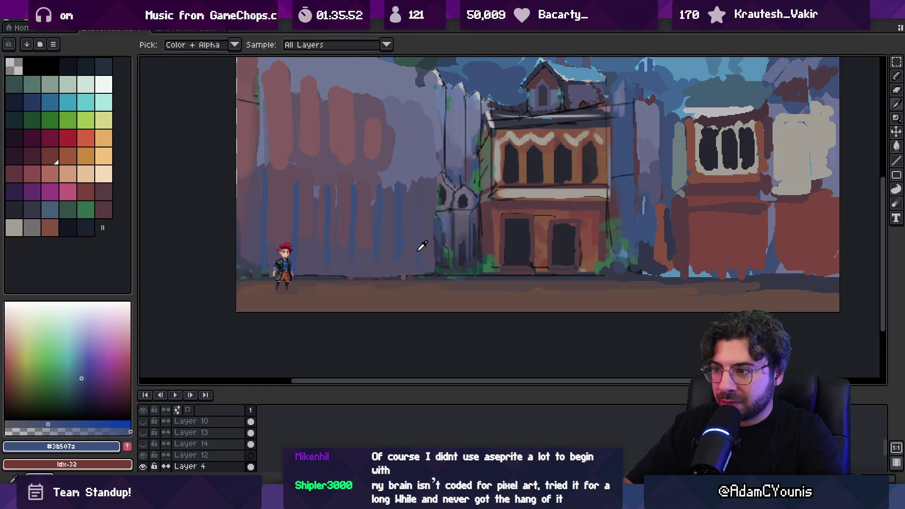
pyautogui.keyDown('alt'); pyautogui.click(430, 199); pyautogui.keyUp('alt')
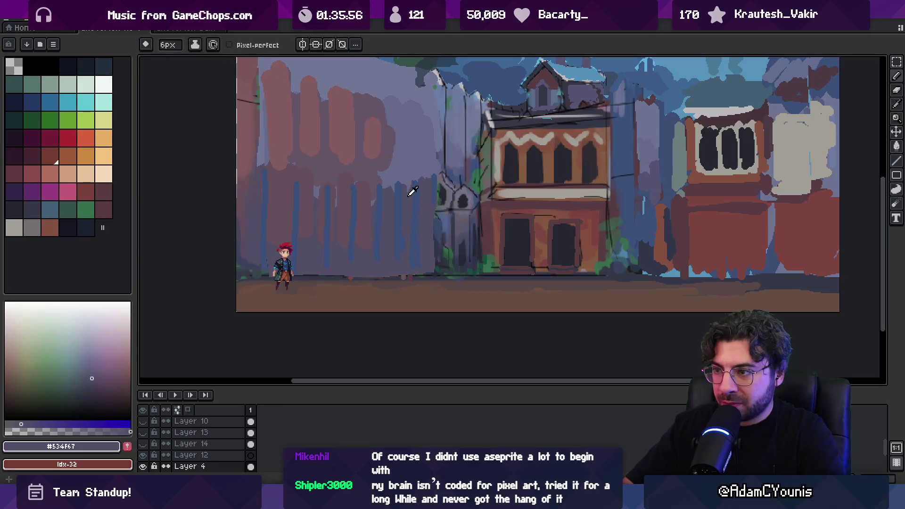
# - Paint five dark navy vertical pickets along the lower left wall
pyautogui.press('alt')
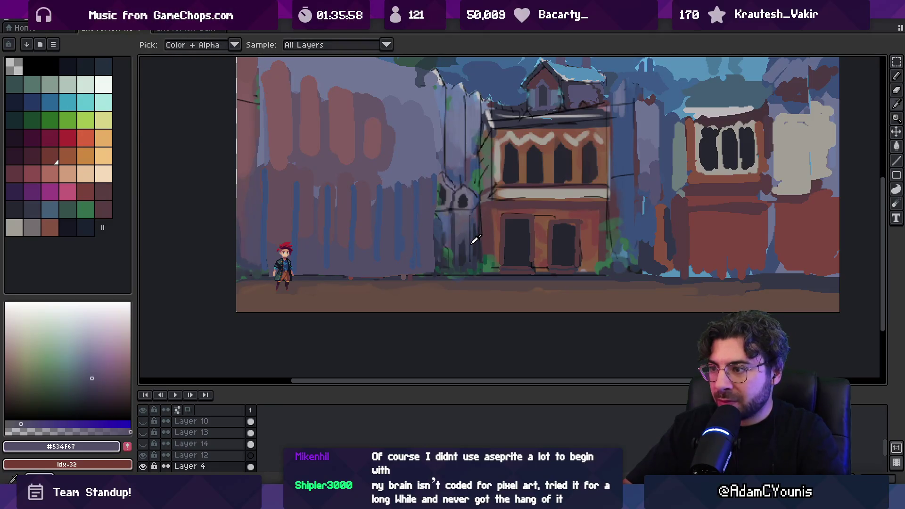
pyautogui.keyDown('alt'); pyautogui.click(474, 243); pyautogui.keyUp('alt')
pyautogui.moveTo(416, 230); pyautogui.dragTo(415, 258)
pyautogui.moveTo(399, 226); pyautogui.dragTo(397, 268)
pyautogui.moveTo(377, 233); pyautogui.dragTo(375, 269)
pyautogui.moveTo(355, 238); pyautogui.dragTo(352, 273)
pyautogui.moveTo(296, 246); pyautogui.dragTo(296, 276)
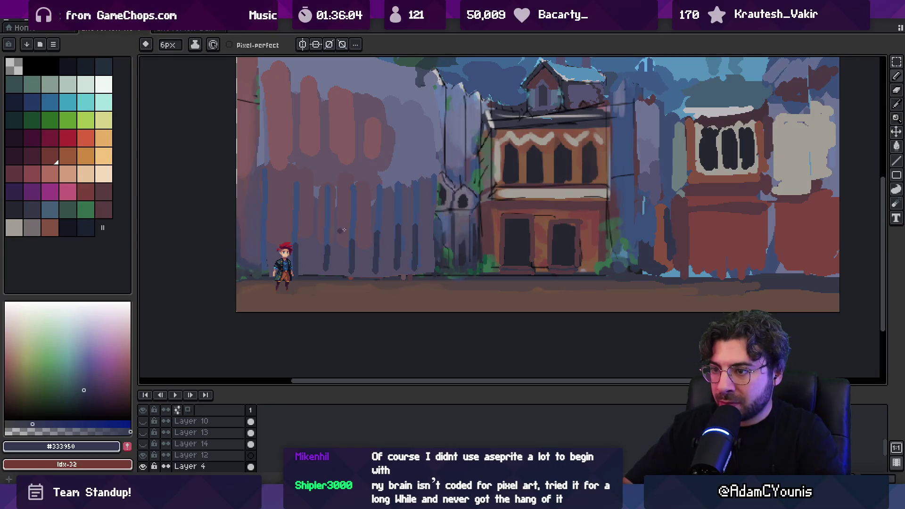
# - Sample slate grey-blue and dark blue-grey tones from the fence
pyautogui.press('alt')
pyautogui.keyDown('alt'); pyautogui.click(459, 242); pyautogui.keyUp('alt')
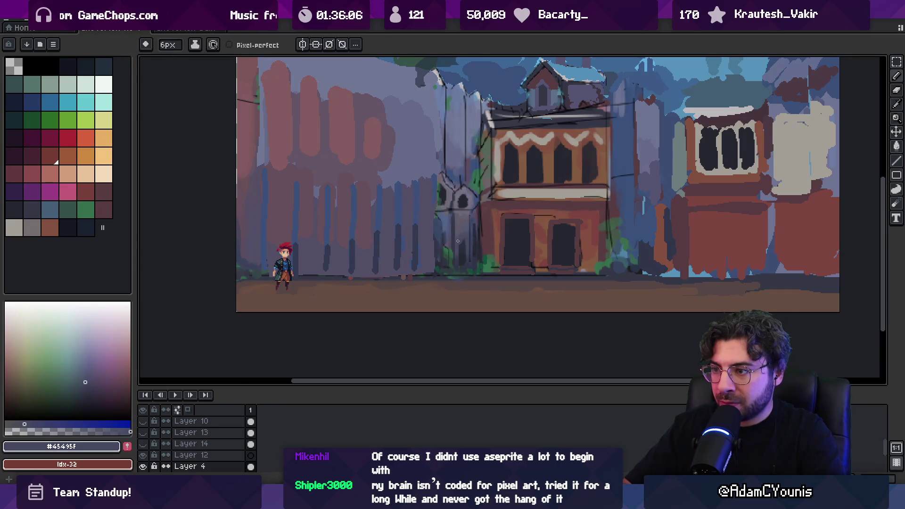
pyautogui.keyDown('alt'); pyautogui.click(428, 229); pyautogui.keyUp('alt')
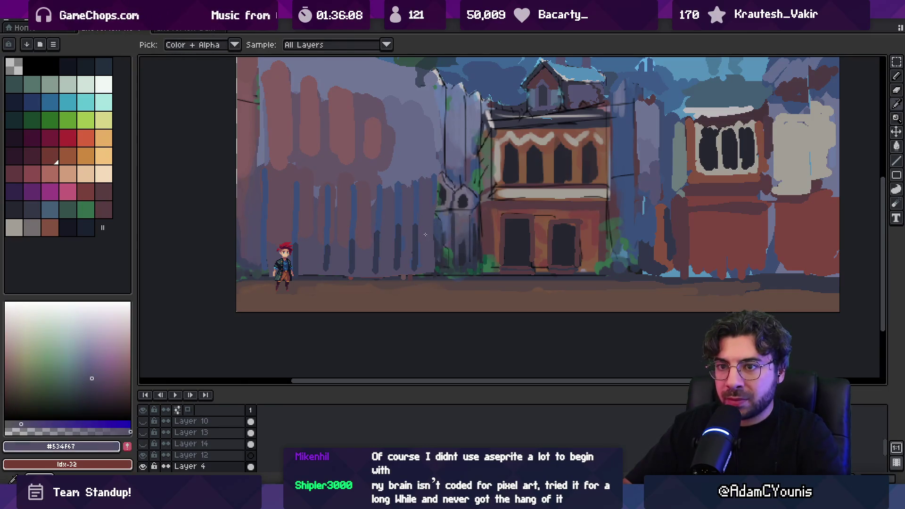
pyautogui.keyDown('alt'); pyautogui.click(457, 246); pyautogui.keyUp('alt')
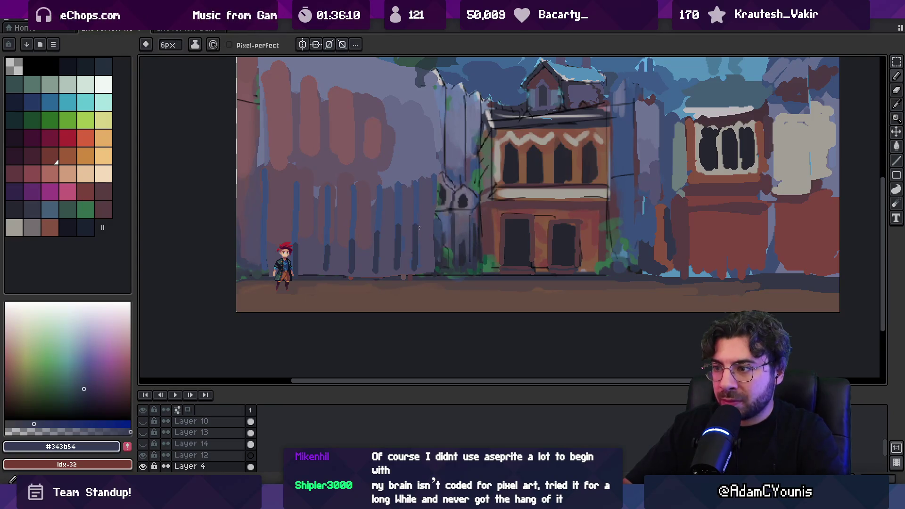
pyautogui.keyDown('alt'); pyautogui.click(472, 236); pyautogui.keyUp('alt')
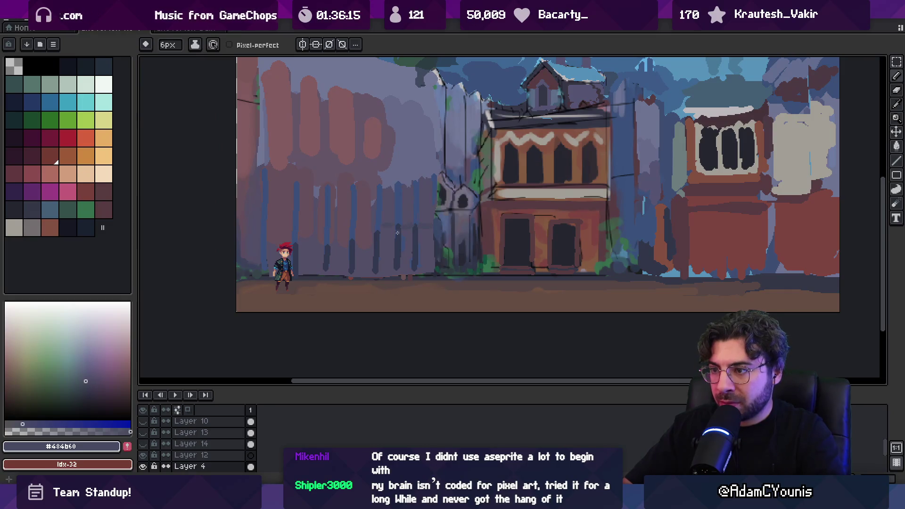
pyautogui.press('z')
pyautogui.scroll(-4, 425, 213)
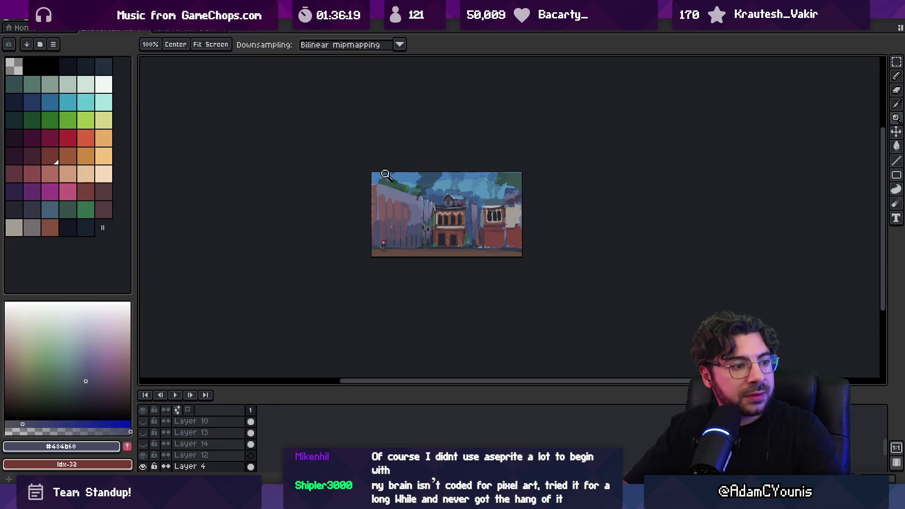
# - Brush dark green foliage along the wall's top edge, plus a small dark touch below
pyautogui.scroll(1, 394, 197)
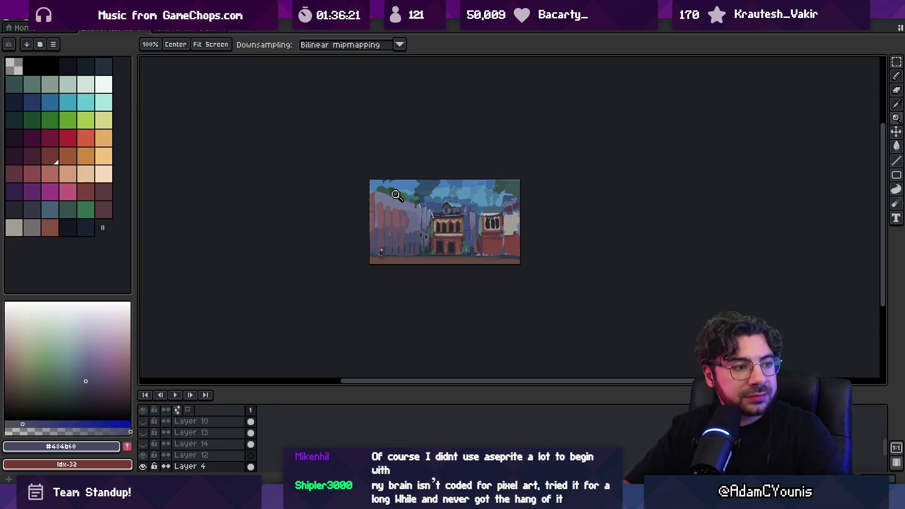
pyautogui.scroll(2, 396, 195)
pyautogui.press('i')
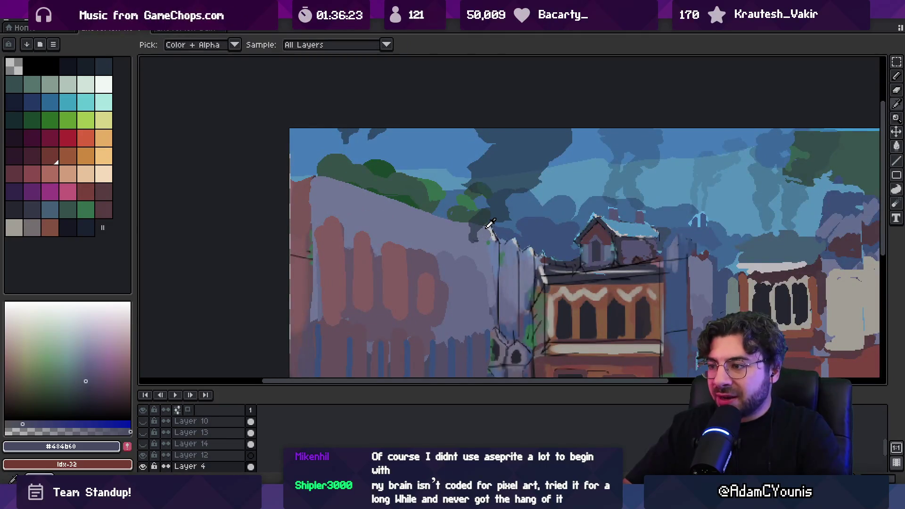
pyautogui.press('m')
pyautogui.press('v')
pyautogui.press('b')
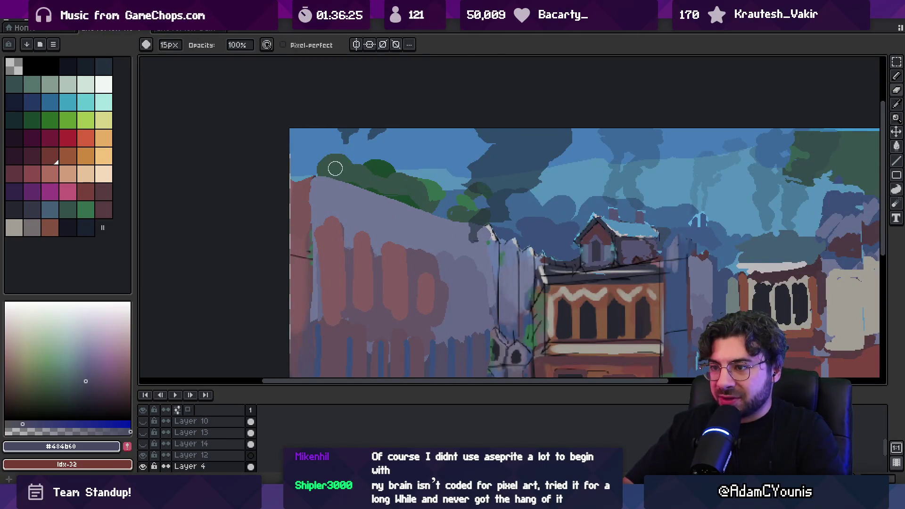
pyautogui.moveTo(326, 173)
pyautogui.mouseDown()
pyautogui.moveTo(337, 170)
pyautogui.moveTo(346, 186)
pyautogui.moveTo(364, 182)
pyautogui.moveTo(377, 207)
pyautogui.moveTo(380, 191)
pyautogui.moveTo(400, 196)
pyautogui.moveTo(394, 191)
pyautogui.moveTo(408, 210)
pyautogui.mouseUp()
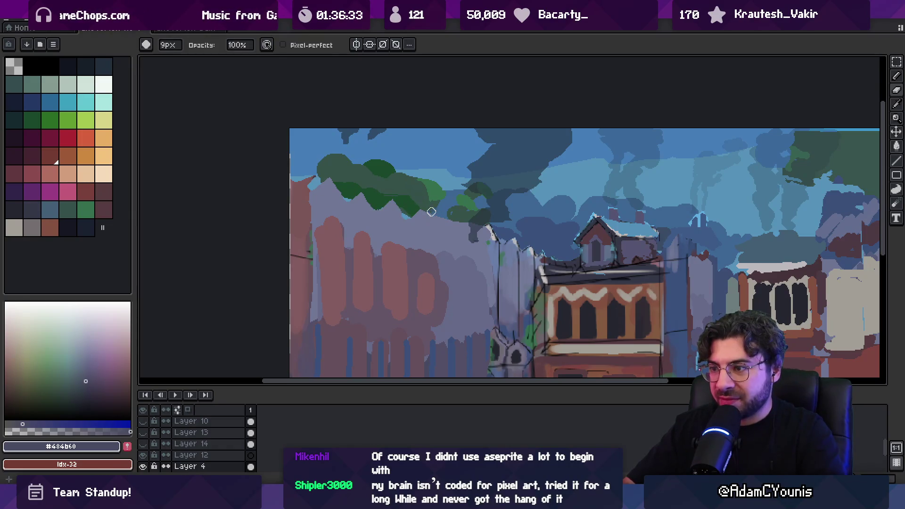
pyautogui.moveTo(452, 213); pyautogui.dragTo(452, 223)
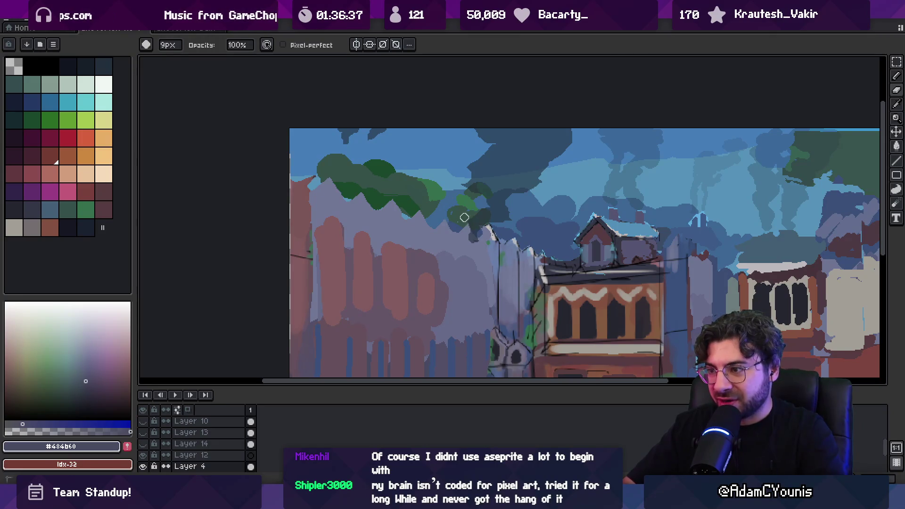
# - Adjust the zoom and sample the wall's grey-purple with the brush
pyautogui.press('z')
pyautogui.scroll(-5, 465, 189)
pyautogui.scroll(5, 464, 180)
pyautogui.press('b')
pyautogui.keyDown('alt'); pyautogui.click(425, 186); pyautogui.keyUp('alt')
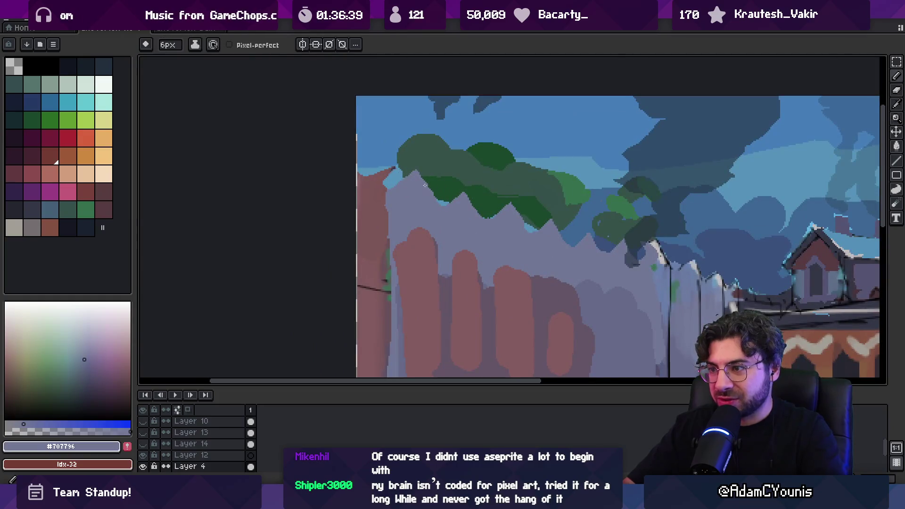
# - Paint grey-purple over part of the foliage and sample reddish-brown and grey-blue wall colours
pyautogui.moveTo(420, 167); pyautogui.dragTo(442, 207)
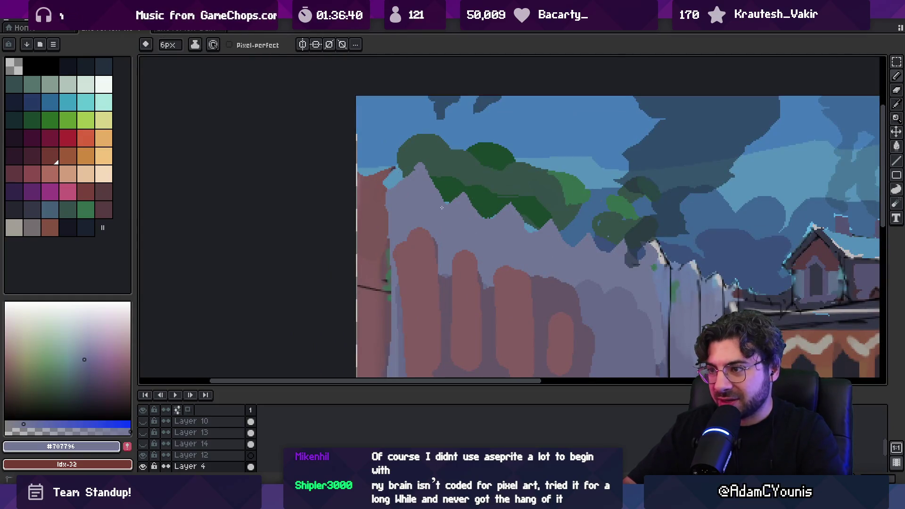
pyautogui.keyDown('alt'); pyautogui.click(377, 176); pyautogui.keyUp('alt')
pyautogui.moveTo(358, 255)
pyautogui.mouseDown()
pyautogui.moveTo(383, 162)
pyautogui.moveTo(396, 201)
pyautogui.moveTo(391, 161)
pyautogui.moveTo(409, 189)
pyautogui.mouseUp()
pyautogui.press('b')
pyautogui.keyDown('alt'); pyautogui.click(398, 172); pyautogui.keyUp('alt')
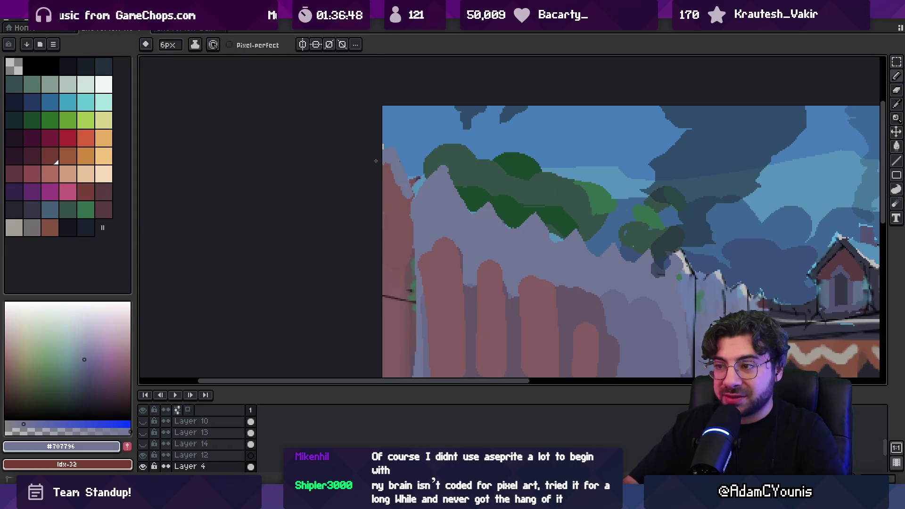
pyautogui.scroll(-4, 375, 161)
pyautogui.scroll(5, 396, 151)
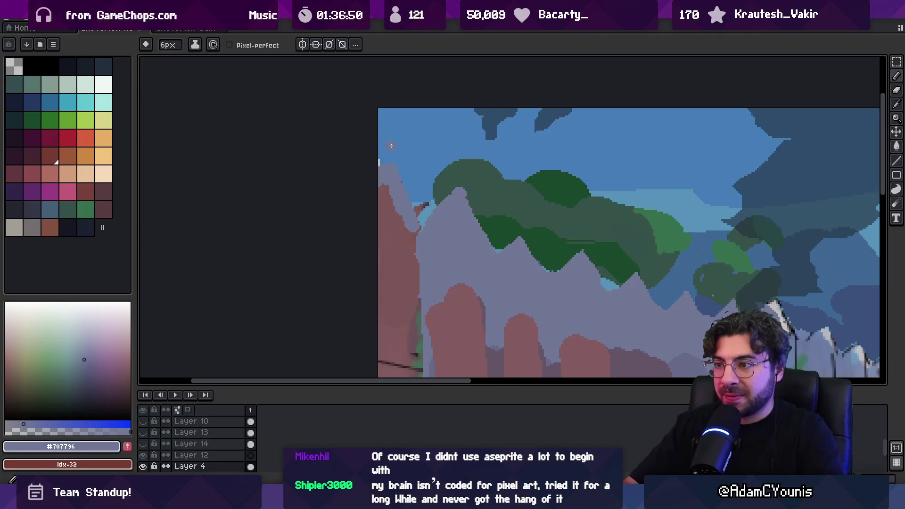
# - Paint brown trunk edge and vertical brown planks on the wall
pyautogui.keyDown('alt'); pyautogui.click(392, 198); pyautogui.keyUp('alt')
pyautogui.moveTo(386, 184); pyautogui.dragTo(404, 222)
pyautogui.keyDown('alt'); pyautogui.click(417, 203); pyautogui.keyUp('alt')
pyautogui.keyDown('alt'); pyautogui.click(405, 226); pyautogui.keyUp('alt')
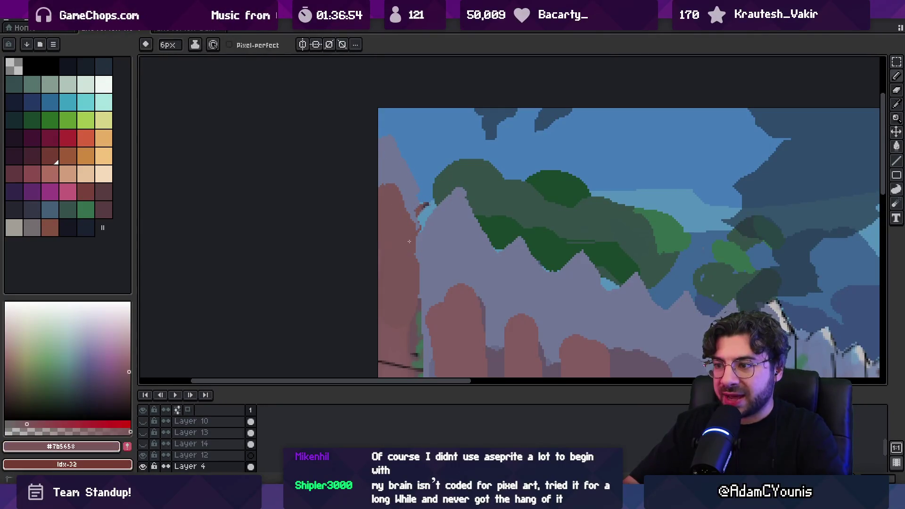
pyautogui.moveTo(439, 249)
pyautogui.mouseDown()
pyautogui.moveTo(450, 269)
pyautogui.moveTo(476, 278)
pyautogui.moveTo(459, 189)
pyautogui.moveTo(493, 189)
pyautogui.moveTo(513, 214)
pyautogui.mouseUp()
pyautogui.moveTo(542, 189)
pyautogui.mouseDown()
pyautogui.moveTo(552, 243)
pyautogui.moveTo(568, 234)
pyautogui.moveTo(575, 181)
pyautogui.mouseUp()
# - Reshape the brown plank's left edge, right strip and top
pyautogui.moveTo(616, 323)
pyautogui.mouseDown()
pyautogui.moveTo(537, 233)
pyautogui.moveTo(528, 285)
pyautogui.mouseUp()
pyautogui.keyDown('alt'); pyautogui.click(573, 245); pyautogui.keyUp('alt')
pyautogui.moveTo(560, 210); pyautogui.dragTo(560, 286)
pyautogui.keyDown('alt'); pyautogui.click(541, 236); pyautogui.keyUp('alt')
pyautogui.moveTo(535, 205); pyautogui.dragTo(523, 273)
pyautogui.scroll(2, 529, 206)
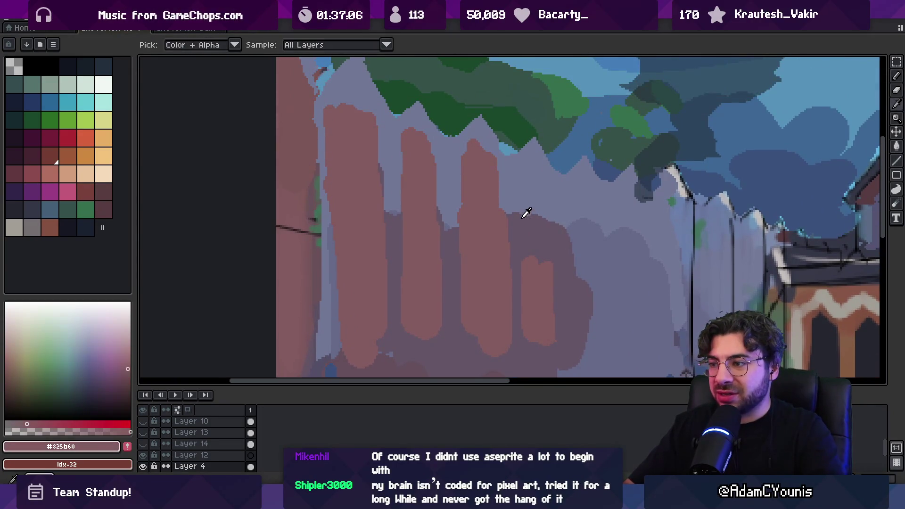
pyautogui.scroll(-2, 527, 213)
pyautogui.scroll(-3, 541, 174)
pyautogui.scroll(3, 527, 192)
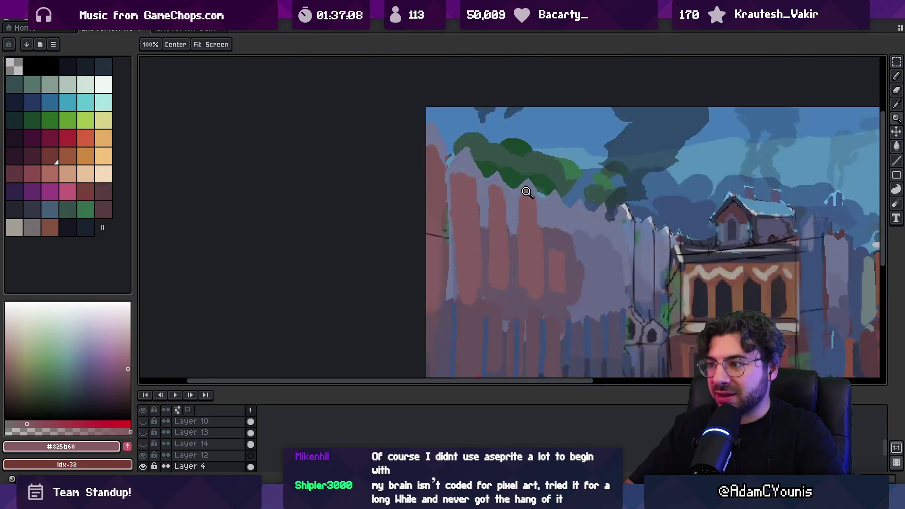
# - Paint a thin grey-purple stroke on the fence
pyautogui.press('o')
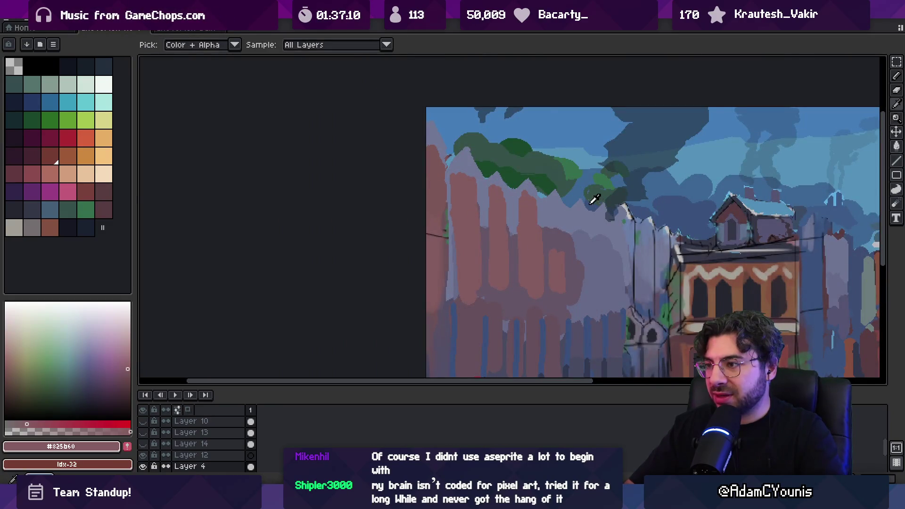
pyautogui.press('b')
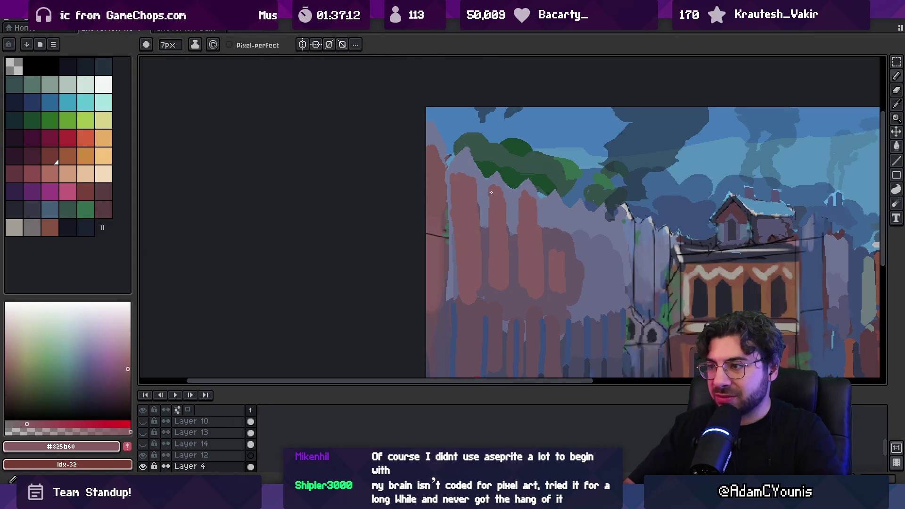
pyautogui.keyDown('alt'); pyautogui.click(484, 238); pyautogui.keyUp('alt')
pyautogui.moveTo(478, 236); pyautogui.dragTo(478, 278)
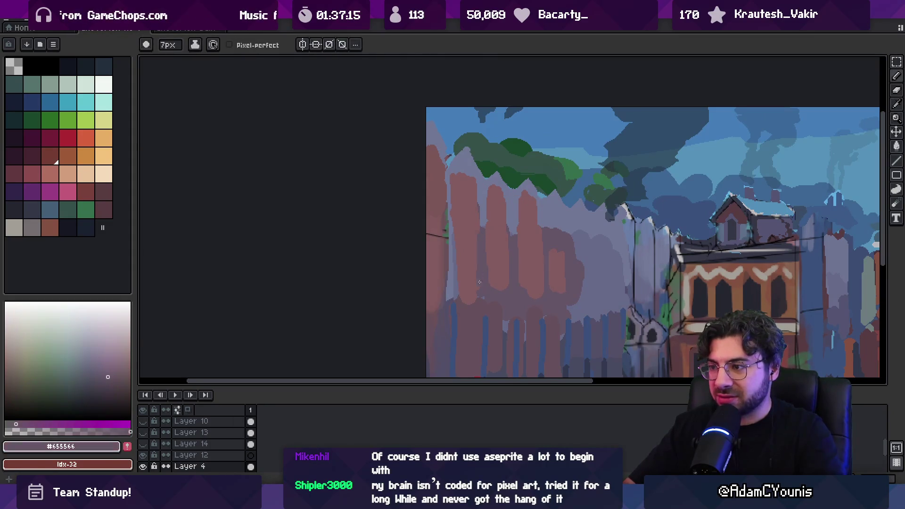
pyautogui.keyDown('alt'); pyautogui.click(456, 282); pyautogui.keyUp('alt')
pyautogui.scroll(-5, 503, 212)
pyautogui.scroll(6, 519, 227)
# - Paint a vertical muted-red plank stroke on the left part of the fence
pyautogui.moveTo(542, 242)
pyautogui.mouseDown()
pyautogui.moveTo(486, 242)
pyautogui.moveTo(459, 274)
pyautogui.mouseUp()
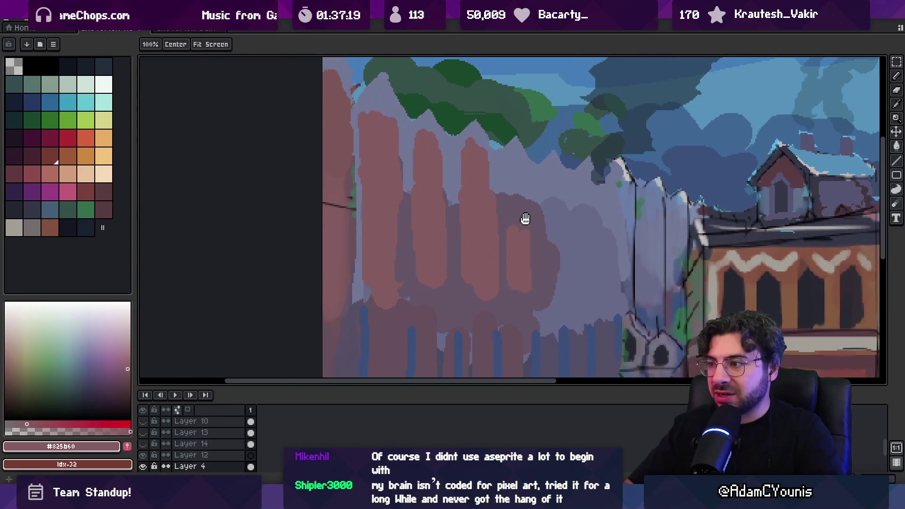
pyautogui.keyDown('alt'); pyautogui.click(512, 196); pyautogui.keyUp('alt')
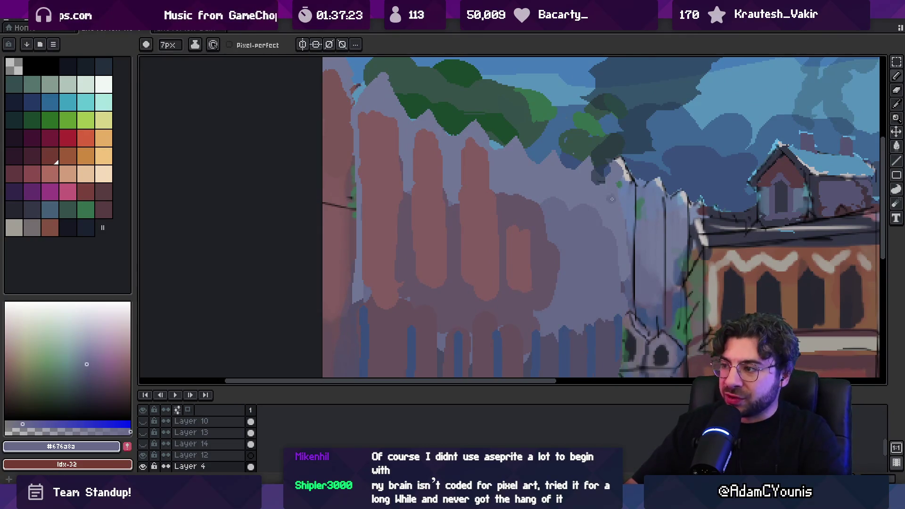
pyautogui.keyDown('alt'); pyautogui.click(617, 185); pyautogui.keyUp('alt')
pyautogui.keyDown('alt'); pyautogui.click(630, 203); pyautogui.keyUp('alt')
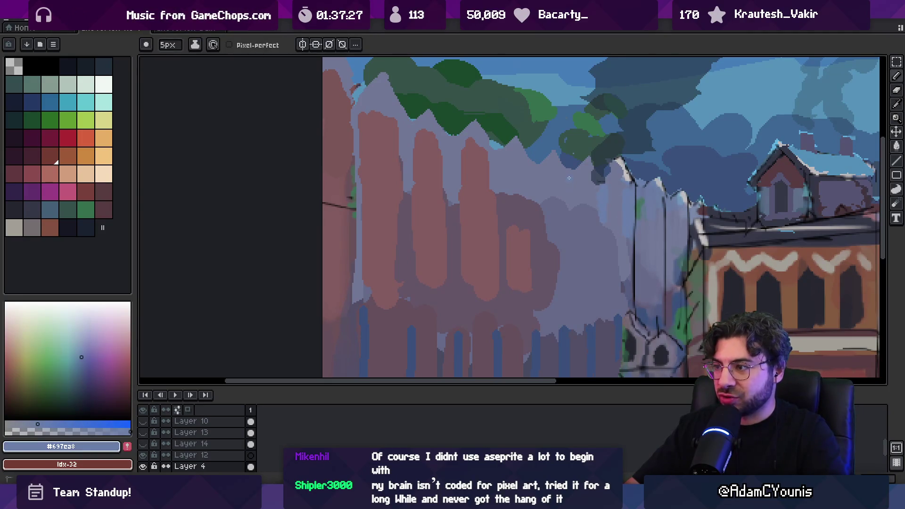
pyautogui.keyDown('alt'); pyautogui.click(513, 182); pyautogui.keyUp('alt')
pyautogui.moveTo(510, 160); pyautogui.dragTo(511, 218)
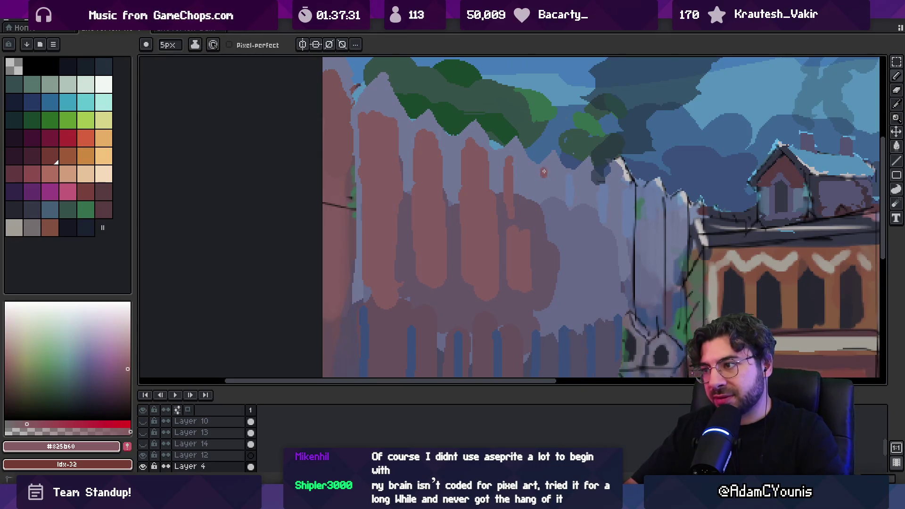
pyautogui.press('z')
pyautogui.scroll(-5, 544, 172)
pyautogui.scroll(3, 572, 153)
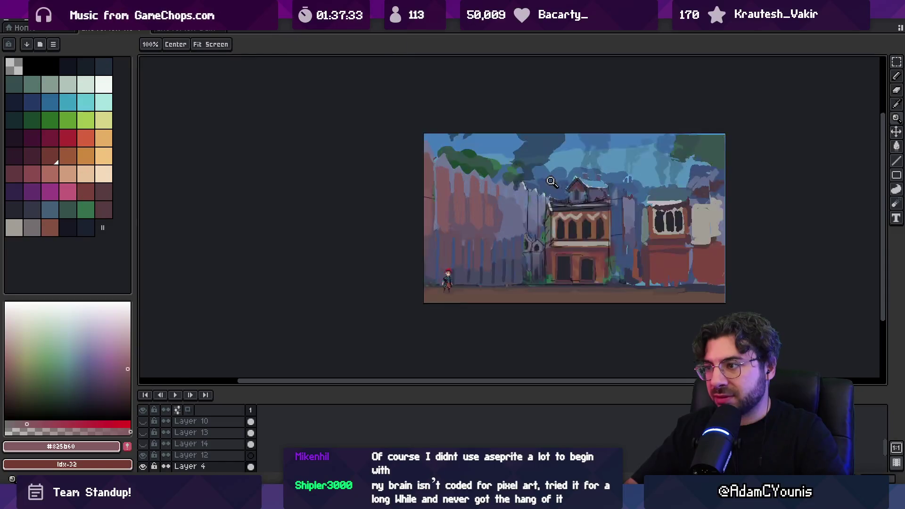
# - Lasso the left fence and tree tops and move them up about 20 px
pyautogui.scroll(3, 551, 182)
pyautogui.press('m')
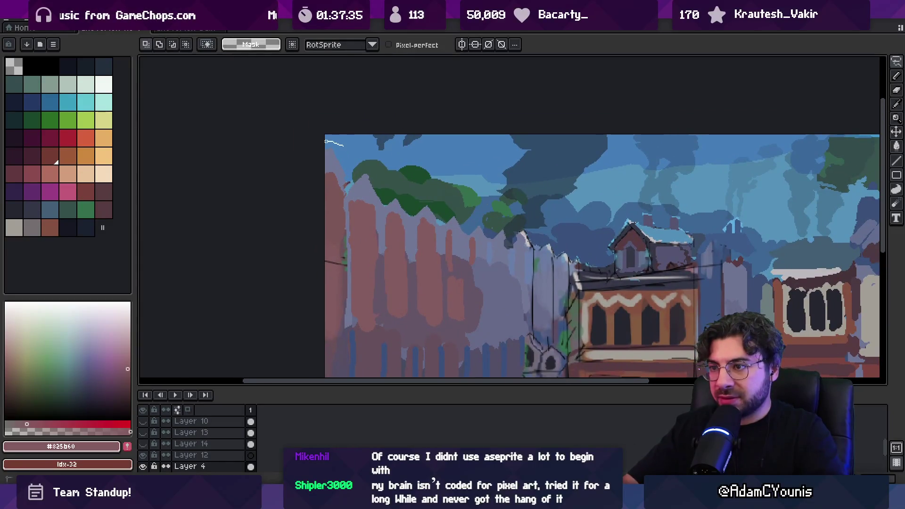
pyautogui.moveTo(339, 233)
pyautogui.mouseDown()
pyautogui.moveTo(465, 241)
pyautogui.moveTo(448, 192)
pyautogui.moveTo(431, 204)
pyautogui.mouseUp()
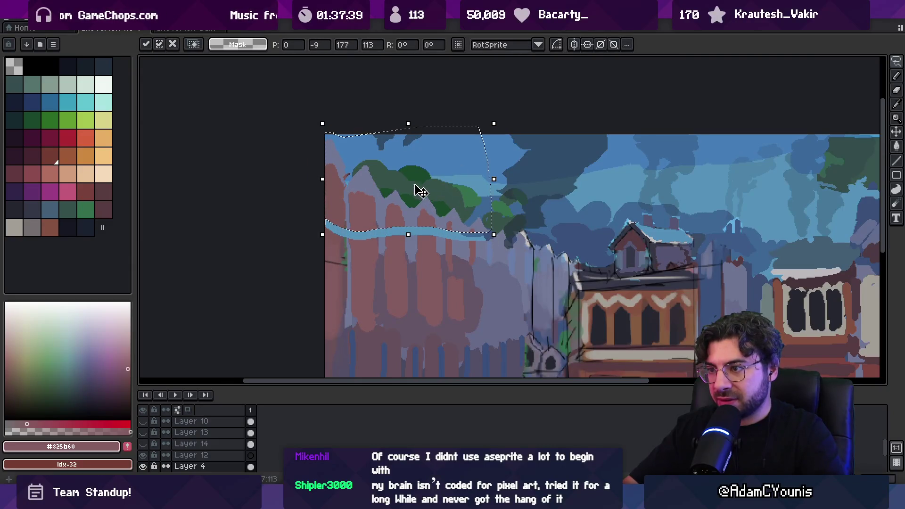
pyautogui.press('Return')
pyautogui.moveTo(325, 228); pyautogui.dragTo(398, 229)
pyautogui.moveTo(407, 167)
pyautogui.mouseDown()
pyautogui.moveTo(359, 208)
pyautogui.moveTo(360, 200)
pyautogui.mouseUp()
pyautogui.press('Return')
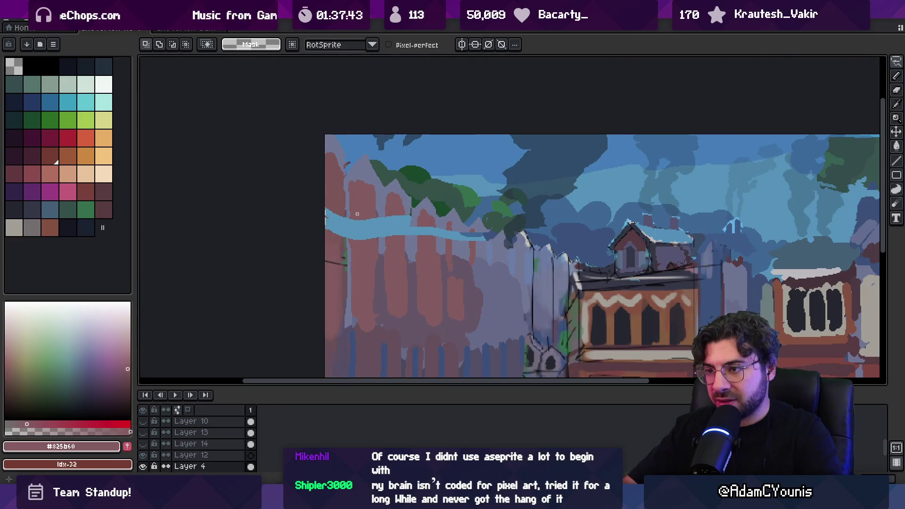
# - Stretch thin fence strips upward so the planks cover the blue band above
pyautogui.moveTo(326, 244)
pyautogui.mouseDown()
pyautogui.moveTo(492, 250)
pyautogui.moveTo(324, 253)
pyautogui.mouseUp()
pyautogui.moveTo(408, 240)
pyautogui.mouseDown()
pyautogui.moveTo(409, 216)
pyautogui.moveTo(408, 228)
pyautogui.mouseUp()
pyautogui.press('Return')
pyautogui.moveTo(329, 243)
pyautogui.mouseDown()
pyautogui.moveTo(434, 234)
pyautogui.moveTo(324, 246)
pyautogui.mouseUp()
pyautogui.moveTo(384, 236); pyautogui.dragTo(389, 218)
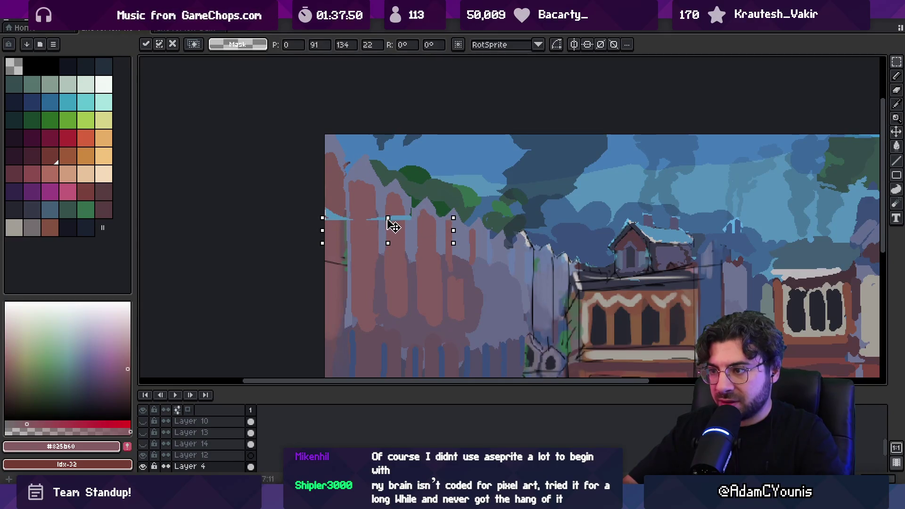
pyautogui.press('Return')
pyautogui.moveTo(324, 221)
pyautogui.mouseDown()
pyautogui.moveTo(415, 227)
pyautogui.moveTo(369, 207)
pyautogui.mouseUp()
pyautogui.press('Return')
# - Pick the reddish plank colour and zoom out to check the scene
pyautogui.press('b')
pyautogui.keyDown('alt'); pyautogui.click(331, 202); pyautogui.keyUp('alt')
pyautogui.press('z')
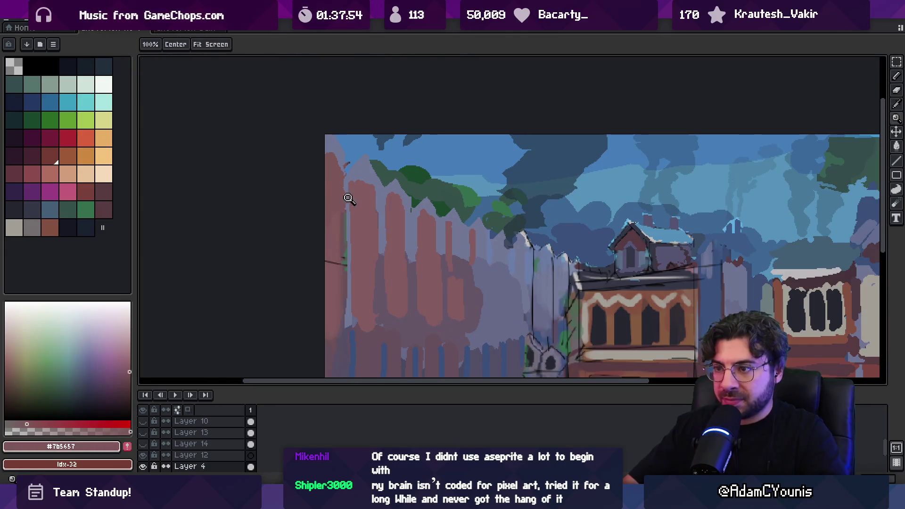
pyautogui.scroll(-5, 420, 180)
pyautogui.scroll(6, 424, 225)
pyautogui.press('i')
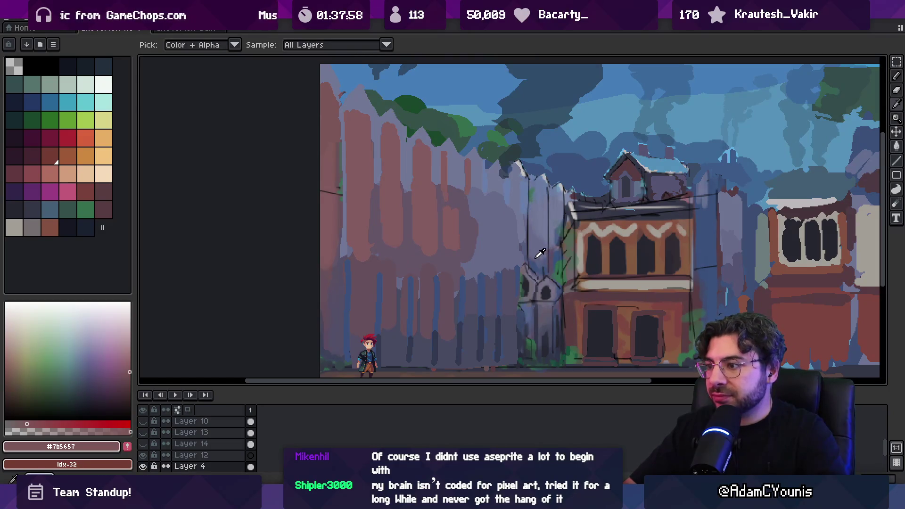
# - Paint thin dark blue-grey and purple-grey vertical lines between the palisade planks
pyautogui.click(531, 238)
pyautogui.press('b')
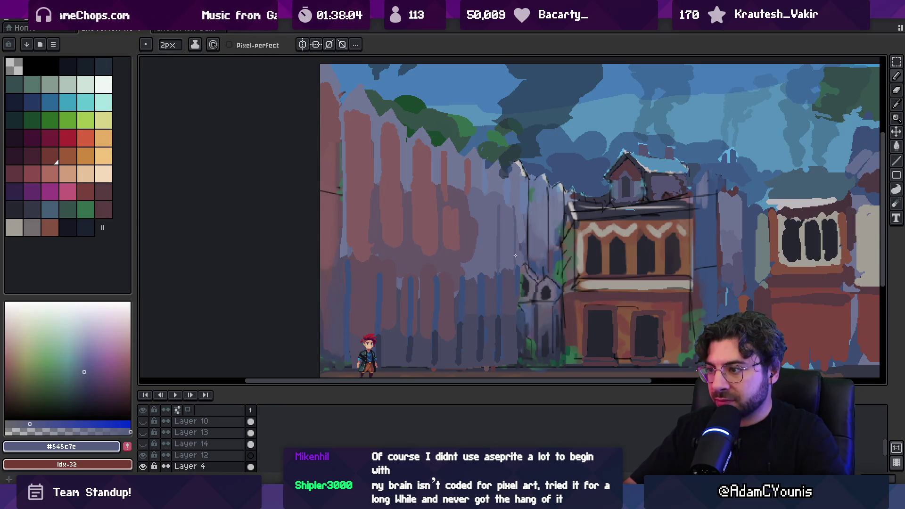
pyautogui.moveTo(482, 201); pyautogui.dragTo(482, 238)
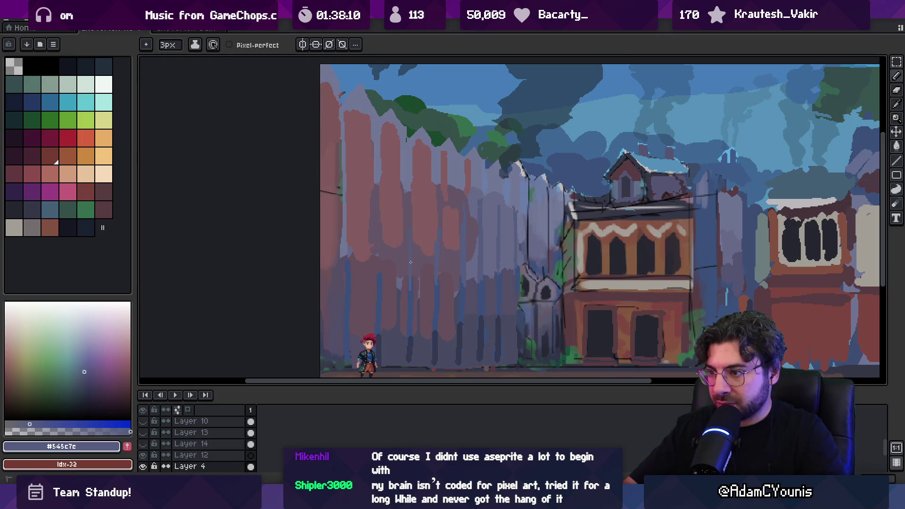
pyautogui.keyDown('alt'); pyautogui.click(438, 274); pyautogui.keyUp('alt')
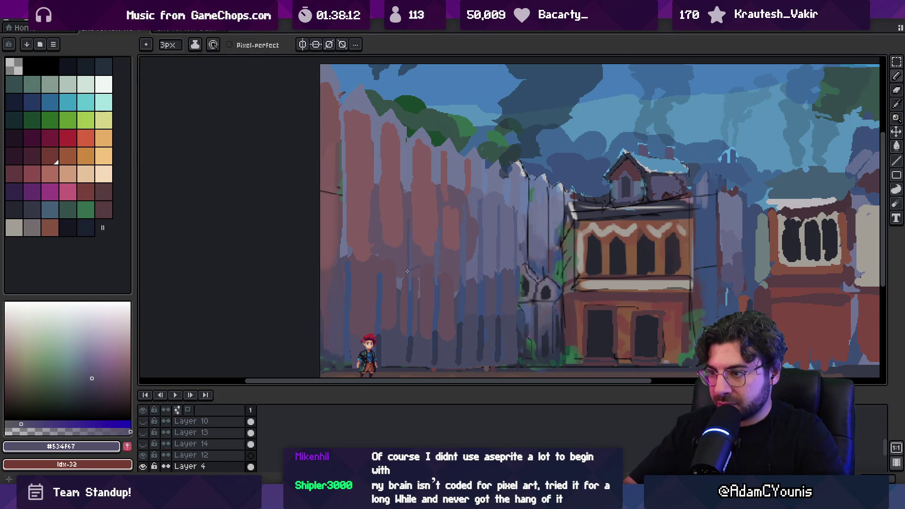
pyautogui.moveTo(436, 283); pyautogui.dragTo(435, 243)
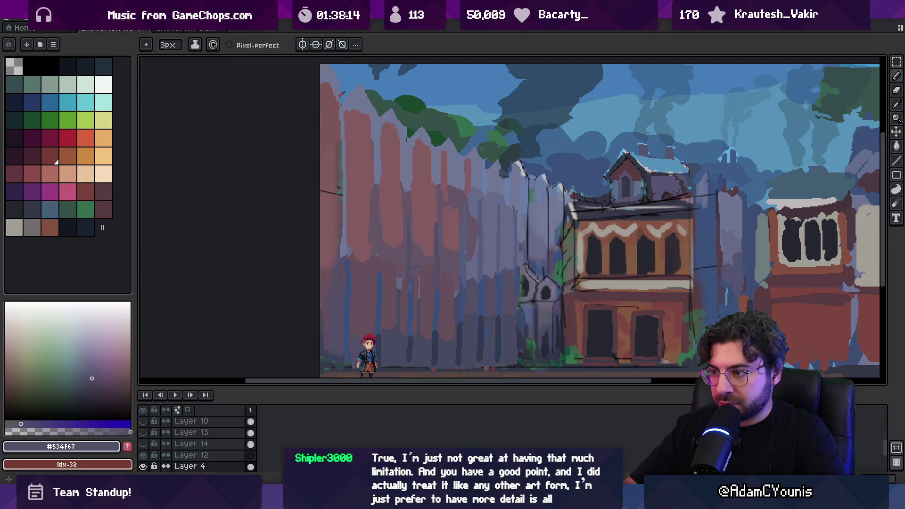
pyautogui.keyDown('alt'); pyautogui.click(457, 267); pyautogui.keyUp('alt')
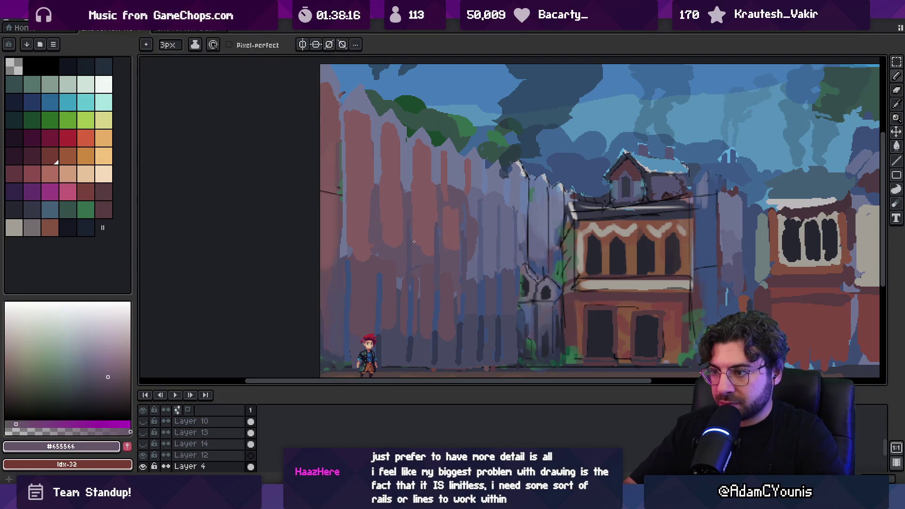
pyautogui.keyDown('alt'); pyautogui.click(379, 251); pyautogui.keyUp('alt')
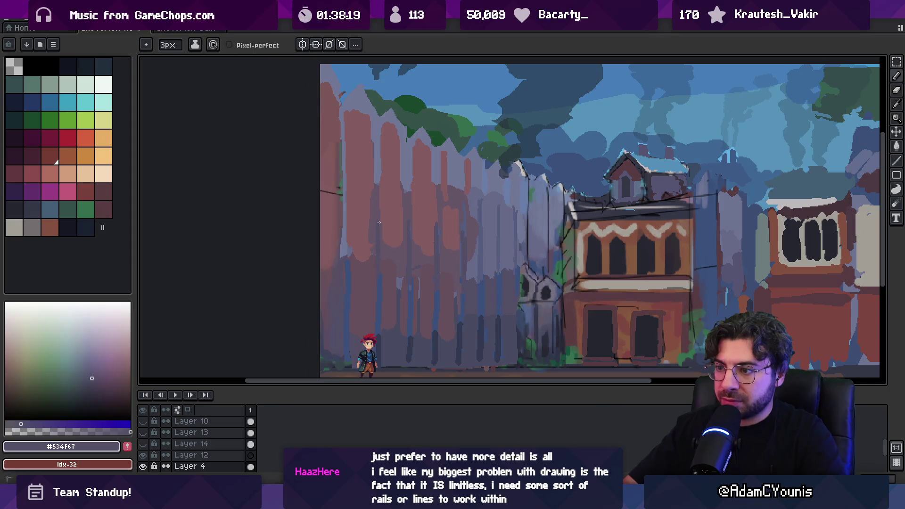
pyautogui.press('z')
pyautogui.scroll(-5, 390, 218)
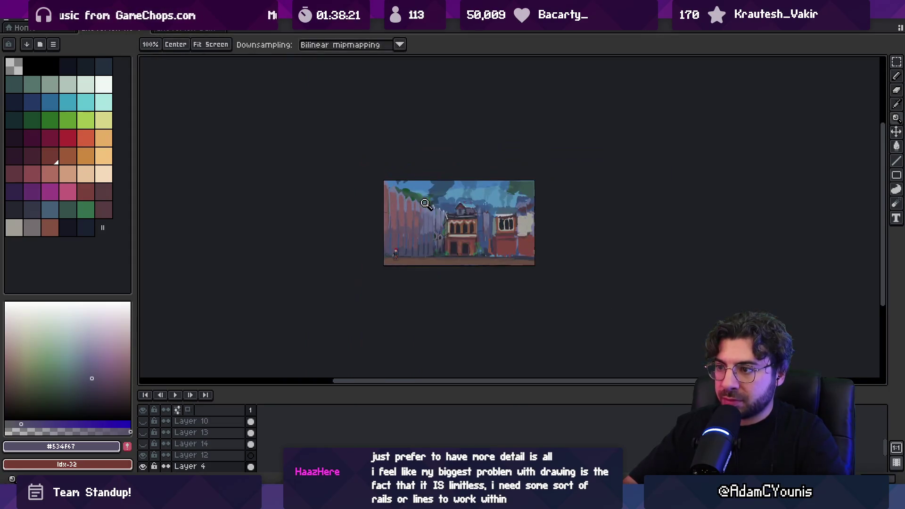
# - Sample the muted plum and dark blue-grey tones from the fence
pyautogui.scroll(5, 427, 209)
pyautogui.keyDown('alt'); pyautogui.click(442, 195); pyautogui.keyUp('alt')
pyautogui.press('b')
pyautogui.keyDown('alt'); pyautogui.click(448, 215); pyautogui.keyUp('alt')
pyautogui.keyDown('alt'); pyautogui.click(455, 259); pyautogui.keyUp('alt')
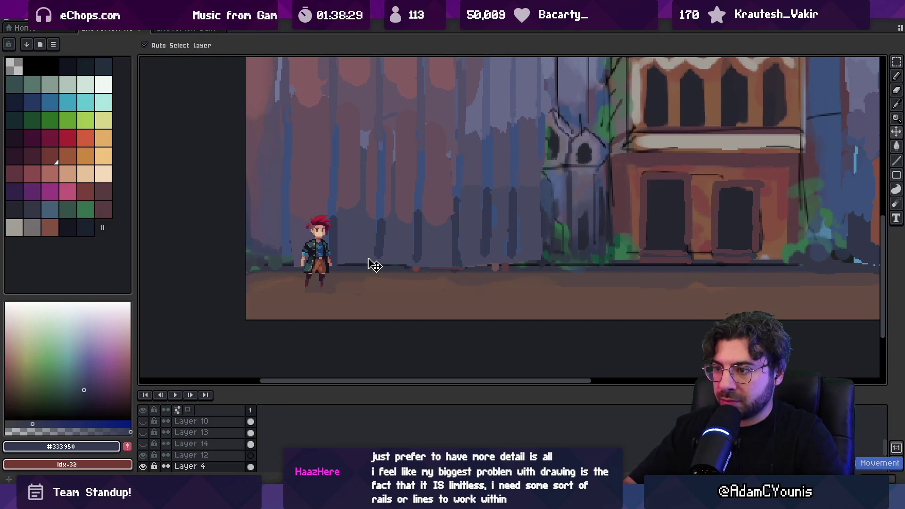
pyautogui.press('v')
pyautogui.press('b')
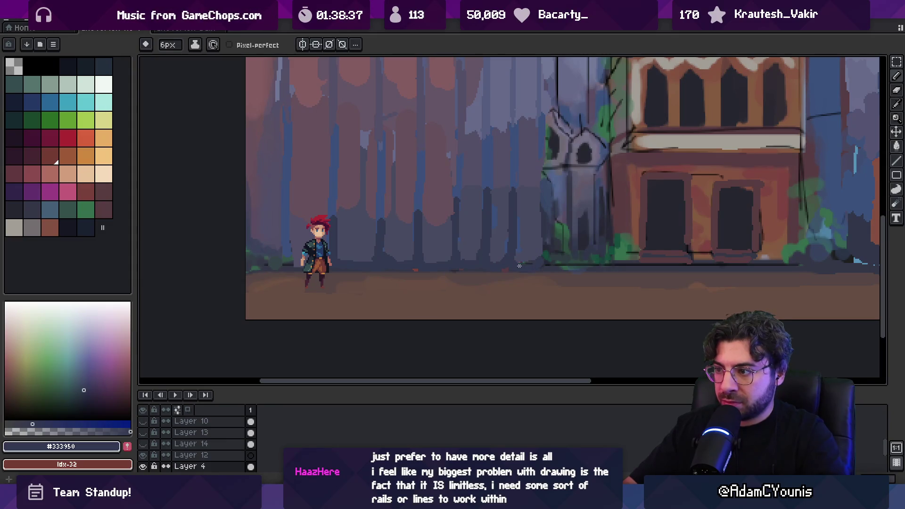
# - Eyedrop the bush green and paint foliage tufts along the fence base
pyautogui.press('i')
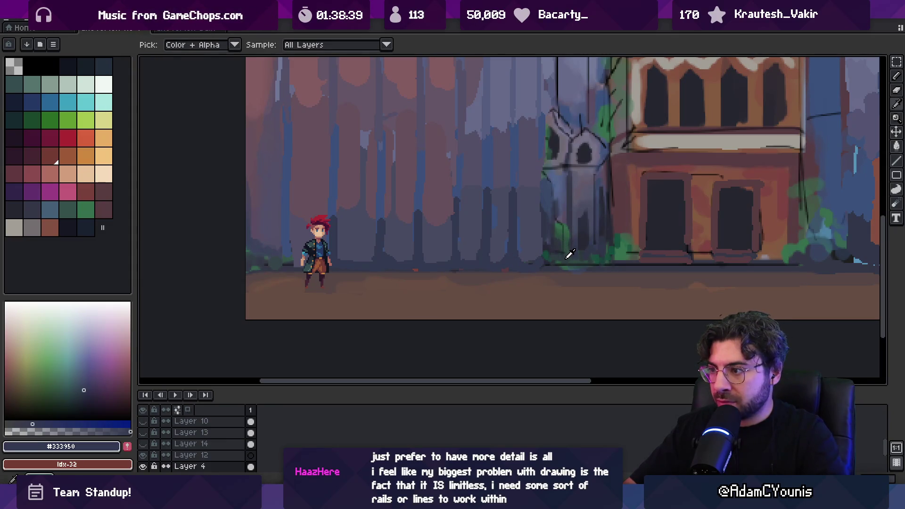
pyautogui.keyDown('alt'); pyautogui.click(565, 244); pyautogui.keyUp('alt')
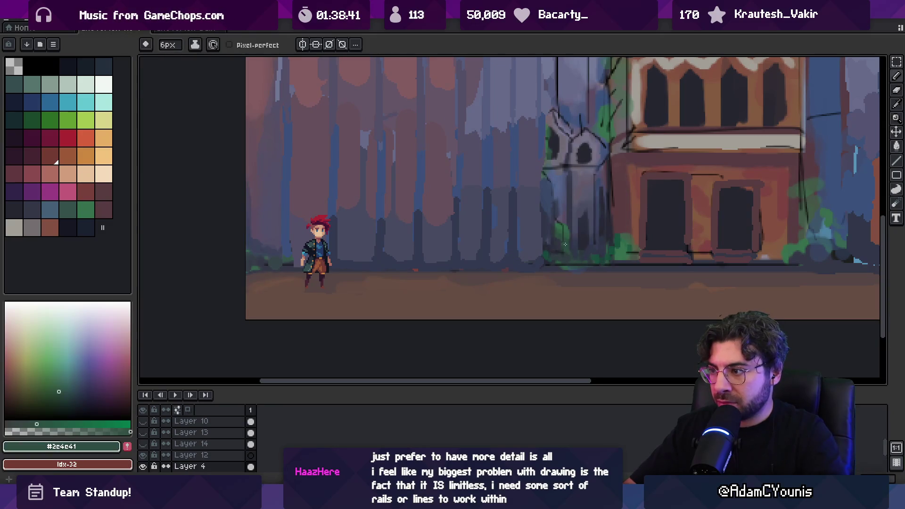
pyautogui.moveTo(523, 260); pyautogui.dragTo(542, 251)
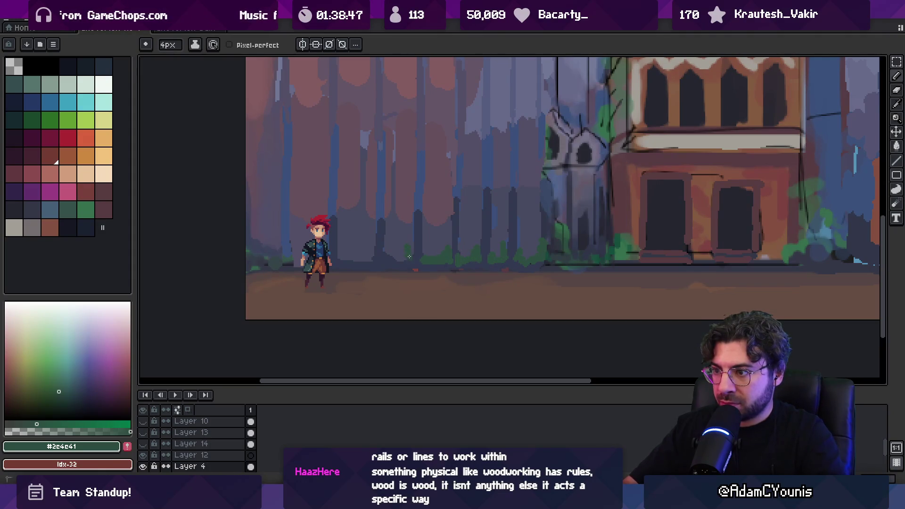
pyautogui.press('z')
pyautogui.scroll(-5, 424, 257)
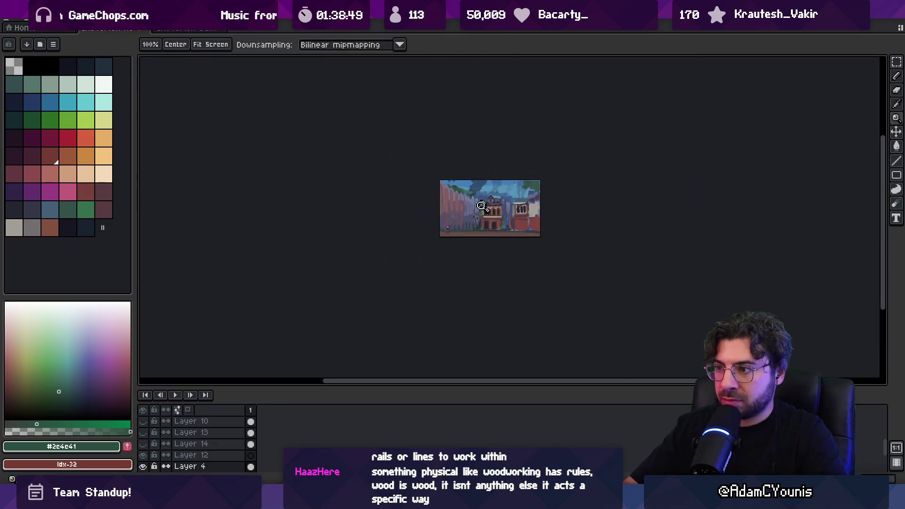
pyautogui.scroll(4, 433, 262)
pyautogui.scroll(1, 432, 262)
pyautogui.press('b')
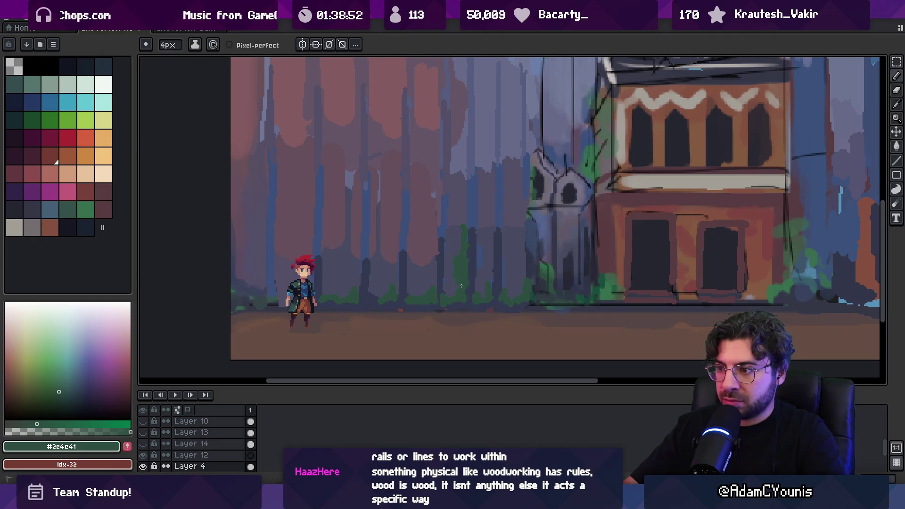
pyautogui.press('z')
pyautogui.scroll(-4, 506, 274)
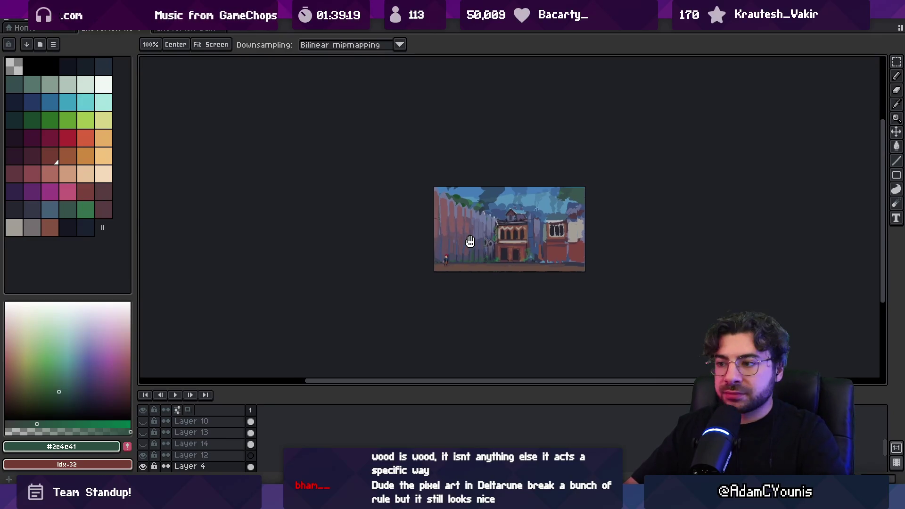
# - Pan across the fence and sample its plum, dark blue-grey and purple-grey tones
pyautogui.scroll(5, 470, 247)
pyautogui.moveTo(349, 247); pyautogui.dragTo(410, 247)
pyautogui.keyDown('alt'); pyautogui.click(410, 246); pyautogui.keyUp('alt')
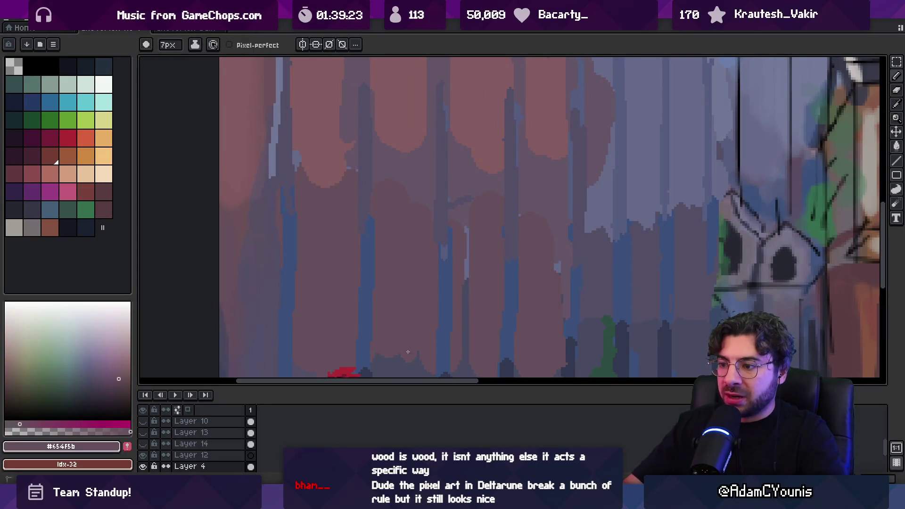
pyautogui.scroll(-3, 417, 349)
pyautogui.scroll(2, 432, 303)
pyautogui.keyDown('alt'); pyautogui.click(442, 314); pyautogui.keyUp('alt')
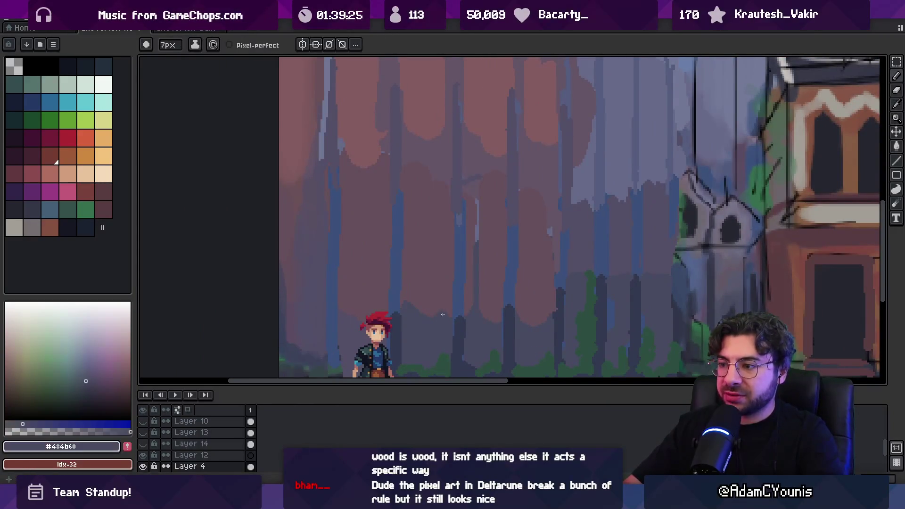
pyautogui.press('alt')
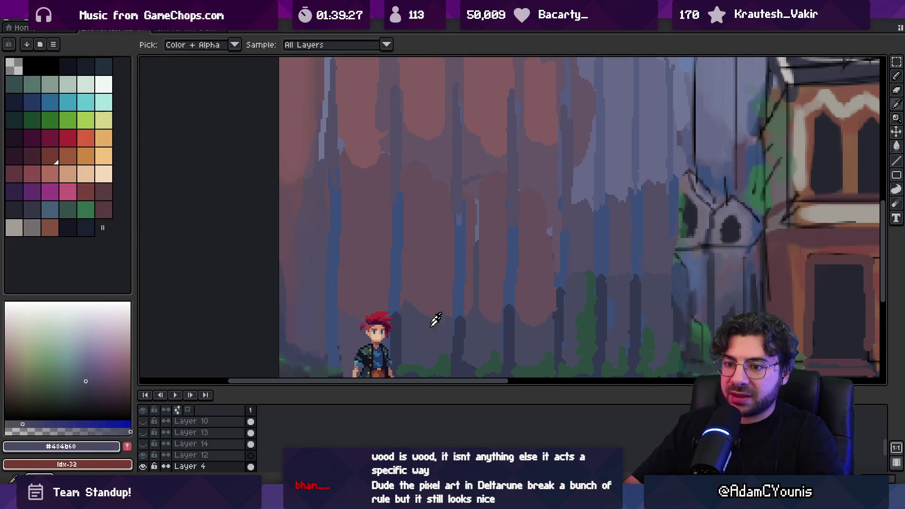
pyautogui.keyDown('alt'); pyautogui.click(439, 310); pyautogui.keyUp('alt')
pyautogui.keyDown('alt'); pyautogui.click(405, 316); pyautogui.keyUp('alt')
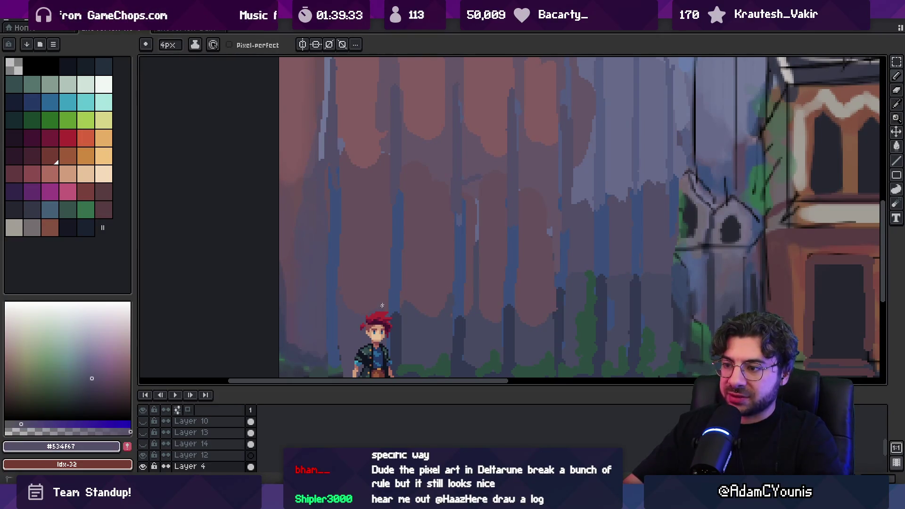
# - Sample muted pink, dark blue-grey and lighter purple-grey tones from the planks
pyautogui.keyDown('alt'); pyautogui.click(290, 222); pyautogui.keyUp('alt')
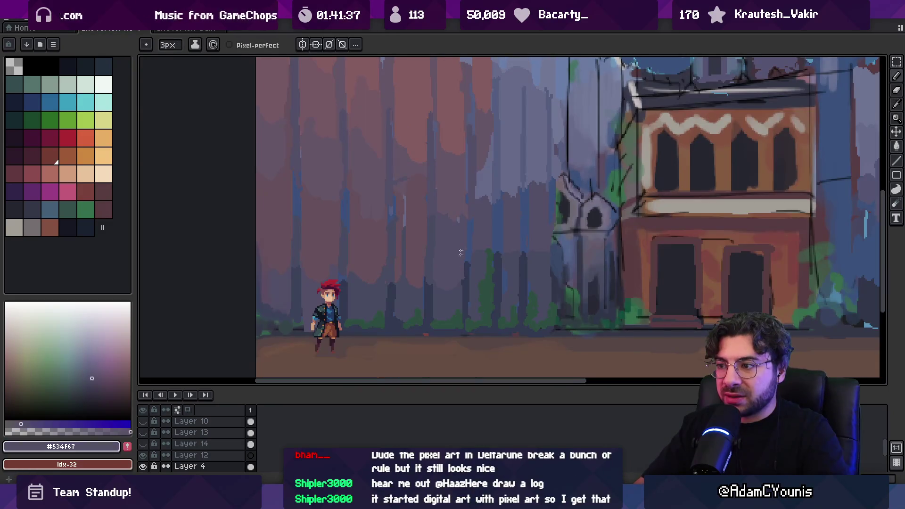
pyautogui.keyDown('alt'); pyautogui.click(430, 244); pyautogui.keyUp('alt')
pyautogui.keyDown('alt'); pyautogui.click(429, 283); pyautogui.keyUp('alt')
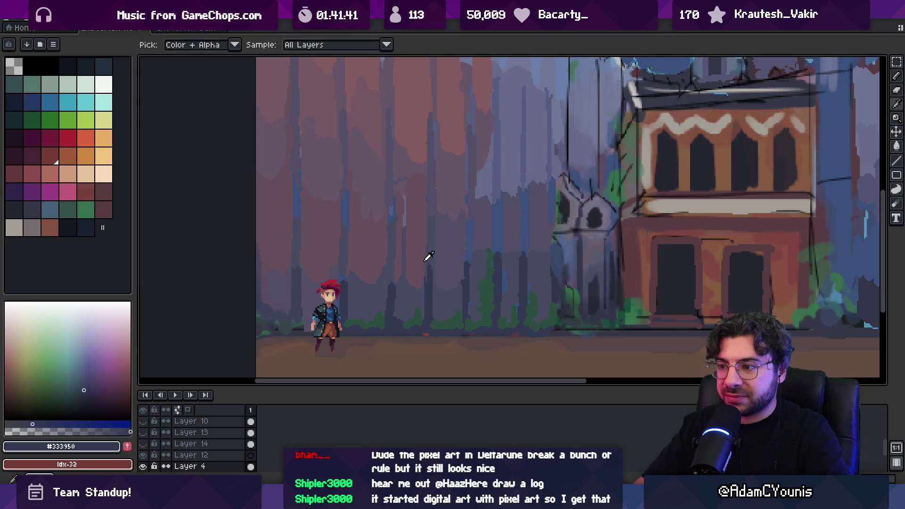
pyautogui.keyDown('alt'); pyautogui.click(426, 255); pyautogui.keyUp('alt')
pyautogui.keyDown('alt'); pyautogui.click(413, 228); pyautogui.keyUp('alt')
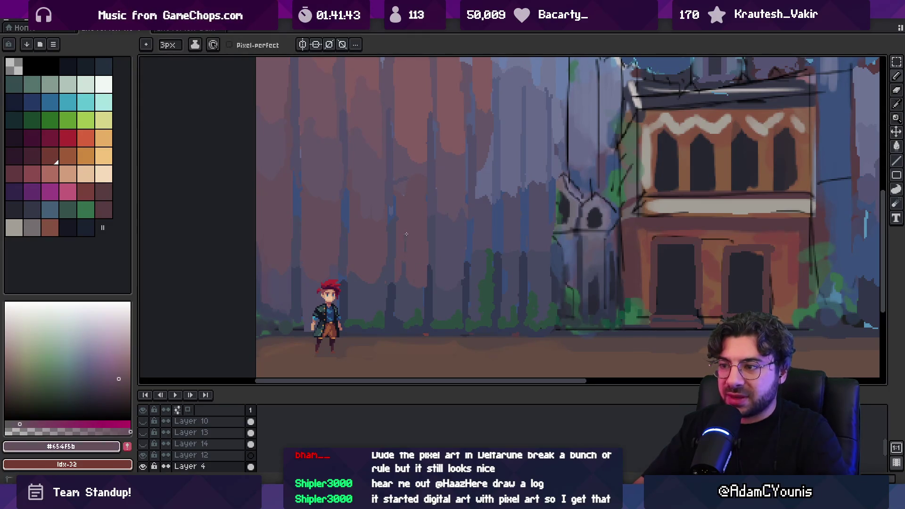
pyautogui.keyDown('alt'); pyautogui.click(415, 162); pyautogui.keyUp('alt')
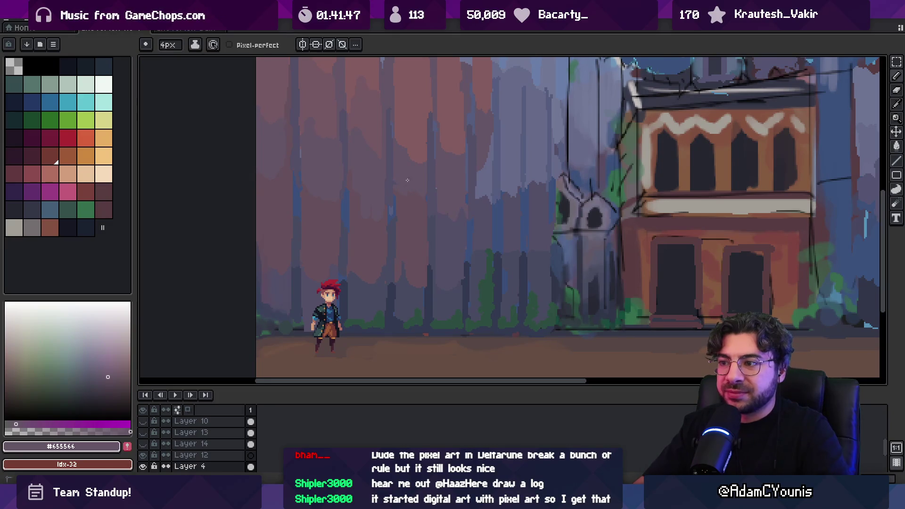
pyautogui.keyDown('alt'); pyautogui.click(413, 240); pyautogui.keyUp('alt')
# - Alternate pencil and fill tools on the planks, checking the whole scene zoomed out
pyautogui.press('g')
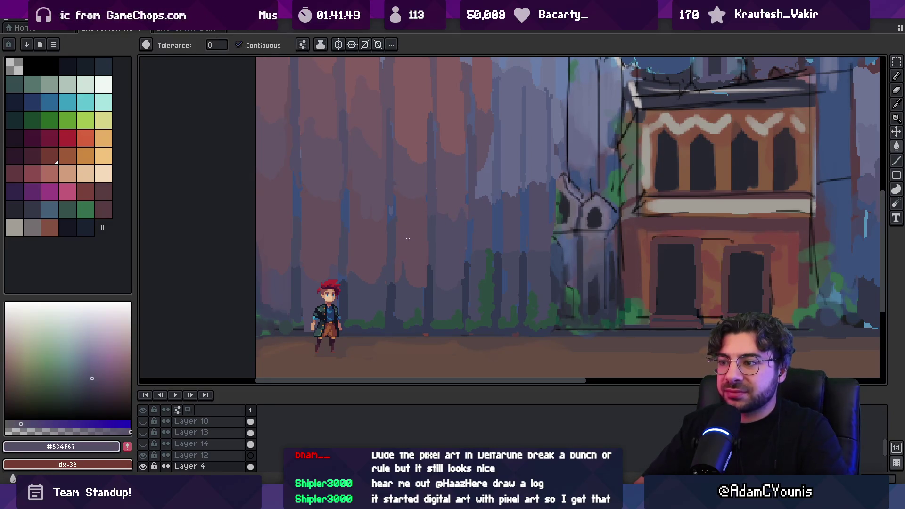
pyautogui.press('b')
pyautogui.press('b')
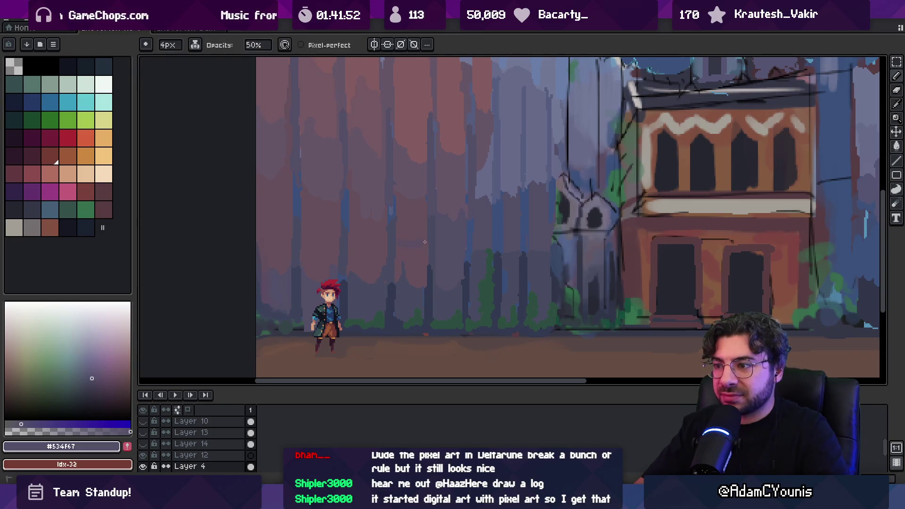
pyautogui.press('g')
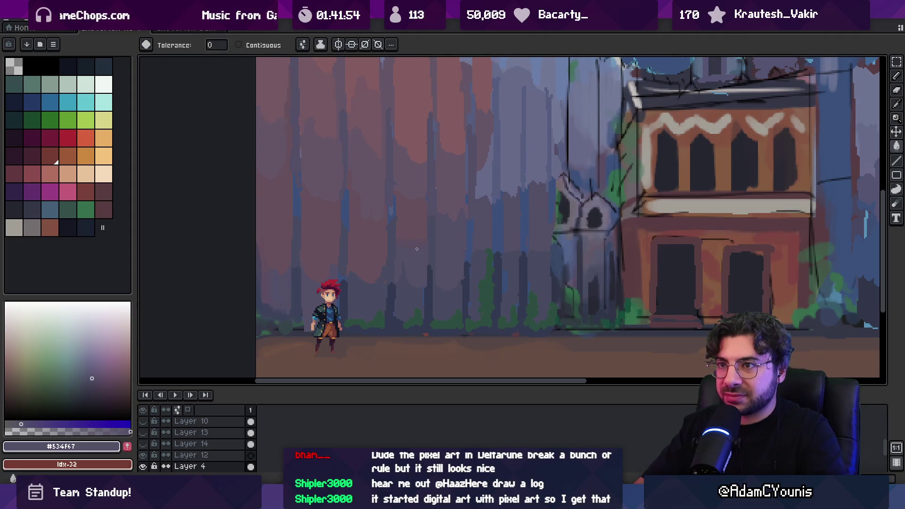
pyautogui.press('b')
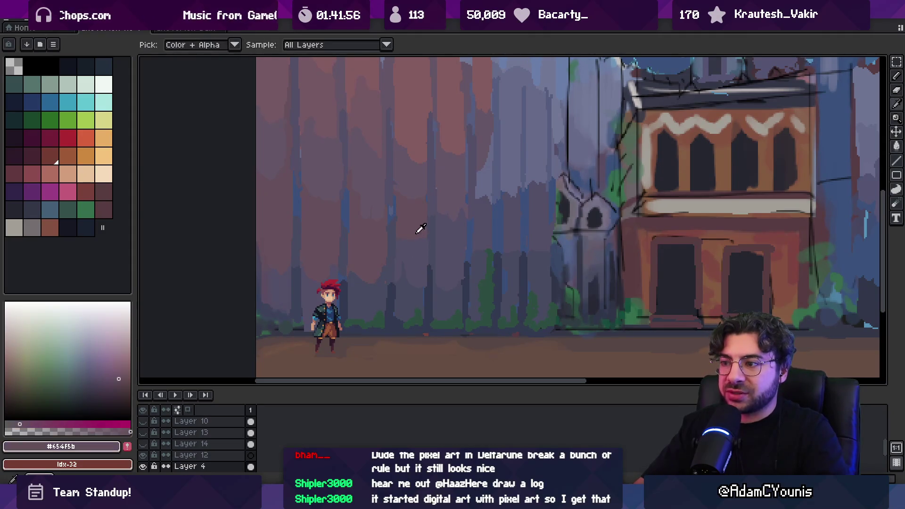
pyautogui.keyDown('alt'); pyautogui.click(406, 247); pyautogui.keyUp('alt')
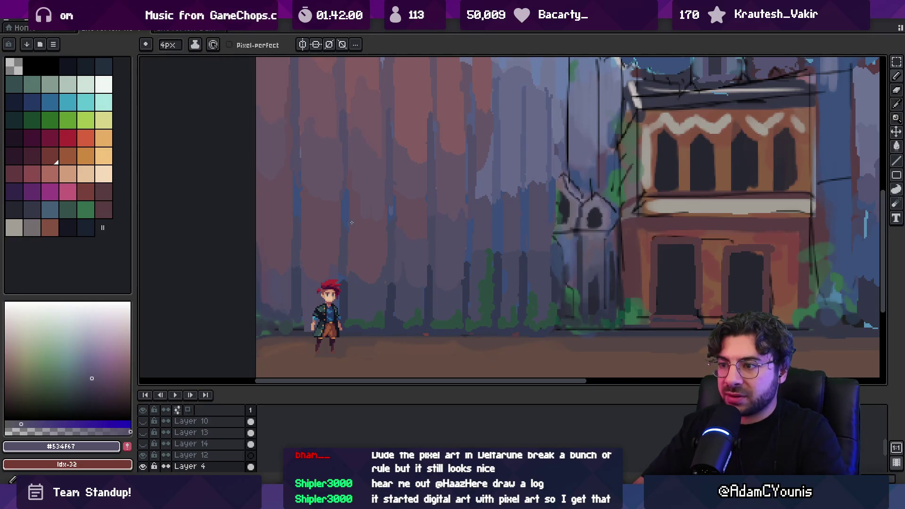
pyautogui.press('g')
pyautogui.press('z')
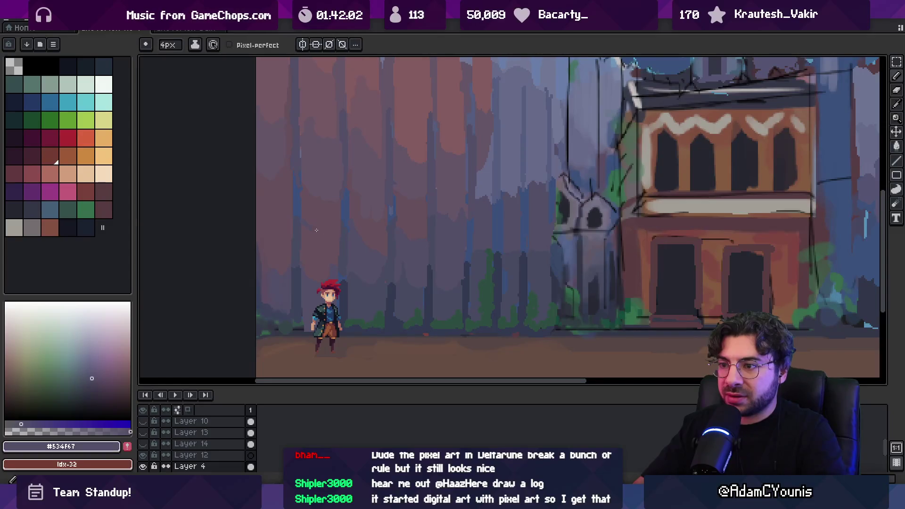
pyautogui.scroll(-5, 370, 231)
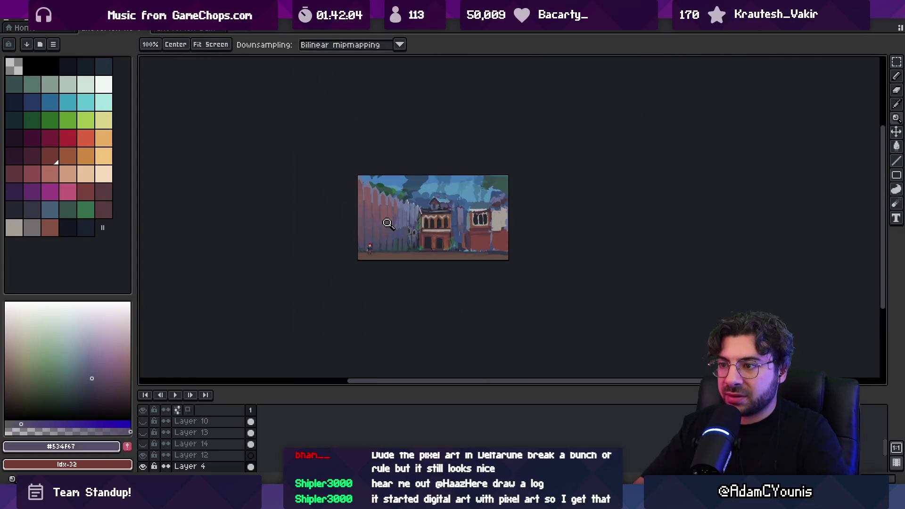
pyautogui.scroll(5, 375, 225)
pyautogui.press('b')
pyautogui.scroll(3, 353, 231)
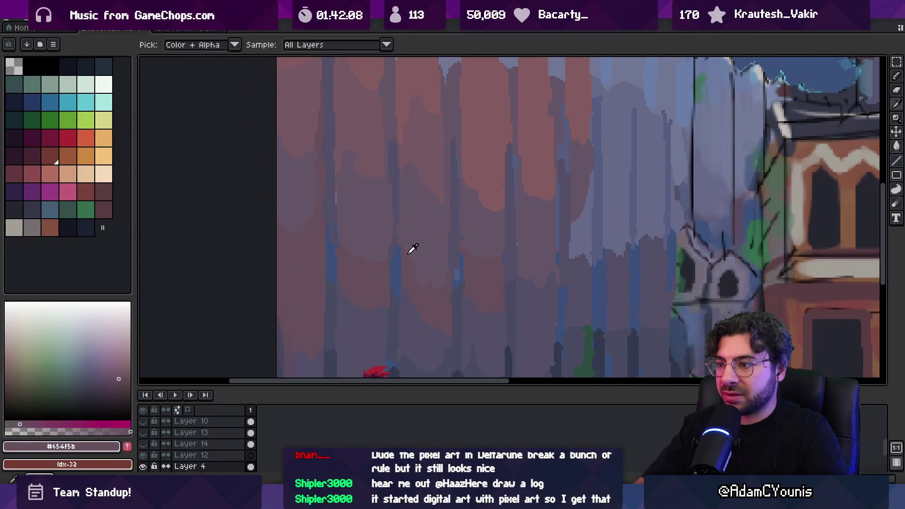
# - Sample the blue-grey plank colour and frame the upper fence beside the house roof
pyautogui.keyDown('alt'); pyautogui.click(399, 212); pyautogui.keyUp('alt')
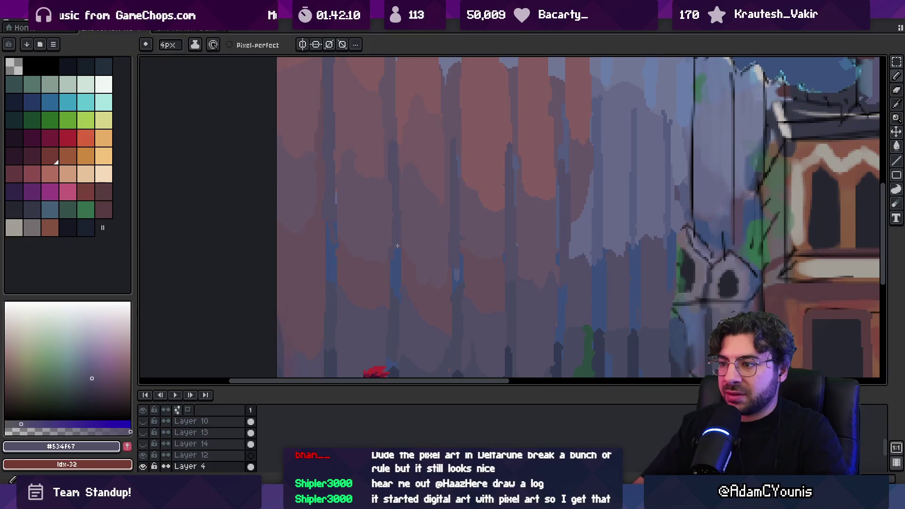
pyautogui.press('z')
pyautogui.scroll(-5, 424, 198)
pyautogui.scroll(5, 446, 204)
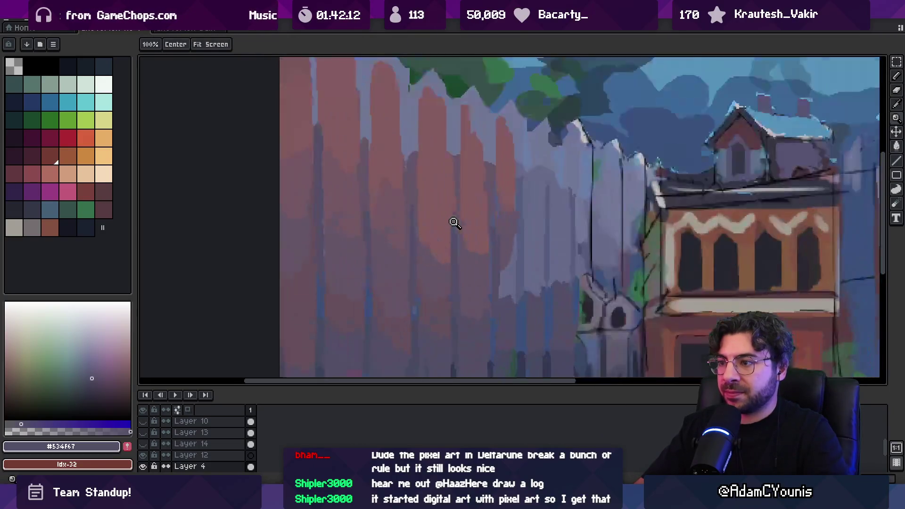
pyautogui.keyDown('alt'); pyautogui.click(399, 306); pyautogui.keyUp('alt')
pyautogui.moveTo(413, 313); pyautogui.dragTo(408, 288)
# - Fill a small patch of the fence with a deeper rose tone
pyautogui.press('b')
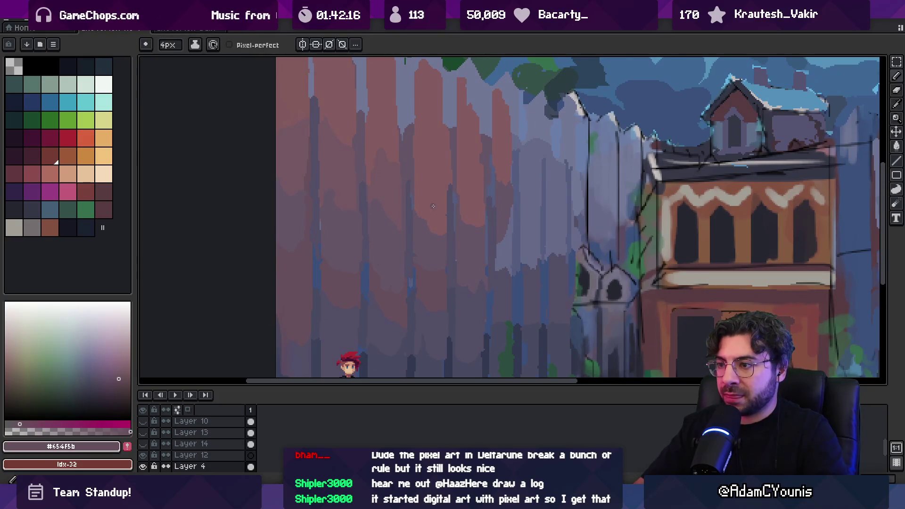
pyautogui.press('g')
pyautogui.click(433, 207)
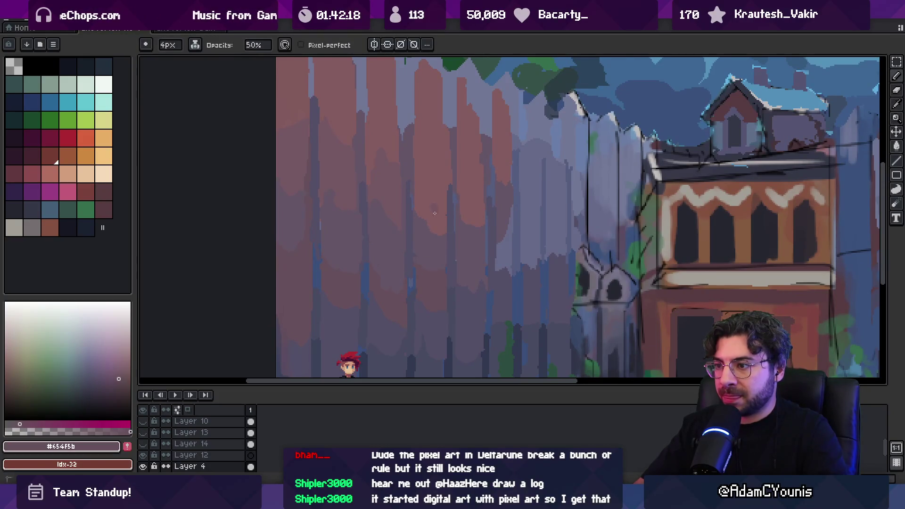
pyautogui.keyDown('alt'); pyautogui.click(434, 208); pyautogui.keyUp('alt')
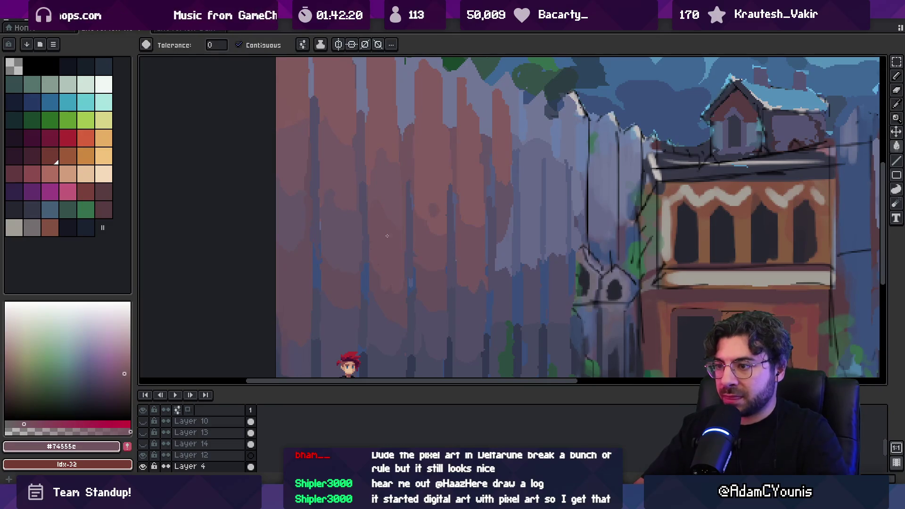
pyautogui.scroll(1, 503, 250)
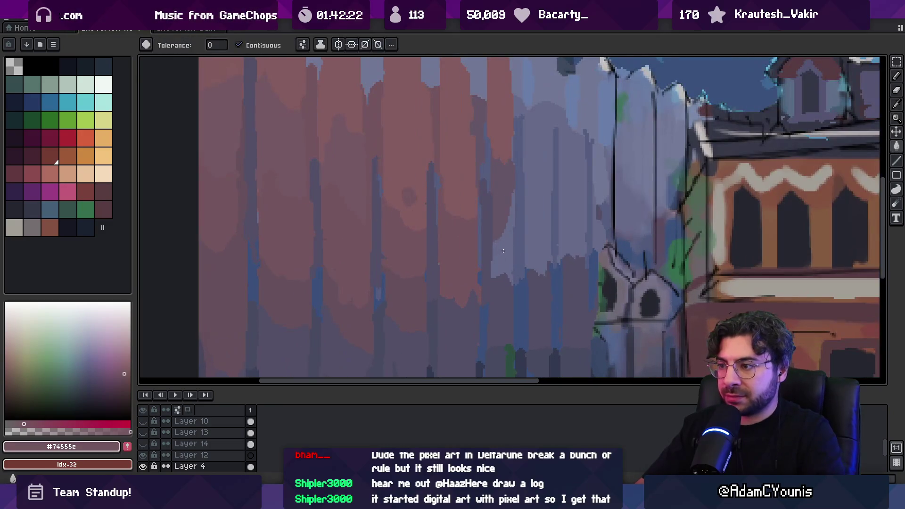
pyautogui.scroll(-5, 503, 251)
pyautogui.scroll(4, 462, 245)
# - Sample a rose-purple tone from the fence for filling, checking the zoomed-out view
pyautogui.press('m')
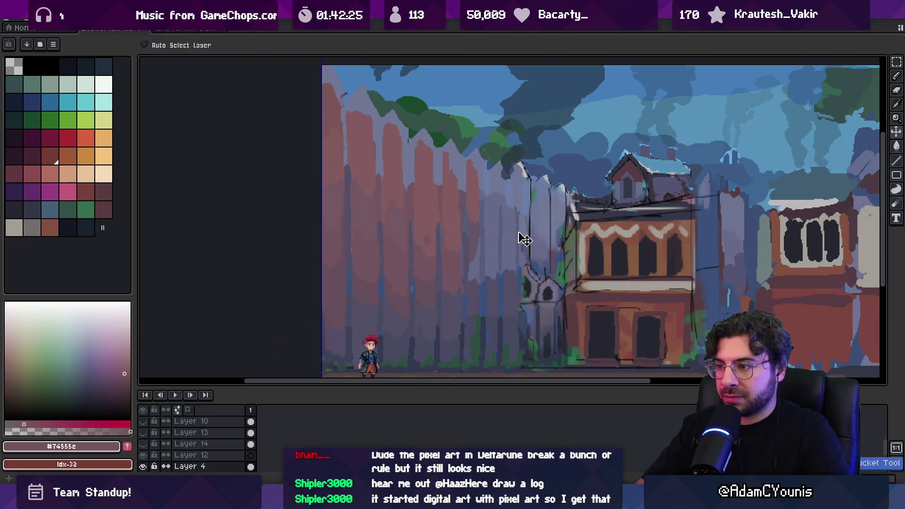
pyautogui.press('i')
pyautogui.press('g')
pyautogui.press('z')
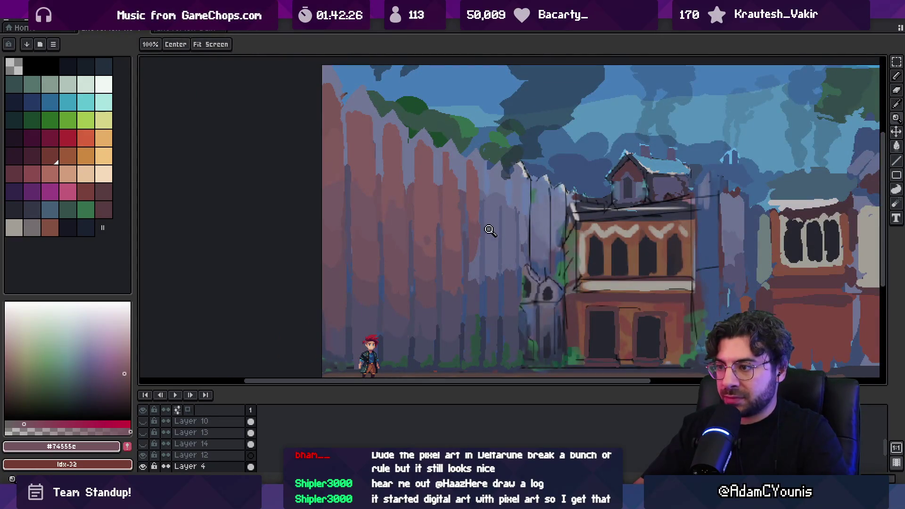
pyautogui.scroll(-5, 490, 230)
pyautogui.scroll(1, 488, 233)
pyautogui.scroll(5, 486, 237)
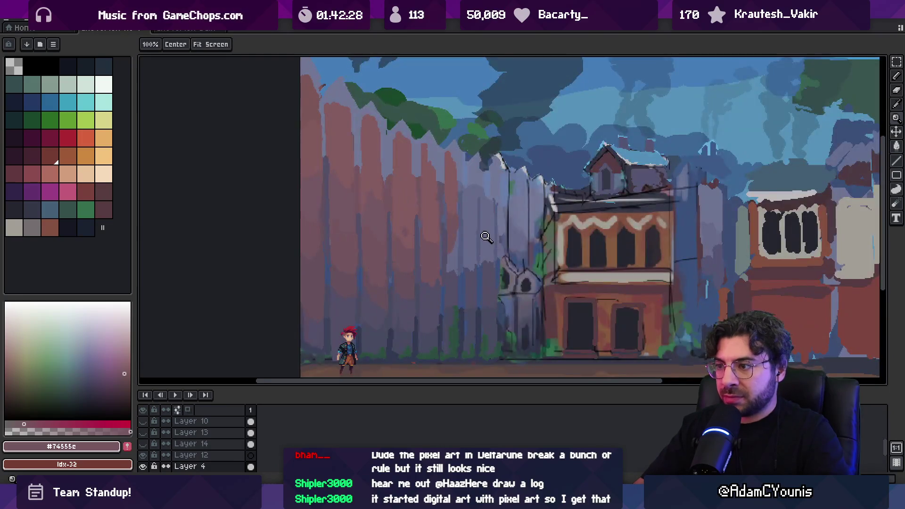
pyautogui.press('i')
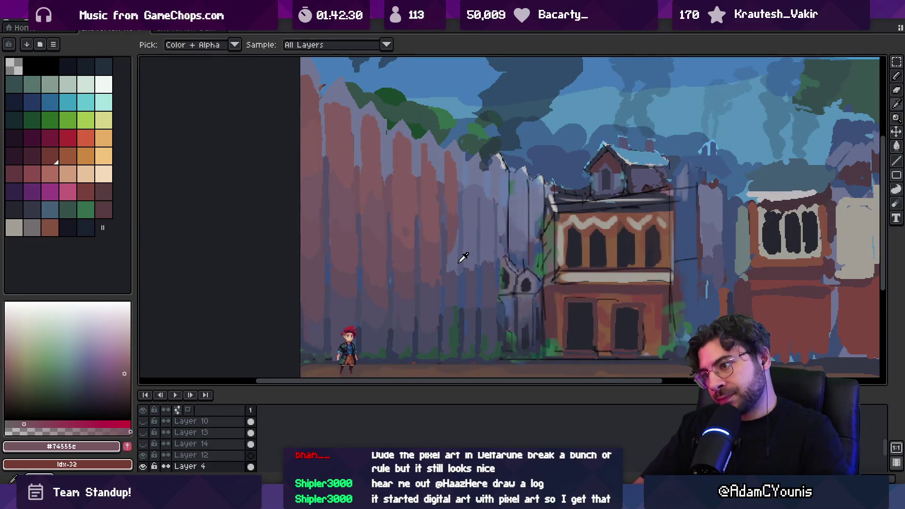
pyautogui.click(374, 209)
pyautogui.press('g')
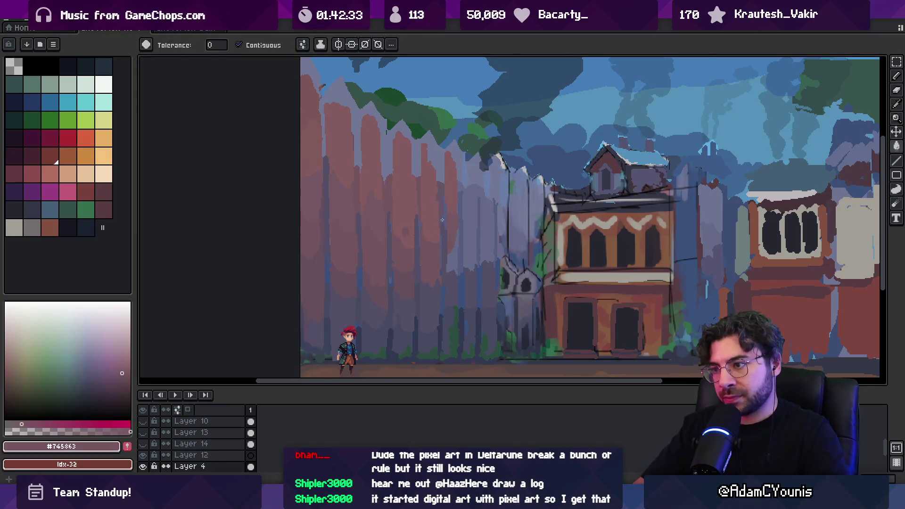
pyautogui.press('z')
pyautogui.scroll(-5, 429, 249)
pyautogui.scroll(6, 425, 252)
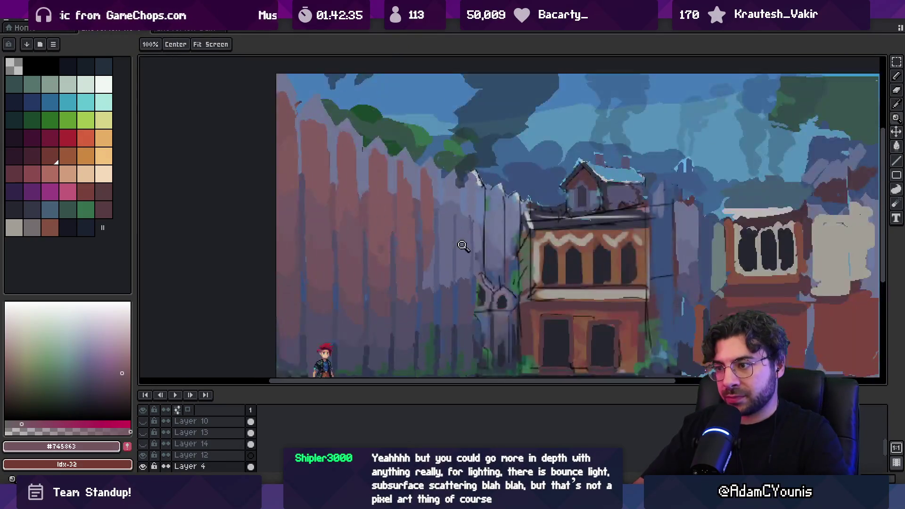
# - Toggle eyedropper, half-opacity brush and fill tools while checking the zoomed view
pyautogui.press('i')
pyautogui.press('g')
pyautogui.press('alt')
pyautogui.press('b')
pyautogui.press('g')
pyautogui.press('z')
pyautogui.scroll(-5, 424, 264)
pyautogui.scroll(1, 431, 276)
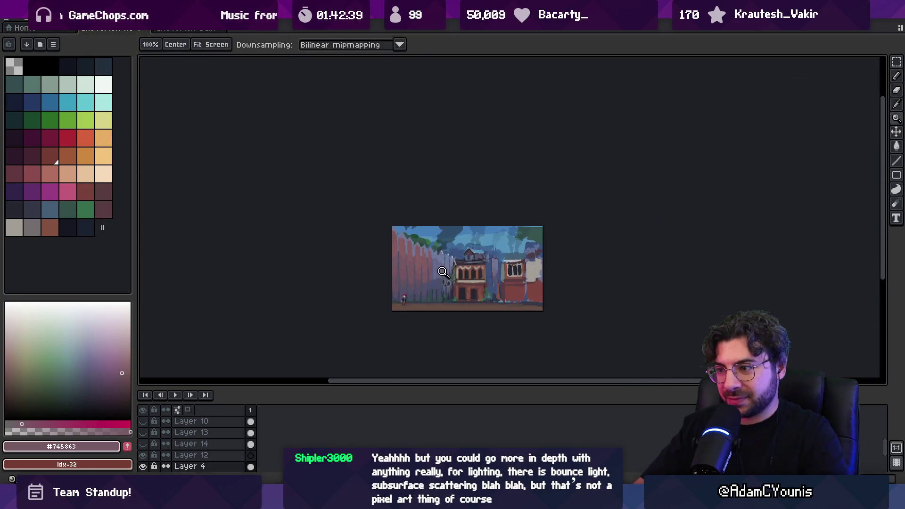
pyautogui.scroll(5, 445, 280)
# - Sample bluish grey and muted mauve plank tones for brushing and filling
pyautogui.press('i')
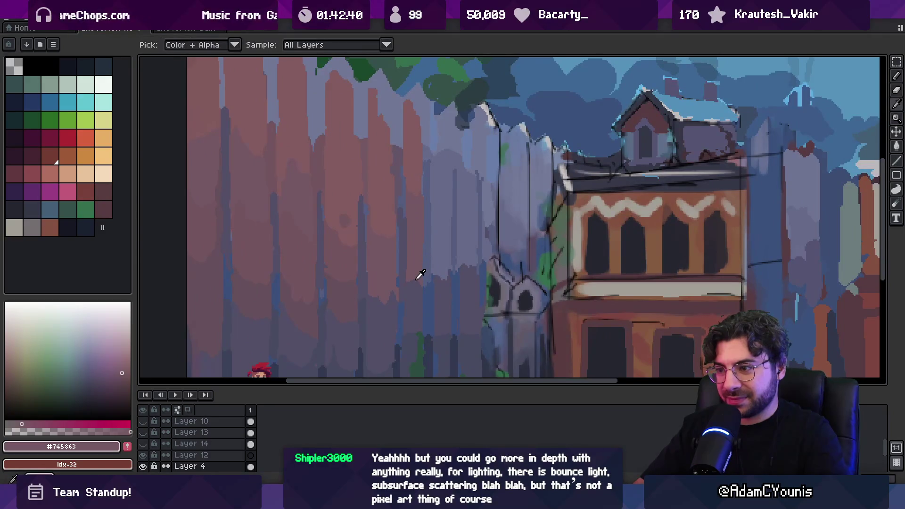
pyautogui.click(446, 261)
pyautogui.press('b')
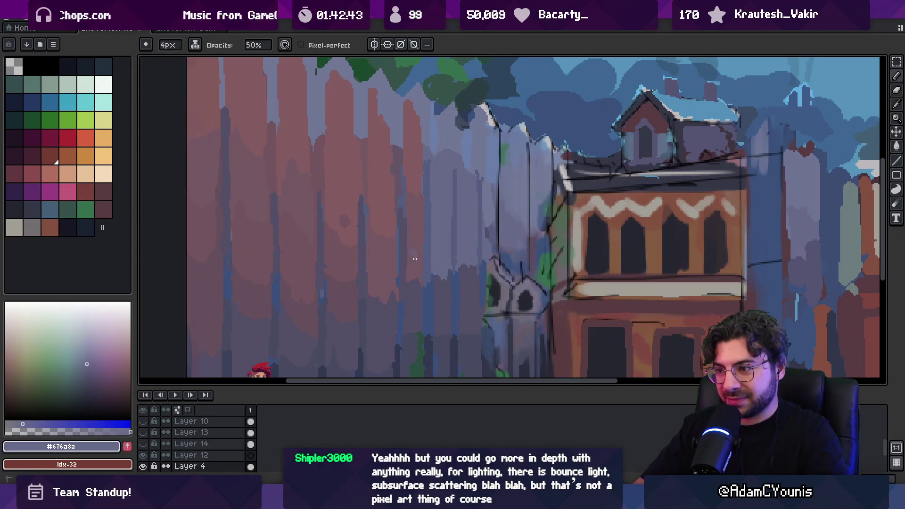
pyautogui.keyDown('alt'); pyautogui.click(416, 255); pyautogui.keyUp('alt')
pyautogui.press('g')
# - Compare the finished palisade against the whole scene at a smaller size
pyautogui.press('z')
pyautogui.press('g')
pyautogui.press('z')
pyautogui.scroll(-3, 415, 250)
pyautogui.press('g')
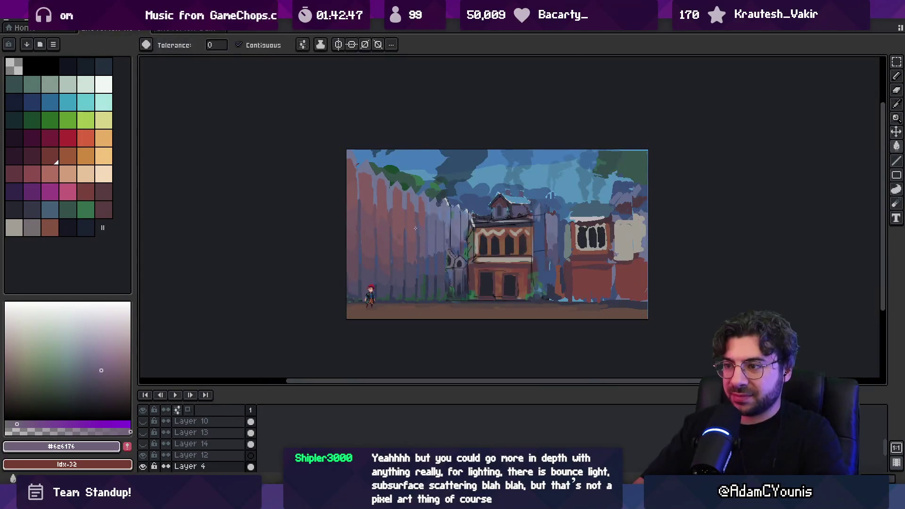
pyautogui.press('z')
pyautogui.press('g')
pyautogui.press('z')
pyautogui.scroll(-1, 471, 176)
pyautogui.scroll(1, 486, 134)
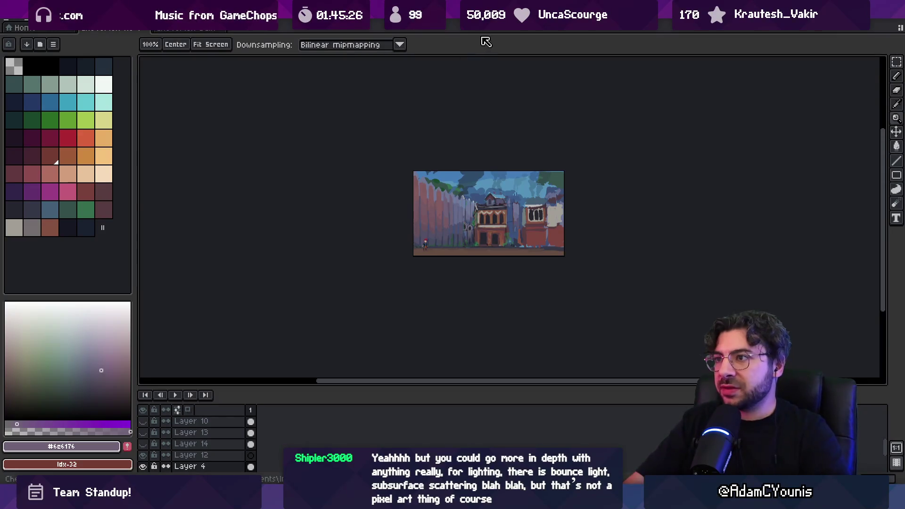
pyautogui.click(434, 193)
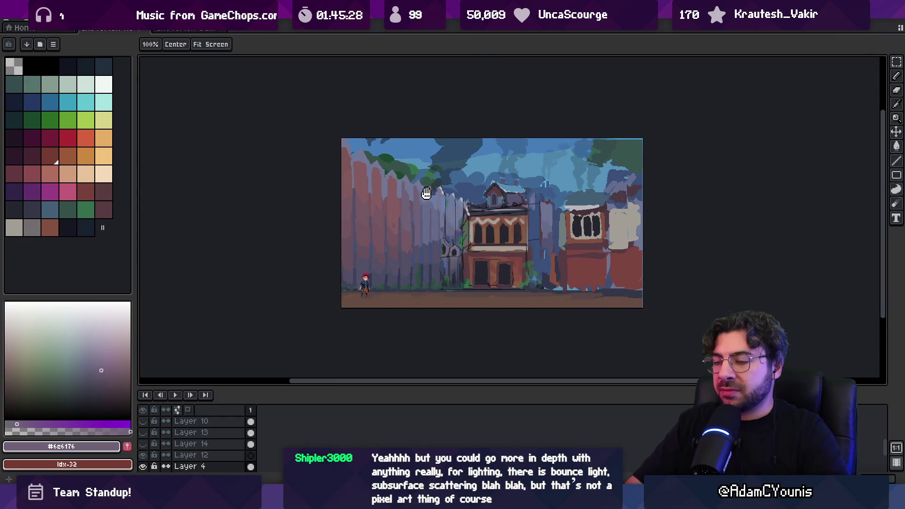
# - Zoom in on the fence, magic-wand select the pale fence tops, then deselect
pyautogui.click(417, 186)
pyautogui.press('m')
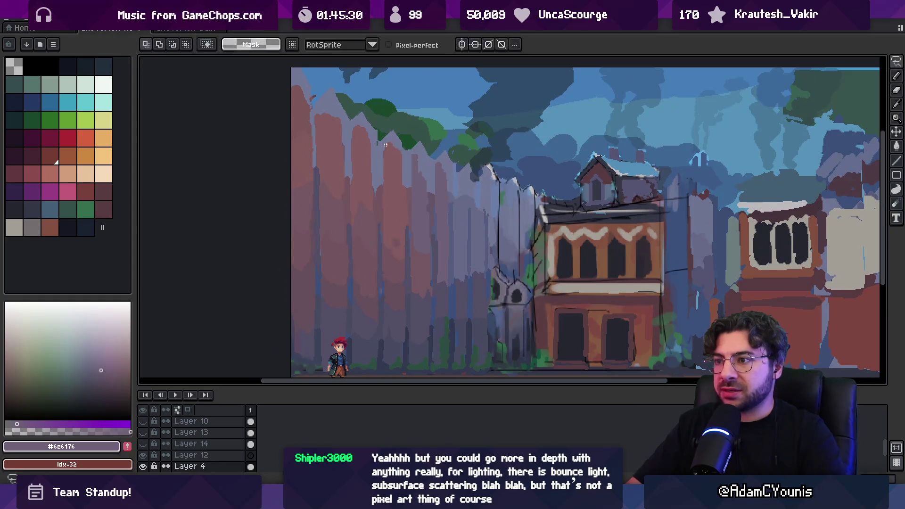
pyautogui.press('w')
pyautogui.click(380, 157)
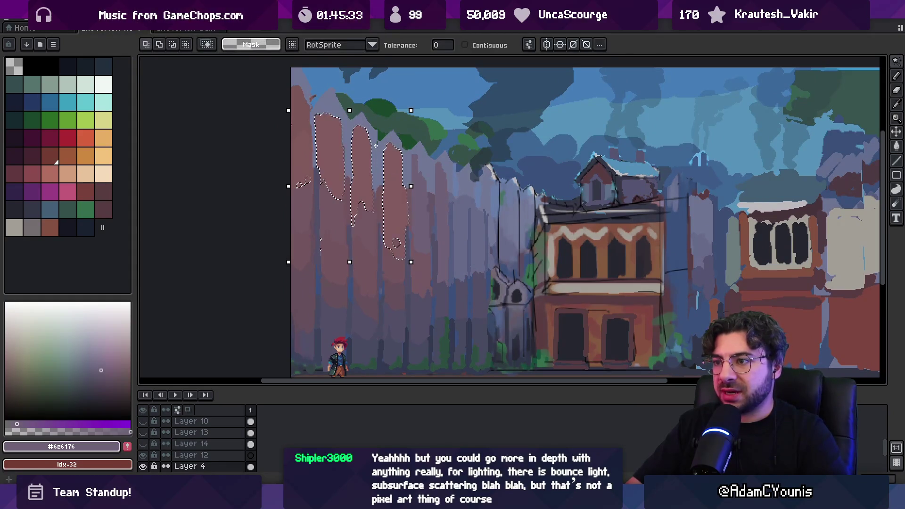
pyautogui.press('i')
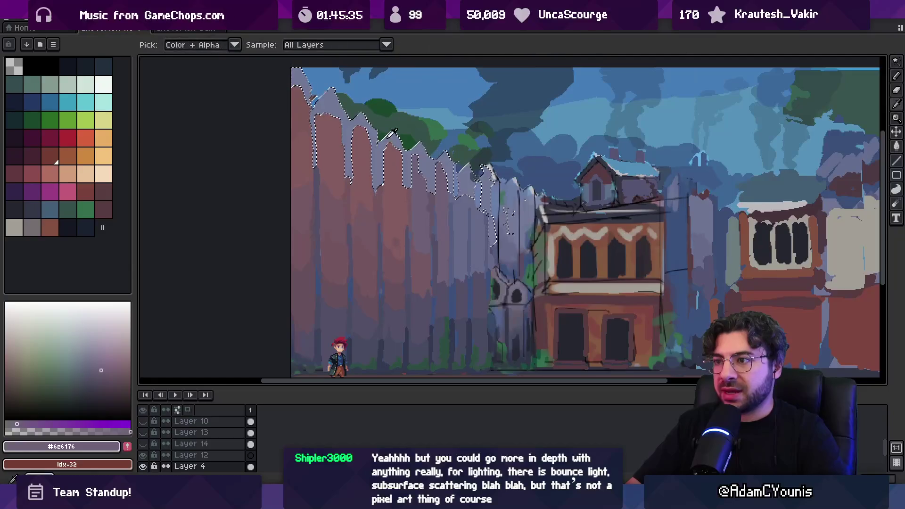
pyautogui.press('v')
pyautogui.hotkey('ctrl', 'd')
# - On Layer 6, sample the medium tree green and the dark green #1a482c
pyautogui.click(417, 140)
pyautogui.press('i')
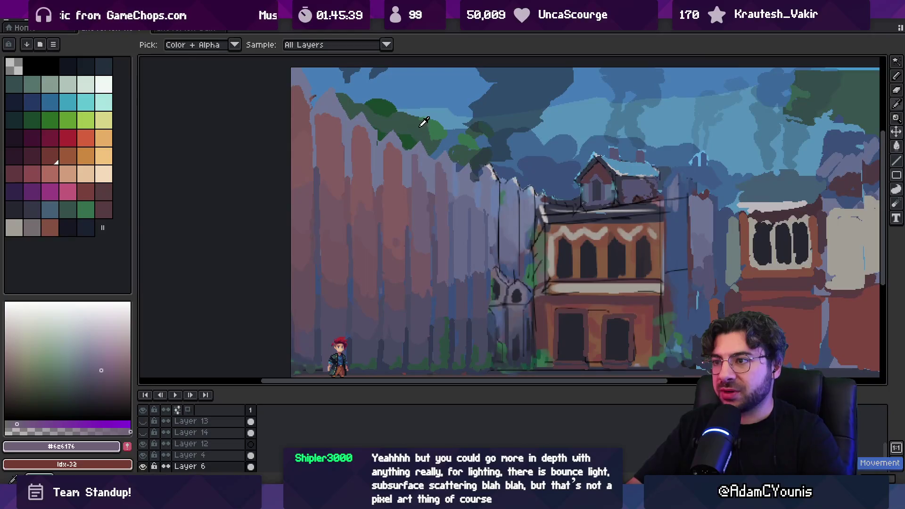
pyautogui.click(433, 125)
pyautogui.press('w')
pyautogui.click(403, 129)
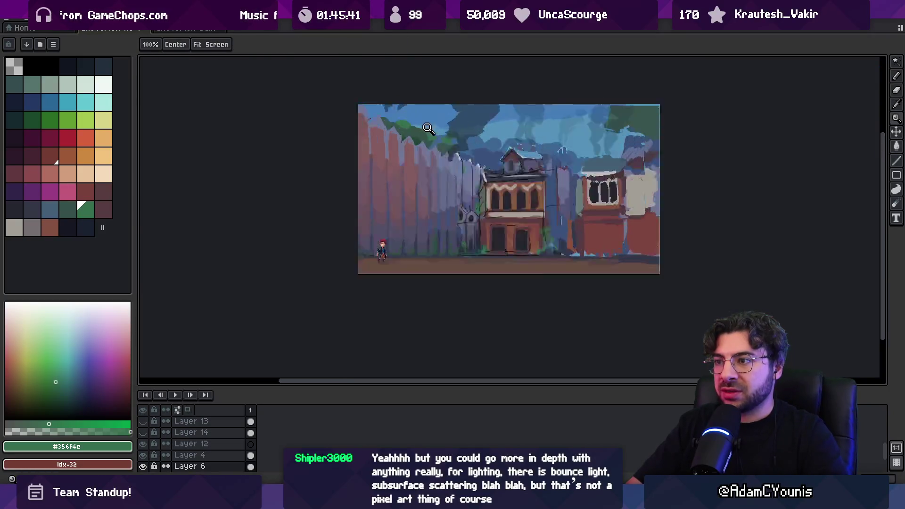
pyautogui.click(410, 156)
pyautogui.keyDown('alt'); pyautogui.click(397, 153); pyautogui.keyUp('alt')
# - Bucket-fill the left tree band in darker green, after undoing two trial fills
pyautogui.press('g')
pyautogui.click(388, 144)
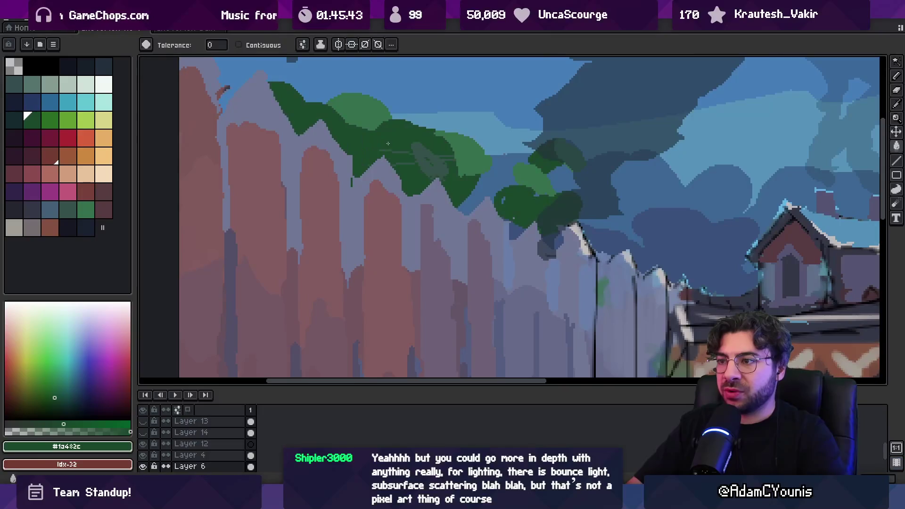
pyautogui.hotkey('ctrl', 'z')
pyautogui.press('b')
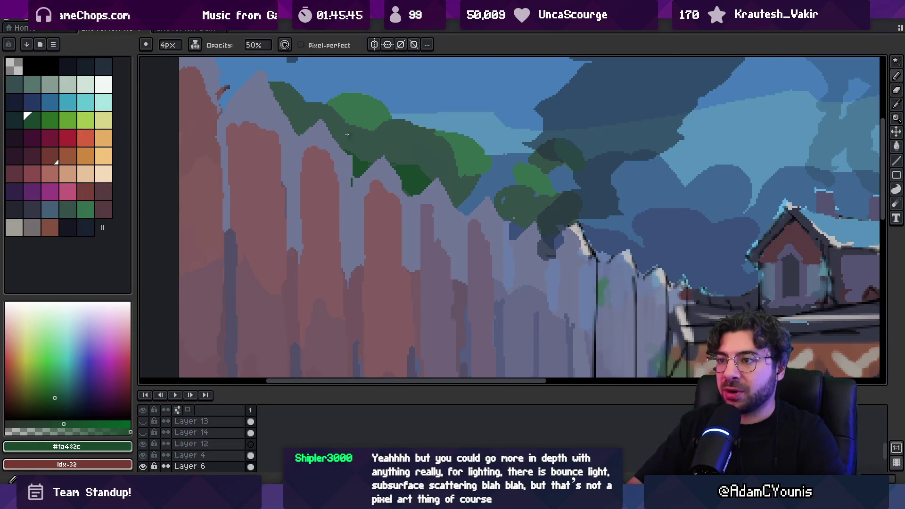
pyautogui.press('g')
pyautogui.click(358, 149)
pyautogui.hotkey('ctrl', 'z')
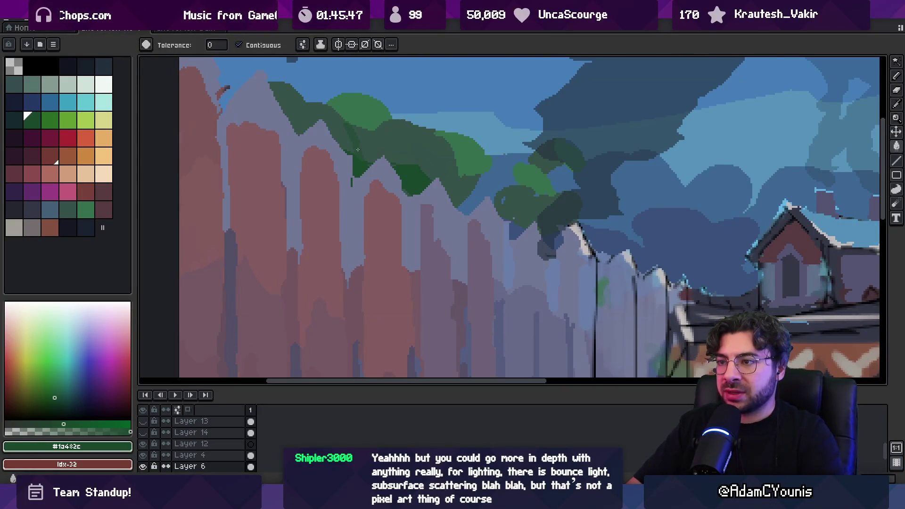
pyautogui.press('v')
pyautogui.press('b')
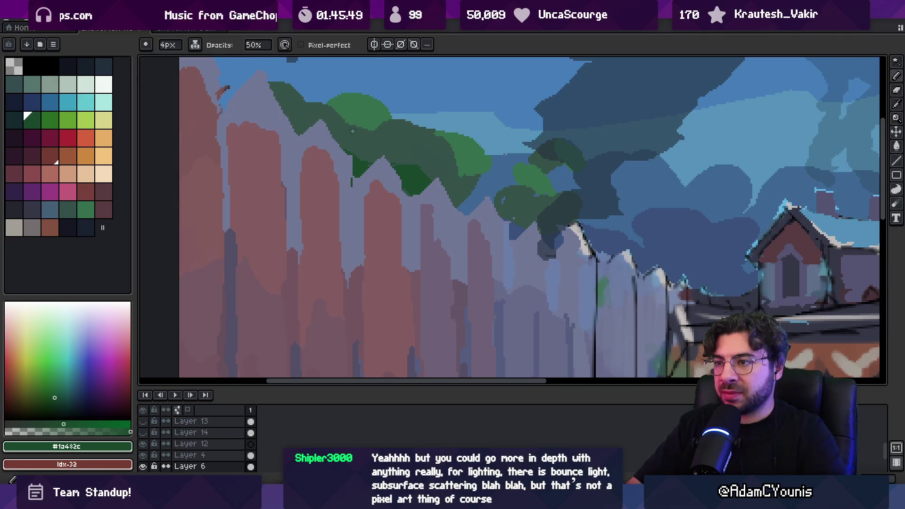
pyautogui.press('g')
pyautogui.click(352, 143)
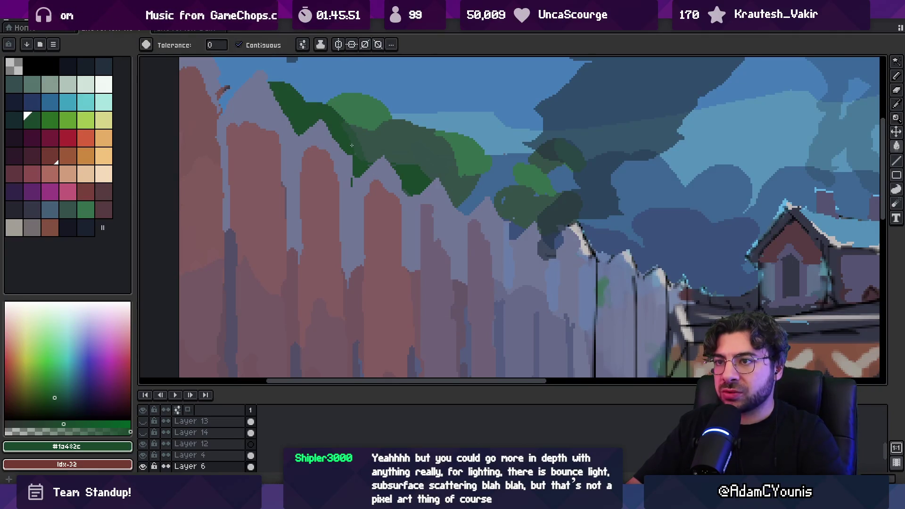
# - Move the tree layer upward into place, then nudge it down slightly
pyautogui.press('v')
pyautogui.moveTo(330, 121)
pyautogui.mouseDown()
pyautogui.moveTo(372, 143)
pyautogui.moveTo(402, 117)
pyautogui.moveTo(355, 136)
pyautogui.moveTo(357, 108)
pyautogui.moveTo(360, 137)
pyautogui.mouseUp()
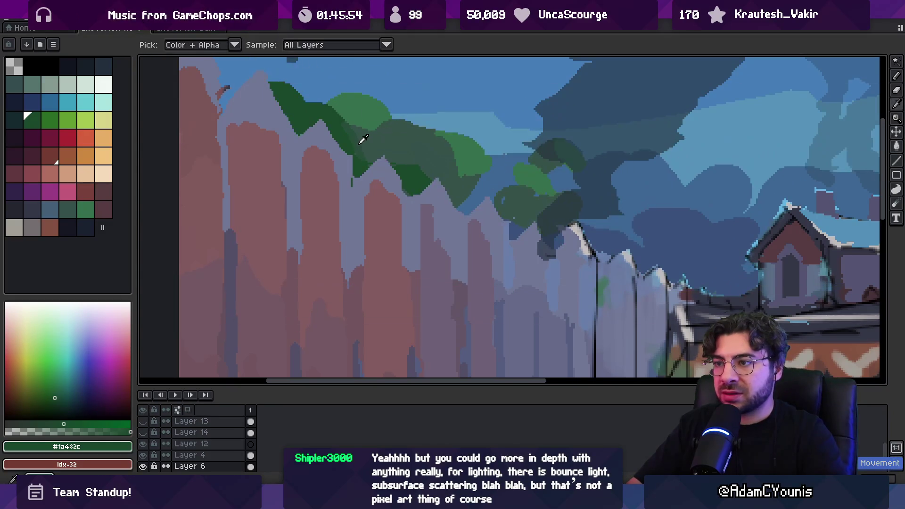
pyautogui.keyDown('alt'); pyautogui.click(360, 137); pyautogui.keyUp('alt')
pyautogui.press('Down')
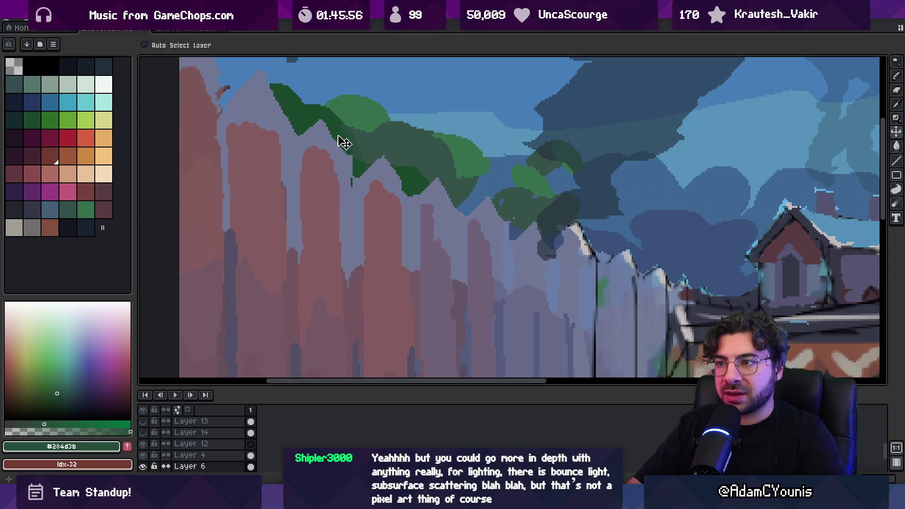
# - Zoom out to the whole scene, sample blue-grey #707796, and go to the browser references
pyautogui.press('g')
pyautogui.press('z')
pyautogui.scroll(-3, 349, 131)
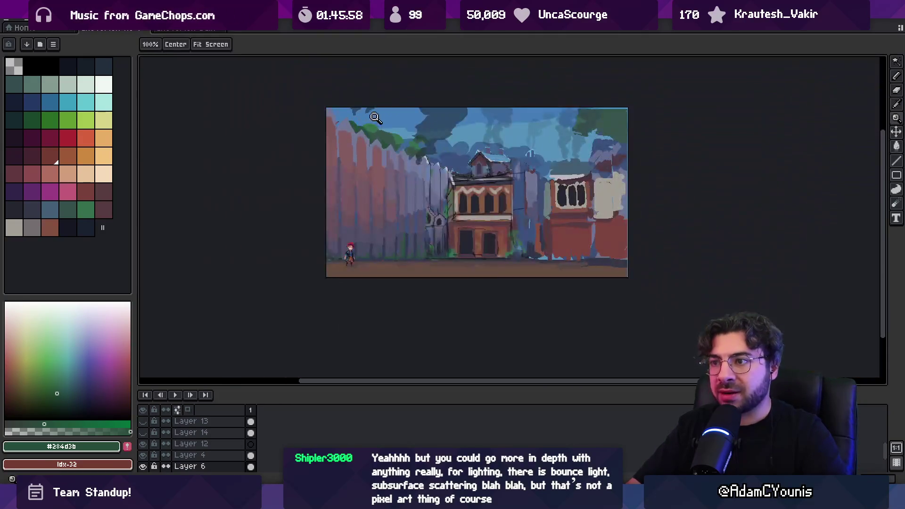
pyautogui.scroll(3, 373, 127)
pyautogui.keyDown('alt'); pyautogui.click(376, 128); pyautogui.keyUp('alt')
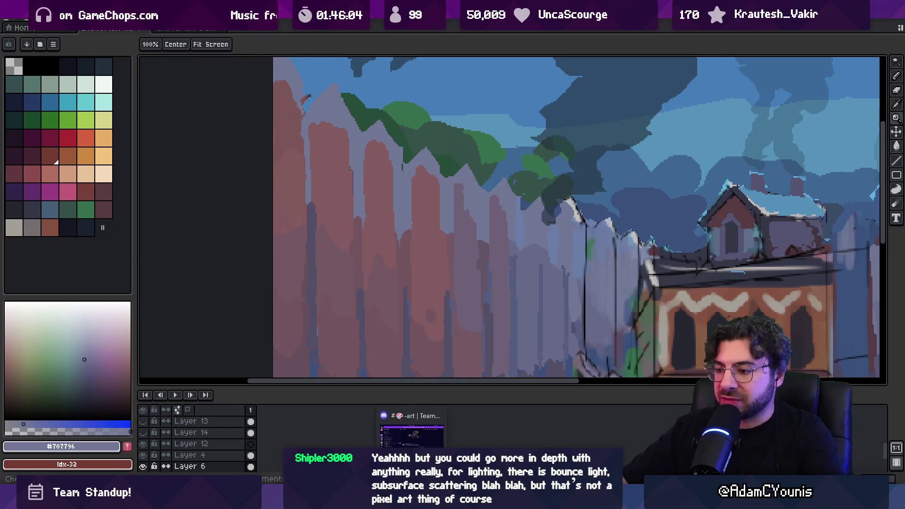
pyautogui.click(524, 453)
# - Search Google for 'palisade medieval' and scroll through the image results
pyautogui.click(286, 31)
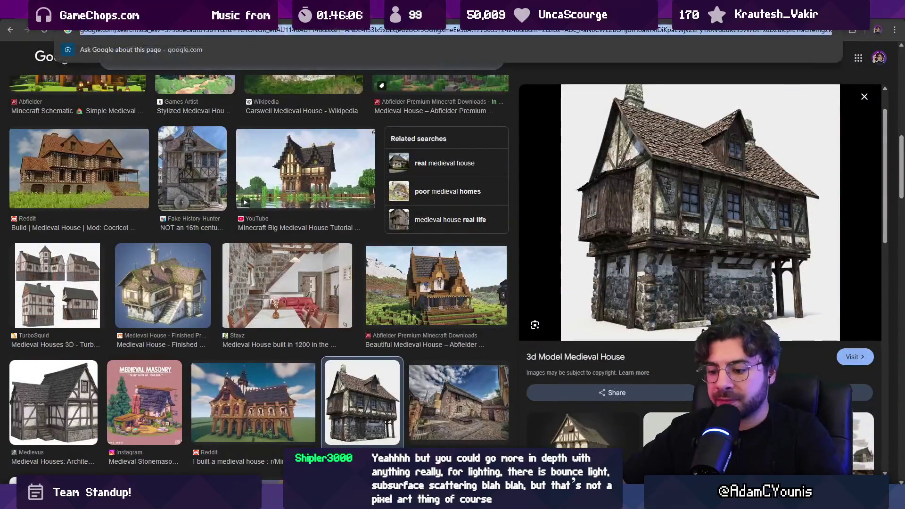
pyautogui.write('palisa')
pyautogui.click(107, 68)
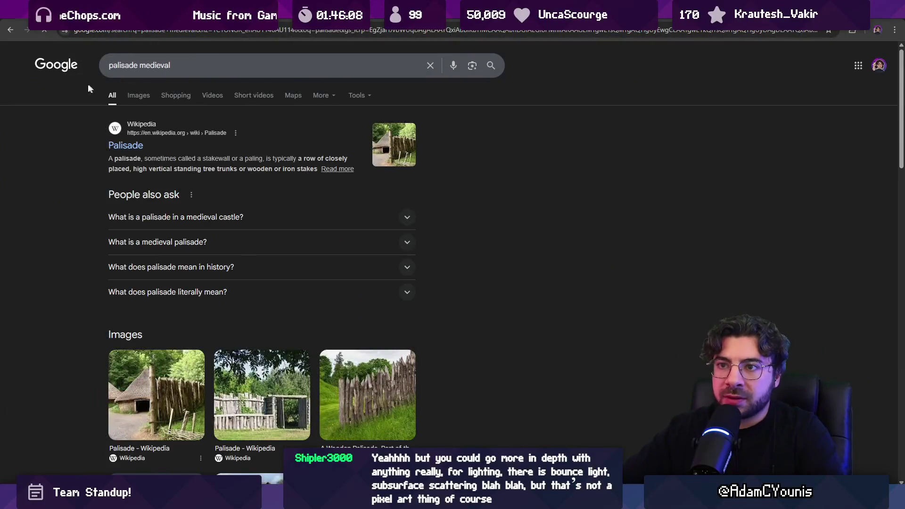
pyautogui.click(136, 96)
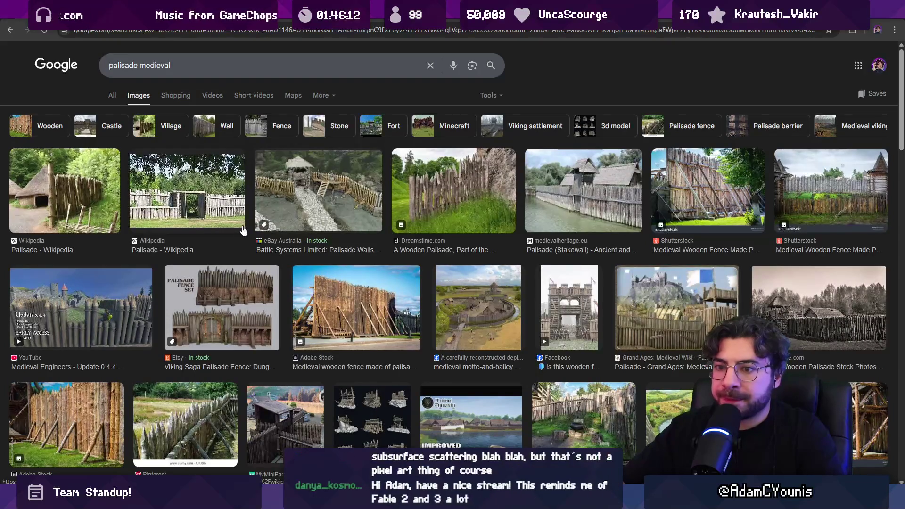
pyautogui.scroll(-5, 554, 229)
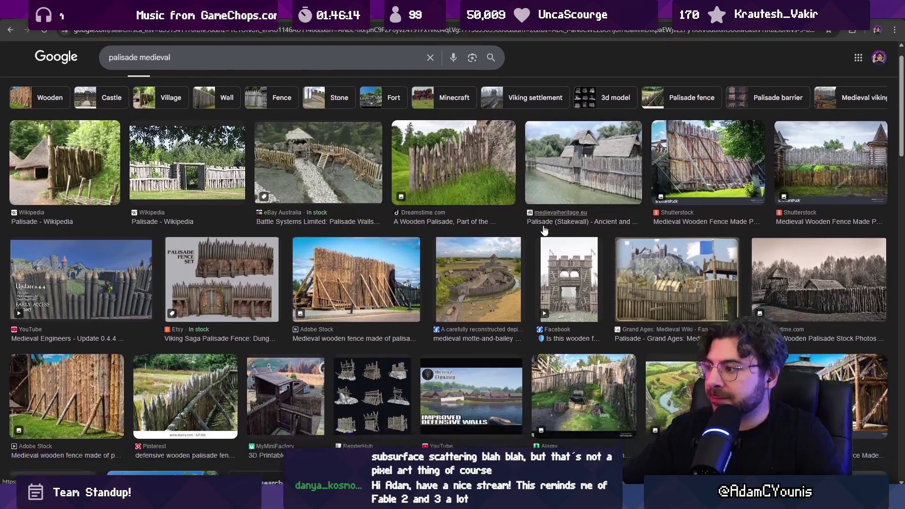
pyautogui.scroll(-2, 439, 221)
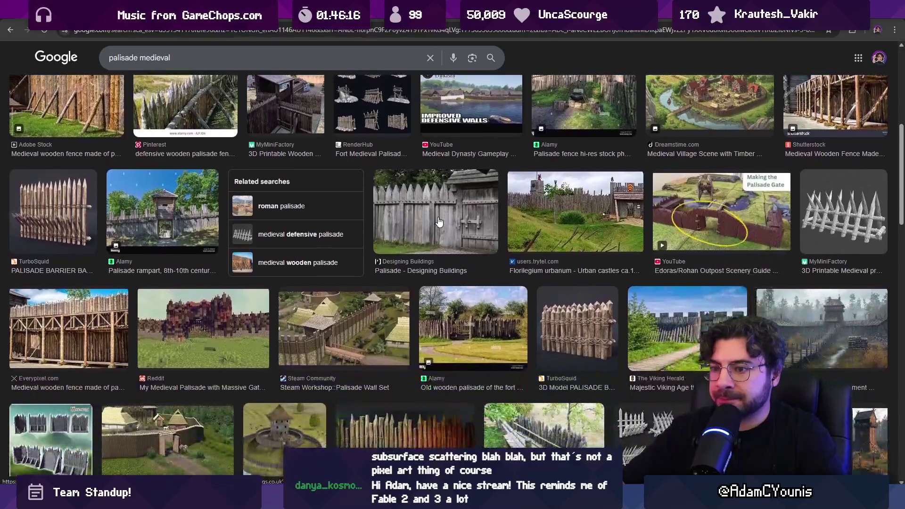
pyautogui.scroll(-3, 439, 221)
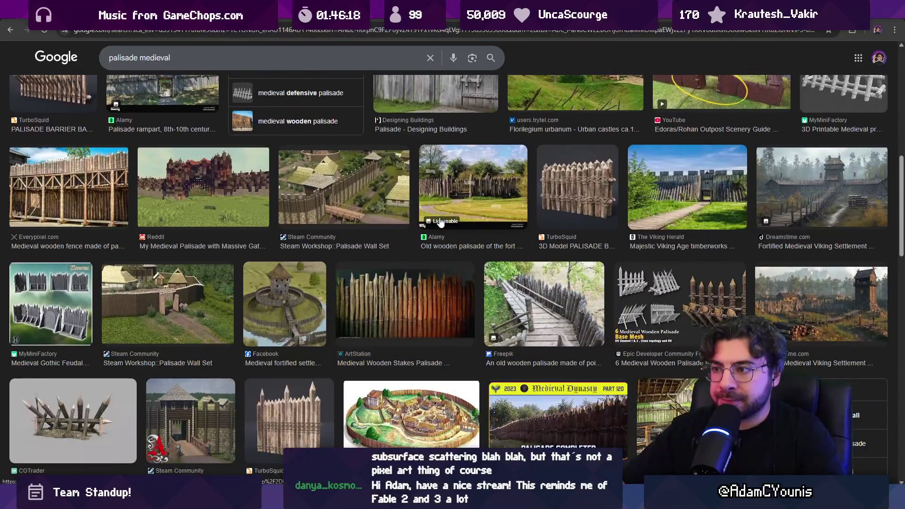
pyautogui.scroll(2, 471, 245)
# - Preview the TurboSquid barrier, Florilegium urbanum castle and defensive wooden palisade images
pyautogui.click(556, 299)
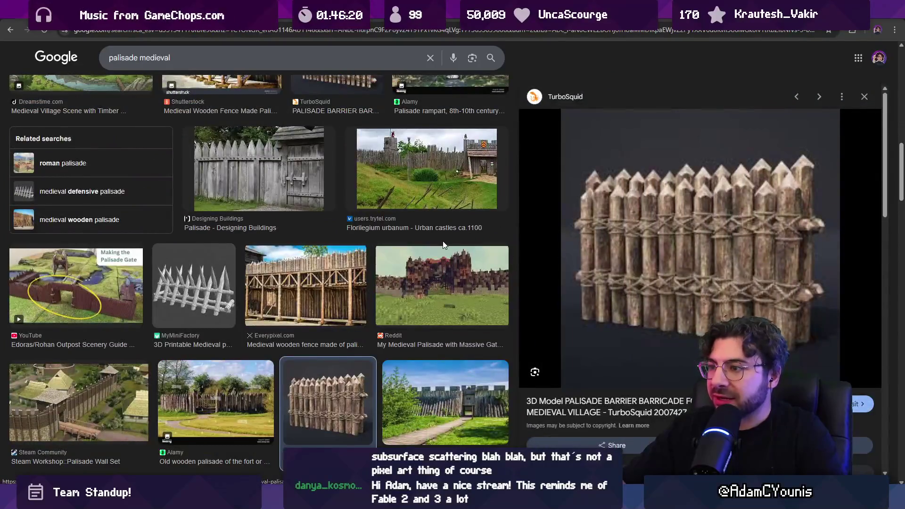
pyautogui.scroll(5, 443, 241)
pyautogui.scroll(-3, 429, 282)
pyautogui.click(427, 307)
pyautogui.scroll(-5, 398, 261)
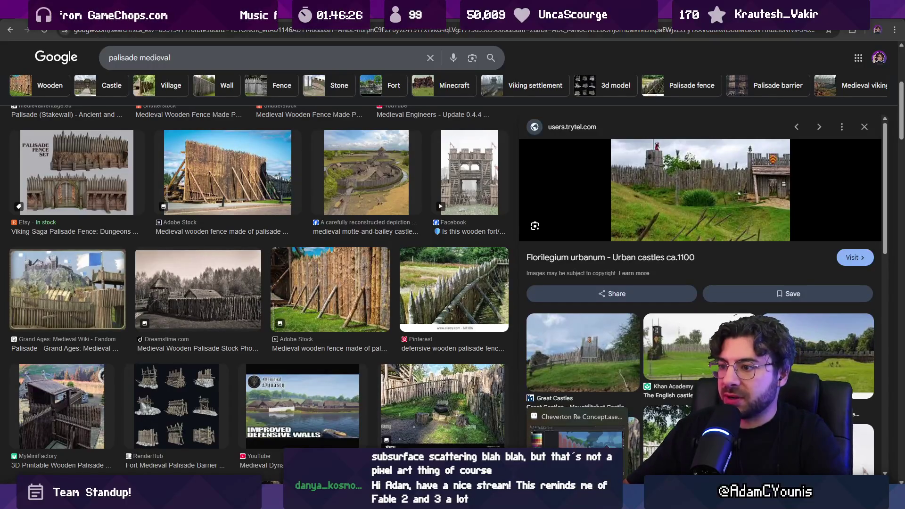
pyautogui.click(464, 290)
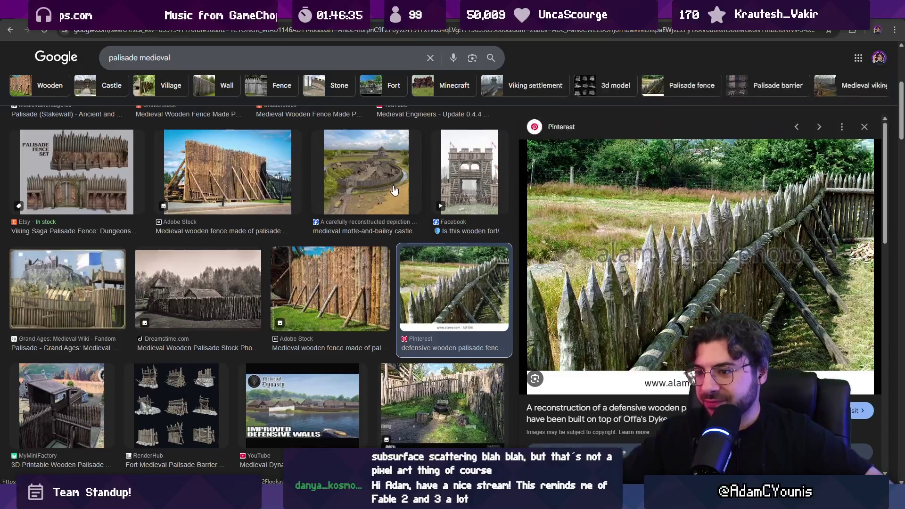
pyautogui.scroll(-10, 392, 189)
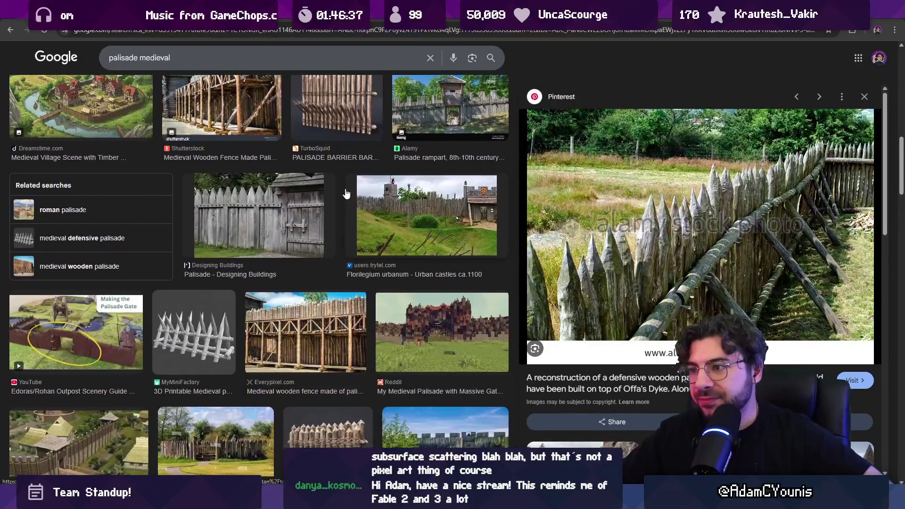
pyautogui.scroll(-4, 345, 191)
# - Preview the Viking Age, pointed-stake fence and Alamy log palisade photos, then return to Aseprite
pyautogui.click(411, 249)
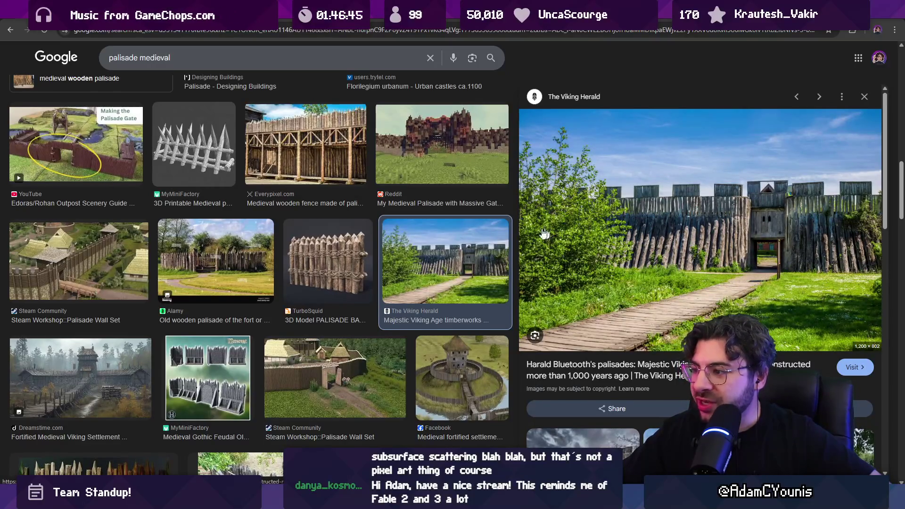
pyautogui.scroll(-6, 289, 225)
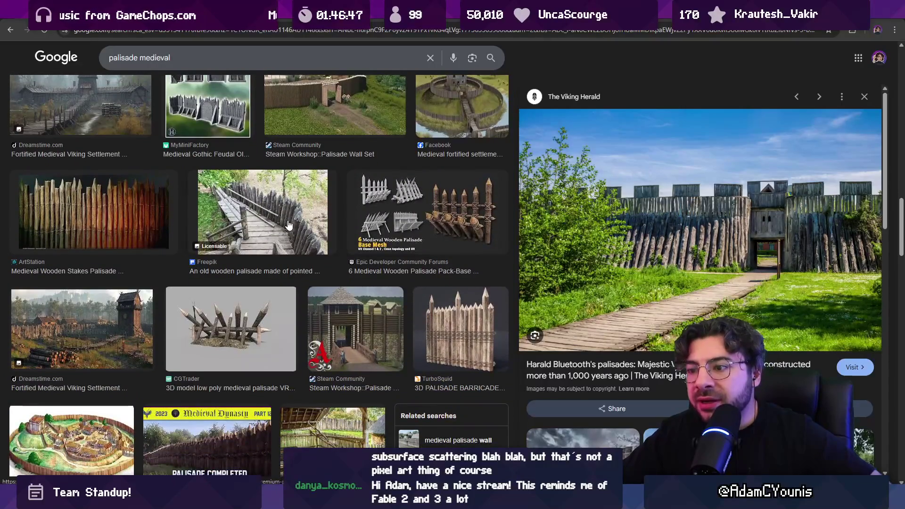
pyautogui.scroll(-7, 289, 225)
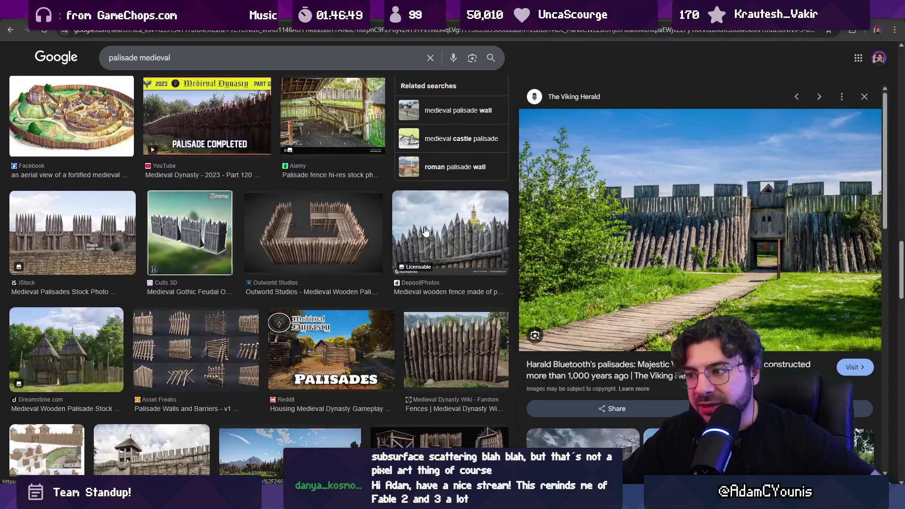
pyautogui.click(434, 228)
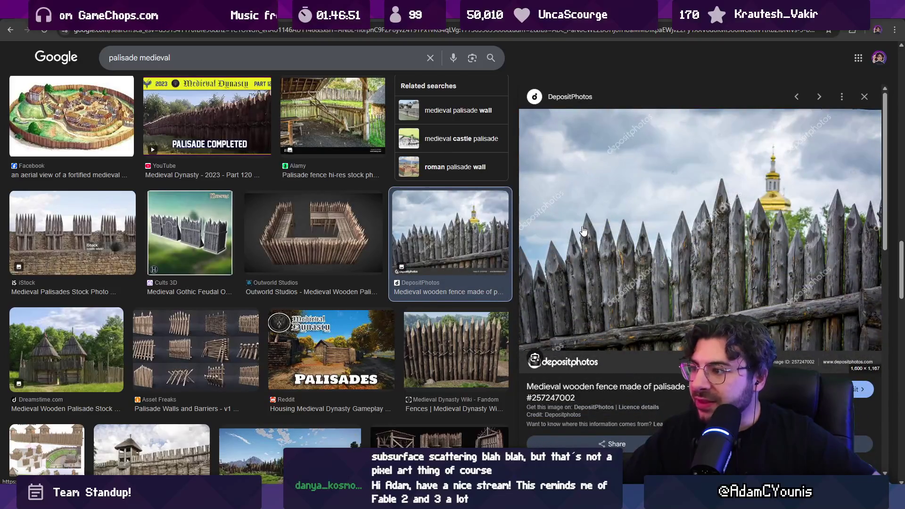
pyautogui.scroll(-4, 314, 212)
pyautogui.scroll(-3, 325, 217)
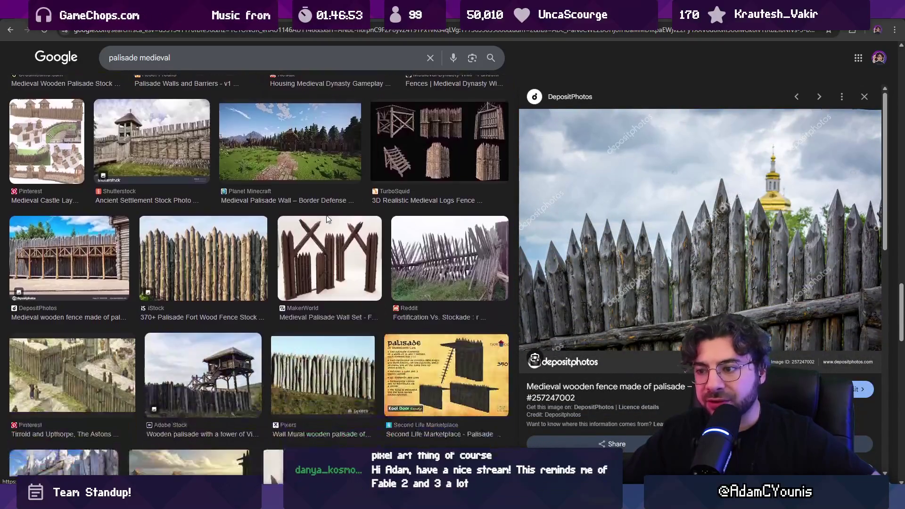
pyautogui.scroll(-3, 311, 226)
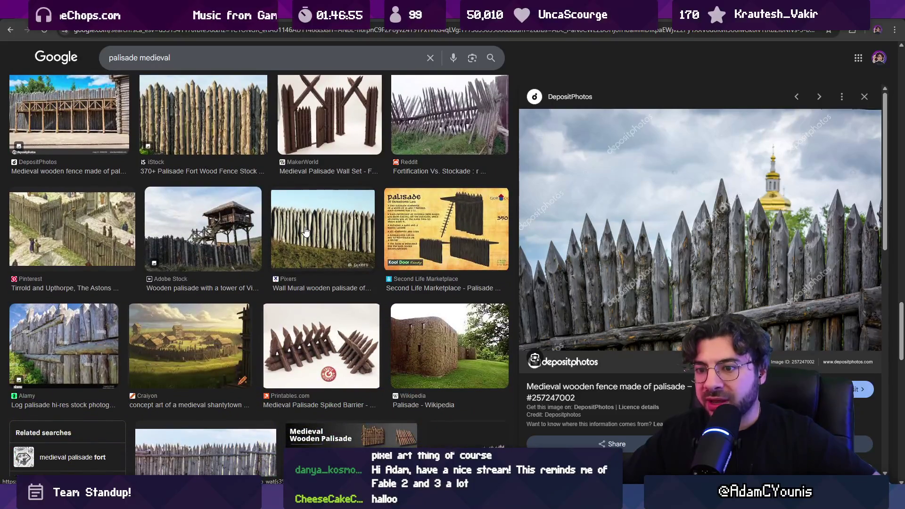
pyautogui.click(73, 326)
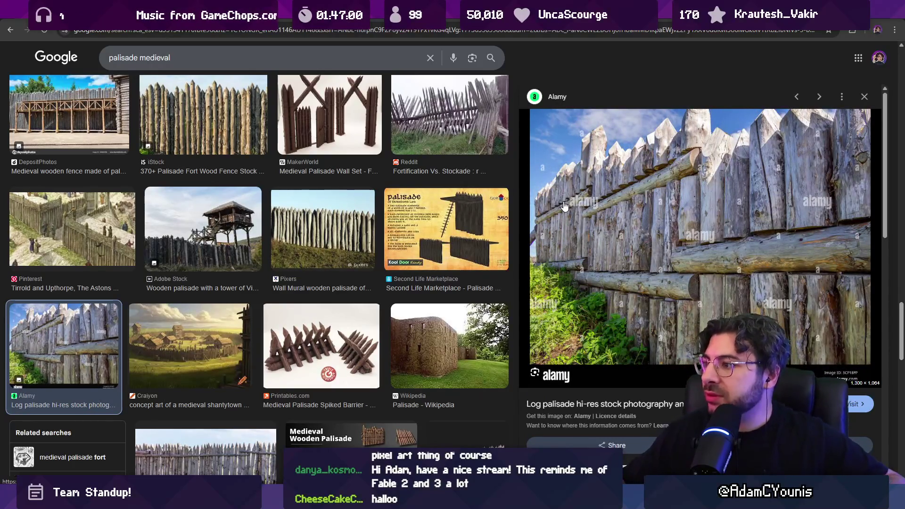
pyautogui.hotkey('alt', 'Tab')
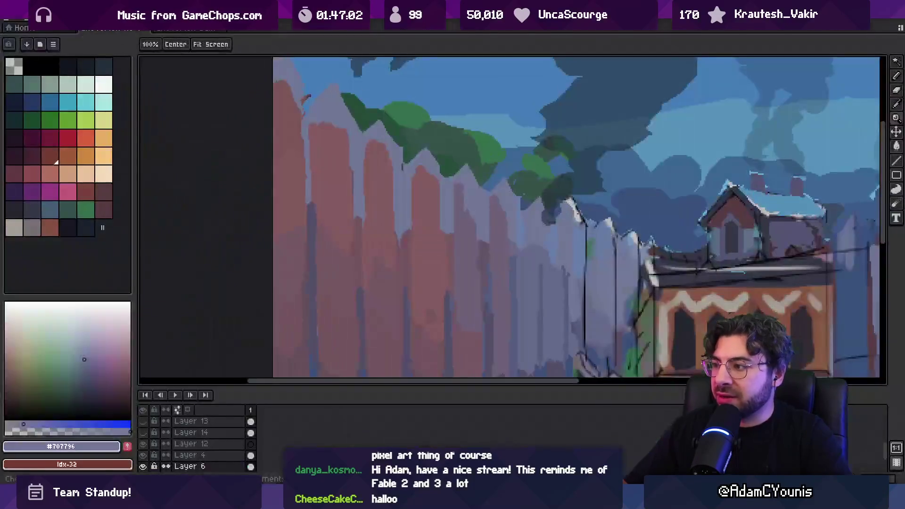
# - Zoom out, pick the pale grey swatch, and make Layer 4 the active layer
pyautogui.scroll(-2, 574, 206)
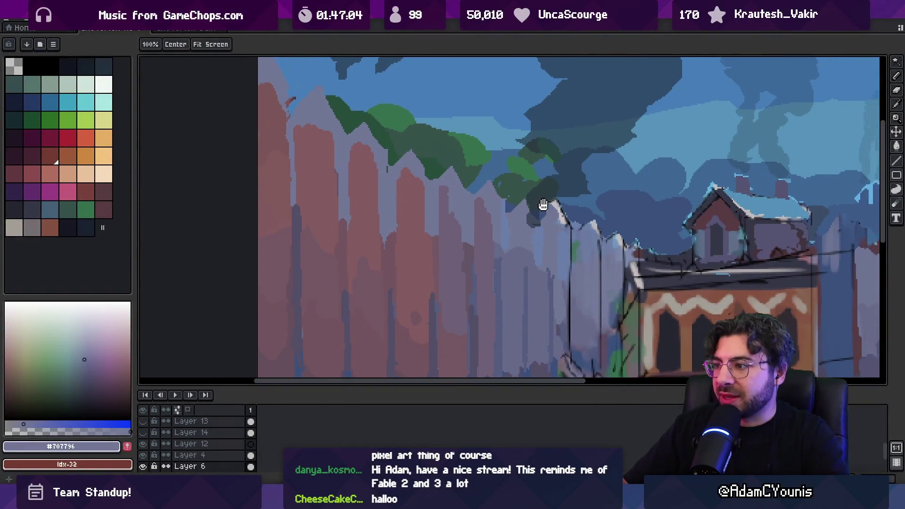
pyautogui.keyDown('alt'); pyautogui.click(425, 217); pyautogui.keyUp('alt')
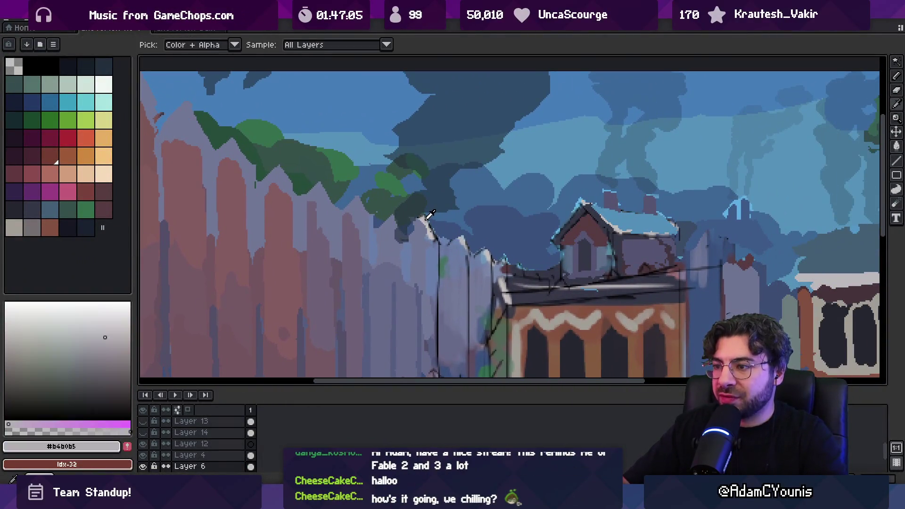
pyautogui.click(14, 228)
pyautogui.press('b')
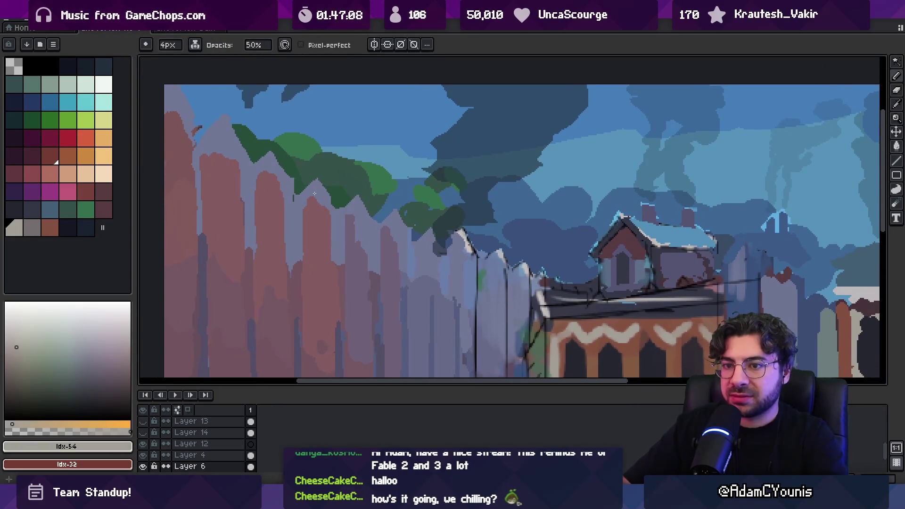
pyautogui.keyDown('ctrl'); pyautogui.click(317, 191); pyautogui.keyUp('ctrl')
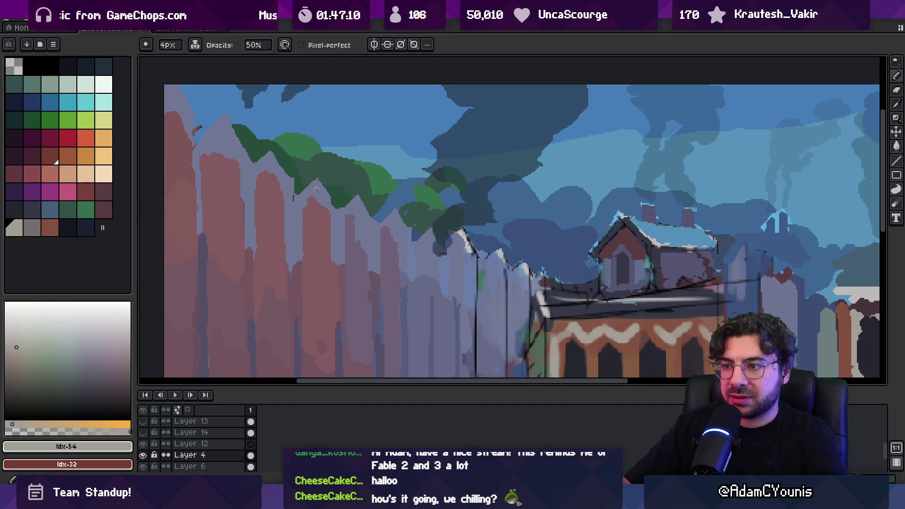
pyautogui.press('e')
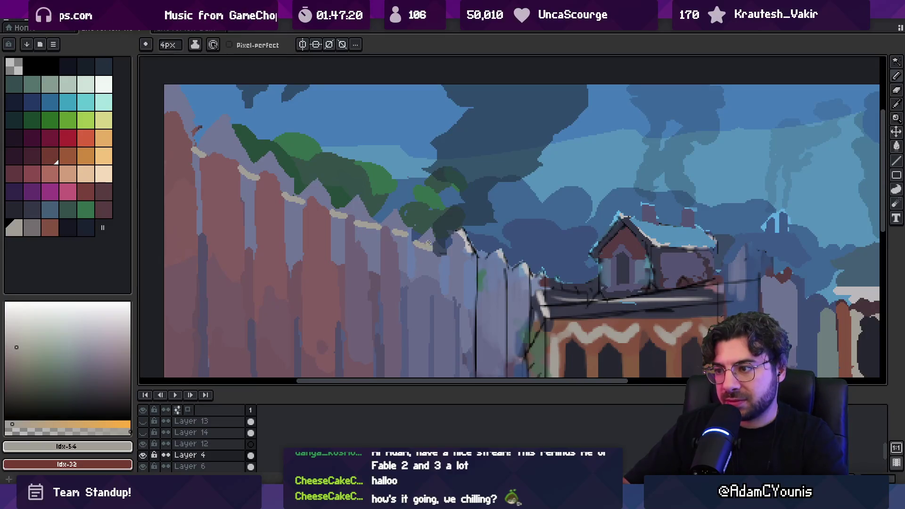
# - Bucket-fill the long fence-top strip with pale grey, keeping it after several trial fills
pyautogui.press('g')
pyautogui.click(429, 239)
pyautogui.hotkey('ctrl', 'z')
pyautogui.click(391, 218)
pyautogui.hotkey('ctrl', 'z')
pyautogui.click(386, 214)
pyautogui.click(319, 193)
pyautogui.hotkey('ctrl', 'z')
pyautogui.click(318, 194)
pyautogui.hotkey('ctrl', 'z')
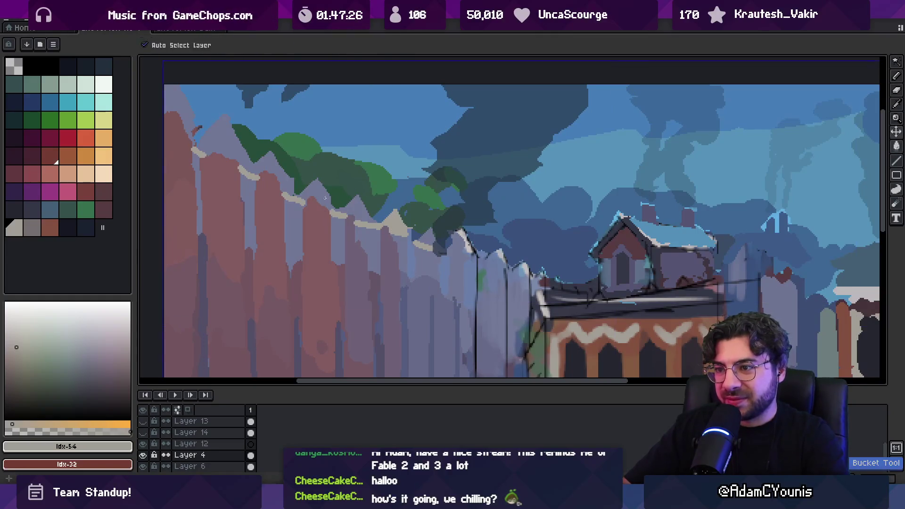
pyautogui.hotkey('ctrl', 'y')
pyautogui.press('z')
pyautogui.scroll(-5, 380, 165)
pyautogui.scroll(1, 374, 167)
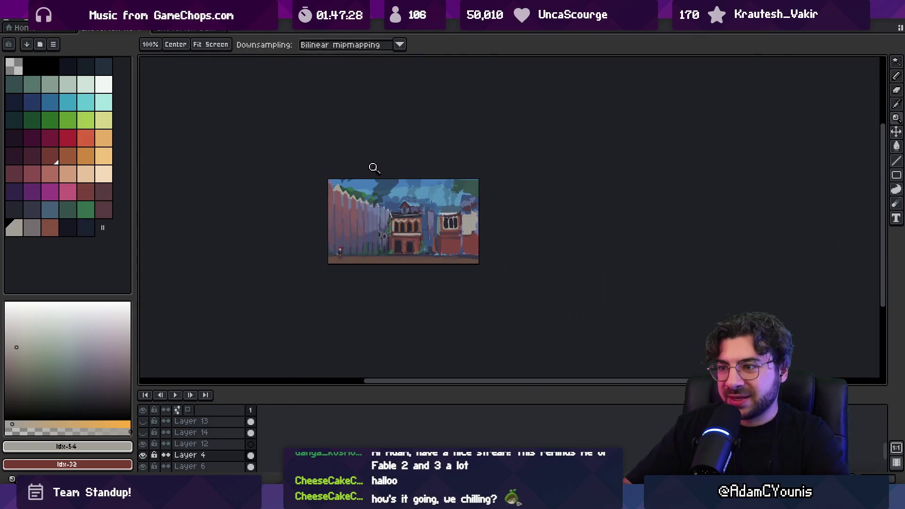
pyautogui.scroll(4, 350, 183)
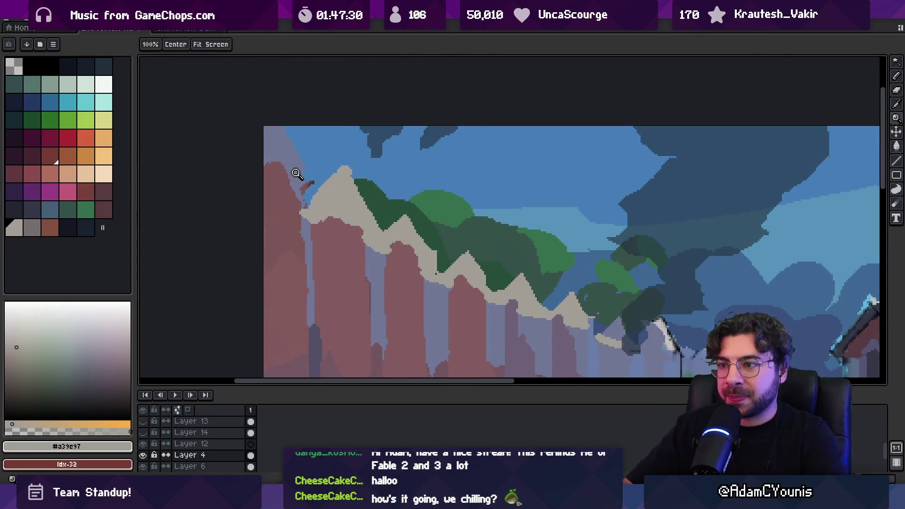
pyautogui.scroll(-4, 358, 176)
pyautogui.scroll(5, 359, 176)
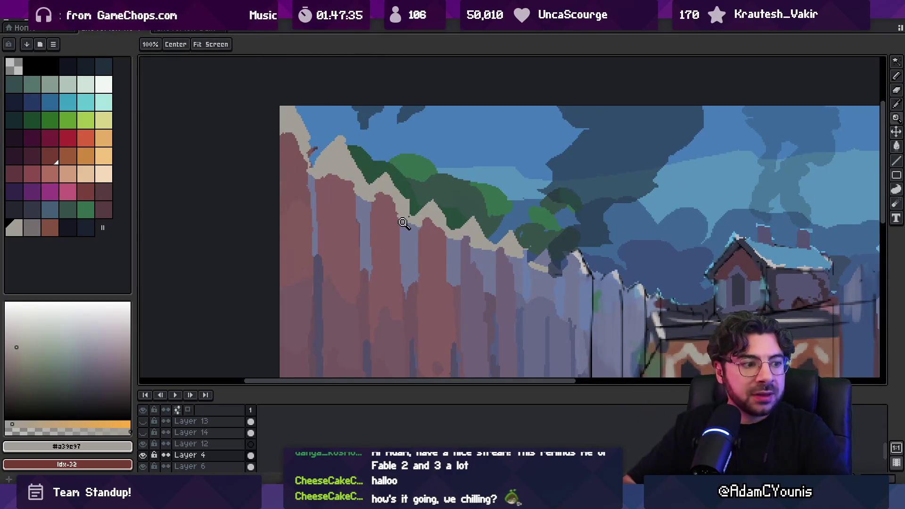
pyautogui.hscroll(-1, 462, 226)
pyautogui.scroll(2, 509, 232)
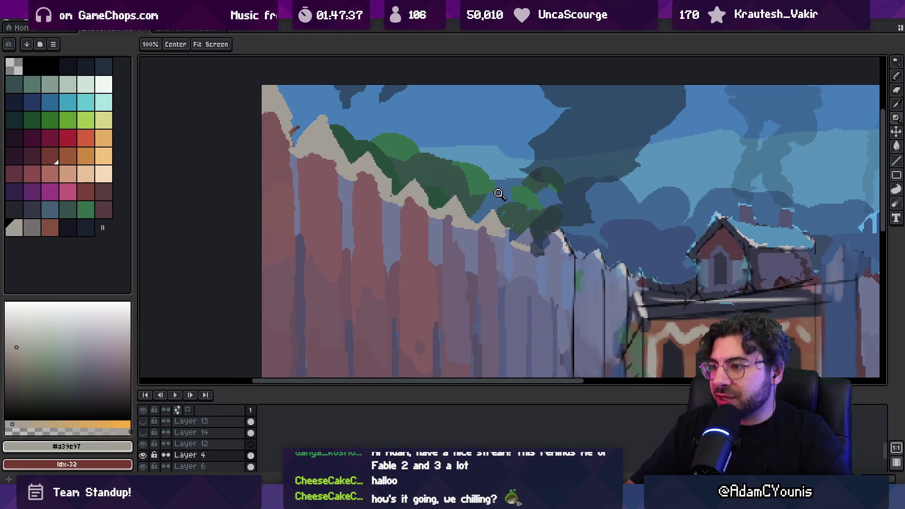
pyautogui.scroll(1, 495, 202)
pyautogui.keyDown('alt'); pyautogui.click(451, 194); pyautogui.keyUp('alt')
pyautogui.press('b')
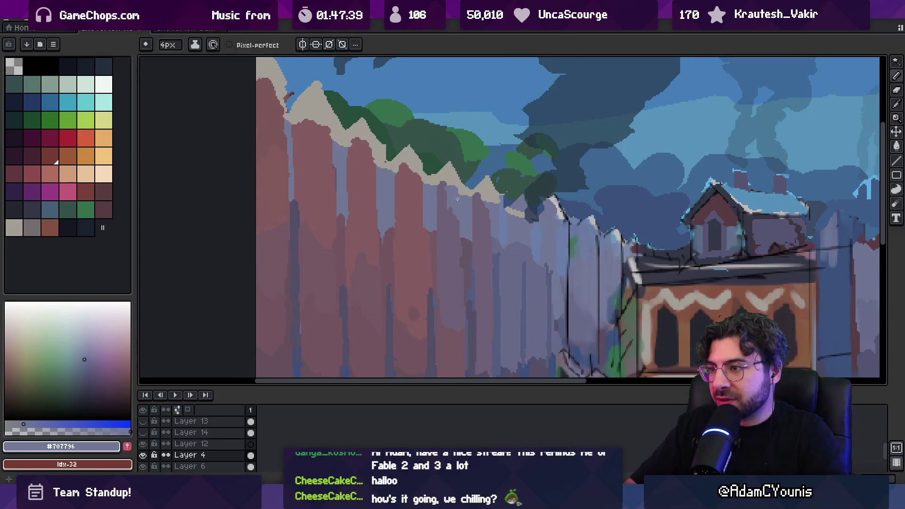
pyautogui.keyDown('alt'); pyautogui.click(446, 216); pyautogui.keyUp('alt')
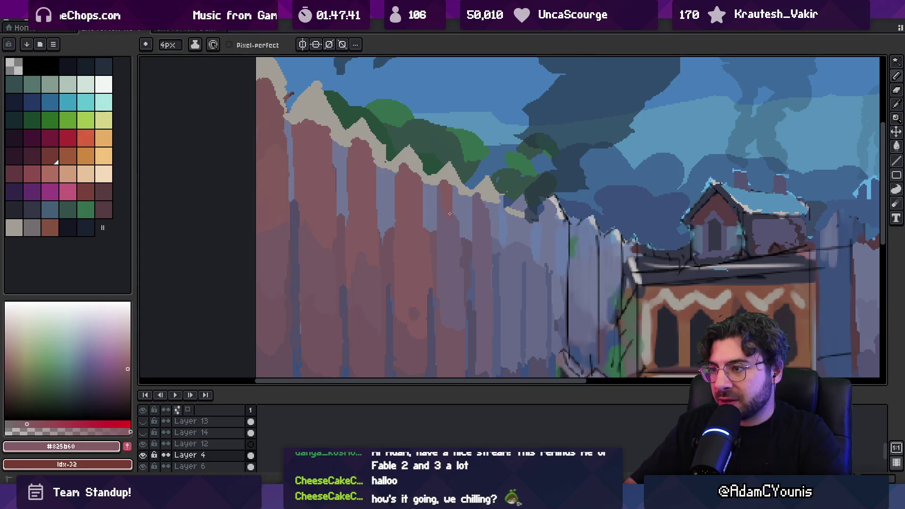
pyautogui.scroll(-3, 461, 196)
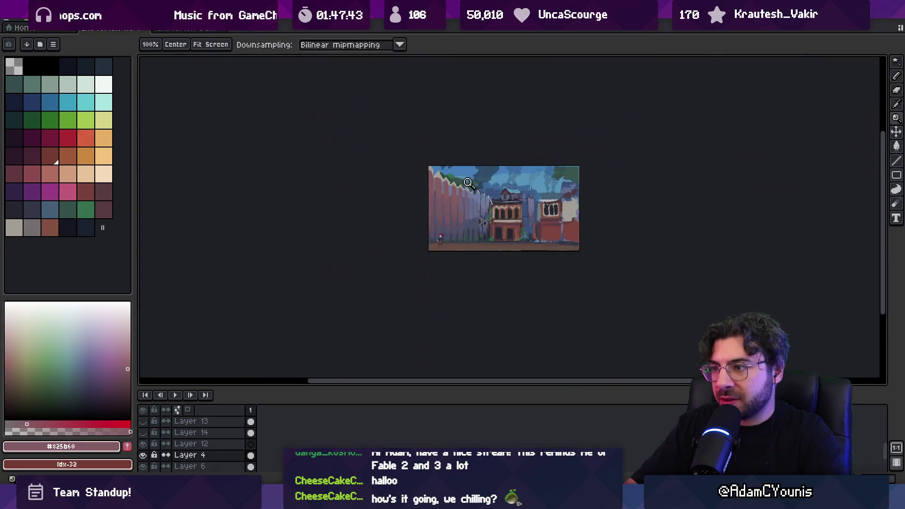
pyautogui.scroll(3, 460, 203)
pyautogui.click(455, 213)
pyautogui.press('g')
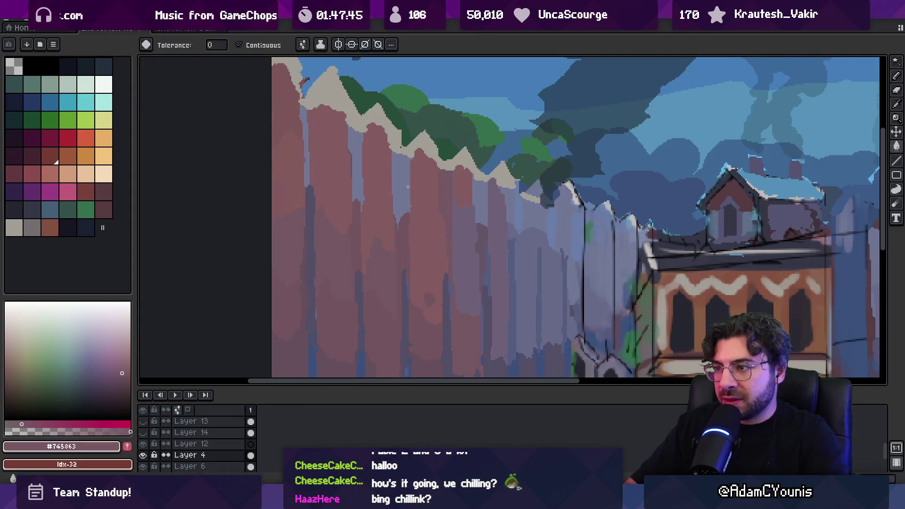
pyautogui.press('z')
pyautogui.scroll(-3, 409, 186)
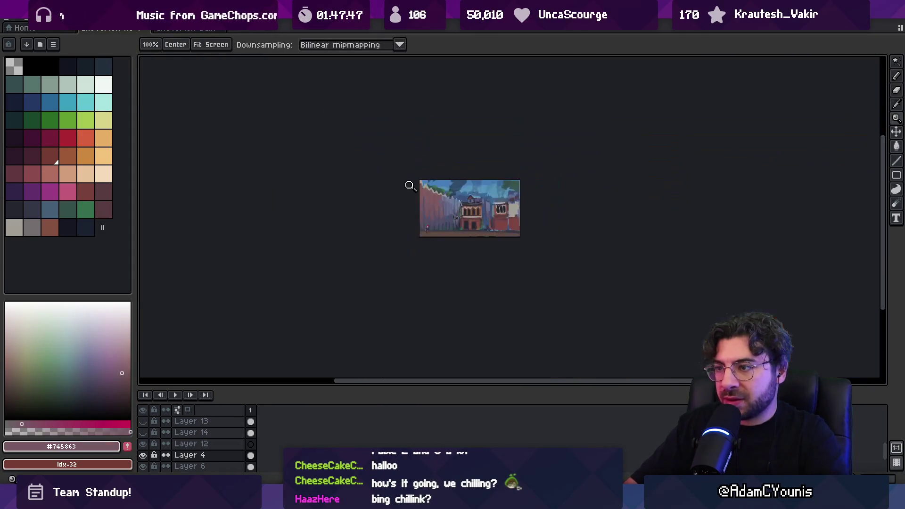
pyautogui.scroll(1, 448, 205)
pyautogui.scroll(4, 425, 189)
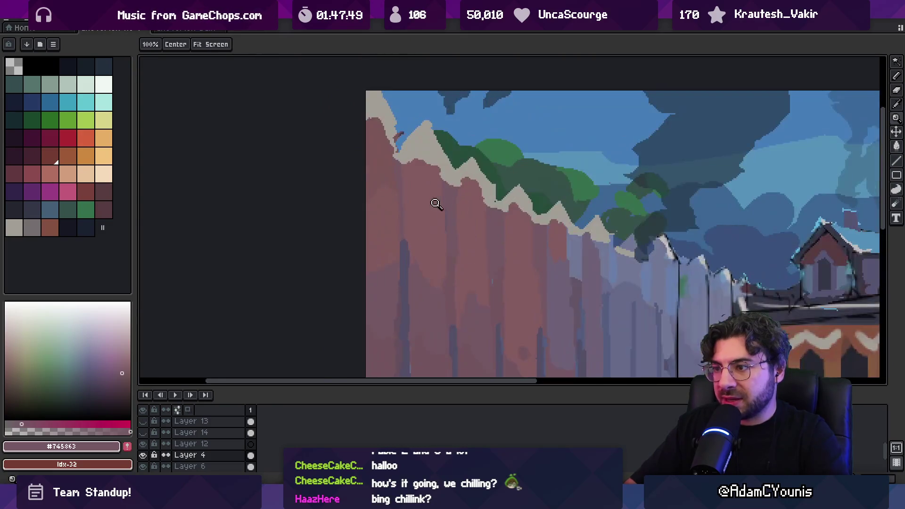
pyautogui.press('i')
pyautogui.click(400, 323)
pyautogui.press('b')
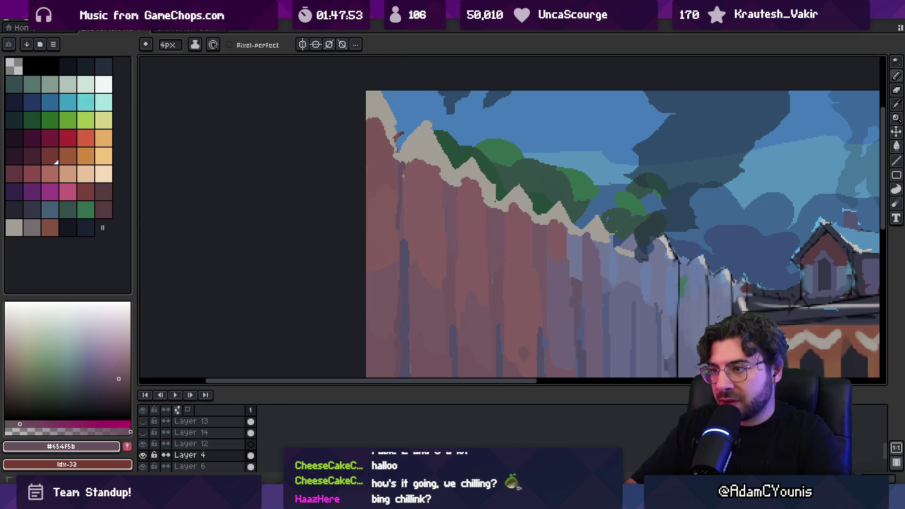
pyautogui.keyDown('alt'); pyautogui.click(453, 193); pyautogui.keyUp('alt')
pyautogui.keyDown('alt'); pyautogui.click(458, 180); pyautogui.keyUp('alt')
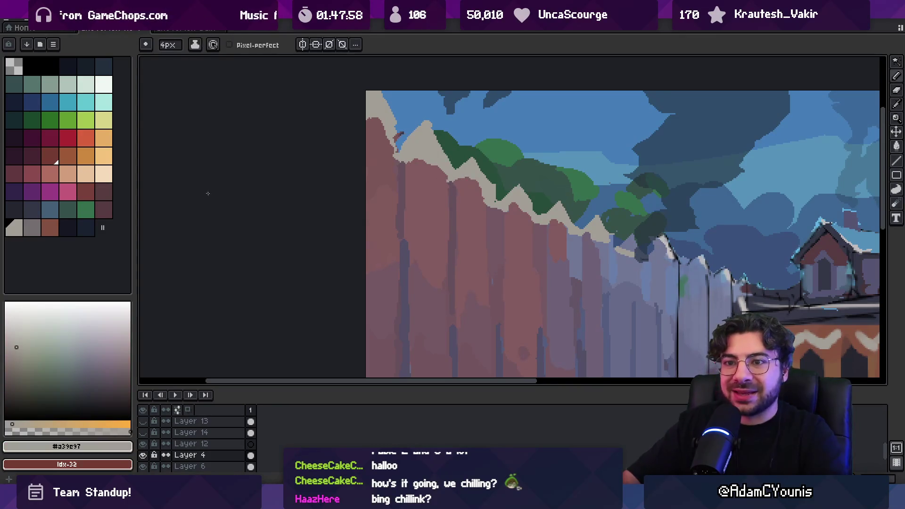
pyautogui.click(68, 173)
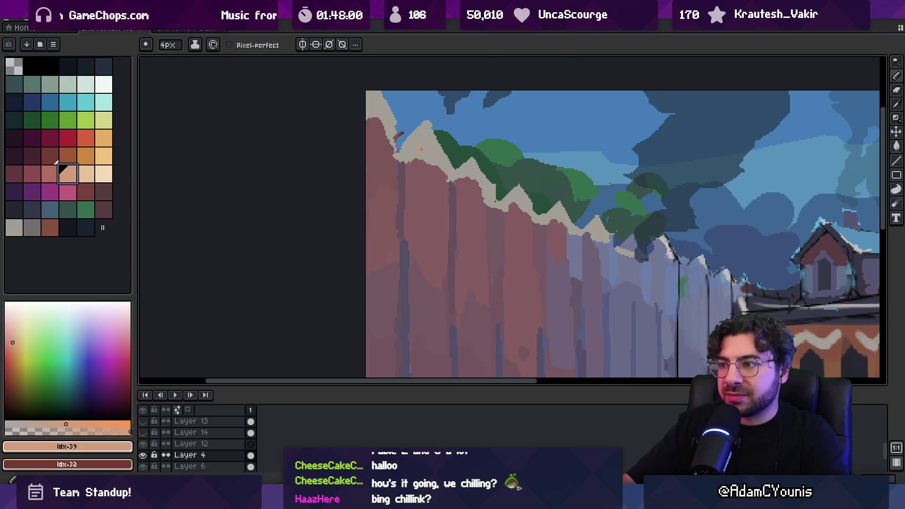
pyautogui.click(32, 227)
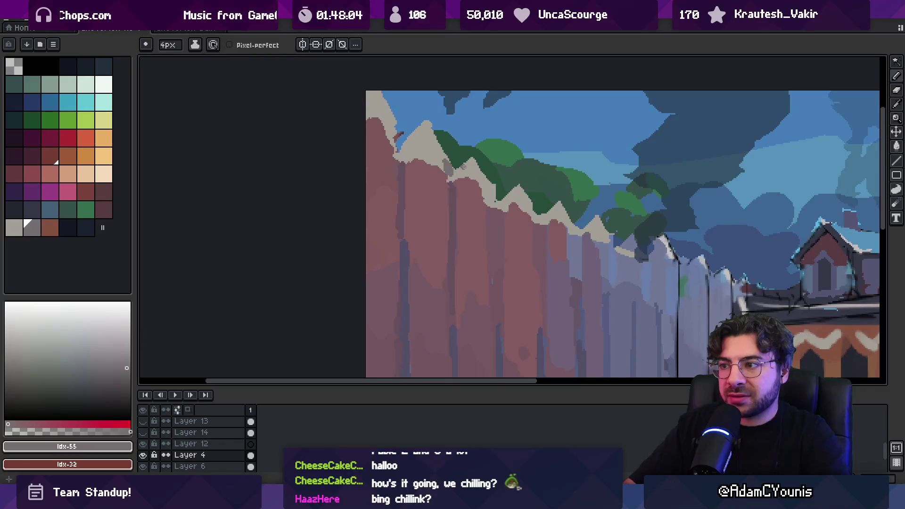
pyautogui.press('b')
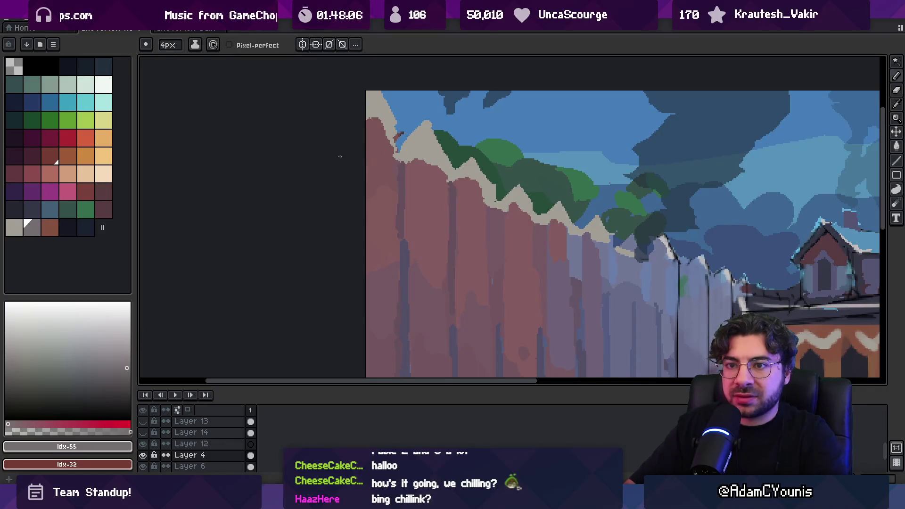
pyautogui.press('z')
pyautogui.scroll(-4, 396, 146)
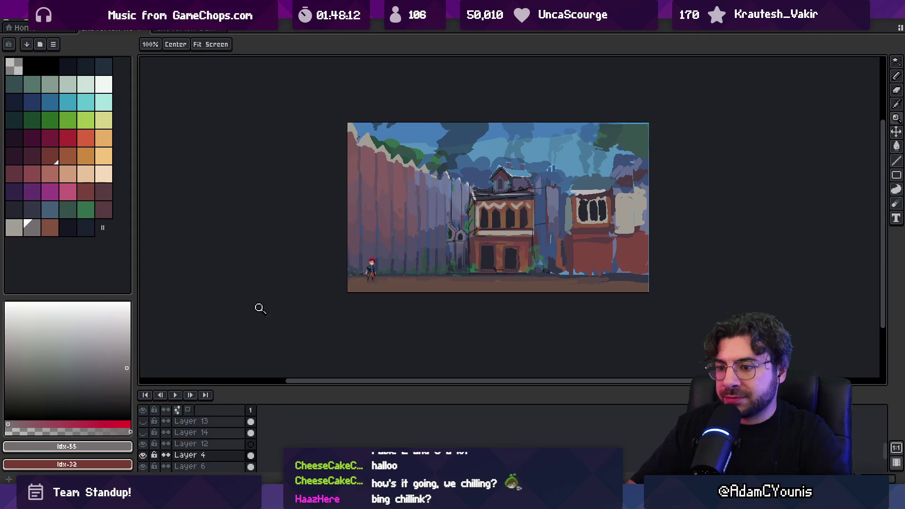
# - Show Layers 13, 11 and 10, toggling the buildings to compare them over the fence
pyautogui.click(143, 422)
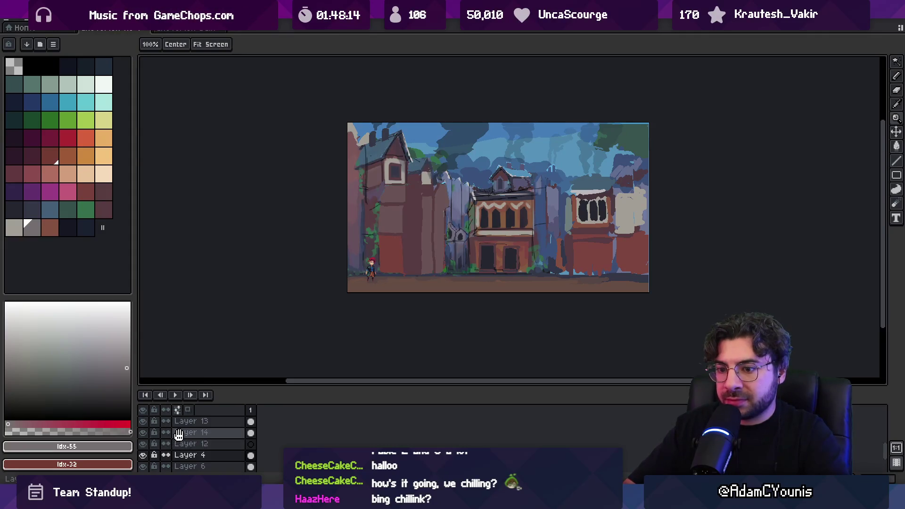
pyautogui.scroll(-3, 188, 443)
pyautogui.click(144, 463)
pyautogui.click(143, 452)
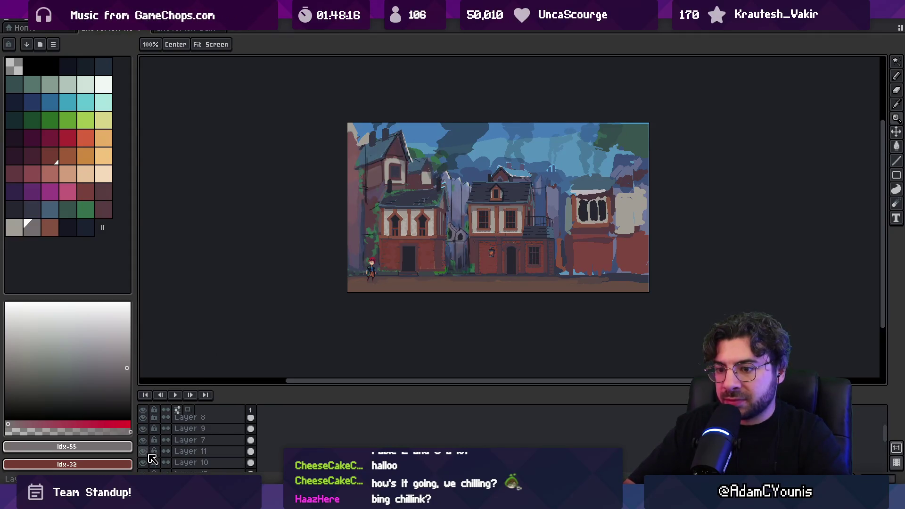
pyautogui.click(143, 451)
pyautogui.click(143, 451)
pyautogui.click(143, 462)
pyautogui.click(144, 451)
pyautogui.click(144, 451)
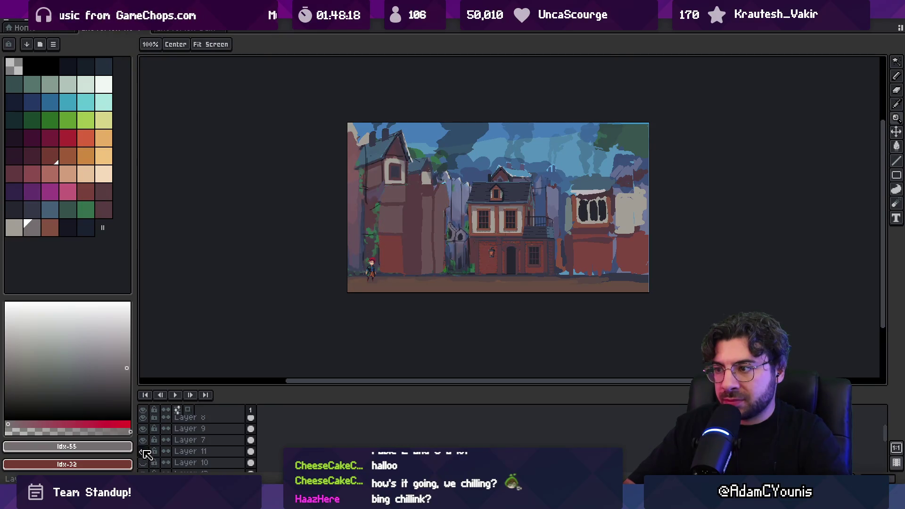
pyautogui.click(143, 461)
# - Shift the left building, then lasso the Layer 11 middle building and move it left
pyautogui.press('v')
pyautogui.moveTo(423, 243)
pyautogui.mouseDown()
pyautogui.moveTo(461, 248)
pyautogui.moveTo(465, 238)
pyautogui.mouseUp()
pyautogui.click(491, 233)
pyautogui.press('q')
pyautogui.moveTo(510, 220); pyautogui.dragTo(493, 218)
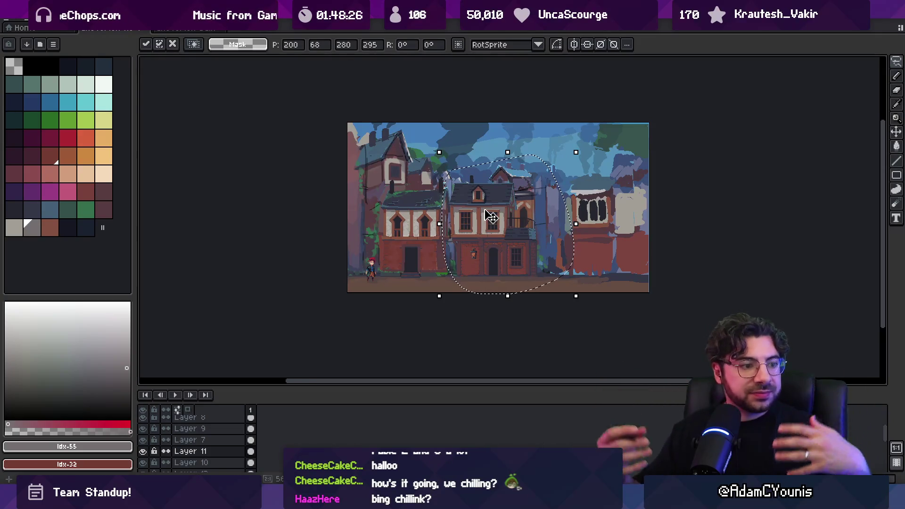
pyautogui.hotkey('ctrl', 'd')
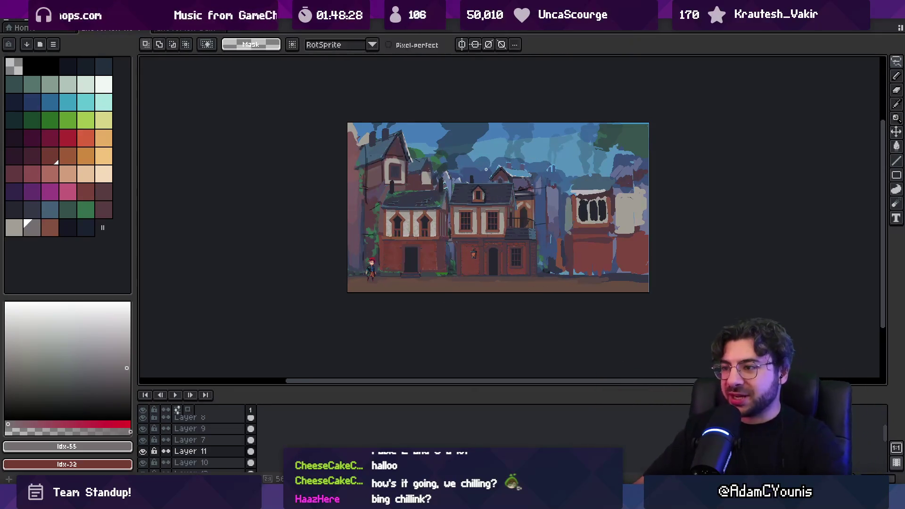
pyautogui.moveTo(487, 229); pyautogui.dragTo(486, 231)
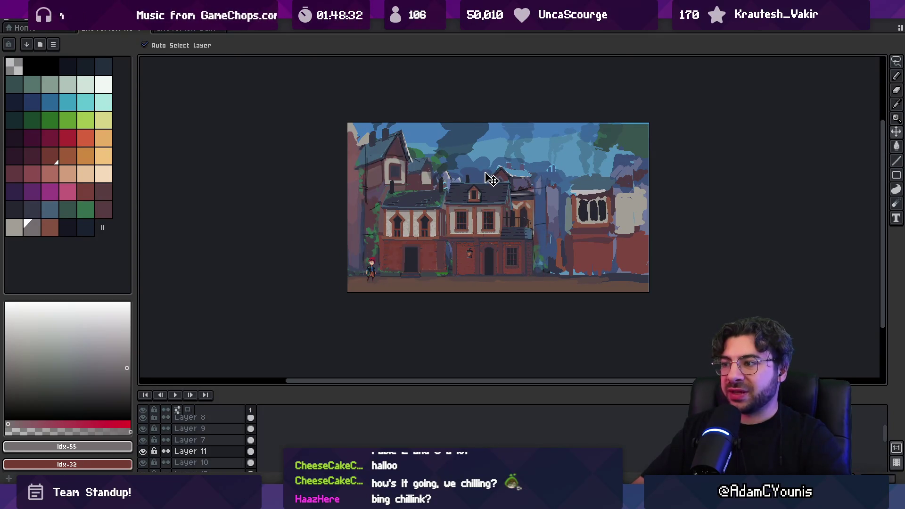
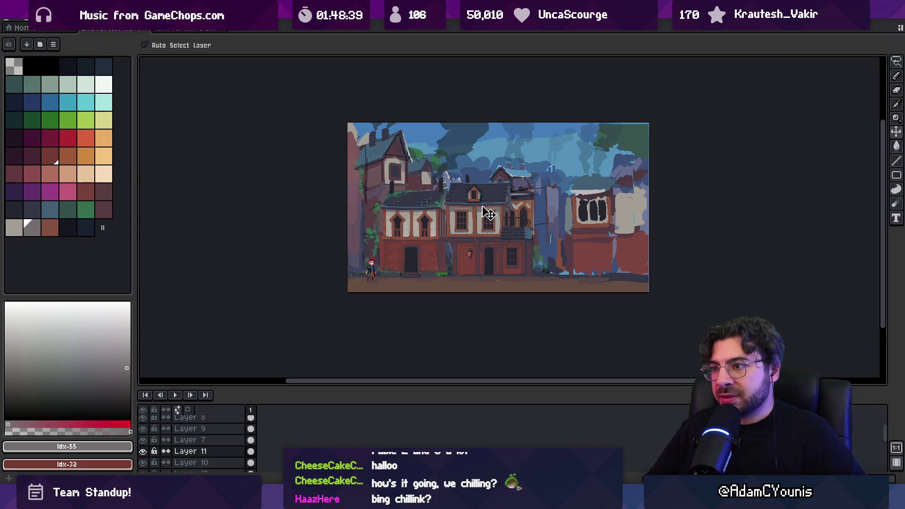
# - Shift the left and middle houses sideways to reposition them along the street
pyautogui.moveTo(473, 218)
pyautogui.mouseDown()
pyautogui.moveTo(486, 220)
pyautogui.moveTo(453, 224)
pyautogui.moveTo(516, 222)
pyautogui.mouseUp()
pyautogui.moveTo(423, 226)
pyautogui.mouseDown()
pyautogui.moveTo(457, 228)
pyautogui.moveTo(430, 240)
pyautogui.moveTo(443, 238)
pyautogui.mouseUp()
pyautogui.moveTo(513, 225)
pyautogui.mouseDown()
pyautogui.moveTo(528, 224)
pyautogui.moveTo(505, 225)
pyautogui.mouseUp()
pyautogui.moveTo(450, 226); pyautogui.dragTo(417, 228)
pyautogui.moveTo(509, 220); pyautogui.dragTo(519, 219)
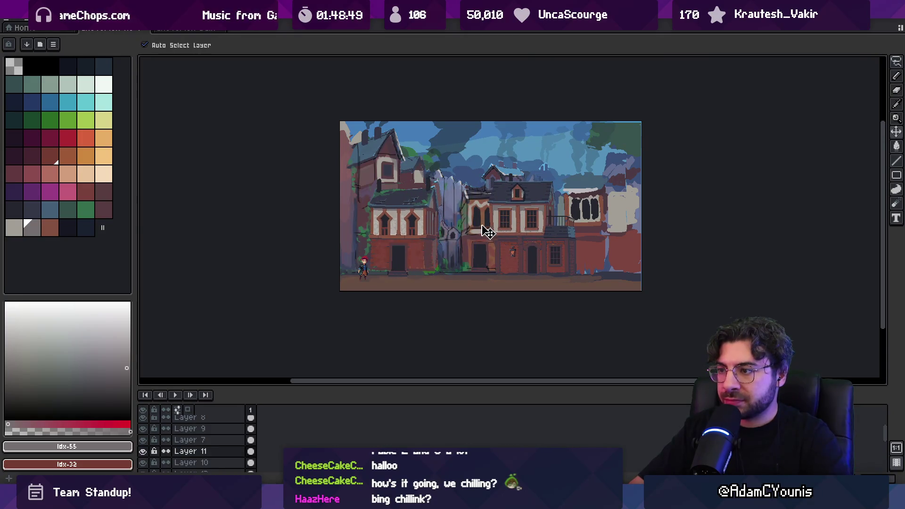
# - Hide the detailed house layer, Layer 11, and zoom in on the central building
pyautogui.click(142, 451)
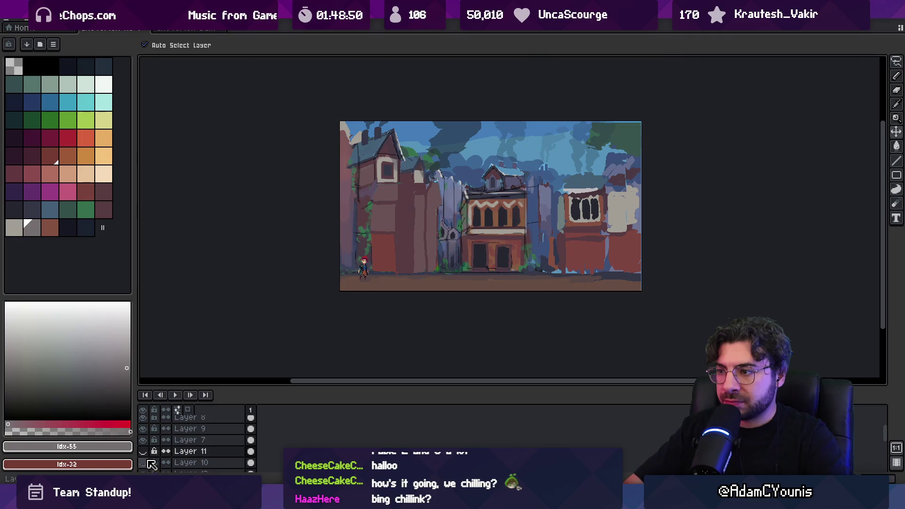
pyautogui.click(479, 228)
pyautogui.scroll(2, 486, 230)
pyautogui.moveTo(487, 230); pyautogui.dragTo(500, 236)
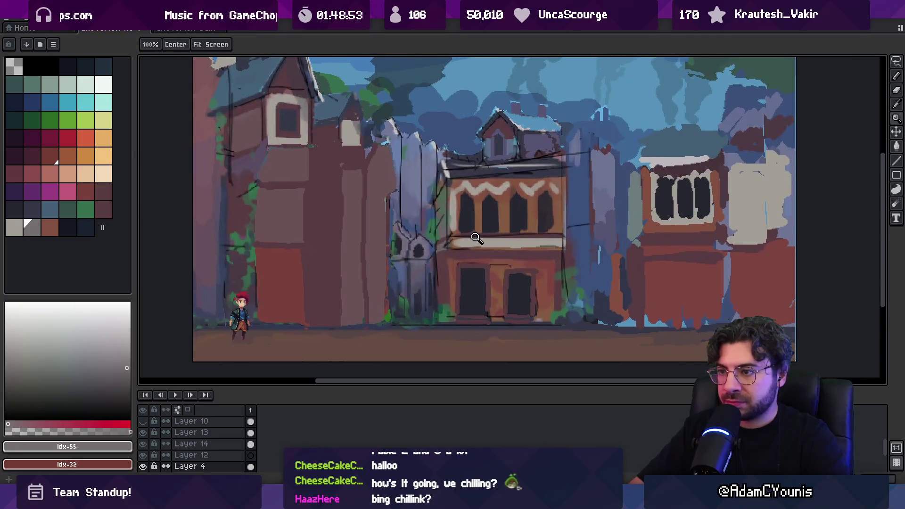
pyautogui.scroll(1, 472, 224)
pyautogui.scroll(-2, 448, 218)
pyautogui.scroll(2, 450, 215)
# - Eyedrop the grey-blue plank colour and then a darker purple-grey from the canvas
pyautogui.press('i')
pyautogui.click(482, 217)
pyautogui.scroll(-4, 457, 199)
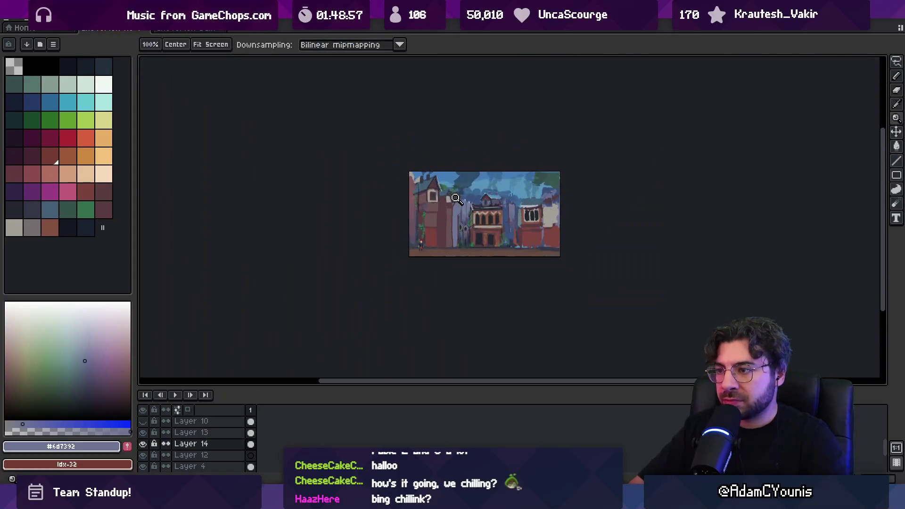
pyautogui.scroll(4, 483, 206)
pyautogui.press('i')
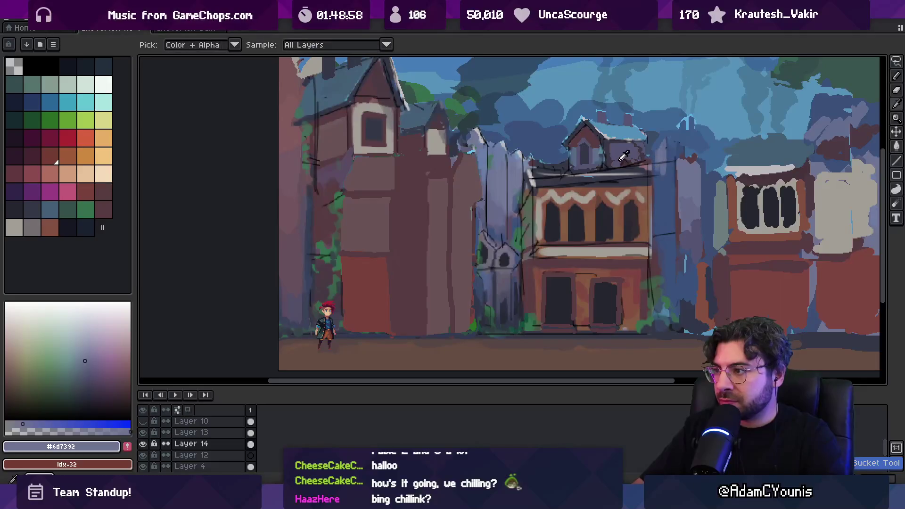
pyautogui.click(595, 159)
pyautogui.scroll(-5, 458, 210)
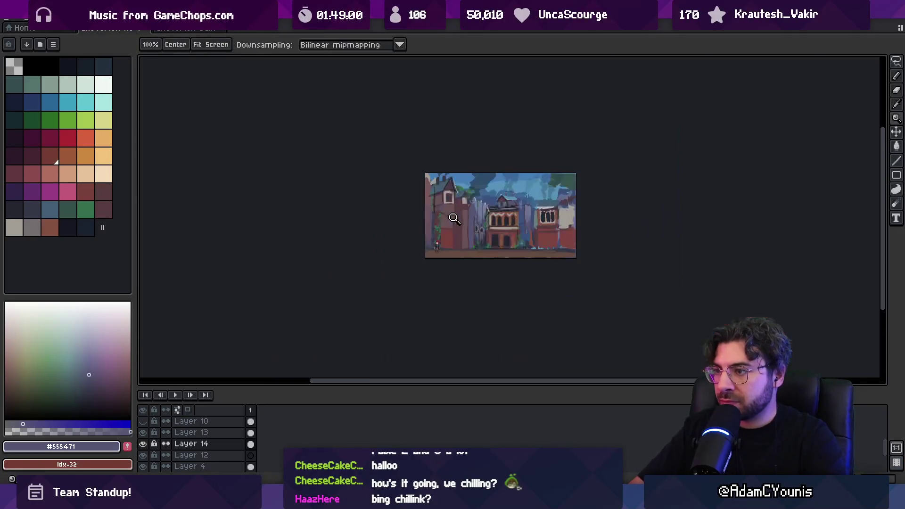
pyautogui.scroll(6, 460, 224)
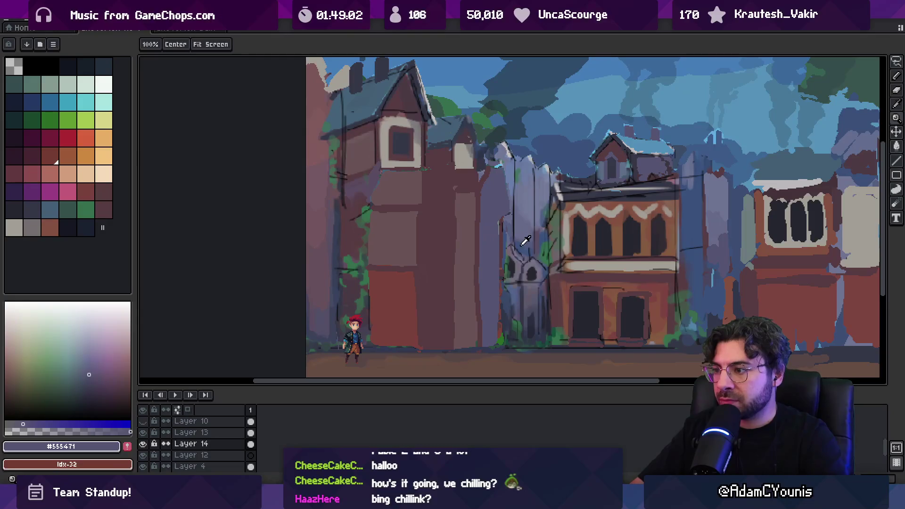
# - Sample the dark shadow colour #353747 for pencil painting on Layer 14
pyautogui.press('i')
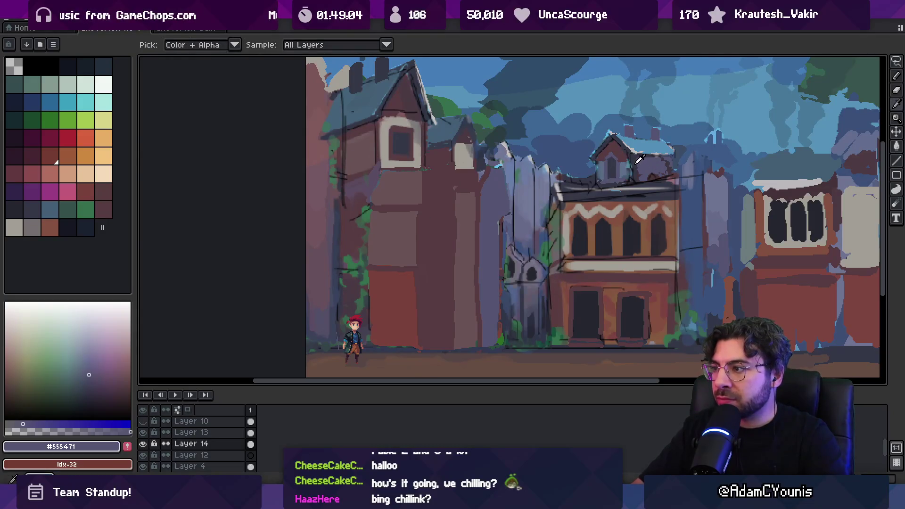
pyautogui.click(640, 160)
pyautogui.press('b')
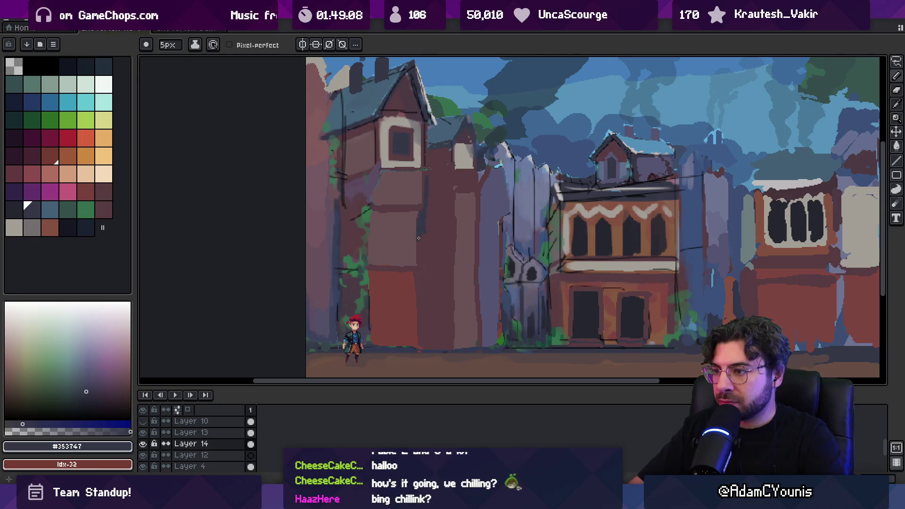
pyautogui.press('z')
pyautogui.scroll(-5, 469, 233)
# - Eyedrop the reddish wall colour from the left house
pyautogui.scroll(-2, 455, 234)
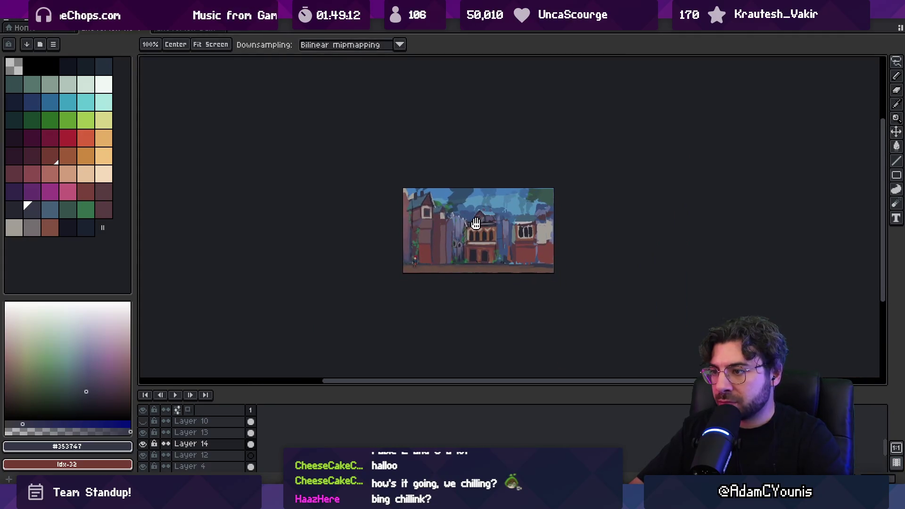
pyautogui.scroll(5, 426, 248)
pyautogui.press('o')
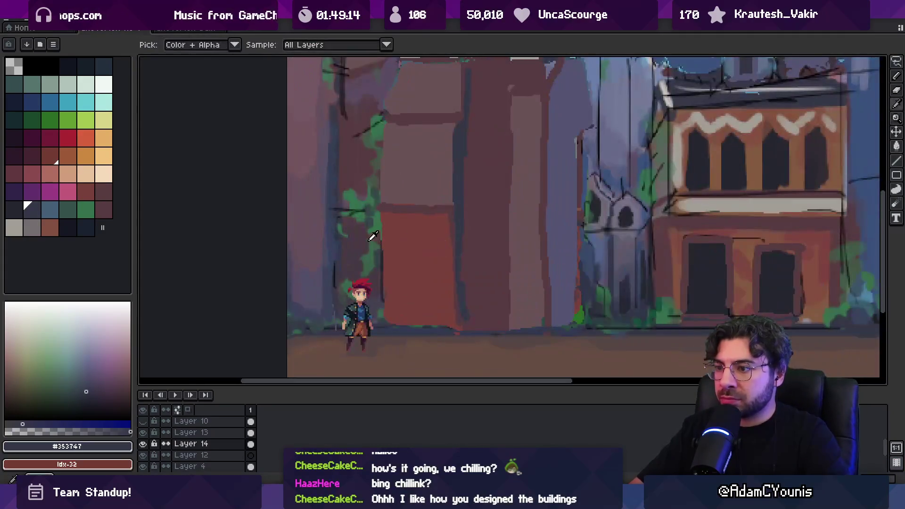
pyautogui.click(404, 230)
pyautogui.press('b')
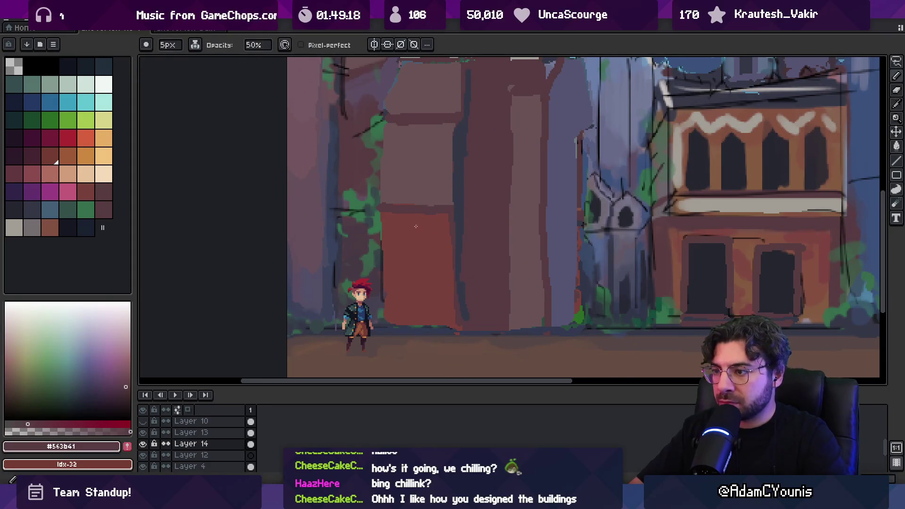
# - On Layer 13, pick the brick red and fill the wall area, undoing an accidental fill
pyautogui.keyDown('ctrl'); pyautogui.click(421, 239); pyautogui.keyUp('ctrl')
pyautogui.keyDown('alt'); pyautogui.click(415, 238); pyautogui.keyUp('alt')
pyautogui.press('g')
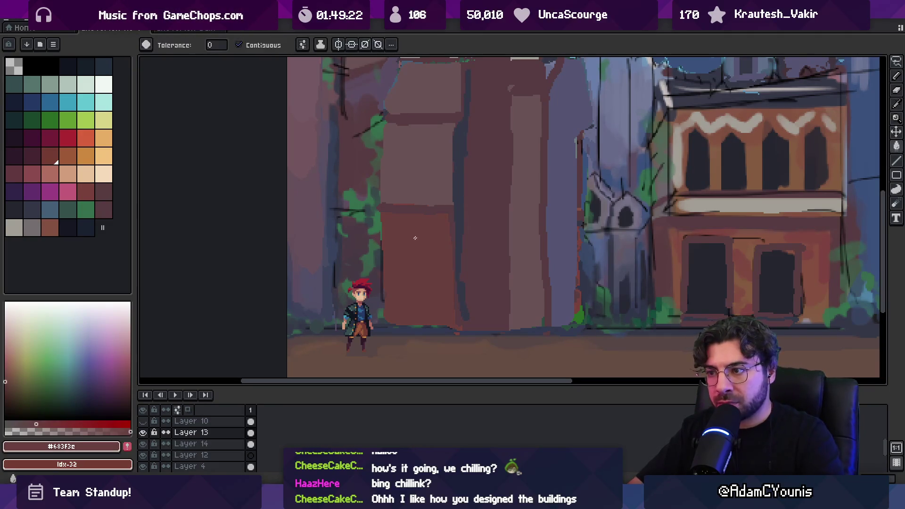
pyautogui.press('z')
pyautogui.scroll(-3, 414, 238)
pyautogui.scroll(3, 457, 233)
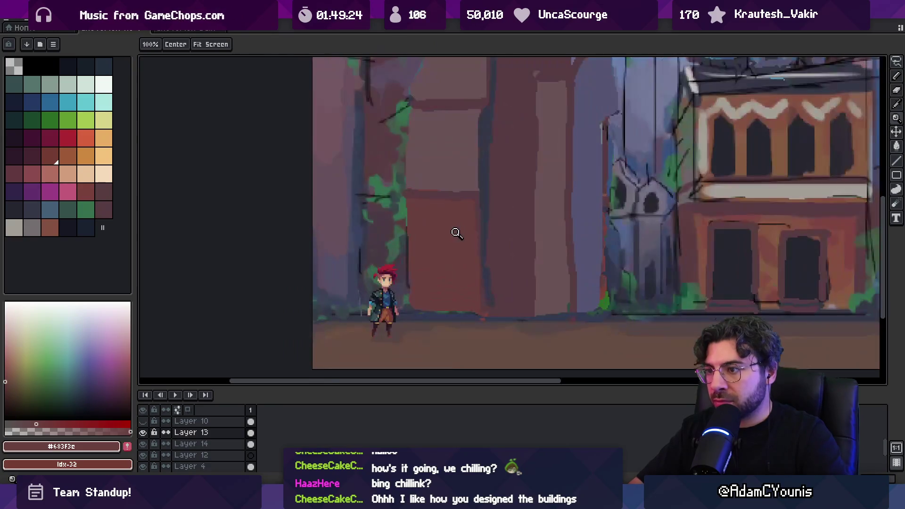
pyautogui.press('b')
pyautogui.press('g')
pyautogui.click(560, 203)
pyautogui.hotkey('ctrl', 'z')
# - Return to Layer 14 and fill the wall columns, zooming out to see the whole image
pyautogui.keyDown('ctrl'); pyautogui.click(539, 206); pyautogui.keyUp('ctrl')
pyautogui.press('b')
pyautogui.press('g')
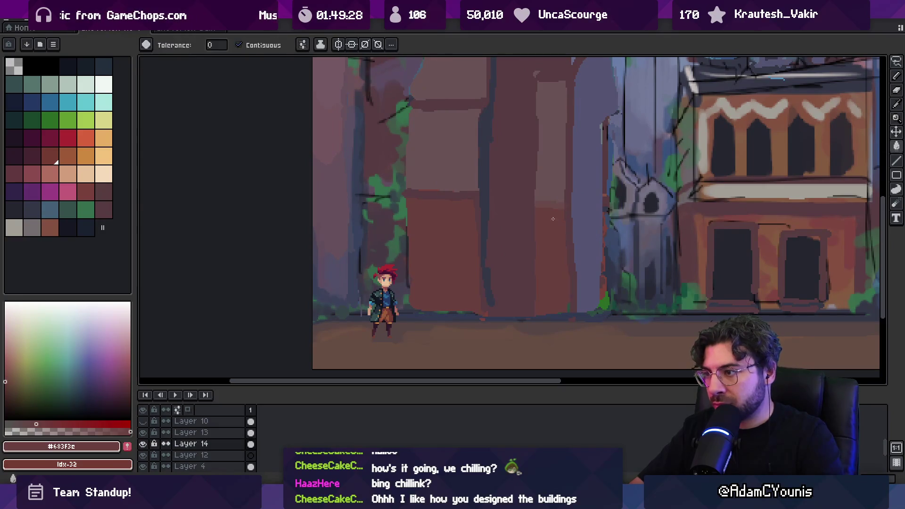
pyautogui.press('z')
pyautogui.scroll(-3, 547, 217)
pyautogui.scroll(3, 559, 234)
pyautogui.press('g')
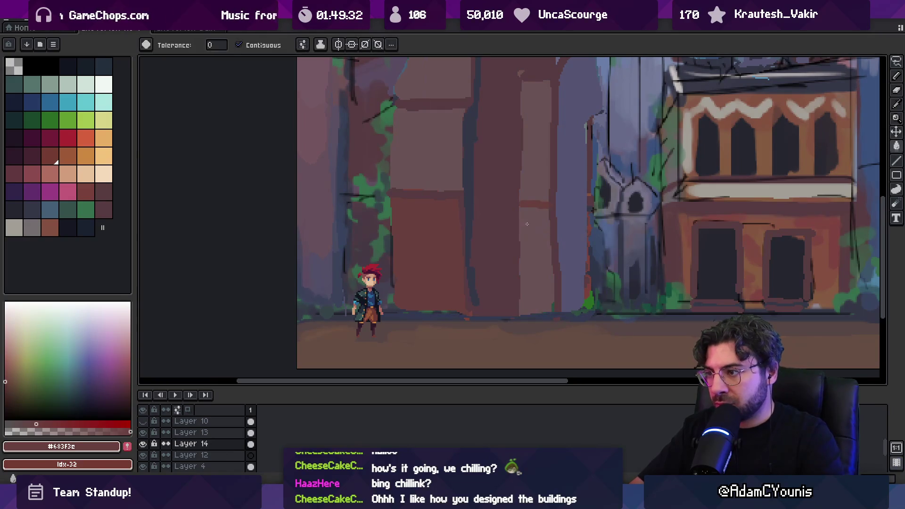
pyautogui.press('z')
pyautogui.scroll(-3, 525, 220)
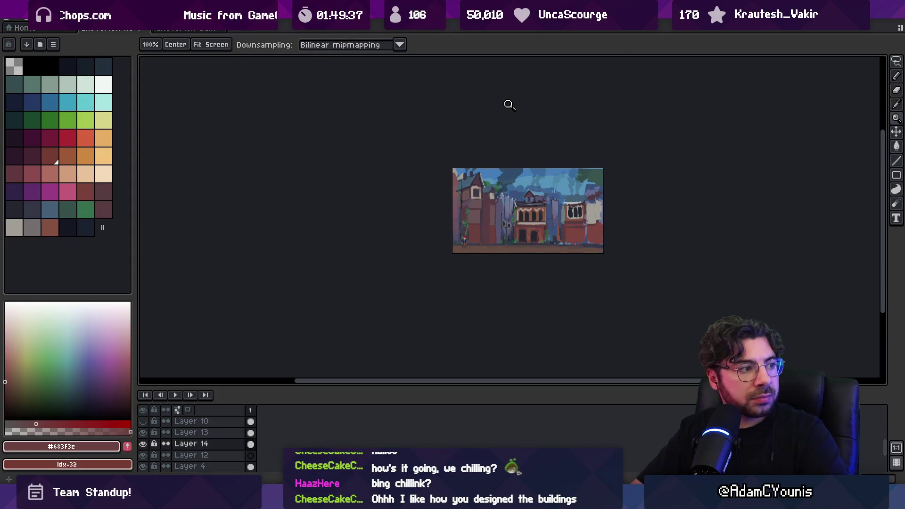
# - Zoom in on the street scene and make blockout Layer 4 the working layer
pyautogui.click(542, 204)
pyautogui.click(541, 210)
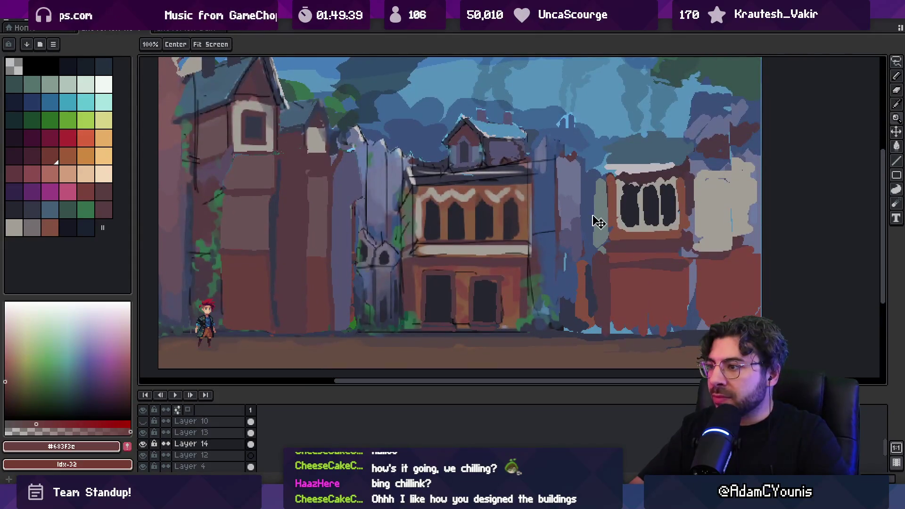
pyautogui.keyDown('ctrl'); pyautogui.click(623, 196); pyautogui.keyUp('ctrl')
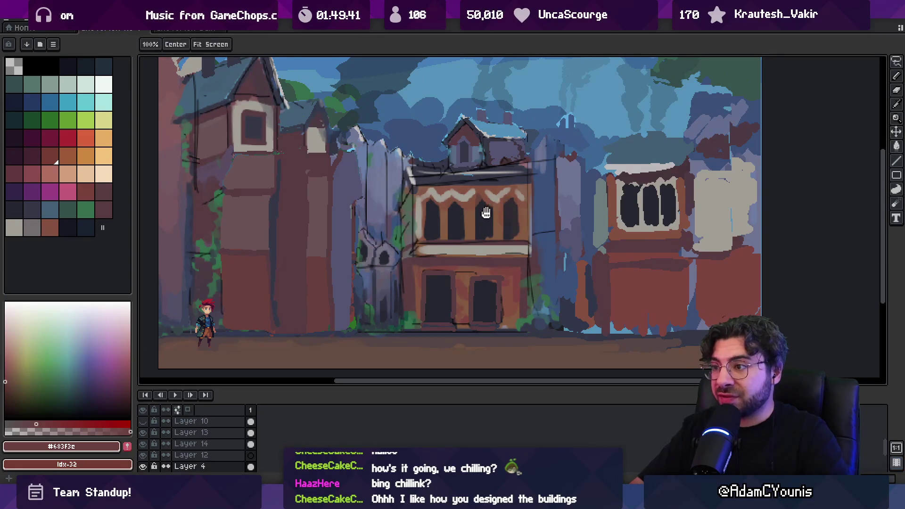
pyautogui.press('v')
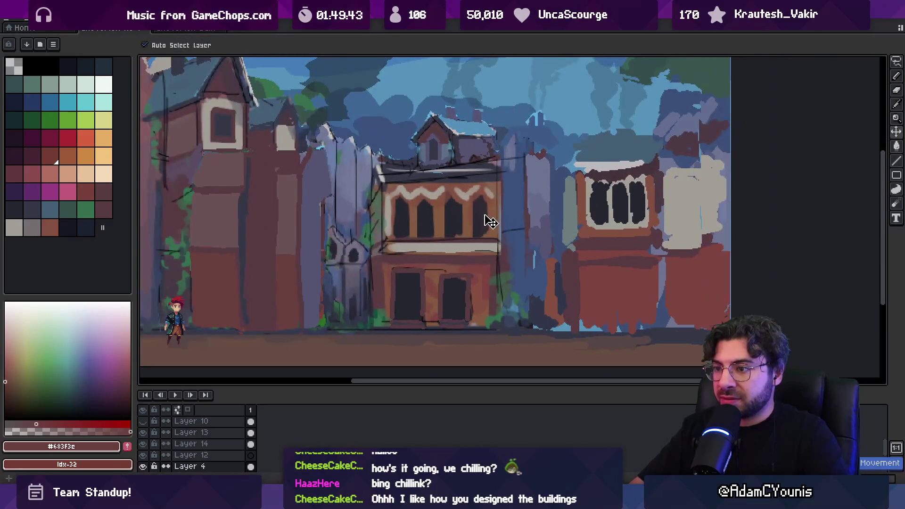
pyautogui.press('m')
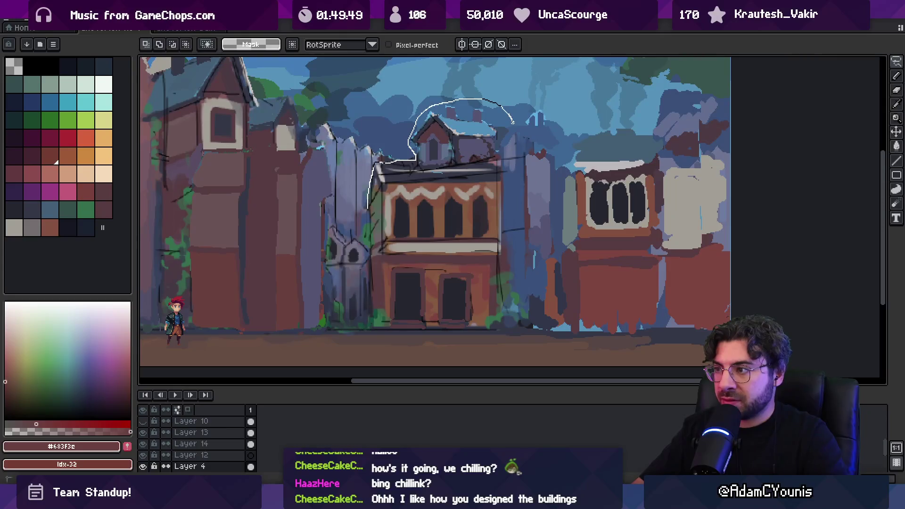
# - Lasso the central and right buildings on Layer 4, erase them, then undo the erase
pyautogui.moveTo(513, 122); pyautogui.dragTo(516, 150)
pyautogui.click(386, 157)
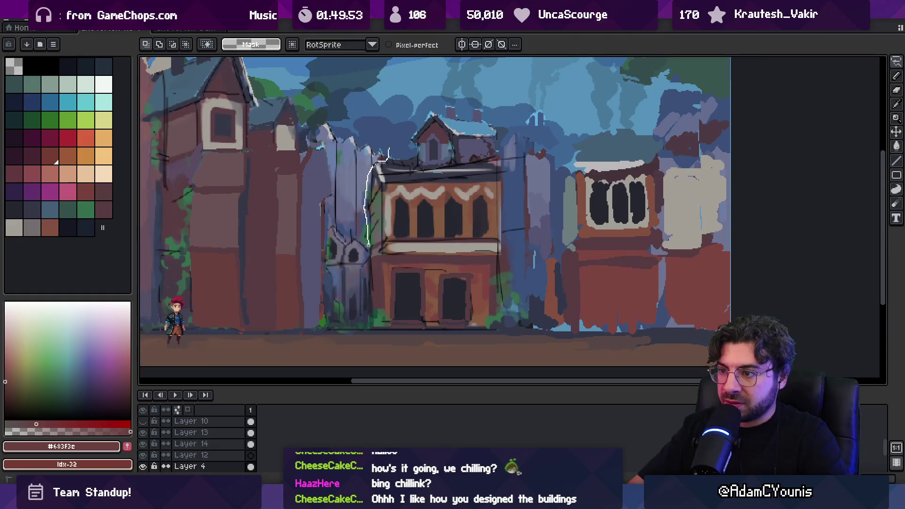
pyautogui.moveTo(387, 340); pyautogui.dragTo(708, 344)
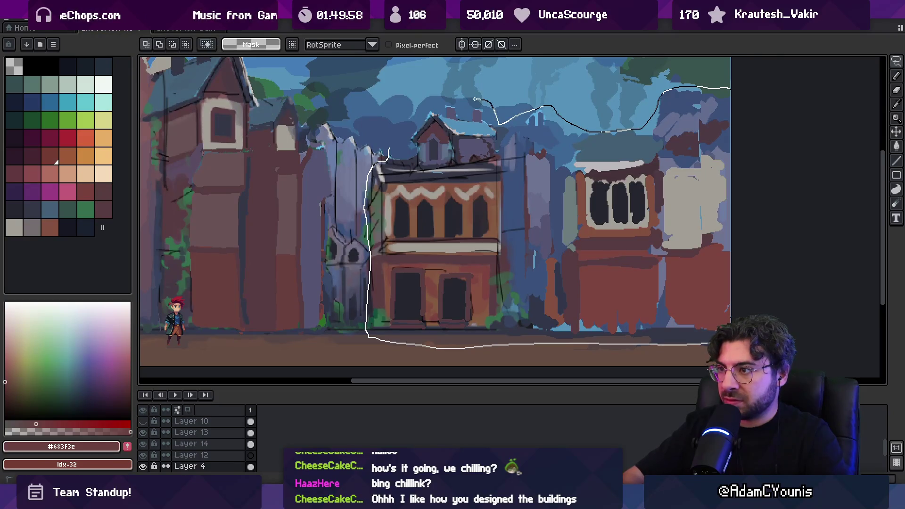
pyautogui.moveTo(408, 115); pyautogui.dragTo(388, 152)
pyautogui.press('Delete')
pyautogui.press('v')
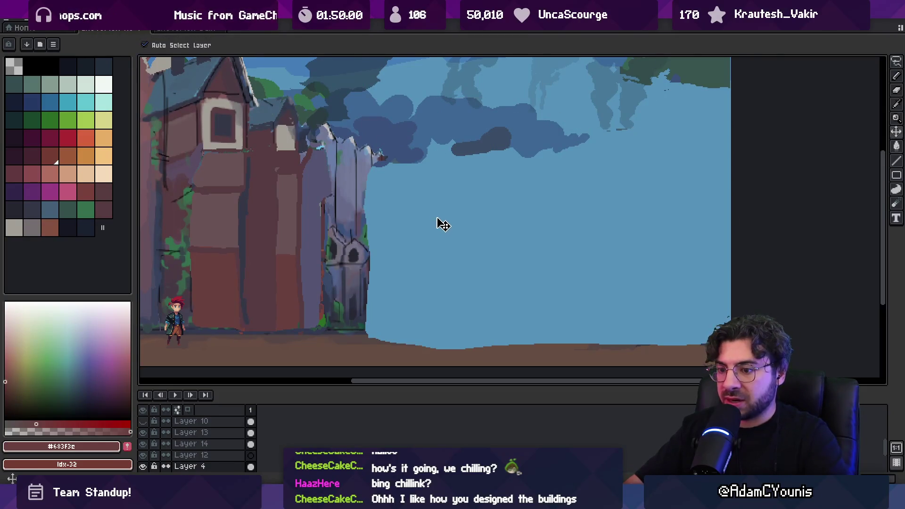
pyautogui.hotkey('ctrl', 'z')
pyautogui.press('b')
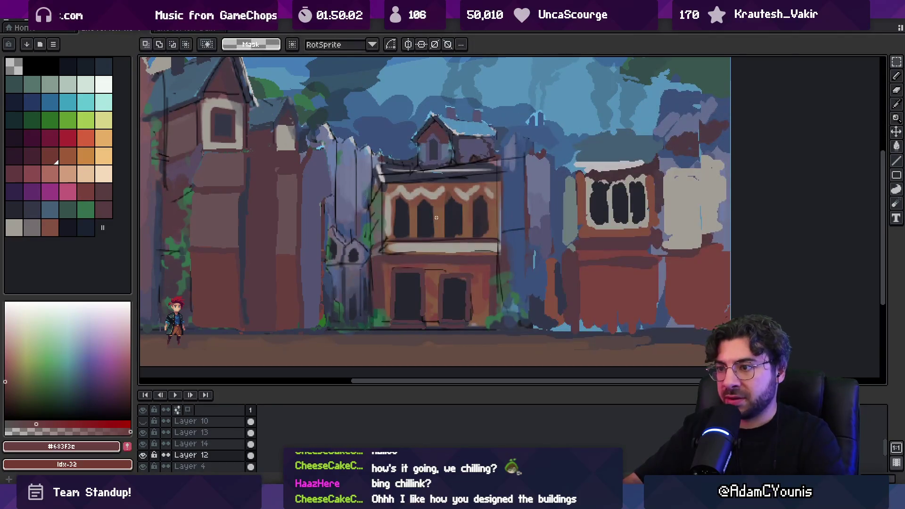
# - Hide Layer 12 holding the central buildings and sample the grey-blue sky colour
pyautogui.click(143, 455)
pyautogui.press('i')
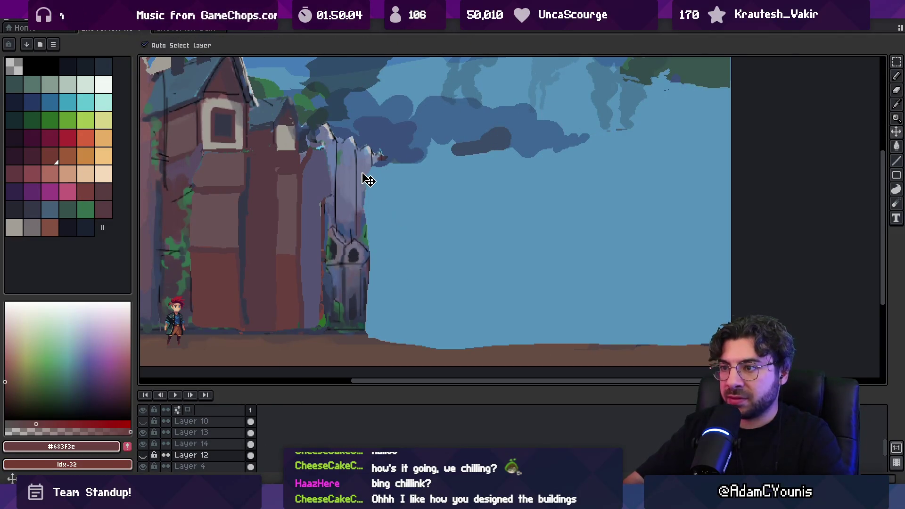
pyautogui.click(364, 171)
pyautogui.keyDown('ctrl'); pyautogui.click(365, 174); pyautogui.keyUp('ctrl')
# - Flood-fill the open sky area right of the houses with grey-purple as a wall
pyautogui.press('z')
pyautogui.scroll(-5, 420, 192)
pyautogui.press('b')
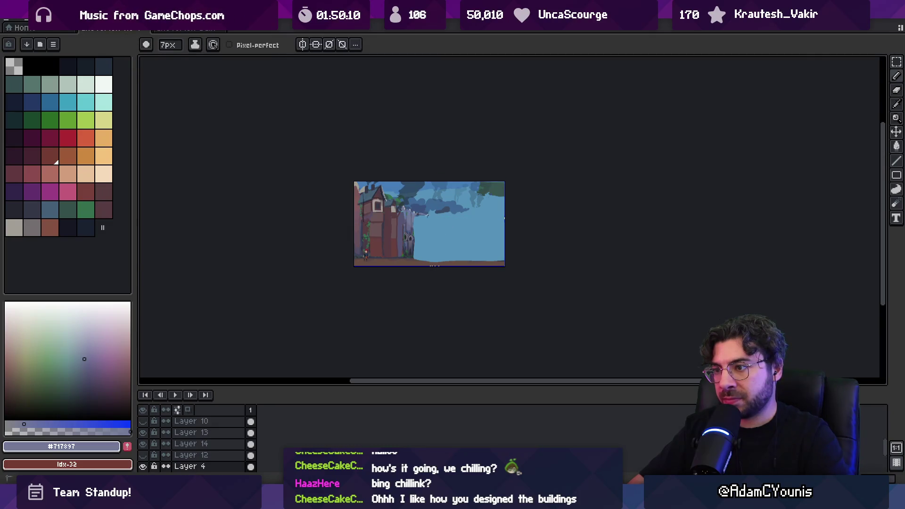
pyautogui.press('g')
pyautogui.click(453, 238)
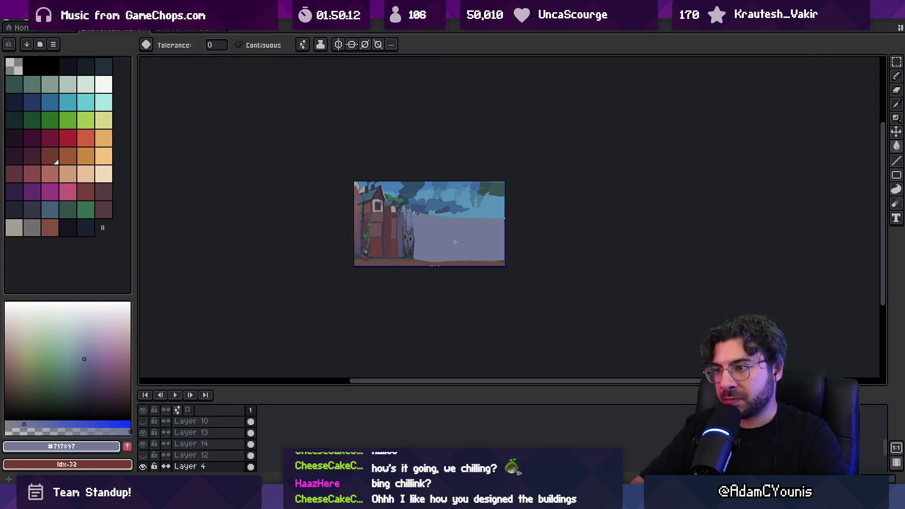
# - Sample a mid purple-grey and paint a horizontal band across the grey wall
pyautogui.press('i')
pyautogui.scroll(2, 451, 246)
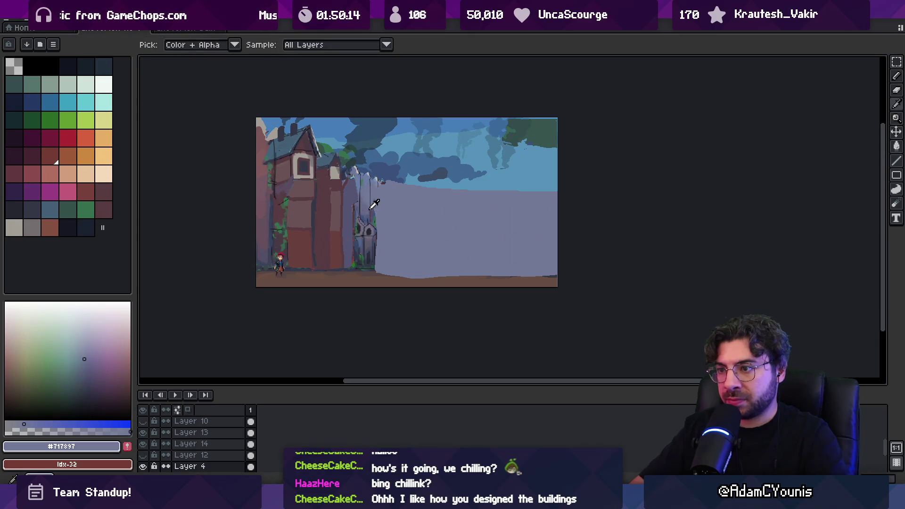
pyautogui.click(353, 229)
pyautogui.press('b')
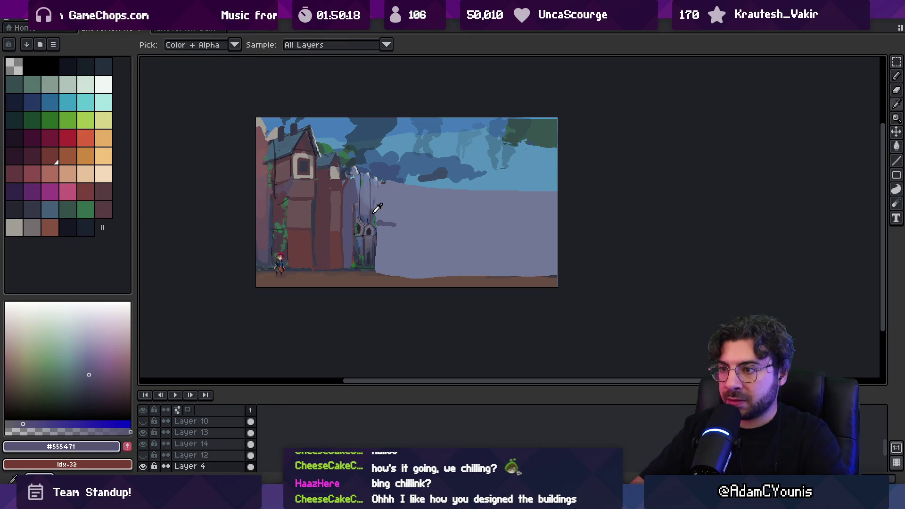
pyautogui.keyDown('alt'); pyautogui.click(389, 226); pyautogui.keyUp('alt')
pyautogui.moveTo(397, 225); pyautogui.dragTo(437, 228)
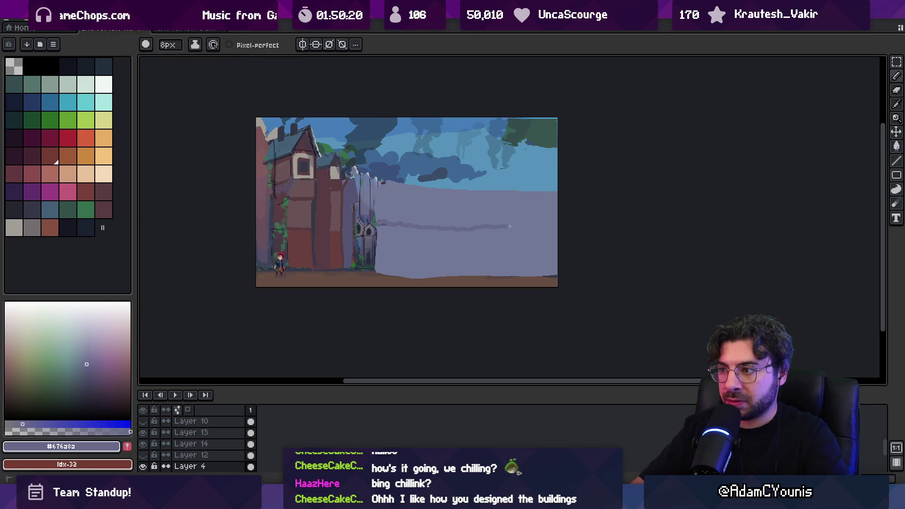
# - Fill the lower wall darker and extend the band stroke to the canvas's right edge
pyautogui.press('g')
pyautogui.click(542, 236)
pyautogui.keyDown('alt'); pyautogui.click(369, 210); pyautogui.keyUp('alt')
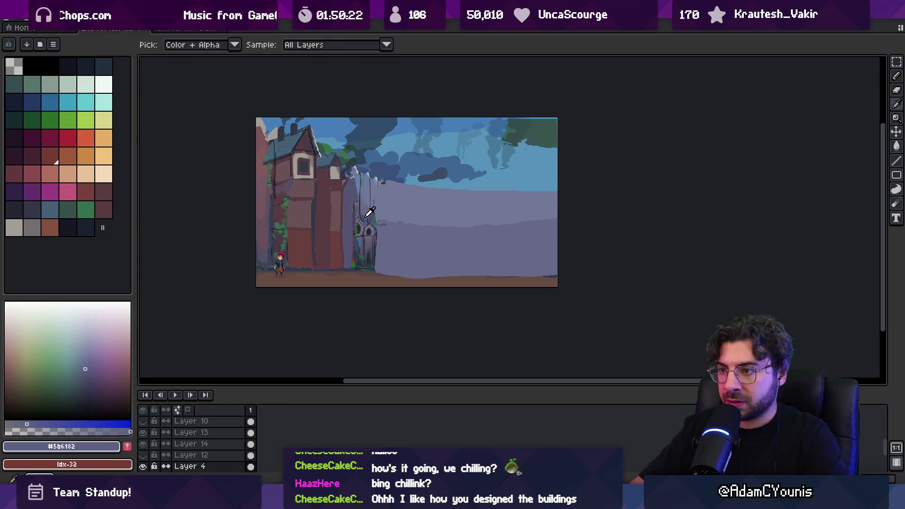
pyautogui.press('b')
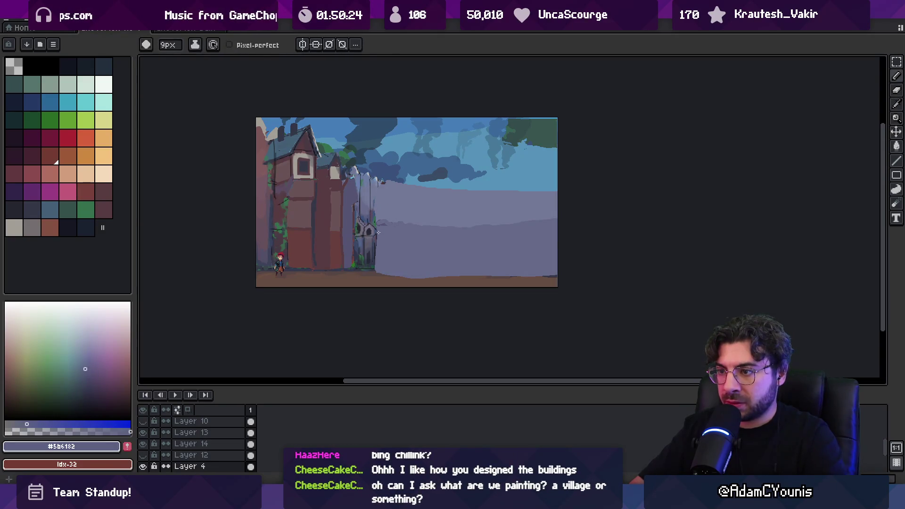
pyautogui.moveTo(436, 239); pyautogui.dragTo(556, 243)
pyautogui.press('g')
pyautogui.click(473, 257)
pyautogui.press('b')
pyautogui.keyDown('alt'); pyautogui.click(476, 228); pyautogui.keyUp('alt')
# - Select then deselect the whole canvas and sample the mid lilac wall colour
pyautogui.press('e')
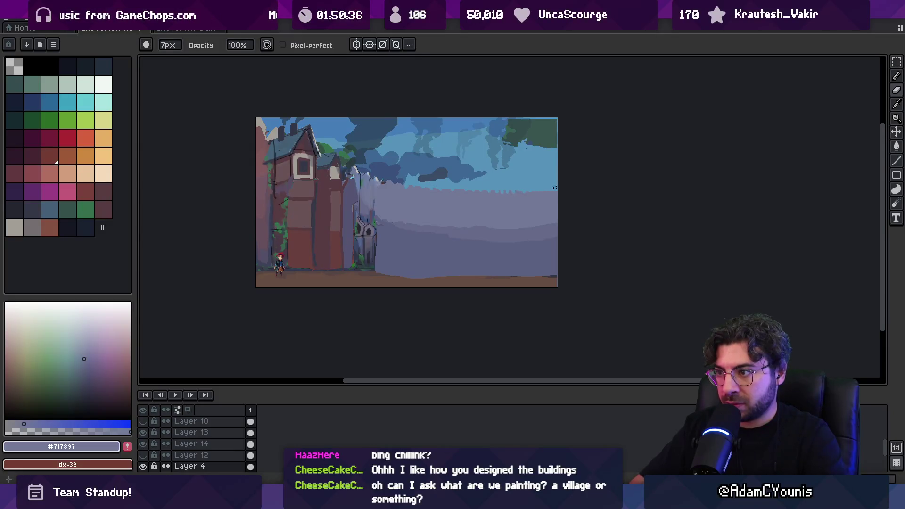
pyautogui.hotkey('ctrl', 'a')
pyautogui.hotkey('ctrl', 'd')
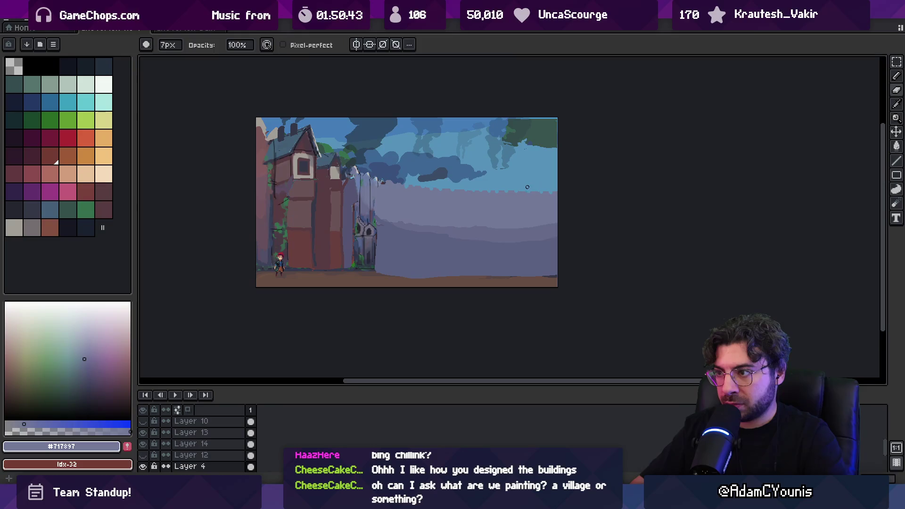
pyautogui.press('i')
pyautogui.scroll(-2, 542, 175)
pyautogui.scroll(4, 465, 198)
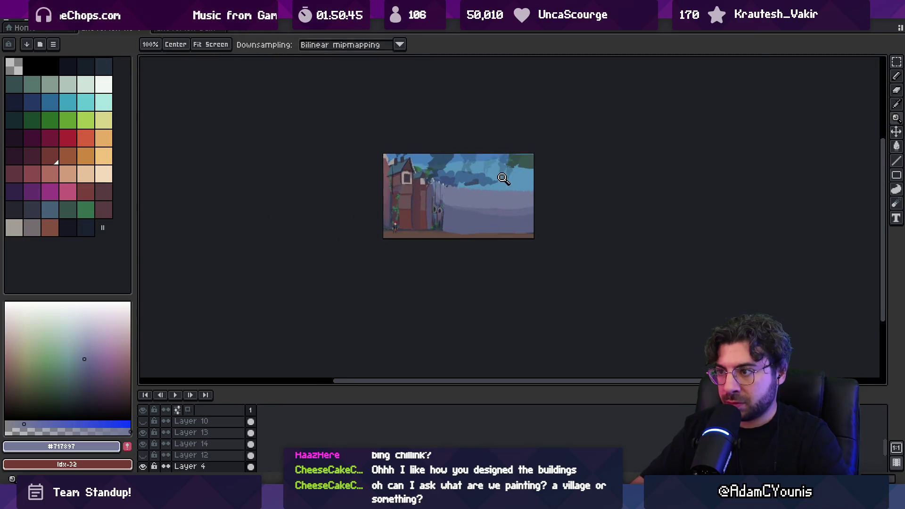
pyautogui.click(411, 206)
pyautogui.press('b')
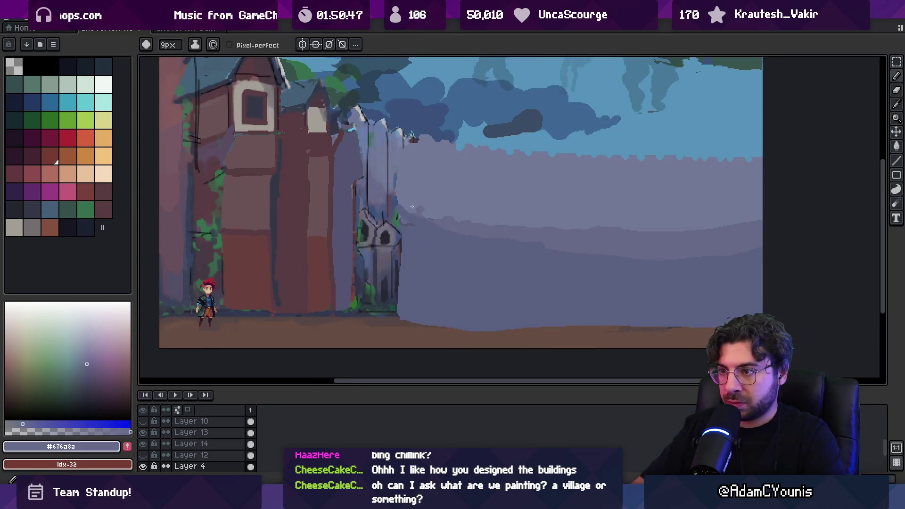
# - Zoom out to view the whole scene and sample the darker wall colour
pyautogui.scroll(5, 479, 212)
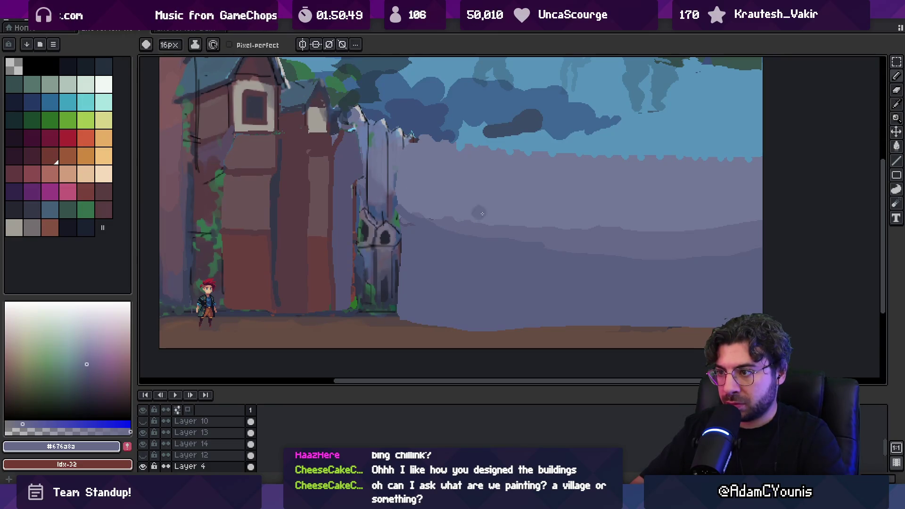
pyautogui.scroll(-5, 522, 217)
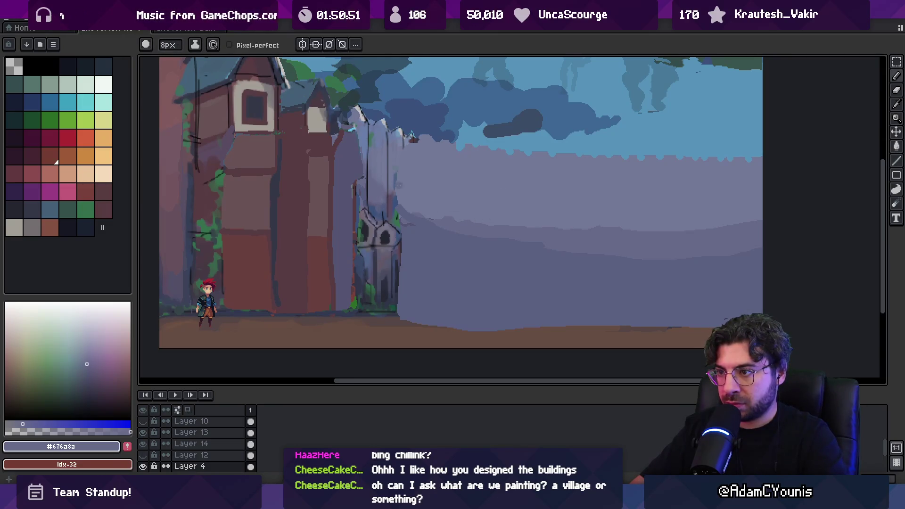
pyautogui.press('o')
pyautogui.scroll(-5, 475, 208)
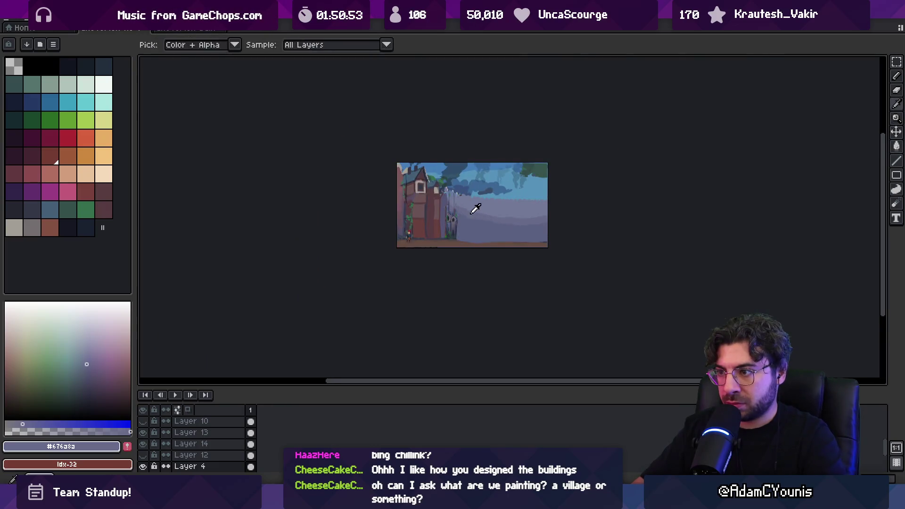
pyautogui.press('b')
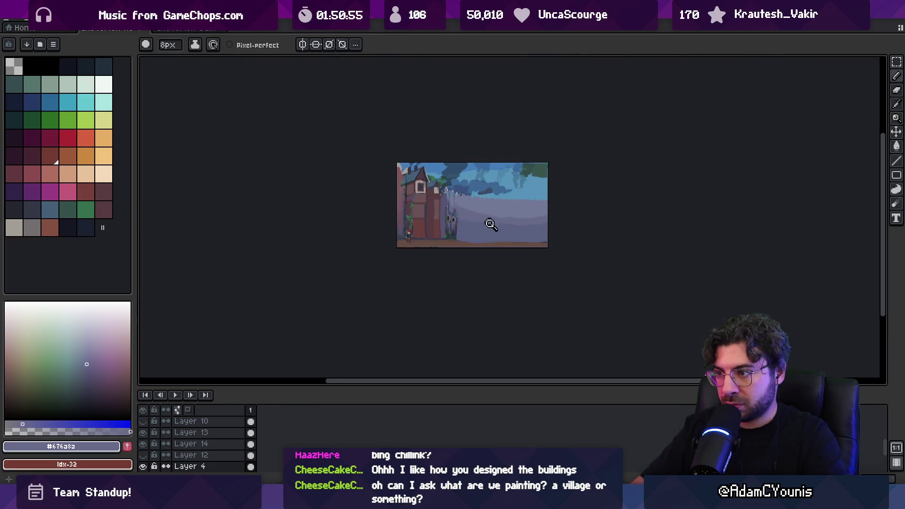
pyautogui.scroll(2, 469, 217)
pyautogui.keyDown('alt'); pyautogui.click(469, 215); pyautogui.keyUp('alt')
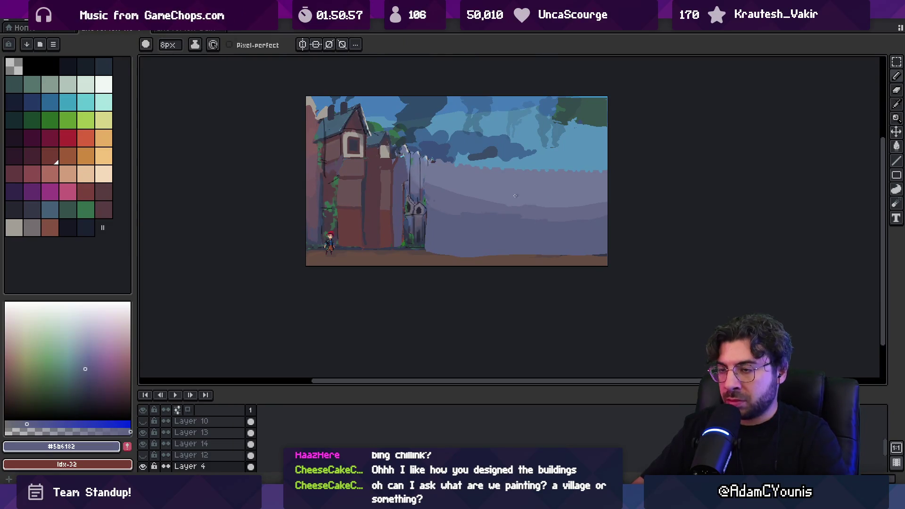
# - On Layer 13, lasso a section of the left building and move it down about 27 px
pyautogui.press('v')
pyautogui.click(359, 221)
pyautogui.press('m')
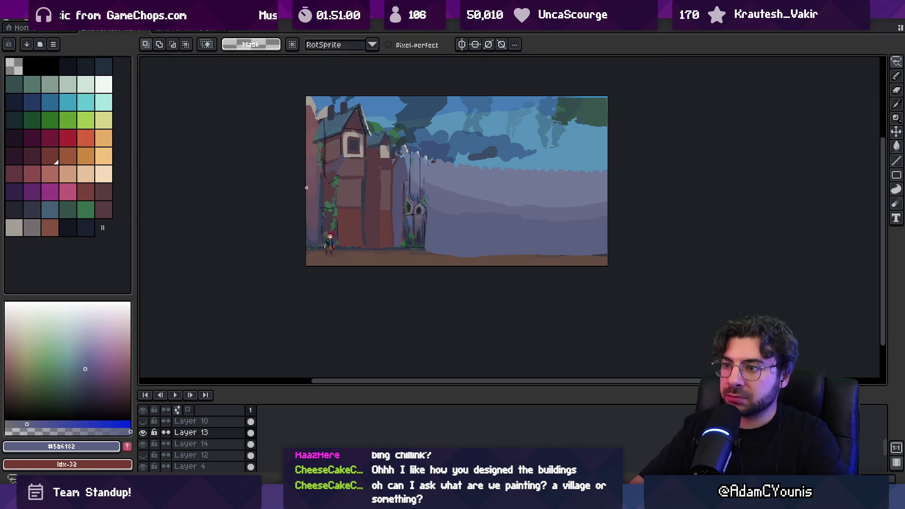
pyautogui.moveTo(346, 94); pyautogui.dragTo(347, 95)
pyautogui.moveTo(361, 162); pyautogui.dragTo(358, 174)
pyautogui.press('Return')
# - Lasso another building part on Layer 14 and drag the left building into its lower position
pyautogui.moveTo(392, 110)
pyautogui.mouseDown()
pyautogui.moveTo(356, 165)
pyautogui.moveTo(429, 141)
pyautogui.moveTo(396, 182)
pyautogui.moveTo(400, 193)
pyautogui.mouseUp()
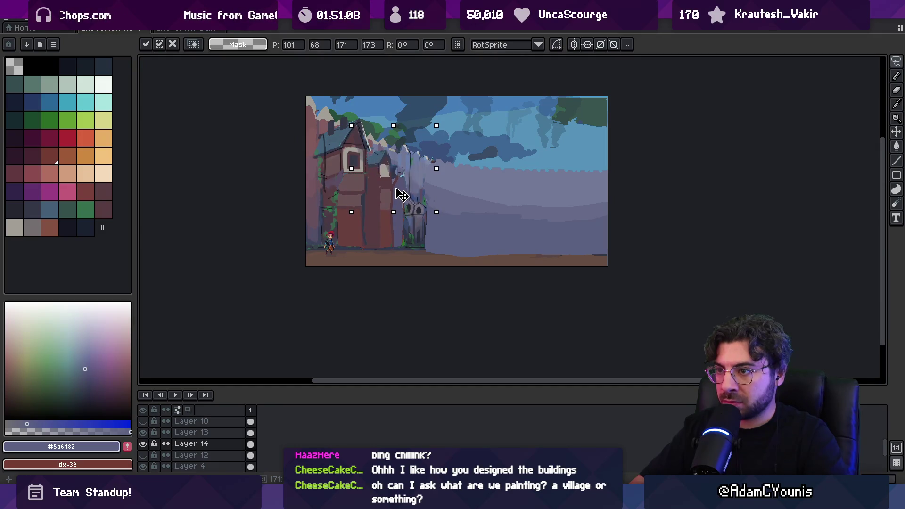
pyautogui.press('Return')
pyautogui.press('v')
pyautogui.moveTo(360, 162); pyautogui.dragTo(365, 175)
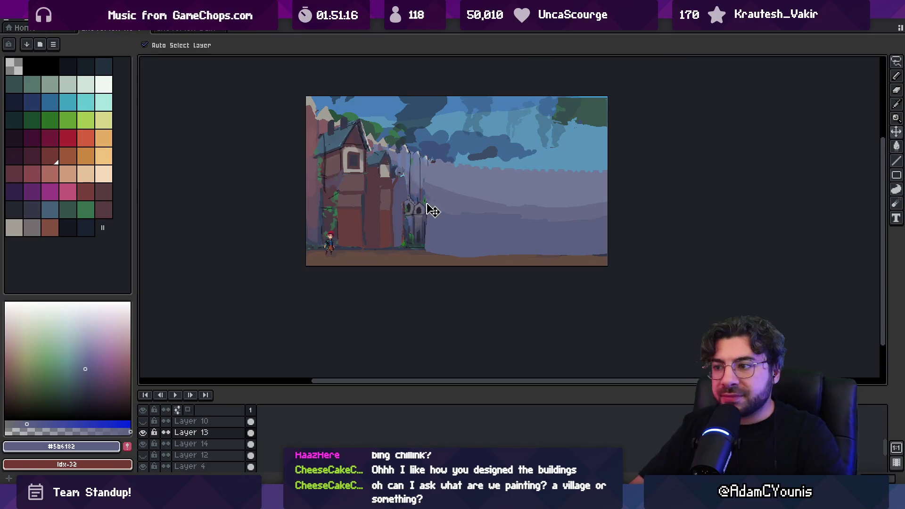
pyautogui.click(426, 263)
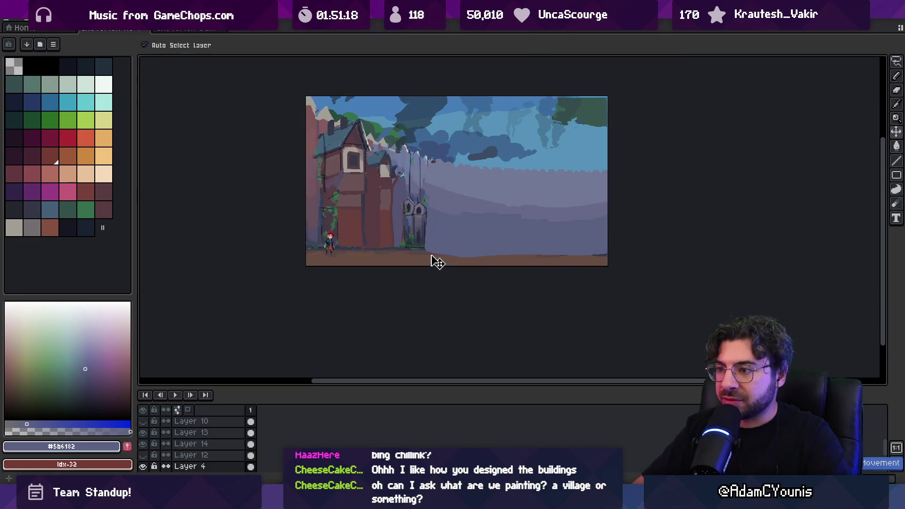
# - Darken the ground strip under the wall with dark and blue-grey brush strokes
pyautogui.press('b')
pyautogui.keyDown('alt'); pyautogui.click(424, 258); pyautogui.keyUp('alt')
pyautogui.scroll(6, 462, 257)
pyautogui.moveTo(442, 253); pyautogui.dragTo(607, 250)
pyautogui.moveTo(469, 247); pyautogui.dragTo(549, 247)
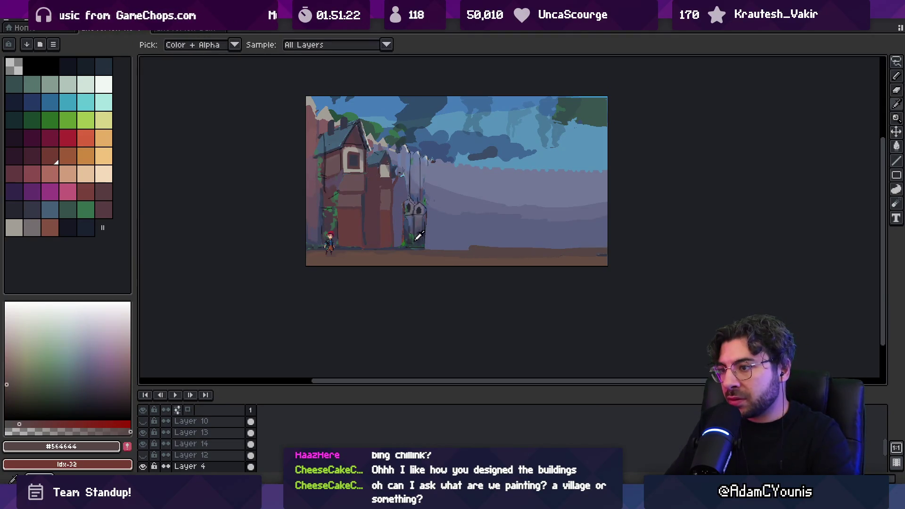
pyautogui.keyDown('alt'); pyautogui.click(419, 193); pyautogui.keyUp('alt')
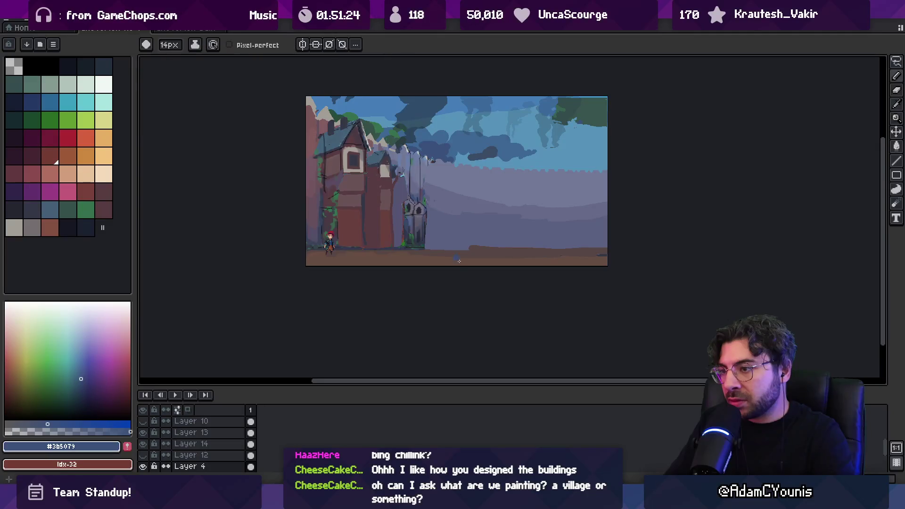
pyautogui.moveTo(430, 241); pyautogui.dragTo(603, 244)
pyautogui.keyDown('alt'); pyautogui.click(413, 223); pyautogui.keyUp('alt')
pyautogui.moveTo(434, 245)
pyautogui.mouseDown()
pyautogui.moveTo(572, 242)
pyautogui.moveTo(606, 231)
pyautogui.mouseUp()
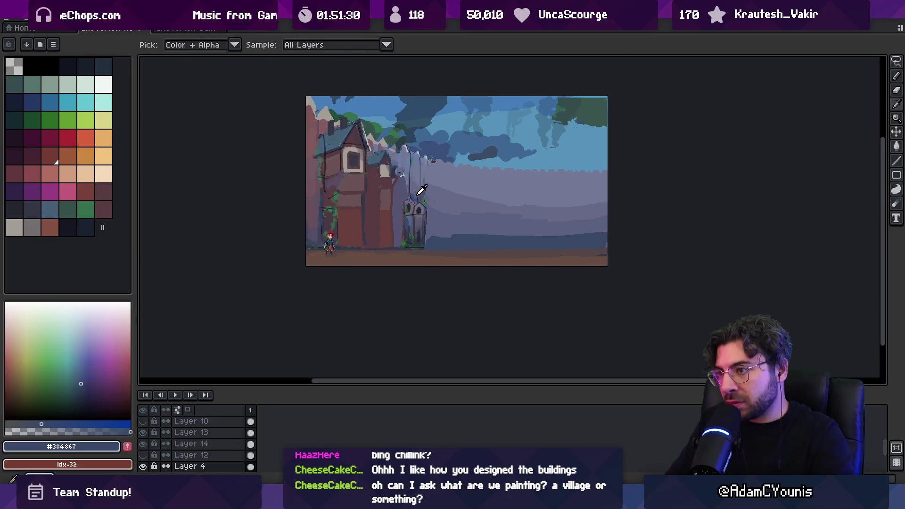
pyautogui.keyDown('alt'); pyautogui.click(421, 190); pyautogui.keyUp('alt')
pyautogui.moveTo(460, 236); pyautogui.dragTo(528, 236)
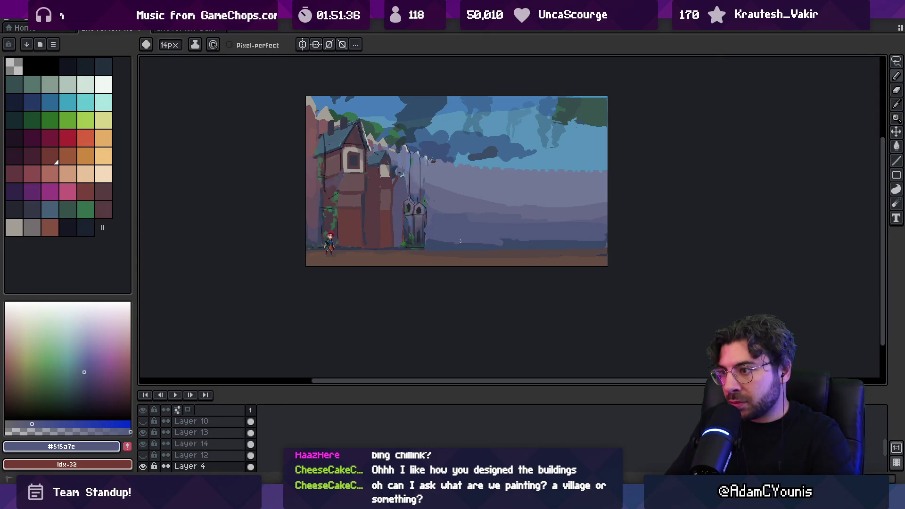
# - Sample alternating lilac and darker wall colours to paint textured bands, zooming out to review
pyautogui.press('z')
pyautogui.scroll(-2, 552, 221)
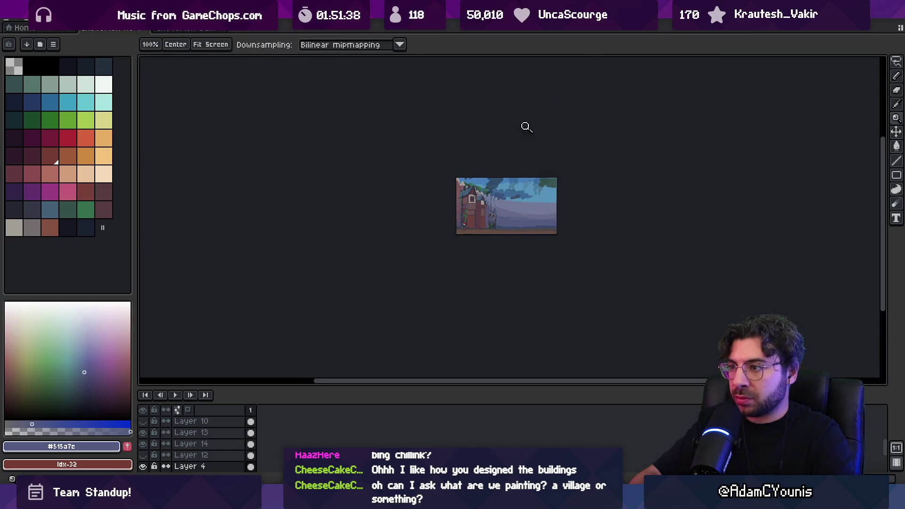
pyautogui.scroll(2, 547, 220)
pyautogui.keyDown('alt'); pyautogui.click(417, 198); pyautogui.keyUp('alt')
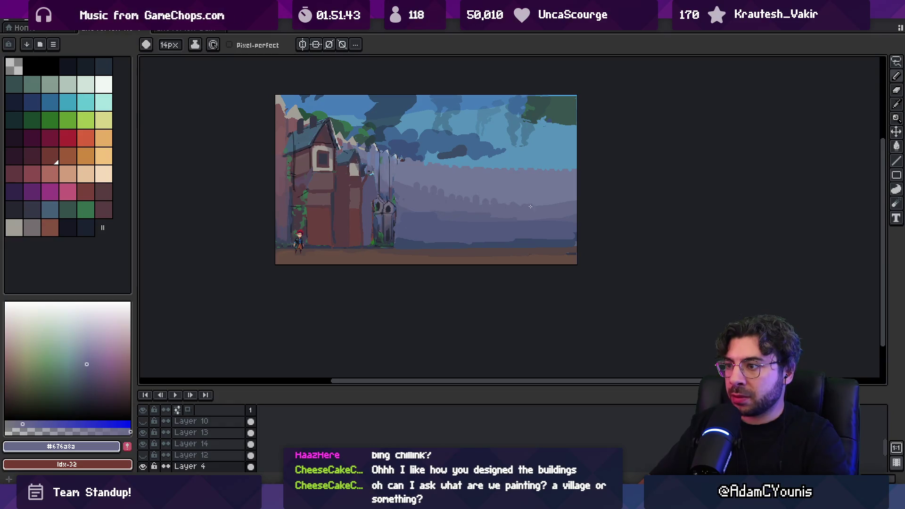
pyautogui.press('alt')
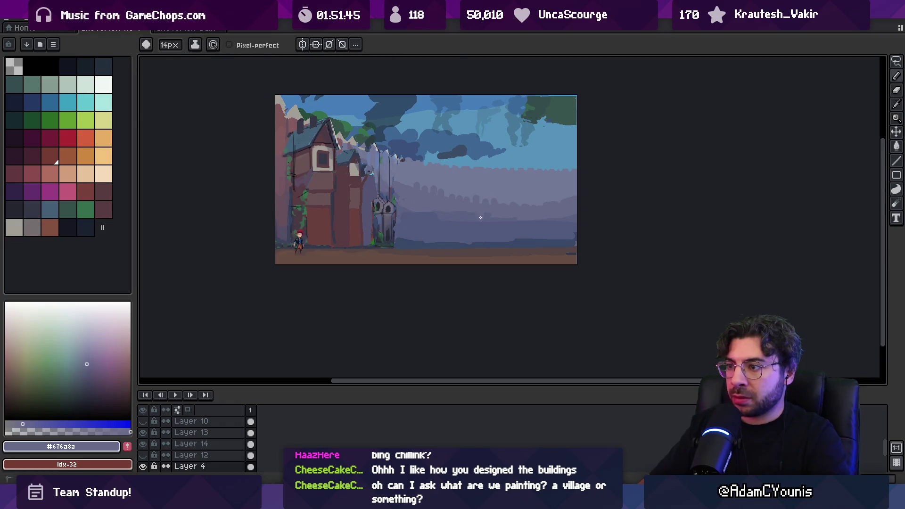
pyautogui.keyDown('alt'); pyautogui.click(485, 222); pyautogui.keyUp('alt')
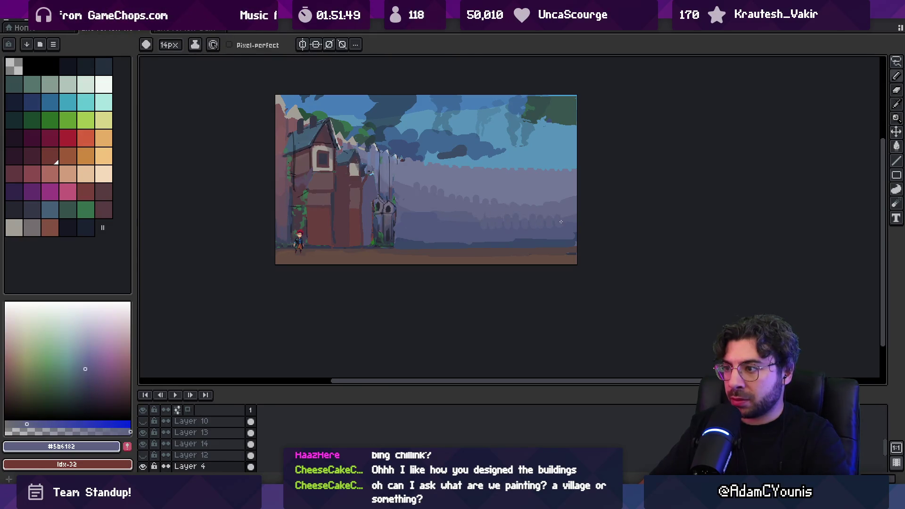
pyautogui.keyDown('alt'); pyautogui.click(414, 199); pyautogui.keyUp('alt')
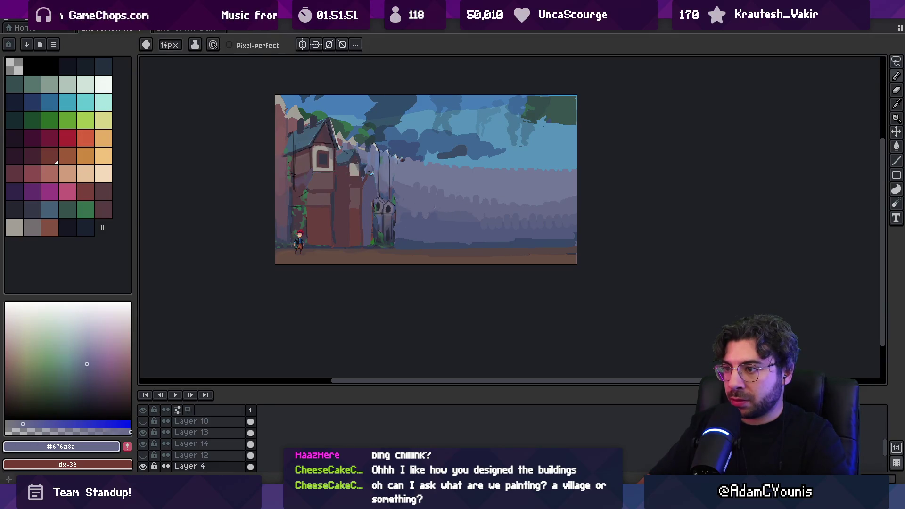
pyautogui.keyDown('alt'); pyautogui.click(476, 215); pyautogui.keyUp('alt')
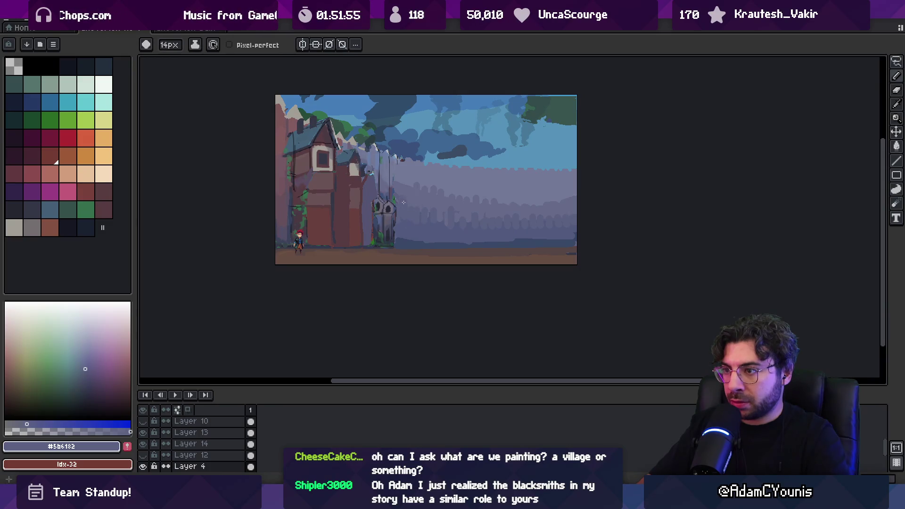
pyautogui.press('z')
pyautogui.scroll(-3, 464, 199)
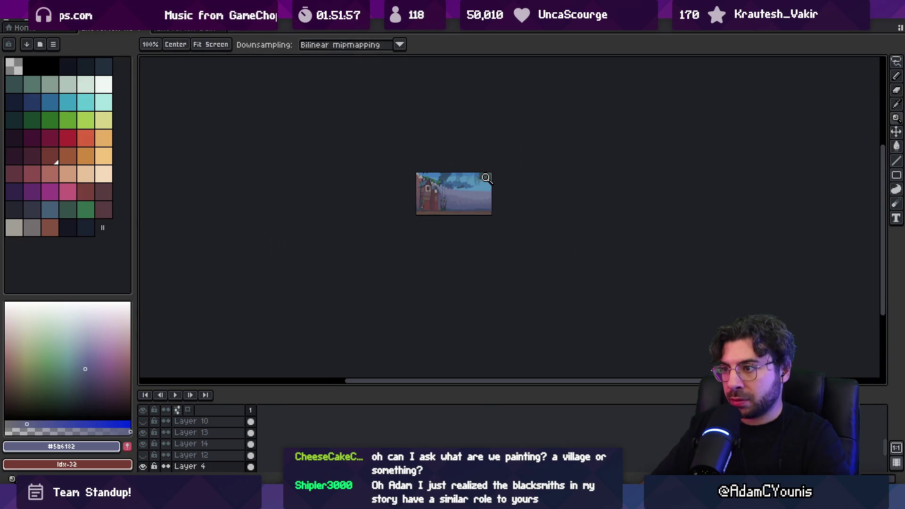
pyautogui.scroll(5, 454, 204)
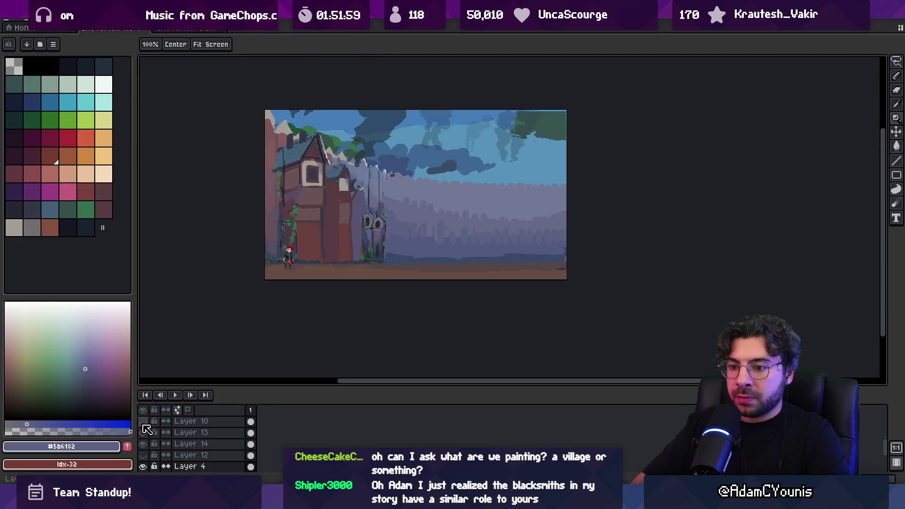
# - Reveal the hidden houses on Layers 10 and 11 and drag each into position
pyautogui.click(143, 421)
pyautogui.press('v')
pyautogui.moveTo(347, 250)
pyautogui.mouseDown()
pyautogui.moveTo(410, 252)
pyautogui.moveTo(350, 245)
pyautogui.mouseUp()
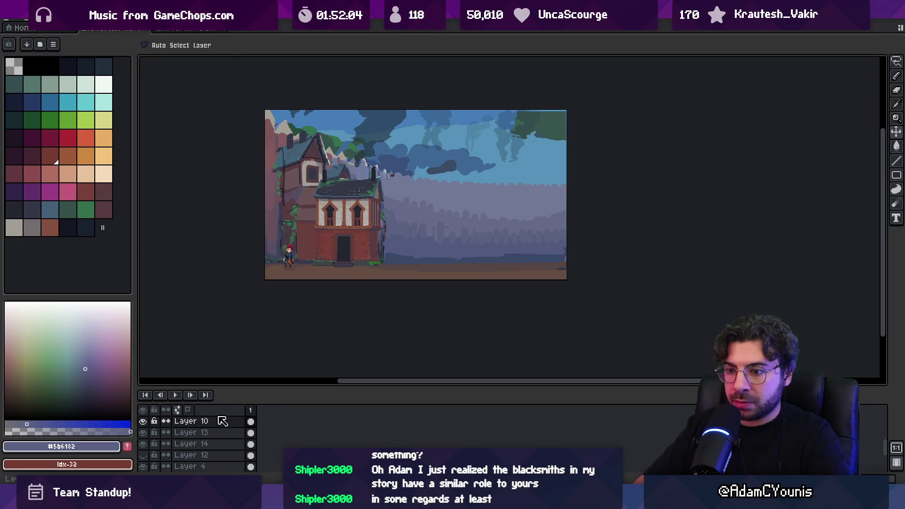
pyautogui.scroll(1, 223, 421)
pyautogui.click(143, 435)
pyautogui.moveTo(436, 243)
pyautogui.mouseDown()
pyautogui.moveTo(445, 240)
pyautogui.moveTo(431, 234)
pyautogui.mouseUp()
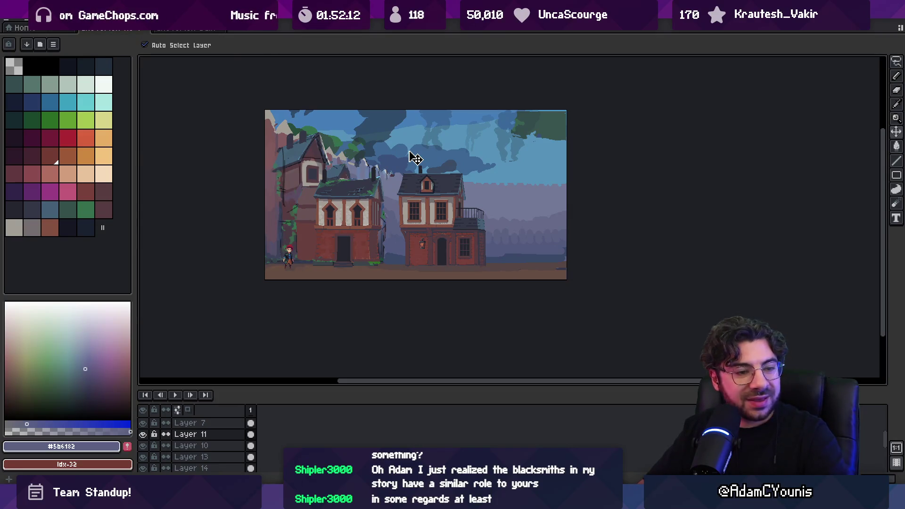
pyautogui.scroll(-5, 200, 438)
pyautogui.scroll(3, 202, 452)
# - Compare the right-side buildings layer and slide that building about 40 px left
pyautogui.click(145, 435)
pyautogui.click(145, 435)
pyautogui.click(145, 437)
pyautogui.moveTo(507, 230)
pyautogui.mouseDown()
pyautogui.moveTo(558, 222)
pyautogui.moveTo(509, 225)
pyautogui.mouseUp()
pyautogui.moveTo(532, 222); pyautogui.dragTo(507, 223)
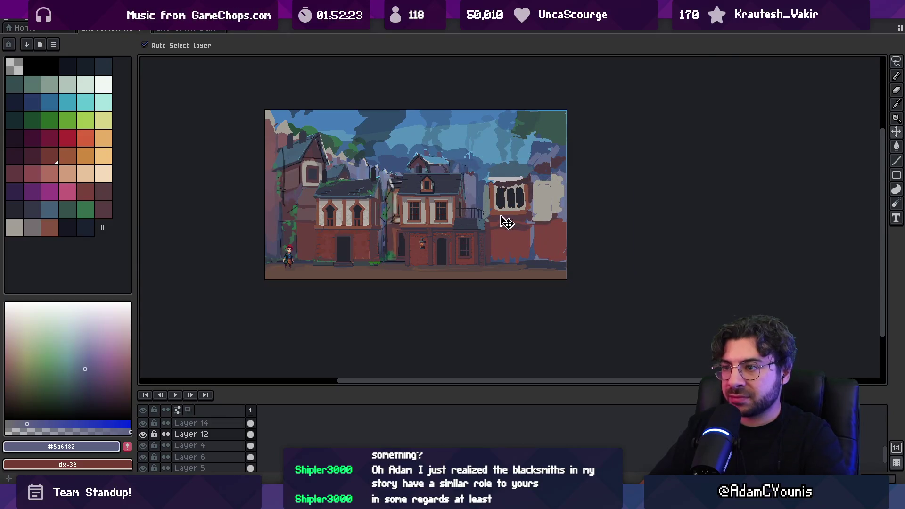
# - Hide the Layer 11 middle building, shift middle and right buildings right-down, and the left building further left
pyautogui.click(450, 237)
pyautogui.press('h')
pyautogui.moveTo(430, 231); pyautogui.dragTo(441, 241)
pyautogui.moveTo(375, 258)
pyautogui.mouseDown()
pyautogui.moveTo(347, 259)
pyautogui.moveTo(359, 258)
pyautogui.mouseUp()
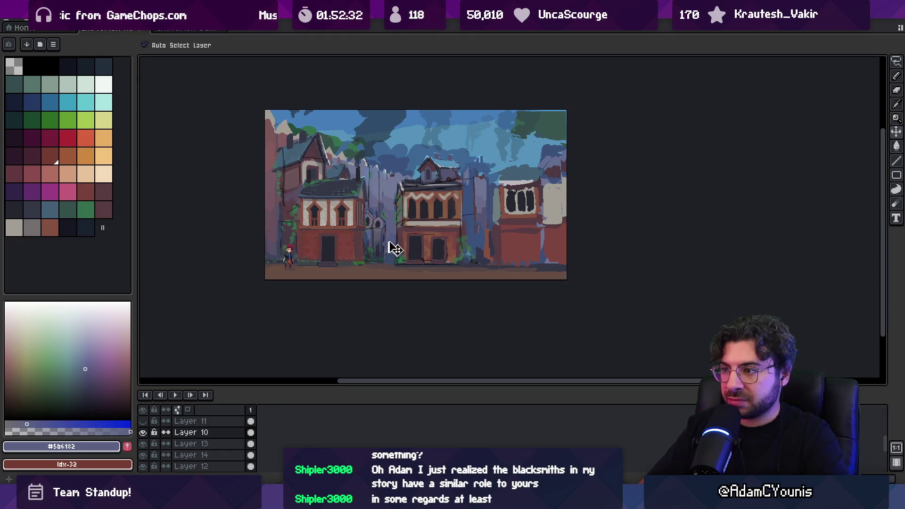
# - Lasso the middle building on Layer 12, cut it, undo, and pick it up on Layer 15
pyautogui.click(467, 239)
pyautogui.press('m')
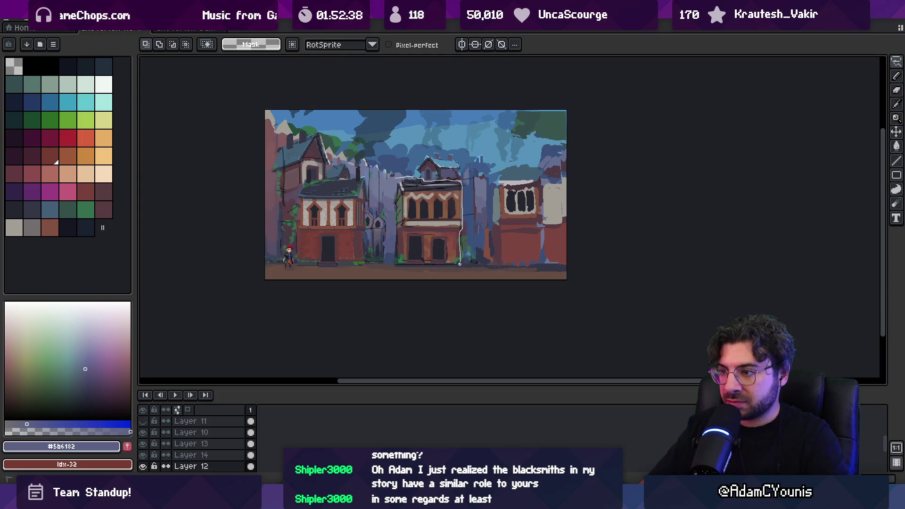
pyautogui.moveTo(391, 270); pyautogui.dragTo(398, 238)
pyautogui.press('Delete')
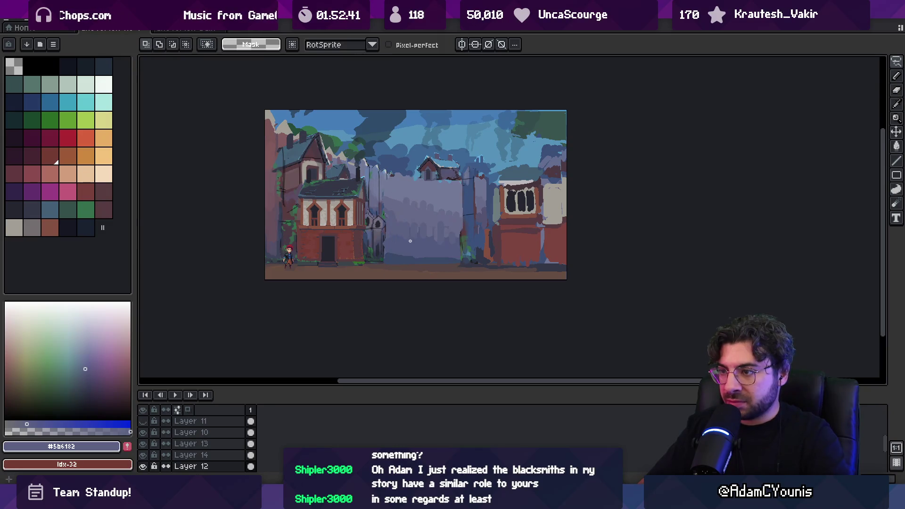
pyautogui.press('v')
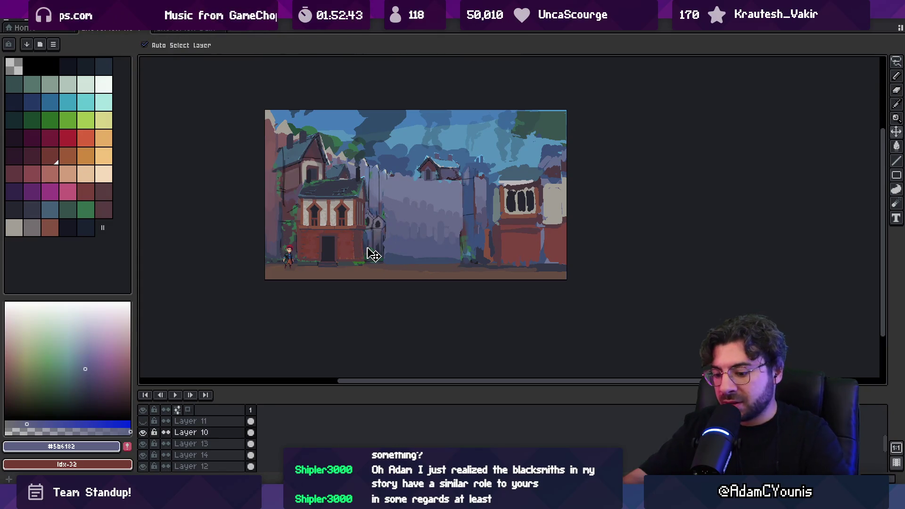
pyautogui.hotkey('ctrl', 'z')
pyautogui.press('m')
pyautogui.press('v')
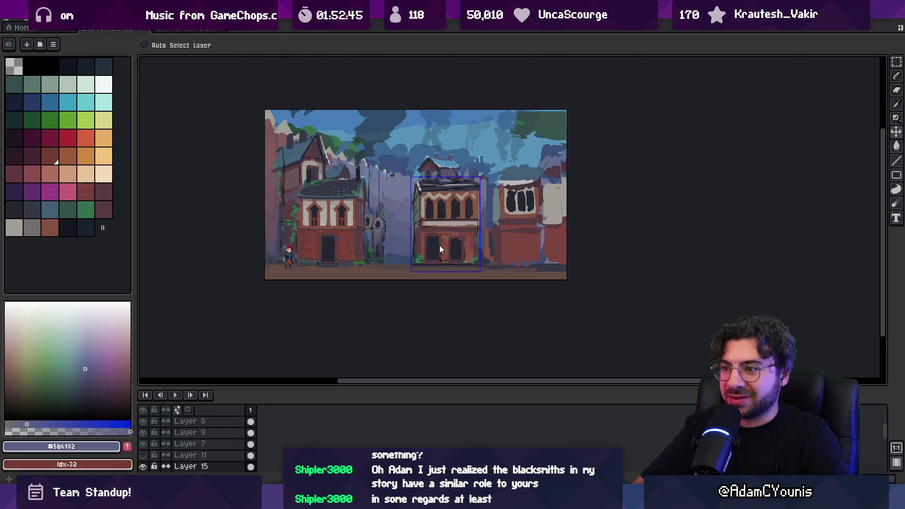
pyautogui.scroll(1, 389, 235)
# - Sample dark grey-blue shades and paint a dark vertical stroke in the alley with a smaller pencil
pyautogui.keyDown('alt'); pyautogui.click(377, 231); pyautogui.keyUp('alt')
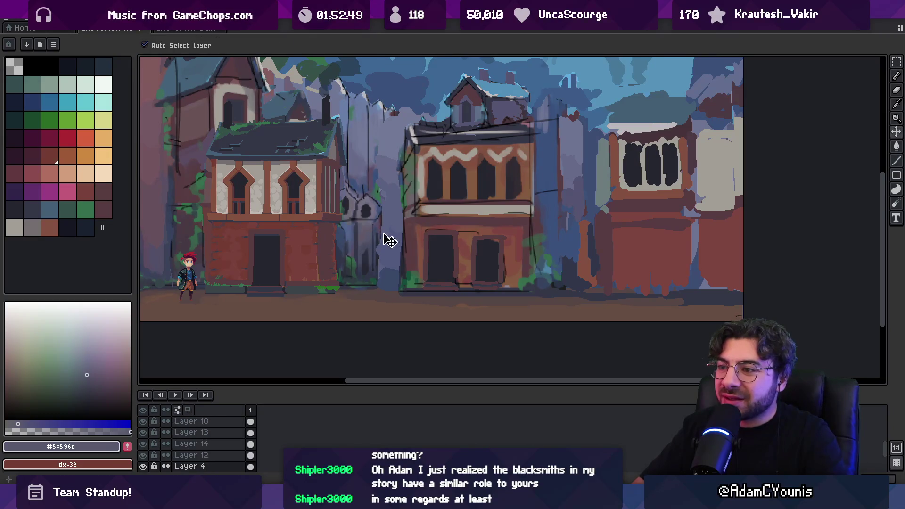
pyautogui.press('b')
pyautogui.keyDown('alt'); pyautogui.click(380, 248); pyautogui.keyUp('alt')
pyautogui.keyDown('alt'); pyautogui.click(377, 262); pyautogui.keyUp('alt')
pyautogui.press('-')
pyautogui.press('-')
pyautogui.press('-')
pyautogui.press('-')
pyautogui.moveTo(391, 252); pyautogui.dragTo(392, 276)
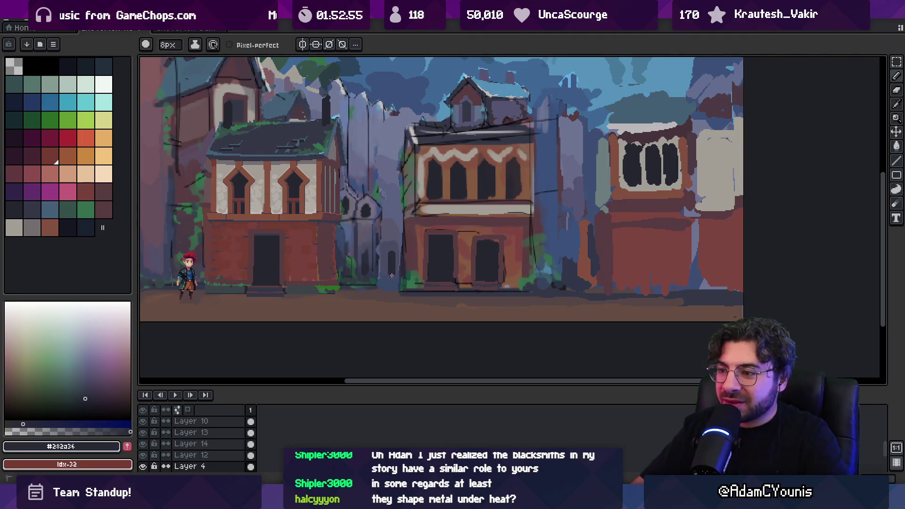
pyautogui.keyDown('alt'); pyautogui.click(385, 277); pyautogui.keyUp('alt')
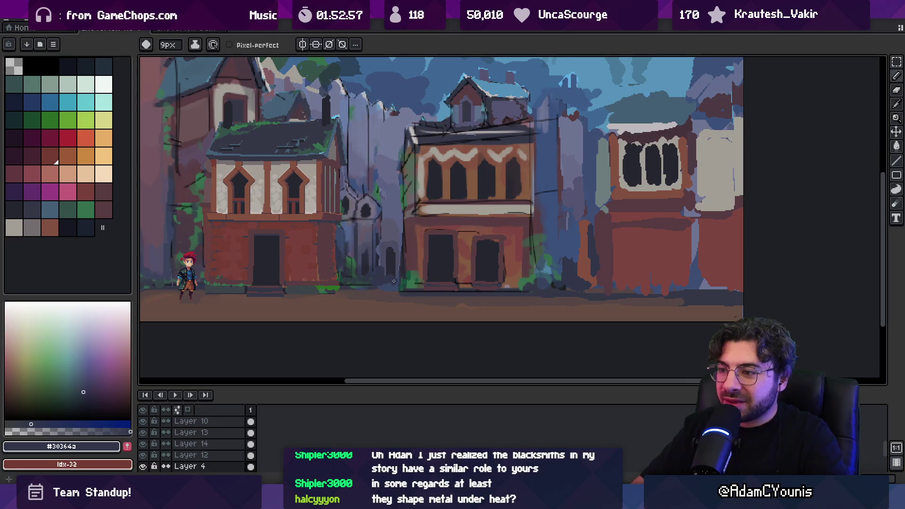
pyautogui.keyDown('alt'); pyautogui.click(371, 295); pyautogui.keyUp('alt')
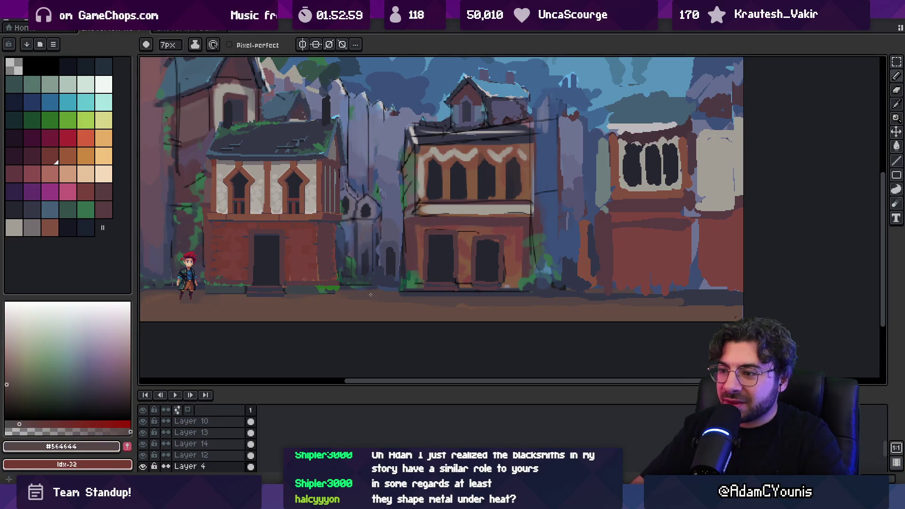
pyautogui.keyDown('alt'); pyautogui.click(348, 286); pyautogui.keyUp('alt')
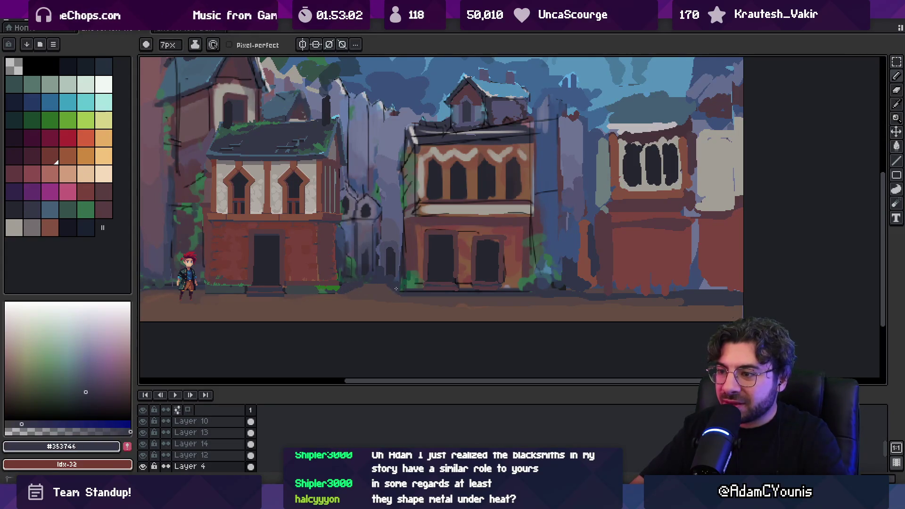
# - Set the pencil to 5px and sample dark, grey-violet and pale stone shades from the houses
pyautogui.press('z')
pyautogui.scroll(-5, 407, 234)
pyautogui.scroll(5, 420, 254)
pyautogui.press('b')
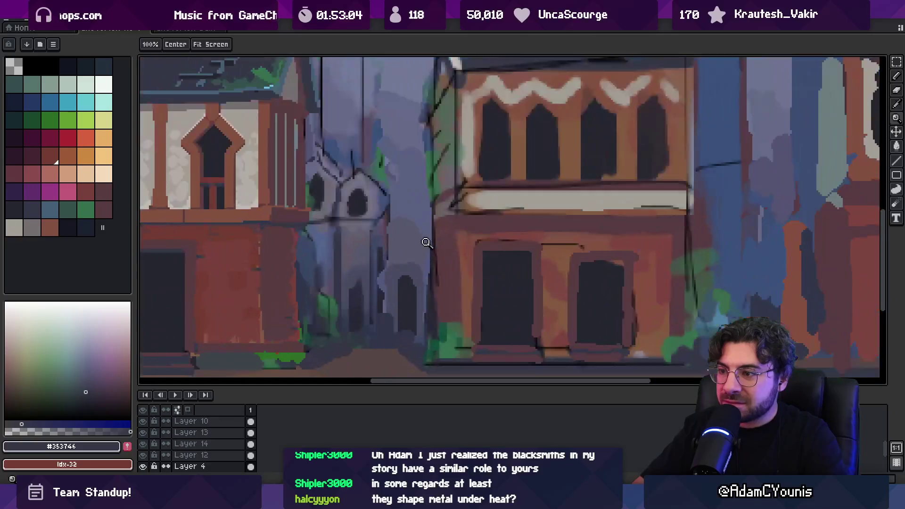
pyautogui.keyDown('alt'); pyautogui.click(363, 193); pyautogui.keyUp('alt')
pyautogui.press('-')
pyautogui.press('-')
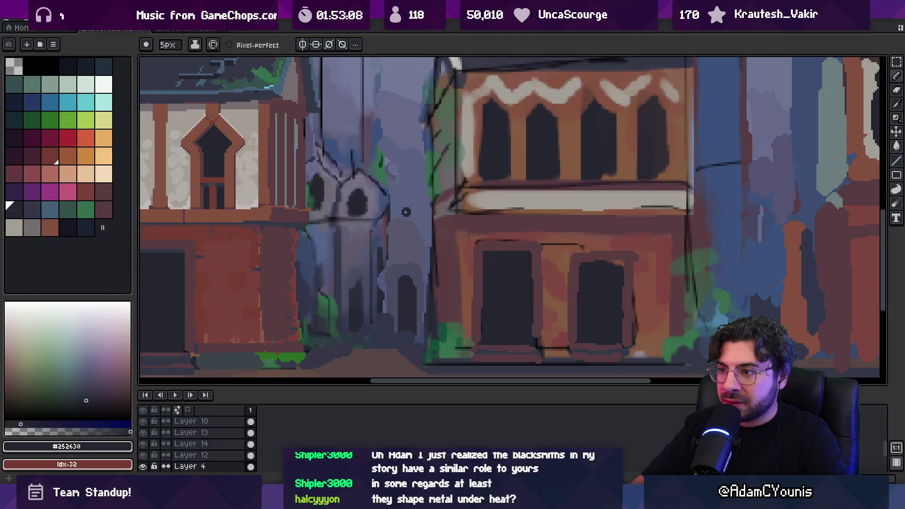
pyautogui.keyDown('alt'); pyautogui.click(405, 194); pyautogui.keyUp('alt')
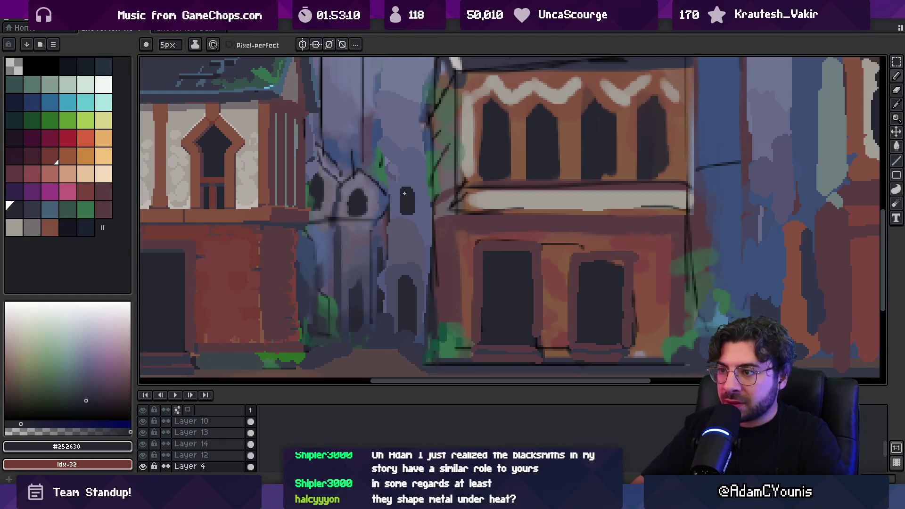
pyautogui.keyDown('alt'); pyautogui.click(390, 188); pyautogui.keyUp('alt')
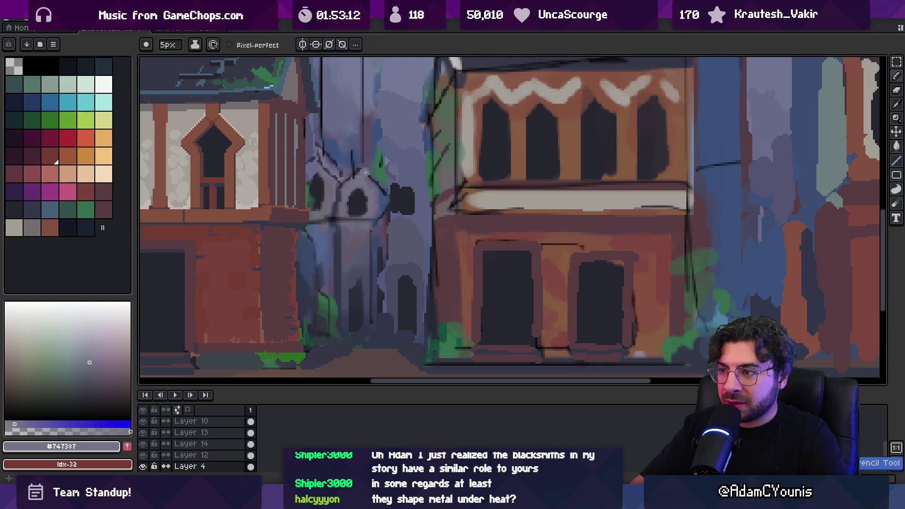
pyautogui.keyDown('alt'); pyautogui.click(399, 198); pyautogui.keyUp('alt')
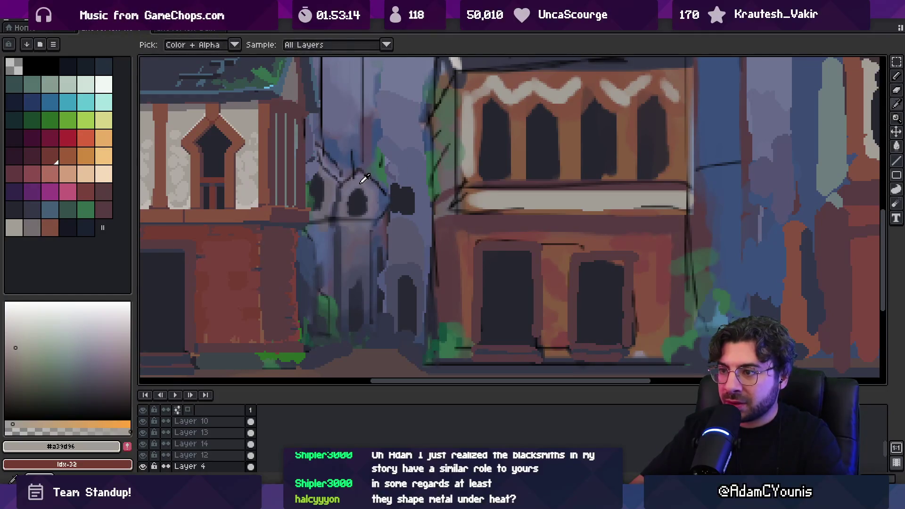
pyautogui.keyDown('alt'); pyautogui.click(397, 190); pyautogui.keyUp('alt')
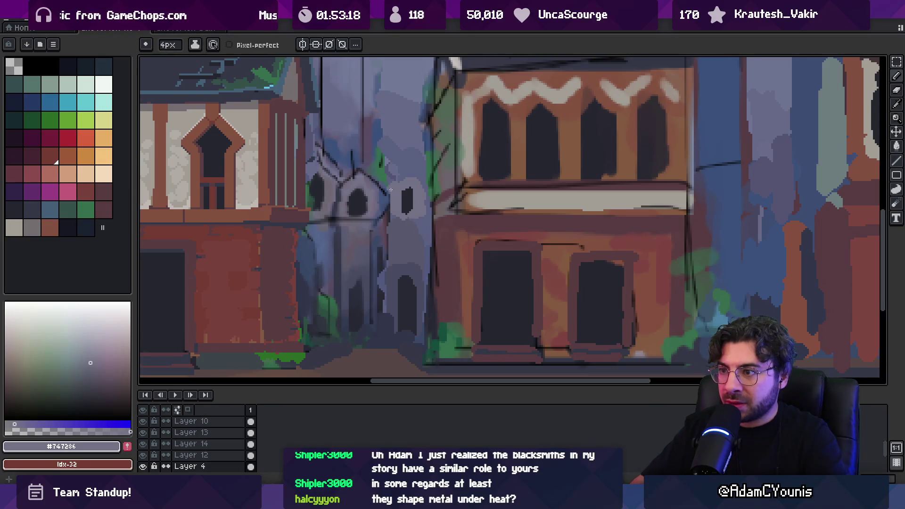
# - Sample a dark slate shade and draw the roof line of the small gabled house
pyautogui.press('alt')
pyautogui.keyDown('alt'); pyautogui.click(441, 128); pyautogui.keyUp('alt')
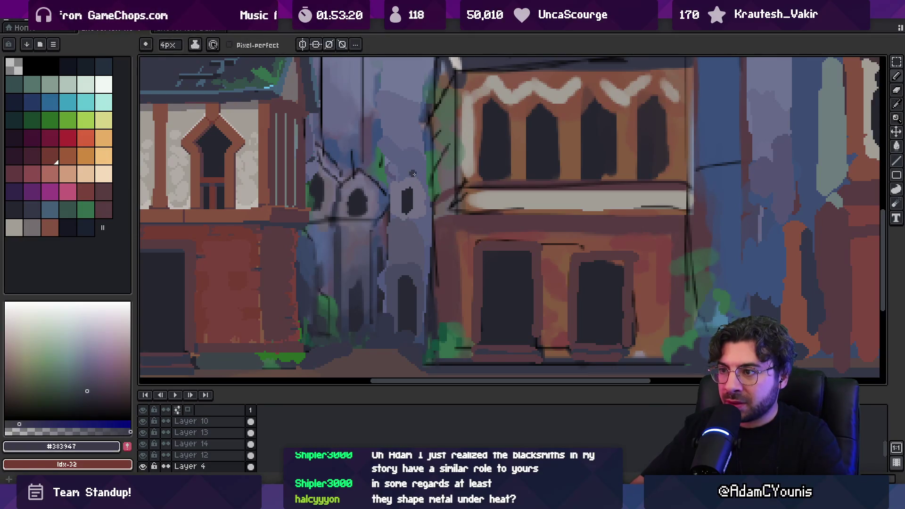
pyautogui.moveTo(389, 190); pyautogui.dragTo(392, 187)
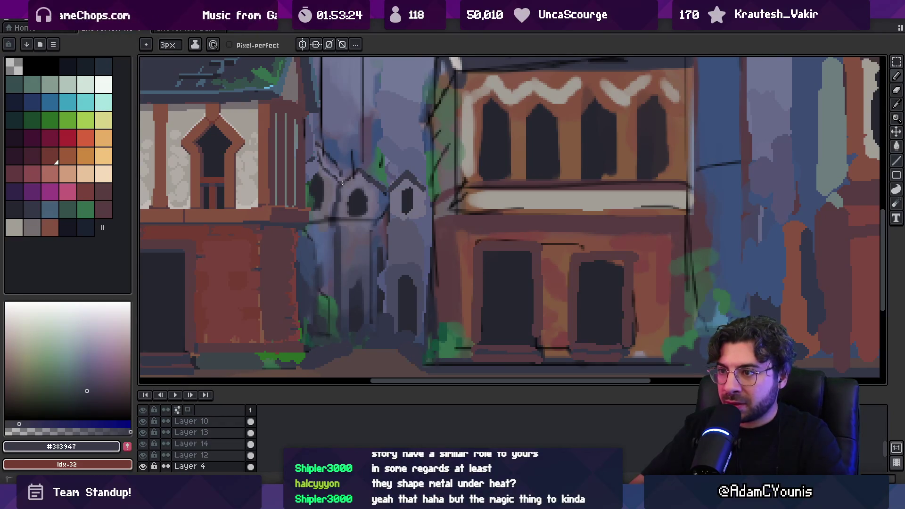
pyautogui.press('z')
pyautogui.scroll(-5, 377, 174)
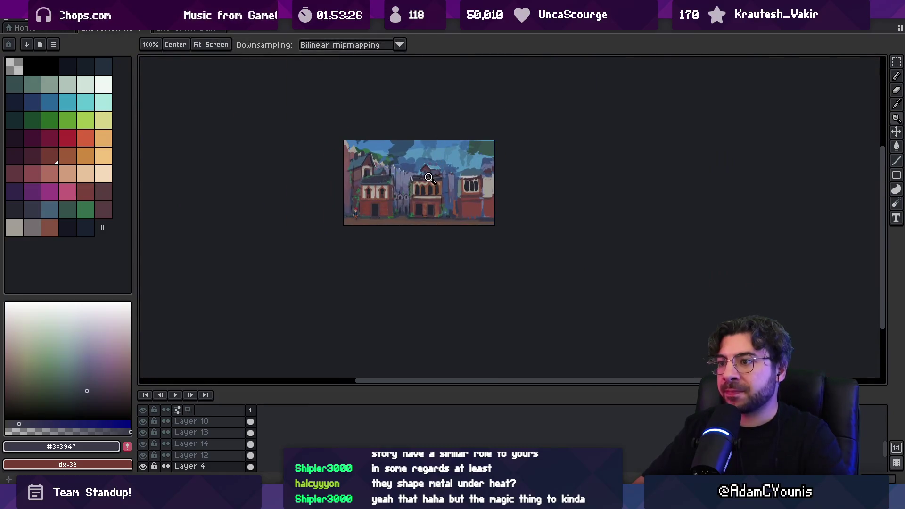
# - Zoom in on the street buildings and sample the dark slate colour
pyautogui.scroll(4, 428, 177)
pyautogui.scroll(1, 407, 221)
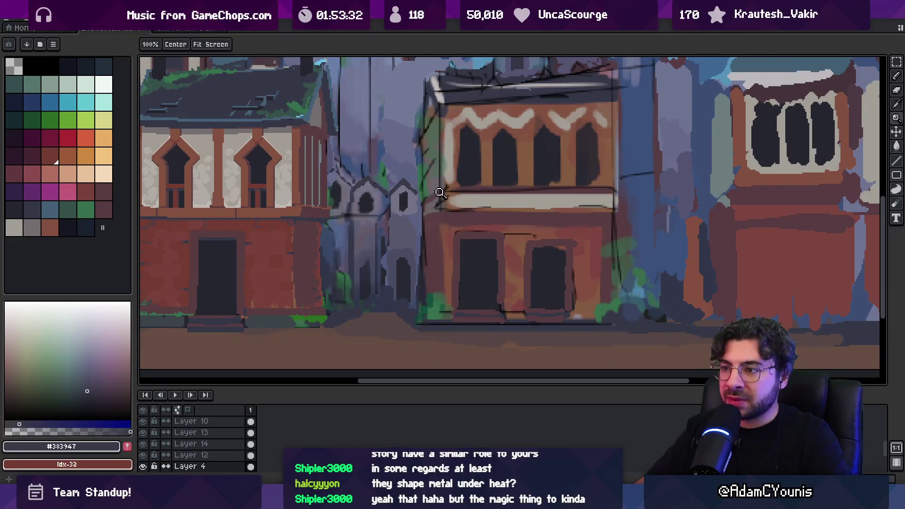
pyautogui.scroll(-3, 406, 222)
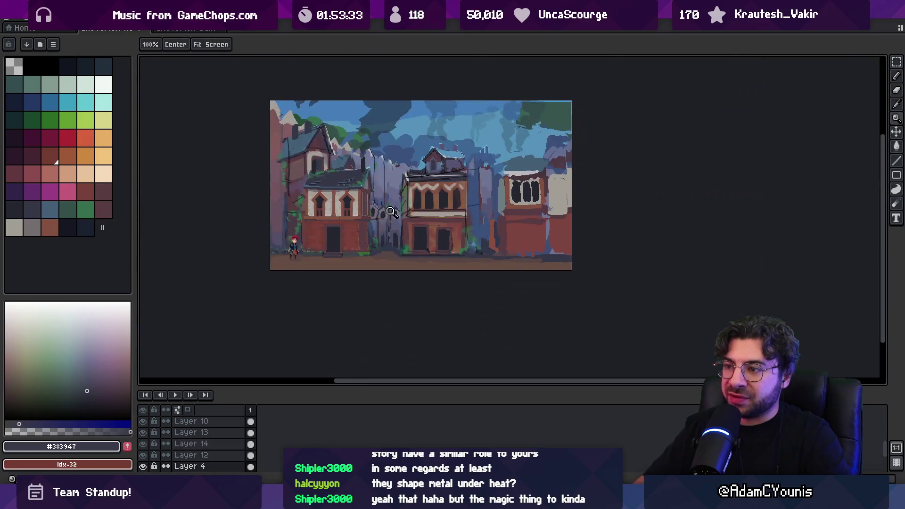
pyautogui.click(410, 182)
pyautogui.press('o')
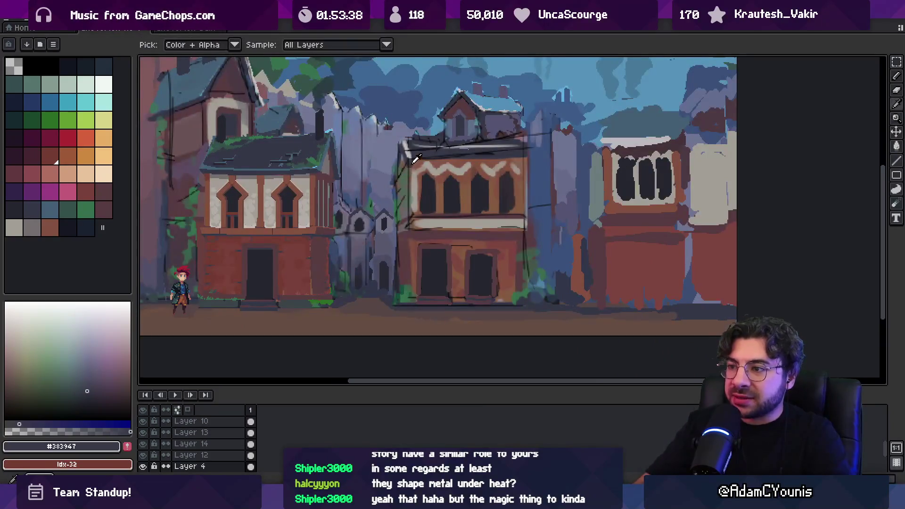
pyautogui.keyDown('alt'); pyautogui.click(421, 150); pyautogui.keyUp('alt')
# - Move the middle building about 40 px right, undoing and redoing the move to confirm
pyautogui.press('v')
pyautogui.moveTo(392, 204); pyautogui.dragTo(442, 218)
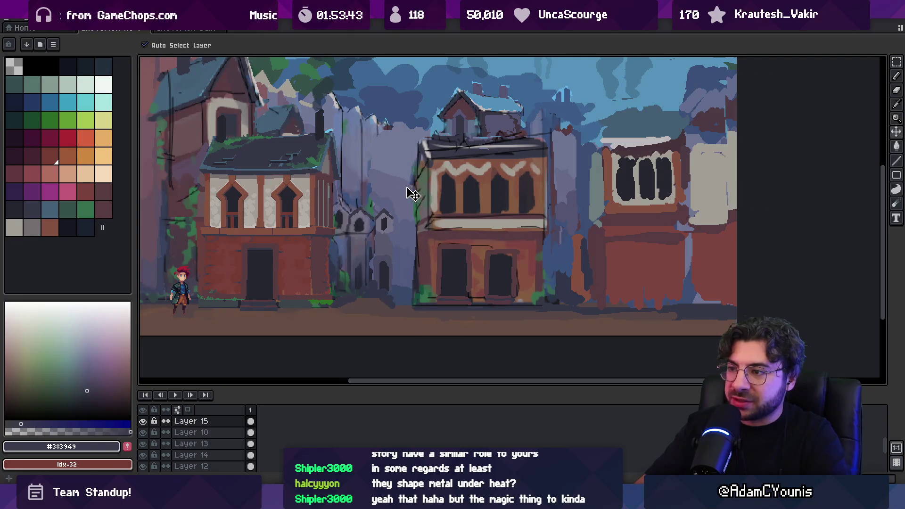
pyautogui.hotkey('ctrl', 'z')
pyautogui.hotkey('ctrl', 'z')
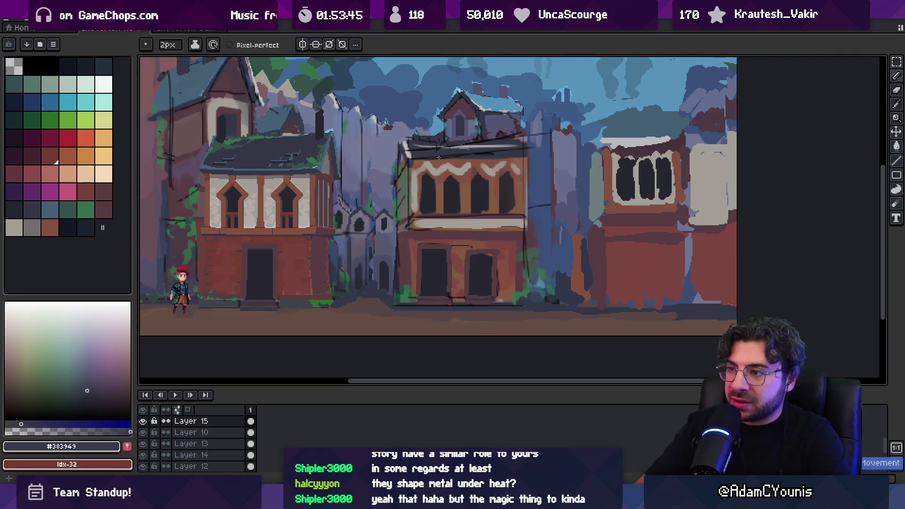
pyautogui.hotkey('ctrl', 'y')
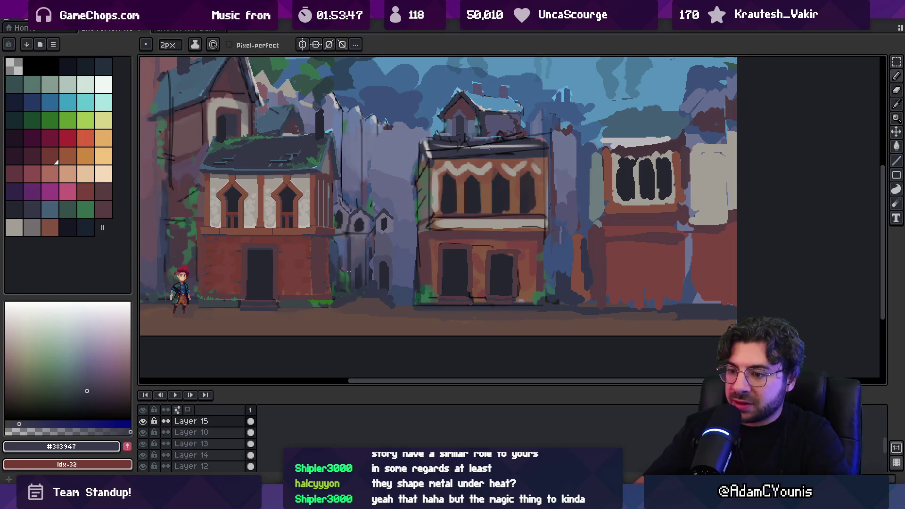
# - Make Layer 16 active and sample the wall's dark red-brown and a dark blue
pyautogui.keyDown('ctrl'); pyautogui.click(466, 173); pyautogui.keyUp('ctrl')
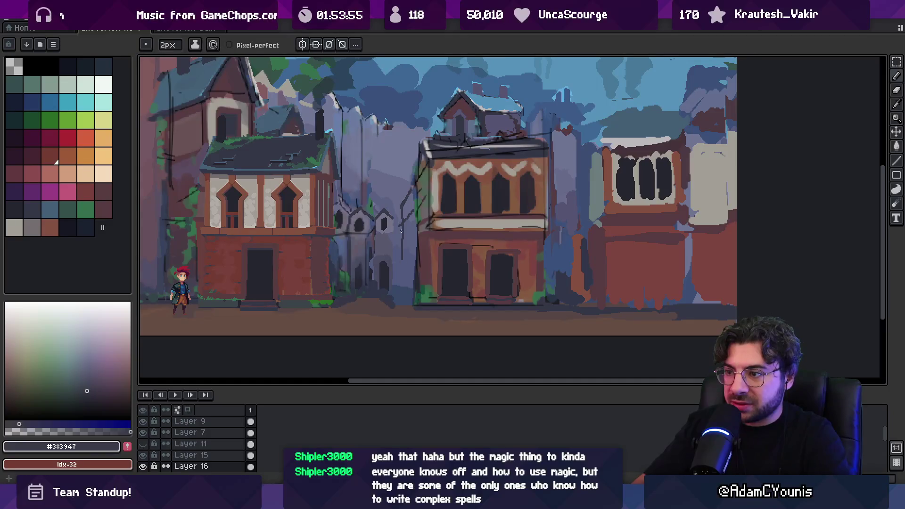
pyautogui.keyDown('alt'); pyautogui.click(424, 254); pyautogui.keyUp('alt')
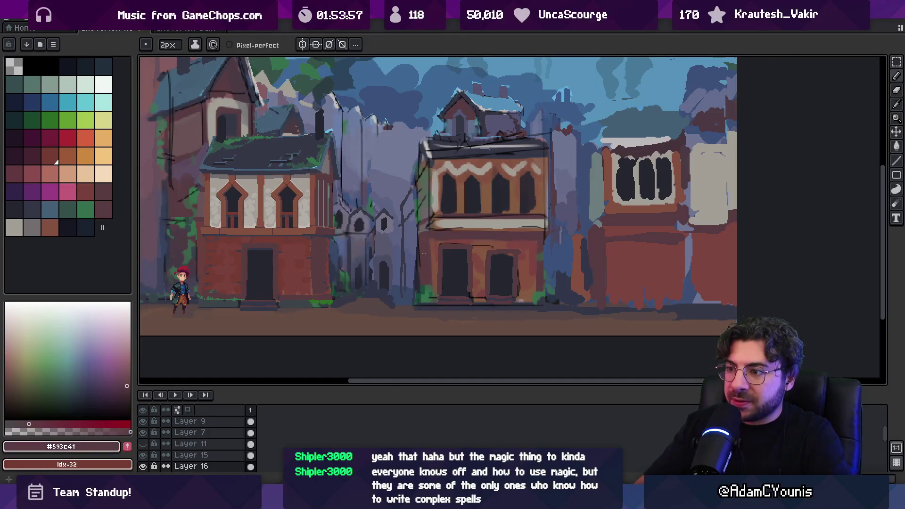
pyautogui.keyDown('alt'); pyautogui.click(391, 241); pyautogui.keyUp('alt')
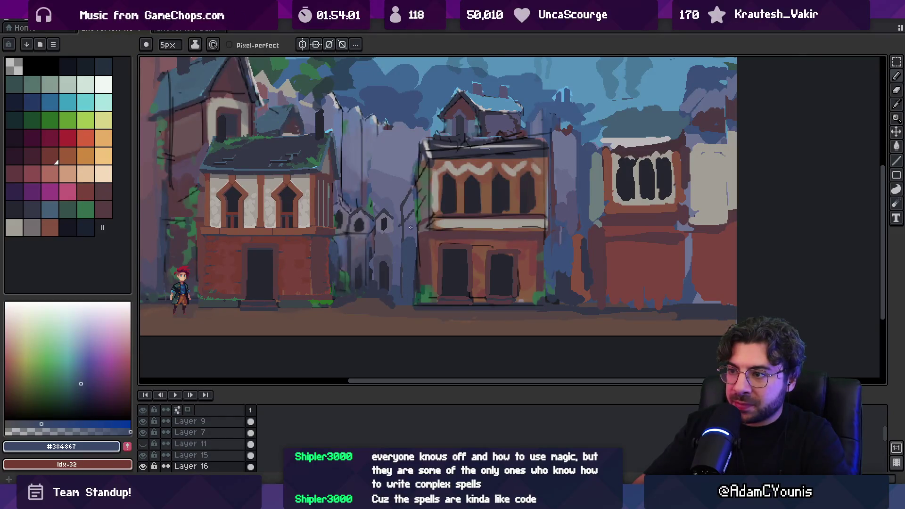
pyautogui.press('alt')
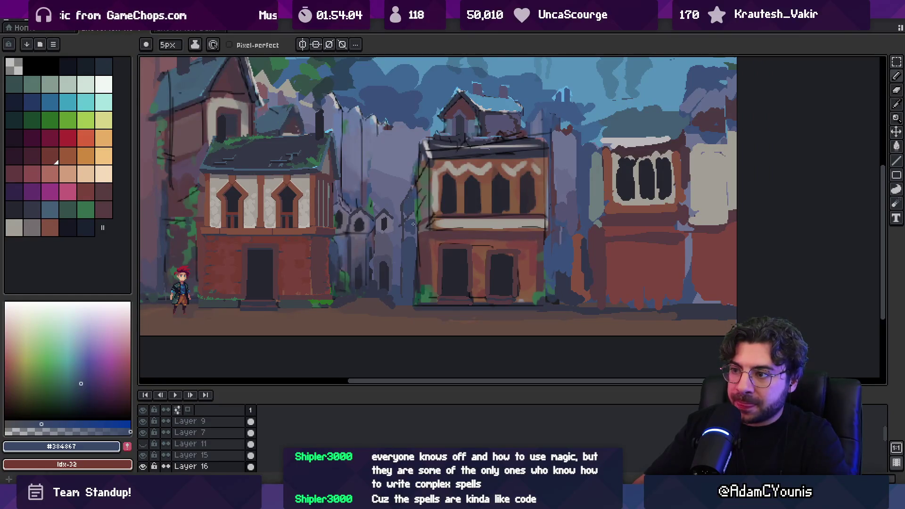
pyautogui.press('z')
pyautogui.scroll(-5, 439, 189)
pyautogui.scroll(1, 433, 226)
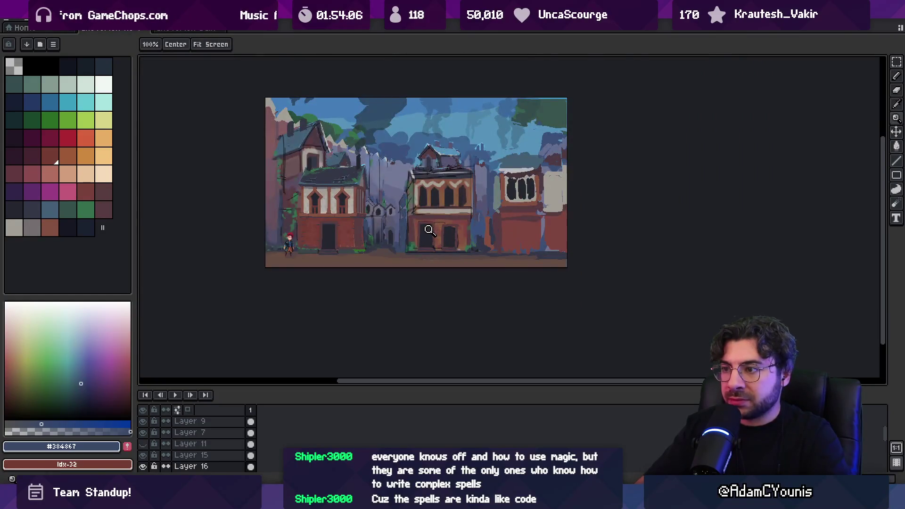
pyautogui.scroll(1, 403, 208)
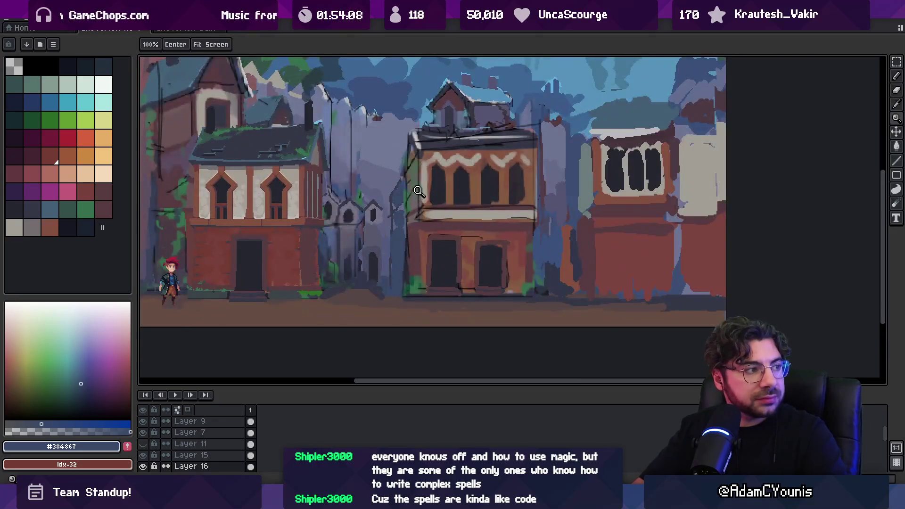
# - Nudge the left building slightly and the middle building left and down, discarding a right-building move
pyautogui.press('m')
pyautogui.moveTo(499, 120)
pyautogui.mouseDown()
pyautogui.moveTo(582, 121)
pyautogui.moveTo(565, 126)
pyautogui.mouseUp()
pyautogui.hotkey('ctrl', 'z')
pyautogui.moveTo(307, 258); pyautogui.dragTo(308, 261)
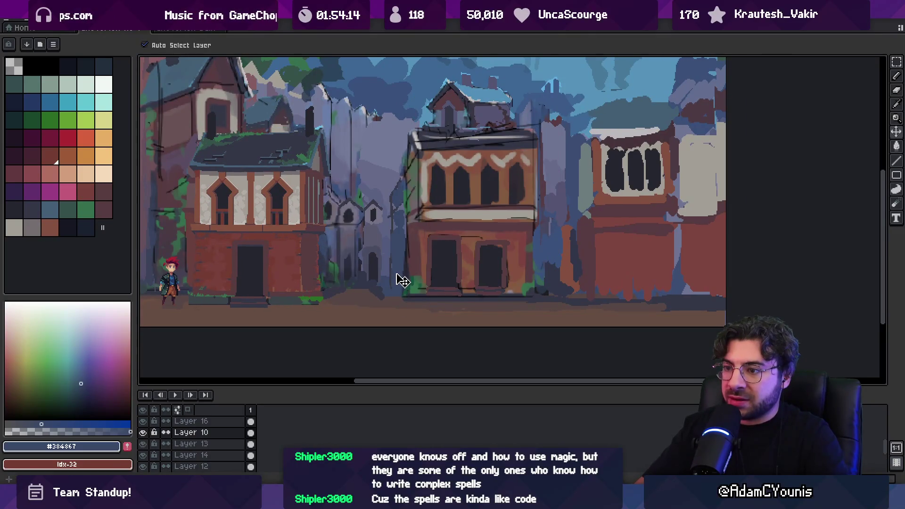
pyautogui.moveTo(418, 277); pyautogui.dragTo(412, 279)
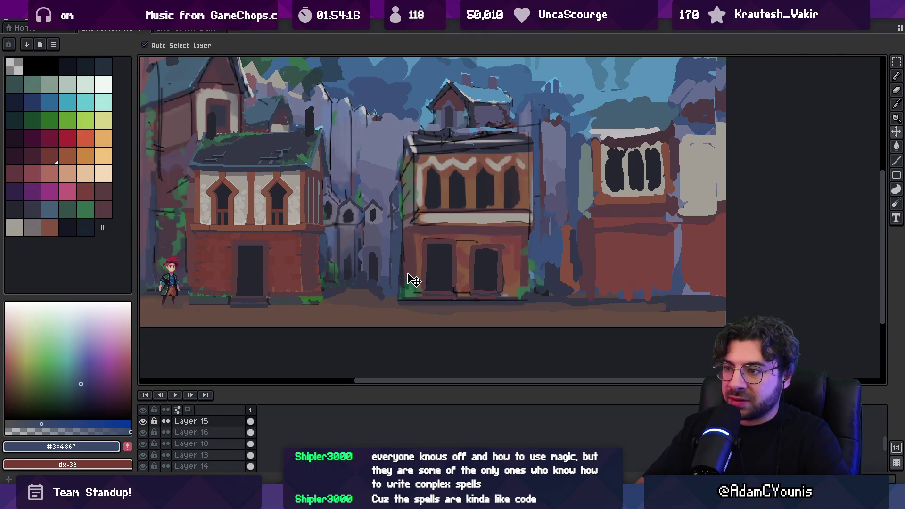
# - Pick up the Layer 16 content with the Move tool
pyautogui.press('z')
pyautogui.scroll(-2, 410, 233)
pyautogui.scroll(2, 404, 210)
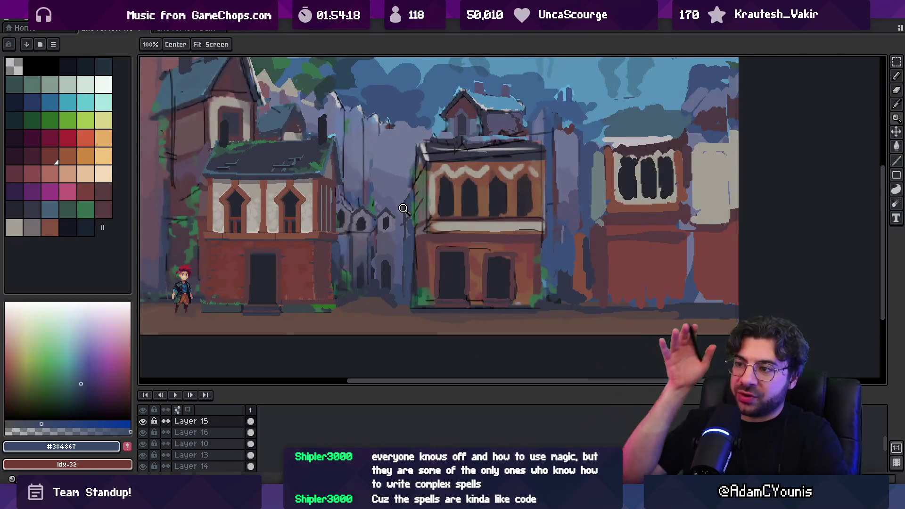
pyautogui.scroll(2, 410, 211)
pyautogui.press('v')
pyautogui.click(417, 212)
# - Pick the dark brick colour #583C41 from the wall with the eyedropper
pyautogui.press('b')
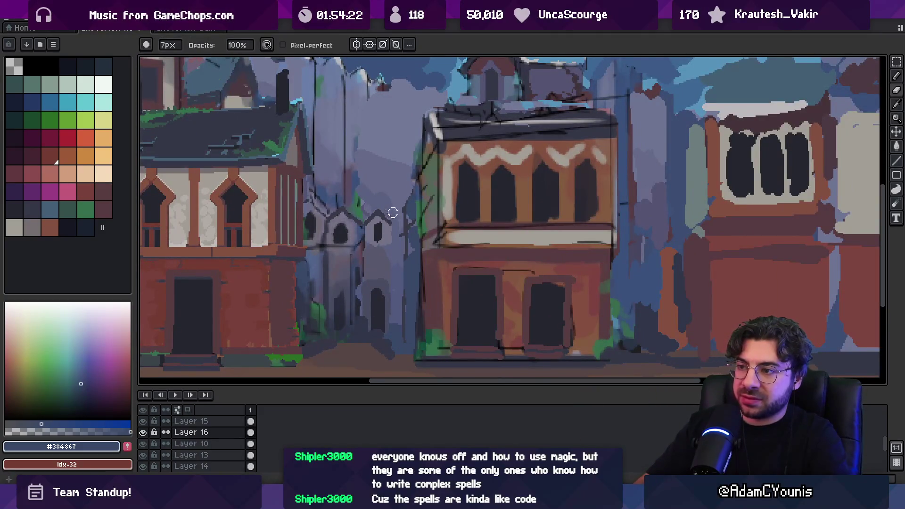
pyautogui.press('e')
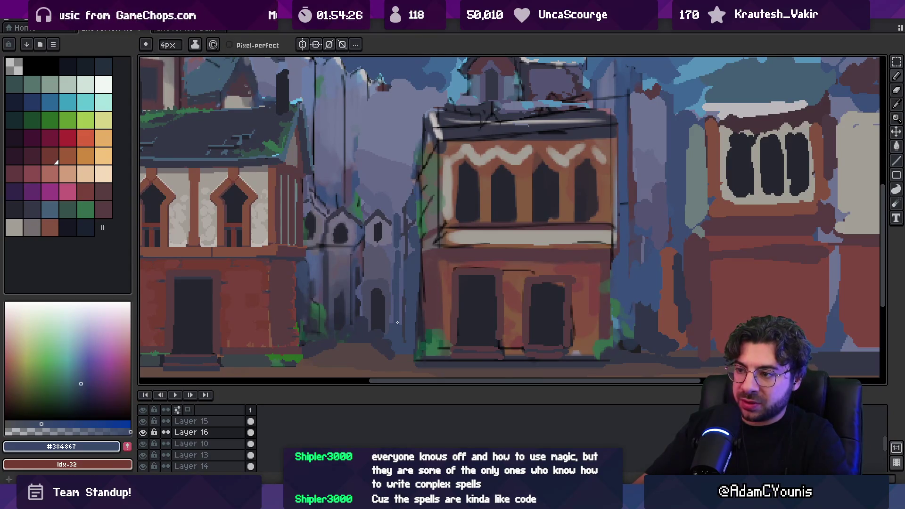
pyautogui.press('z')
pyautogui.scroll(-3, 390, 277)
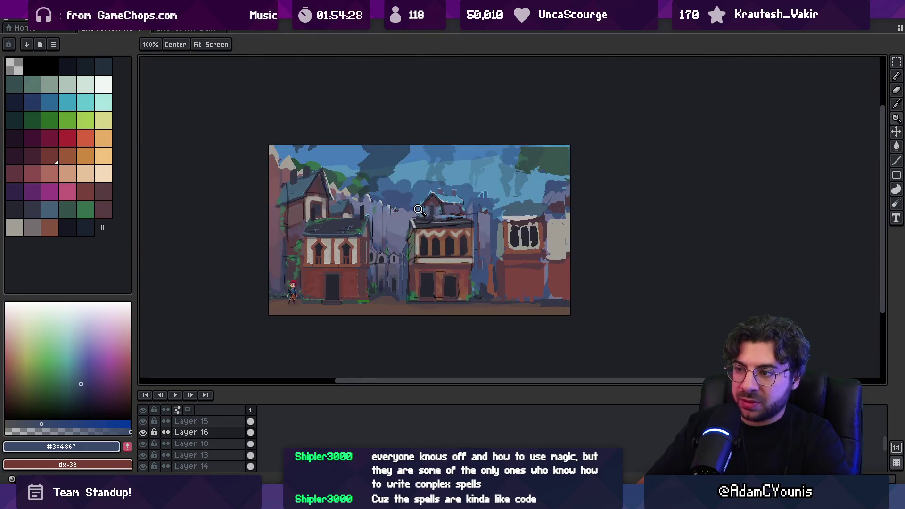
pyautogui.scroll(-1, 419, 209)
pyautogui.scroll(5, 419, 210)
pyautogui.press('b')
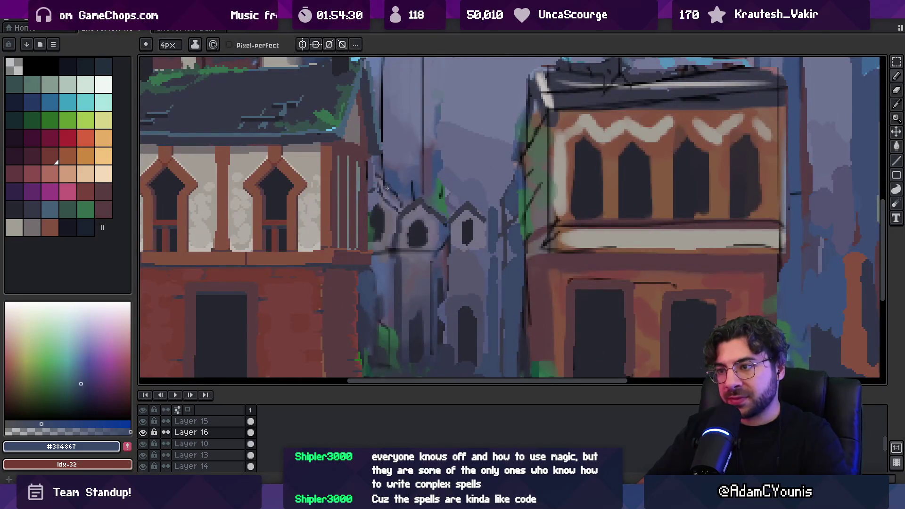
pyautogui.scroll(-2, 386, 188)
pyautogui.scroll(2, 383, 235)
pyautogui.press('i')
pyautogui.click(493, 251)
pyautogui.press('b')
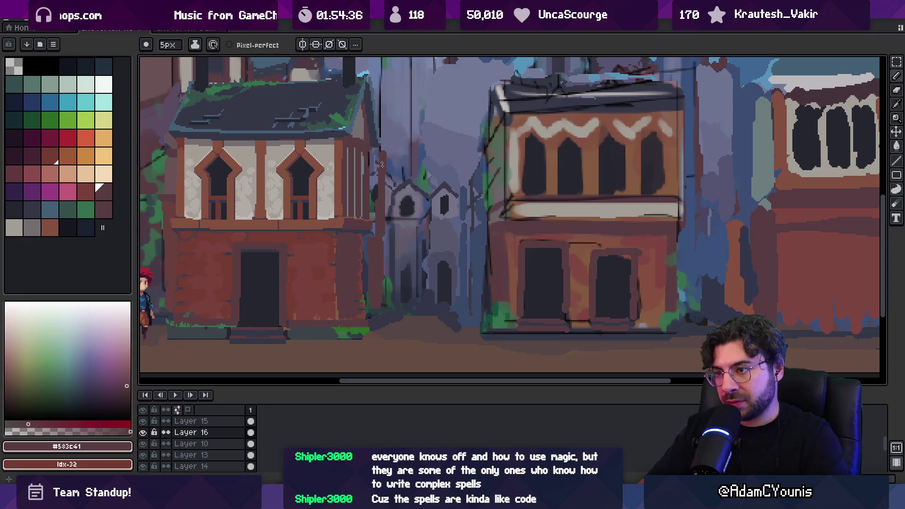
# - Select Layer 4 by clicking its artwork and switch to the lasso for the alley
pyautogui.press('v')
pyautogui.scroll(-3, 406, 222)
pyautogui.scroll(3, 406, 222)
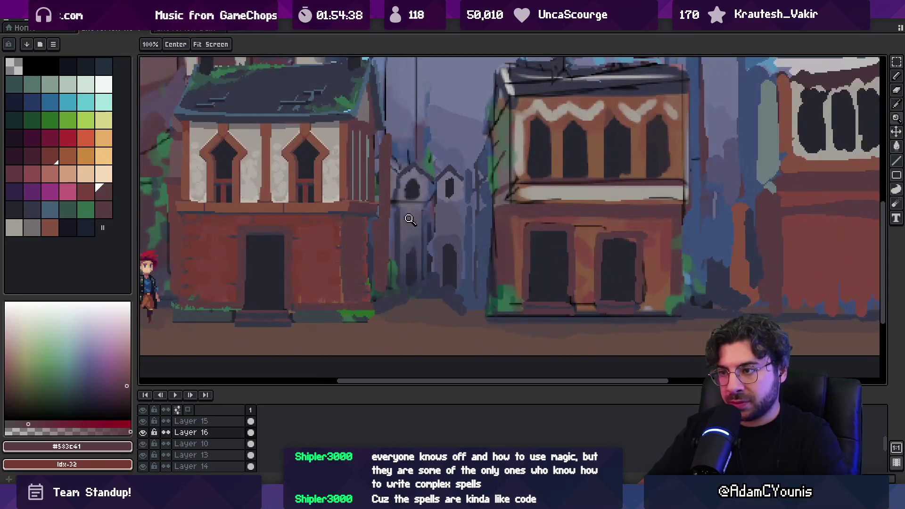
pyautogui.click(424, 226)
pyautogui.press('z')
pyautogui.scroll(-3, 424, 226)
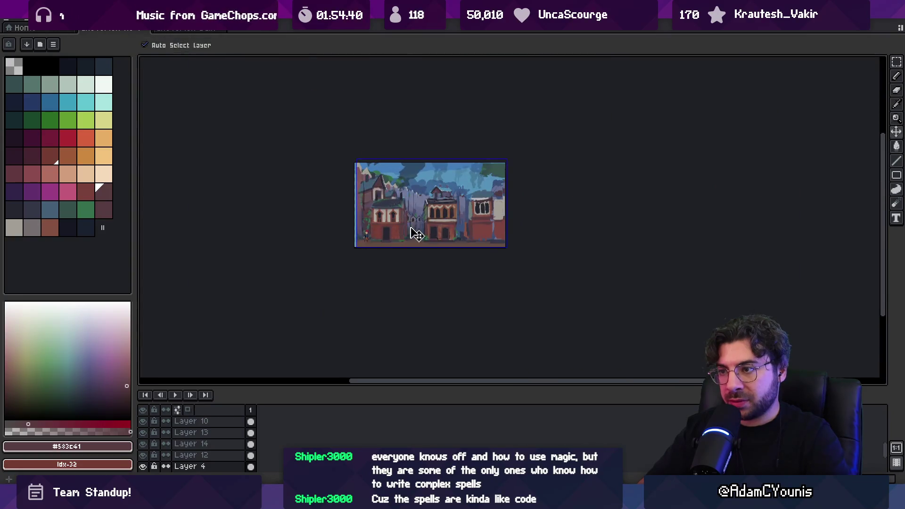
pyautogui.scroll(4, 415, 231)
pyautogui.press('m')
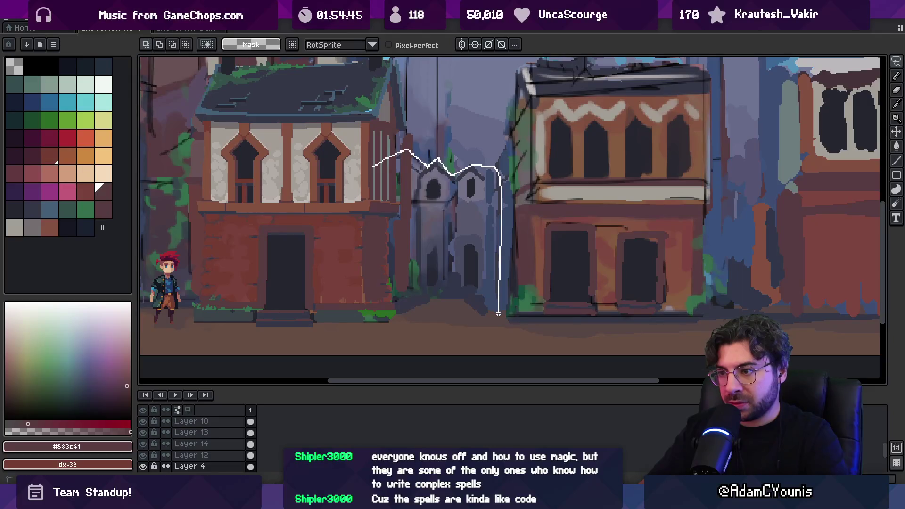
# - Lasso the alley between the houses, cut it, and paste it as Layer 17
pyautogui.moveTo(390, 304)
pyautogui.mouseDown()
pyautogui.moveTo(404, 246)
pyautogui.moveTo(463, 246)
pyautogui.mouseUp()
pyautogui.press('Delete')
pyautogui.press('v')
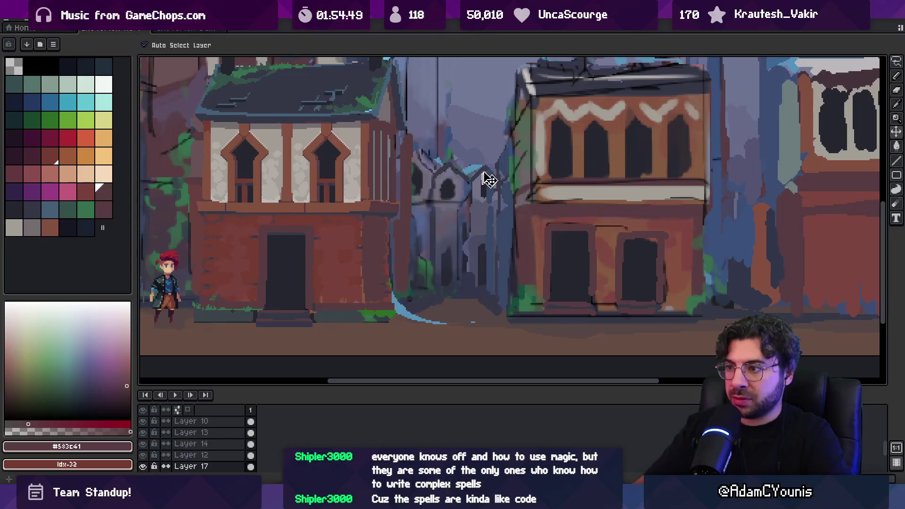
# - Hide the ground, left house, Layer 15 and Layer 14 houses, then select the alley ruin's layer
pyautogui.click(144, 466)
pyautogui.click(330, 261)
pyautogui.click(143, 421)
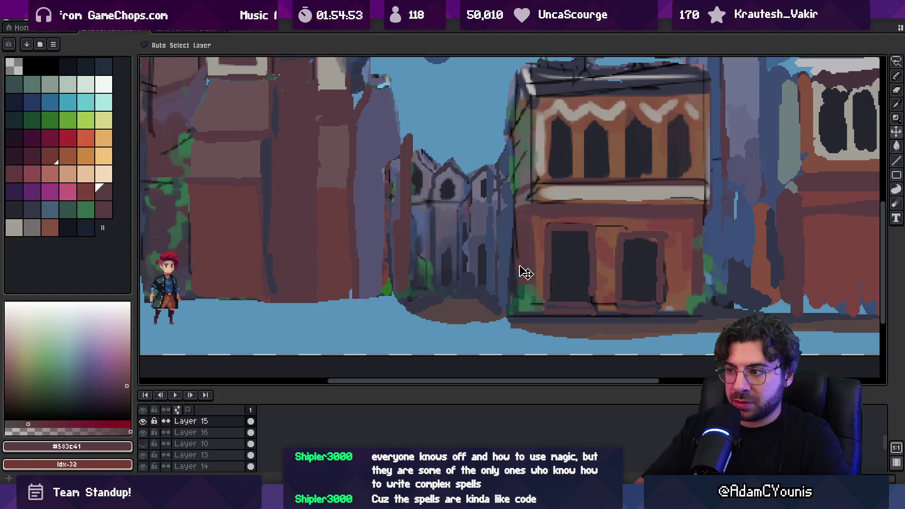
pyautogui.click(143, 421)
pyautogui.scroll(-5, 425, 239)
pyautogui.scroll(3, 425, 239)
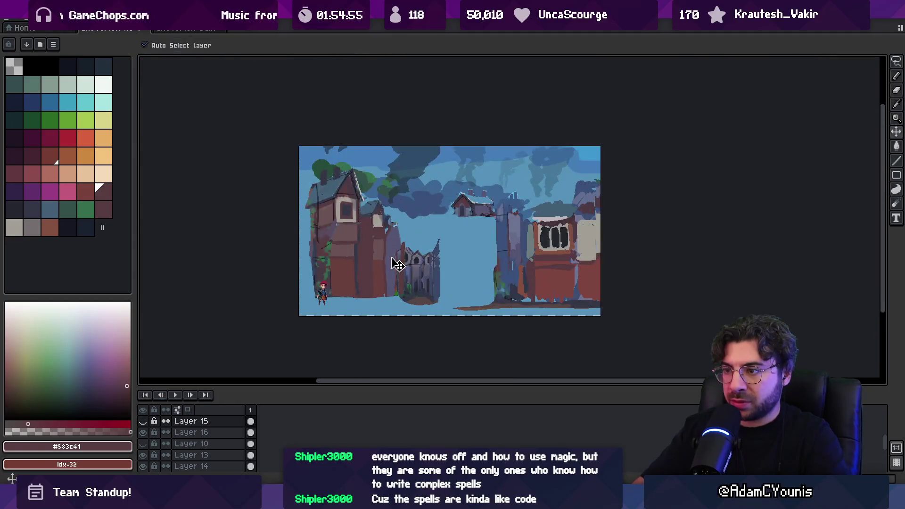
pyautogui.click(143, 467)
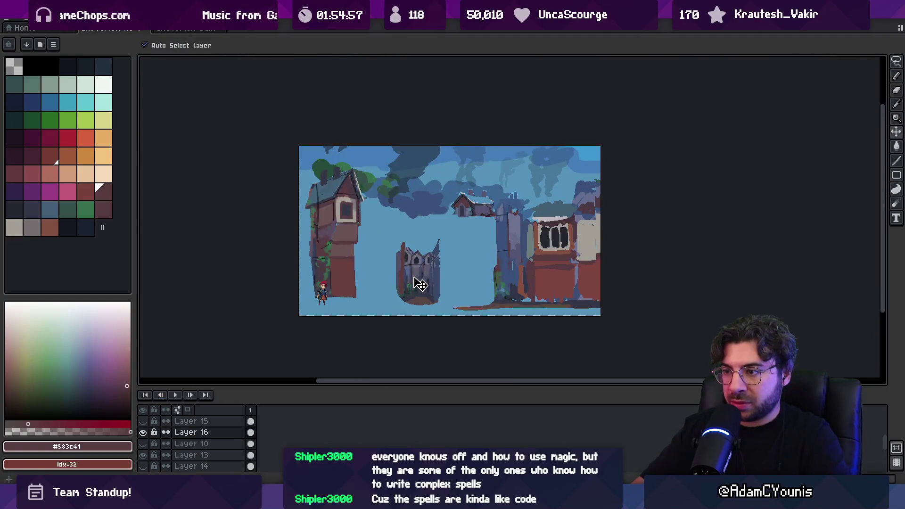
pyautogui.click(415, 282)
pyautogui.scroll(3, 415, 281)
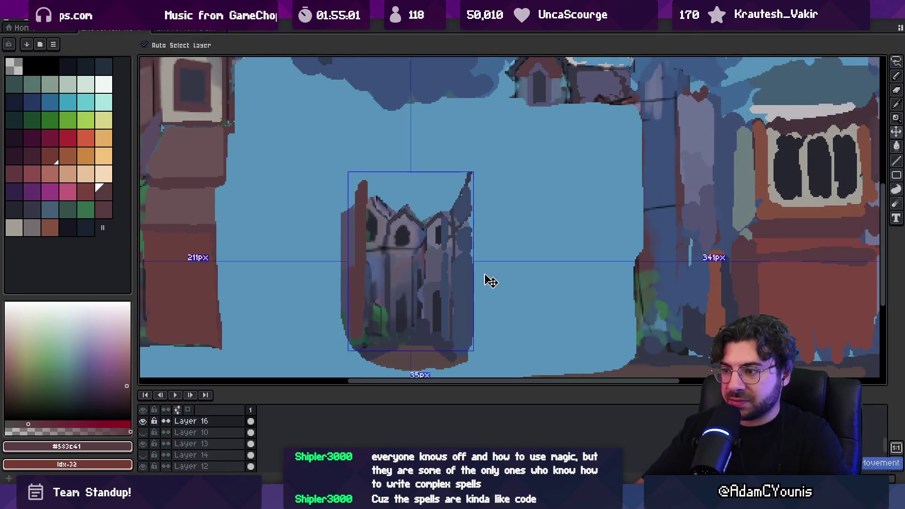
pyautogui.scroll(-2, 485, 280)
pyautogui.scroll(-3, 160, 436)
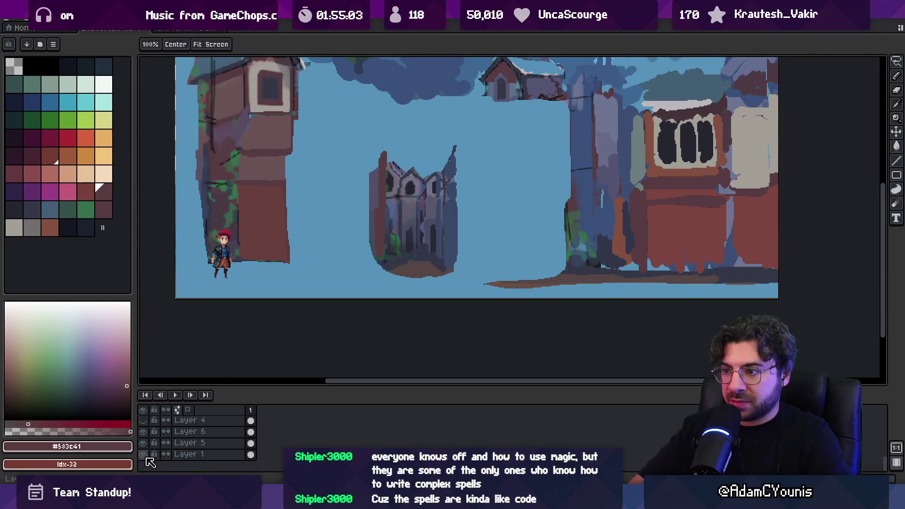
# - Preview two building layers, then leave the dark foliage foreground layer visible
pyautogui.press('v')
pyautogui.scroll(3, 189, 443)
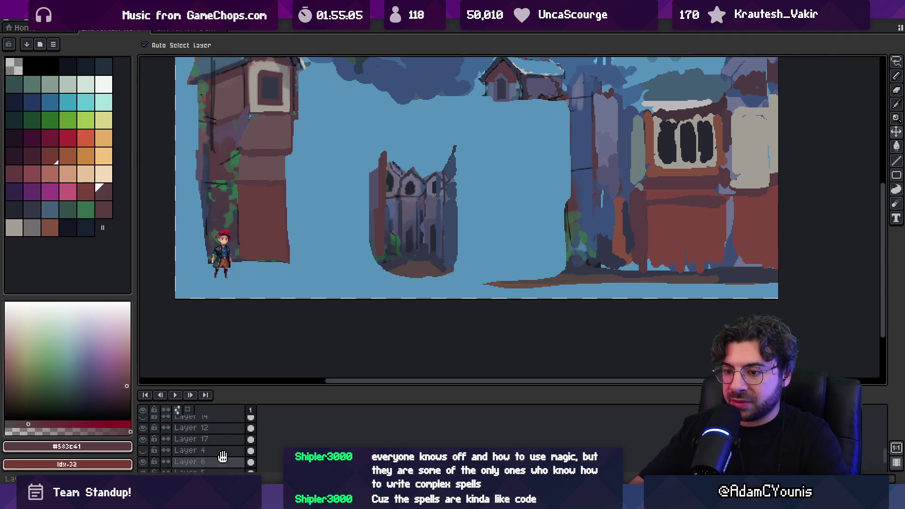
pyautogui.click(143, 447)
pyautogui.click(144, 447)
pyautogui.click(144, 436)
pyautogui.click(143, 436)
pyautogui.scroll(3, 151, 441)
pyautogui.click(143, 421)
pyautogui.click(142, 421)
pyautogui.click(143, 421)
# - Preview the other building layers, including Layer 10's house, leaving each hidden again
pyautogui.scroll(-3, 209, 418)
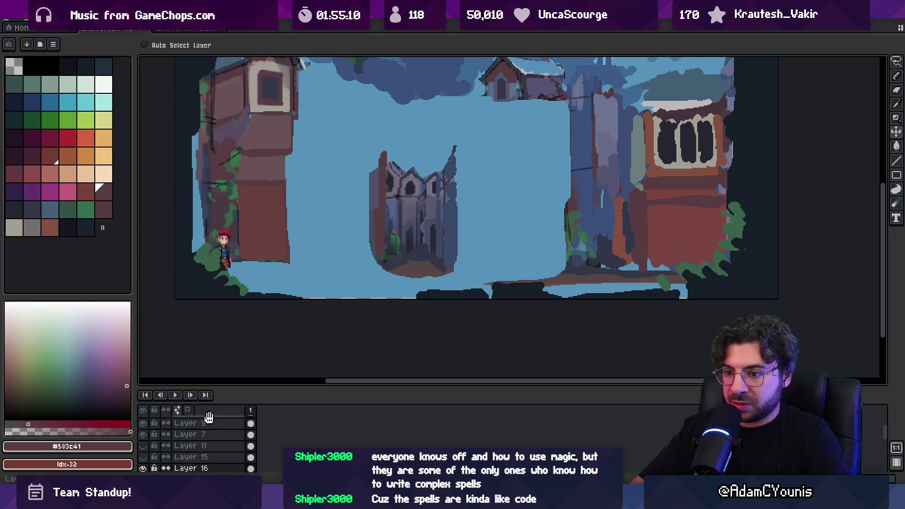
pyautogui.click(143, 443)
pyautogui.click(143, 442)
pyautogui.click(143, 454)
pyautogui.click(143, 454)
pyautogui.click(143, 454)
pyautogui.click(144, 455)
pyautogui.scroll(-1, 151, 452)
pyautogui.click(143, 448)
pyautogui.click(143, 449)
pyautogui.click(142, 471)
pyautogui.click(142, 471)
# - Show the misty fence layer and make Layer 16 active
pyautogui.scroll(-2, 151, 448)
pyautogui.scroll(-2, 156, 439)
pyautogui.click(143, 453)
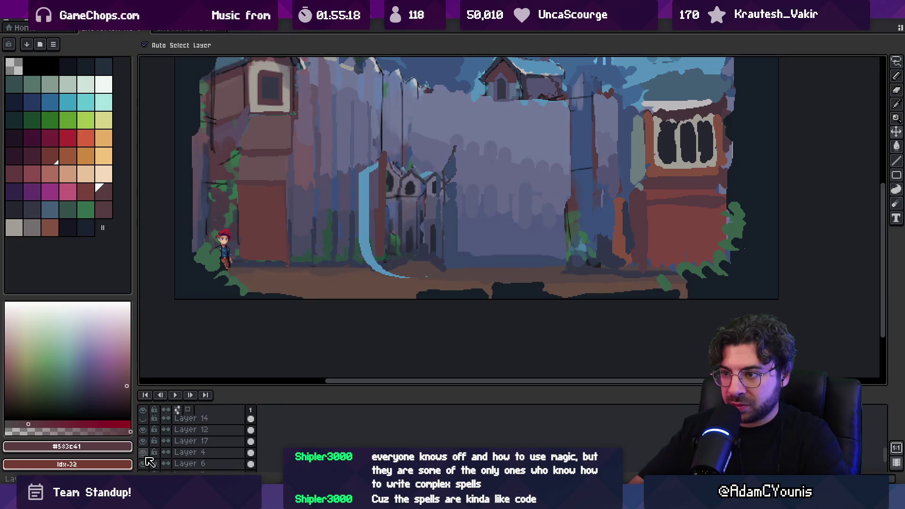
pyautogui.click(412, 244)
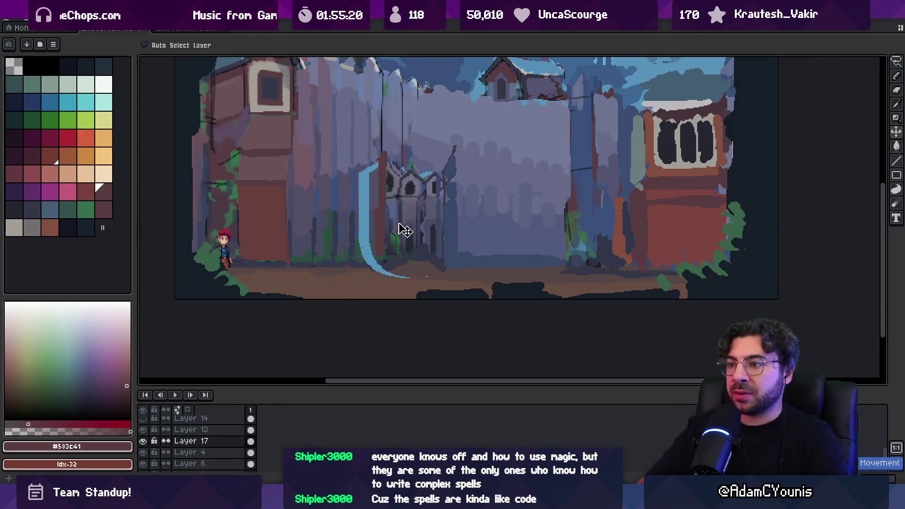
pyautogui.click(386, 216)
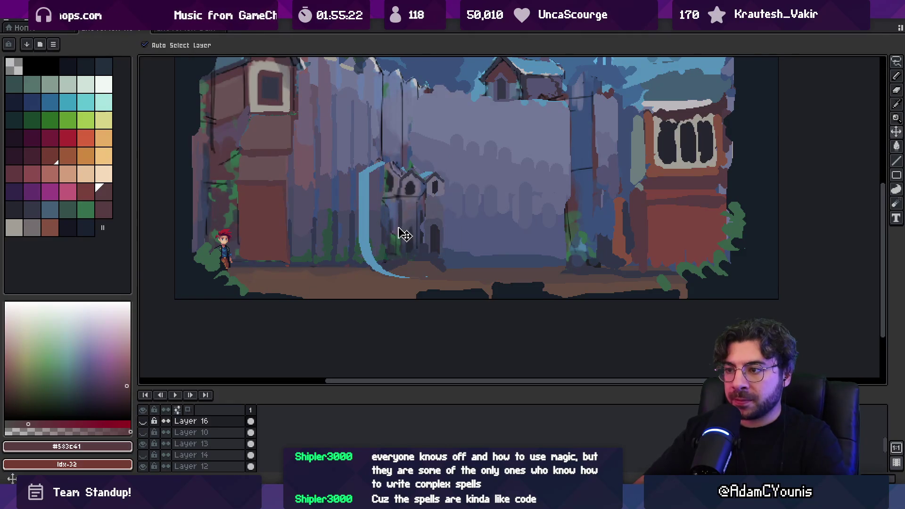
# - Hide Layers 10, 13, 14 and the alley ruin layer, then select the misty fence layer
pyautogui.click(143, 421)
pyautogui.click(143, 432)
pyautogui.click(143, 433)
pyautogui.click(143, 421)
pyautogui.click(143, 432)
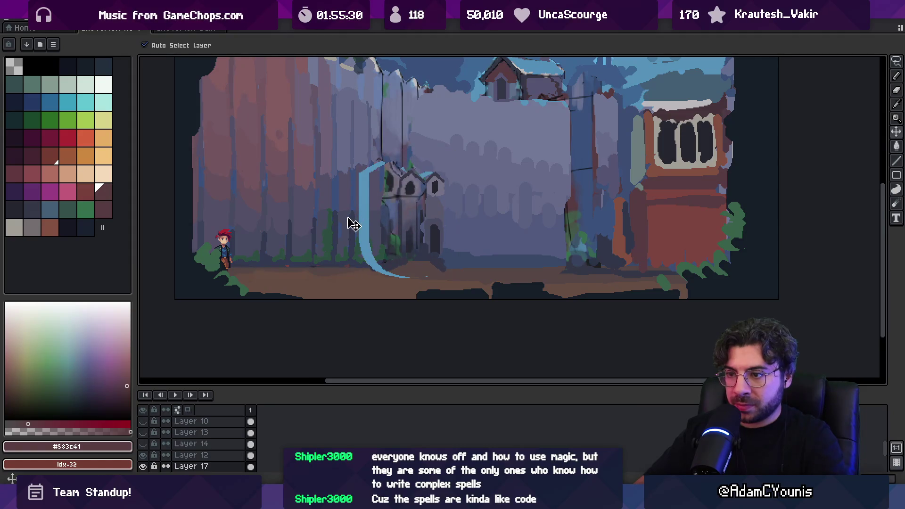
pyautogui.scroll(-1, 176, 466)
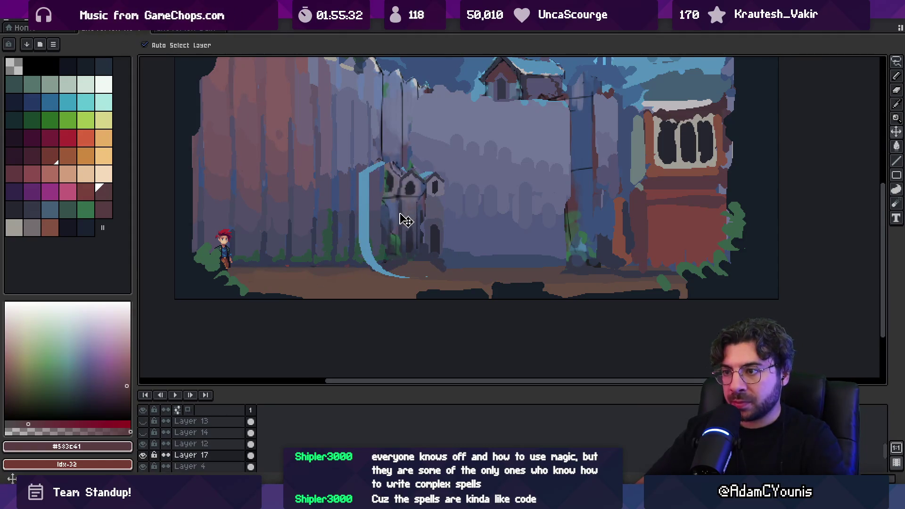
pyautogui.click(142, 455)
pyautogui.click(199, 466)
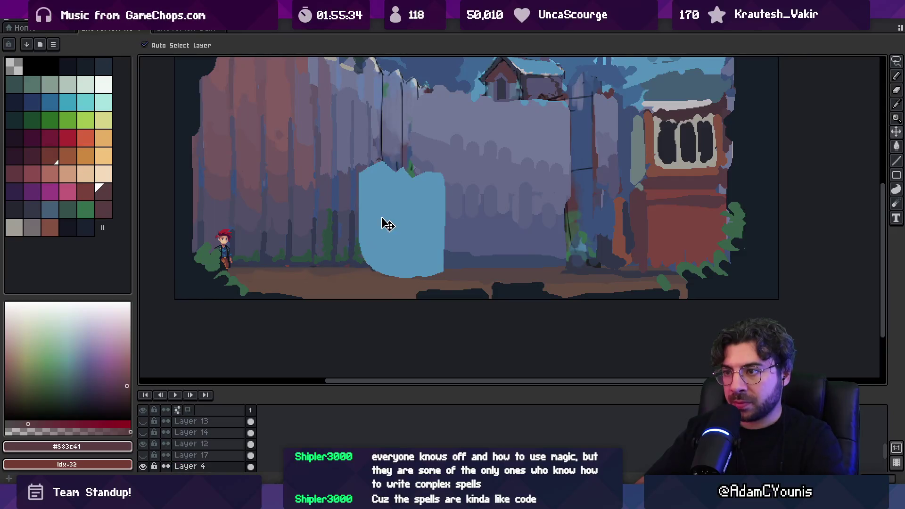
# - On the fence layer, paint the blue patch's bottom dark and fill below the branch with wall colour #515a7e
pyautogui.keyDown('alt'); pyautogui.click(362, 224); pyautogui.keyUp('alt')
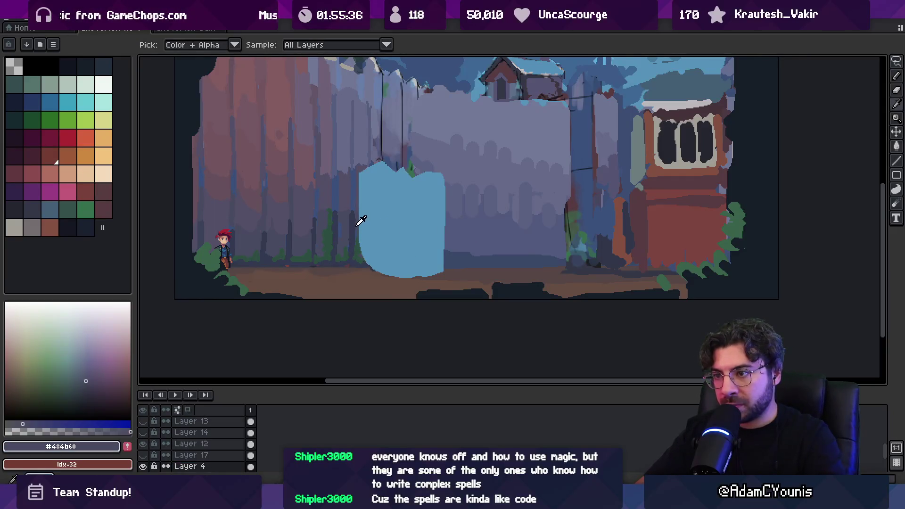
pyautogui.keyDown('ctrl'); pyautogui.click(365, 225); pyautogui.keyUp('ctrl')
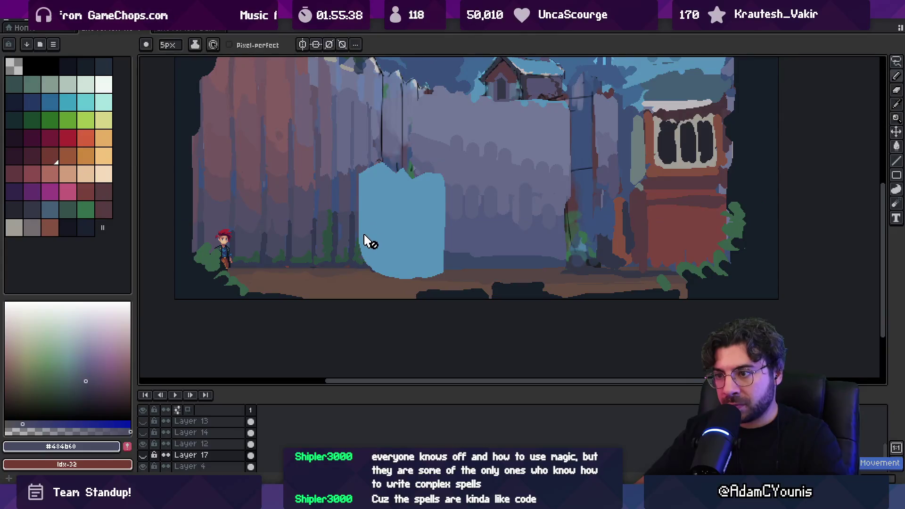
pyautogui.keyDown('ctrl'); pyautogui.click(363, 243); pyautogui.keyUp('ctrl')
pyautogui.press('b')
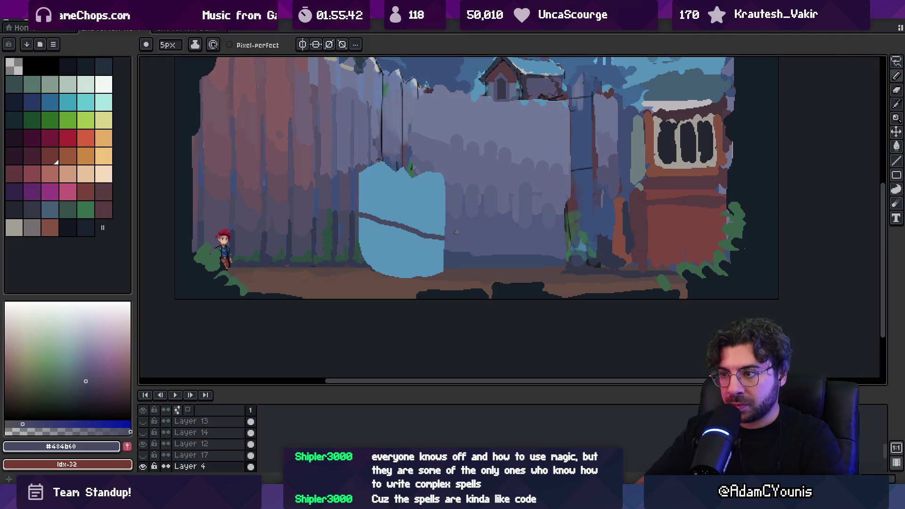
pyautogui.keyDown('alt'); pyautogui.click(411, 227); pyautogui.keyUp('alt')
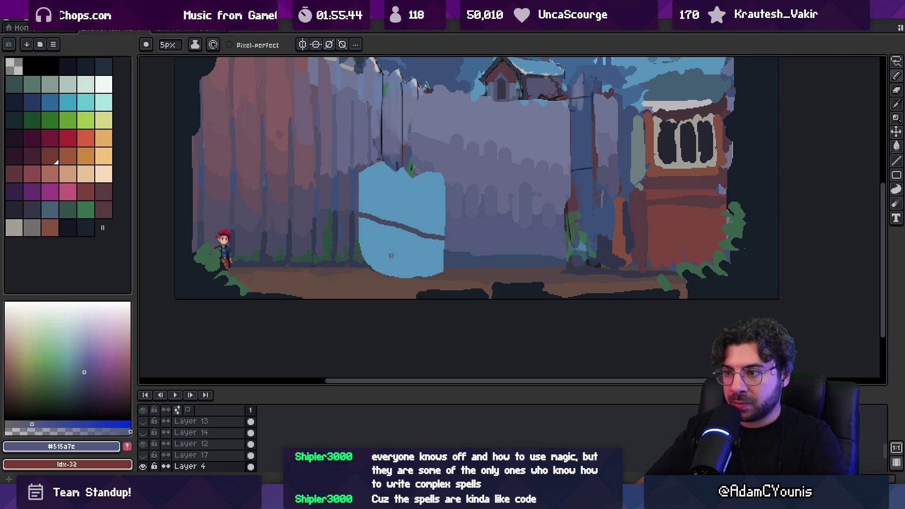
pyautogui.keyDown('alt'); pyautogui.click(367, 261); pyautogui.keyUp('alt')
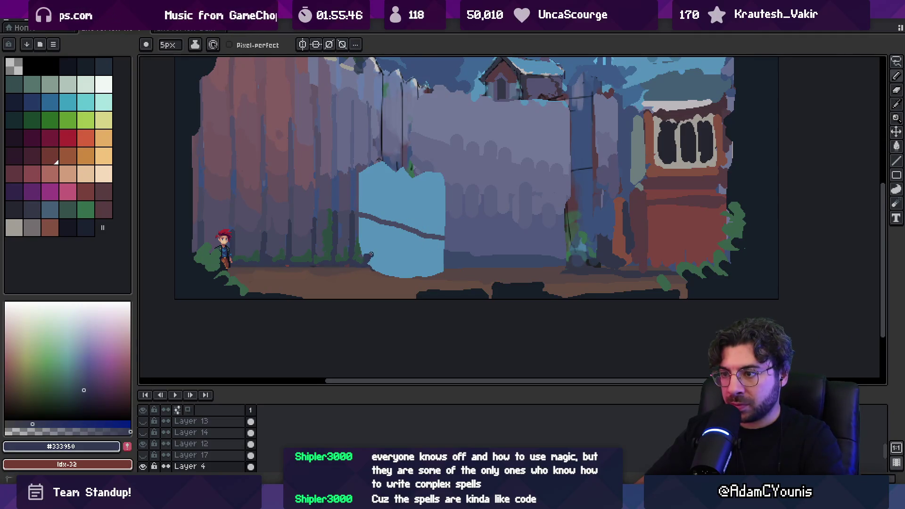
pyautogui.moveTo(443, 258)
pyautogui.mouseDown()
pyautogui.moveTo(372, 271)
pyautogui.moveTo(430, 272)
pyautogui.mouseUp()
pyautogui.keyDown('alt'); pyautogui.click(375, 272); pyautogui.keyUp('alt')
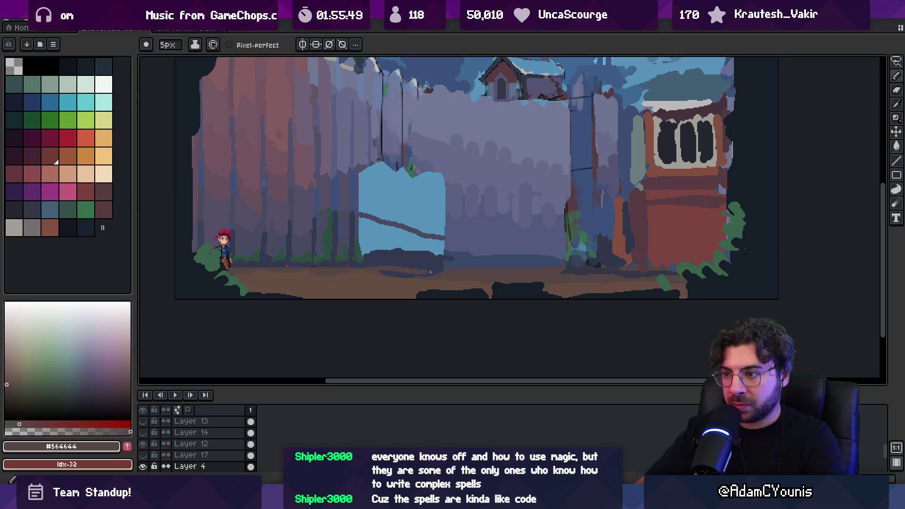
pyautogui.keyDown('alt'); pyautogui.click(455, 222); pyautogui.keyUp('alt')
pyautogui.press('g')
pyautogui.click(377, 229)
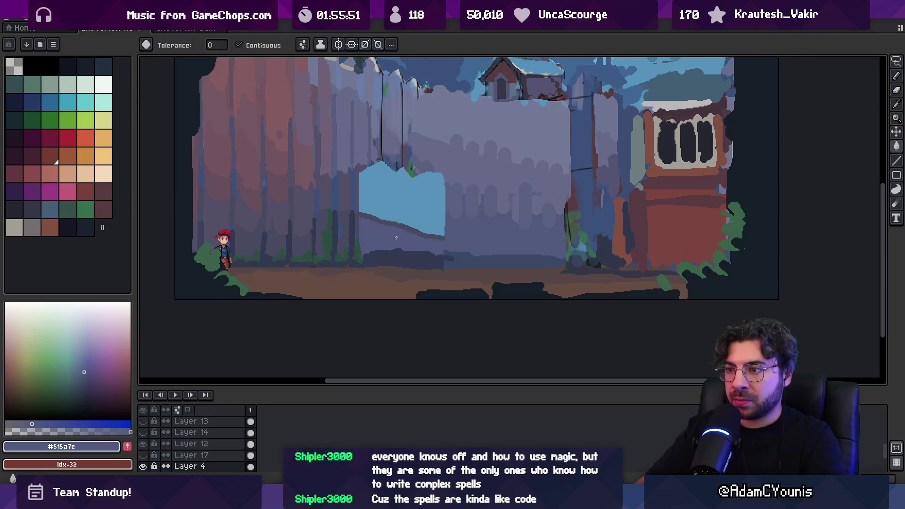
# - Fill the remaining blue with wall tones and draw dark #434b60 railing posts along the wall
pyautogui.keyDown('alt'); pyautogui.click(459, 204); pyautogui.keyUp('alt')
pyautogui.moveTo(379, 194); pyautogui.dragTo(444, 207)
pyautogui.press('g')
pyautogui.click(406, 175)
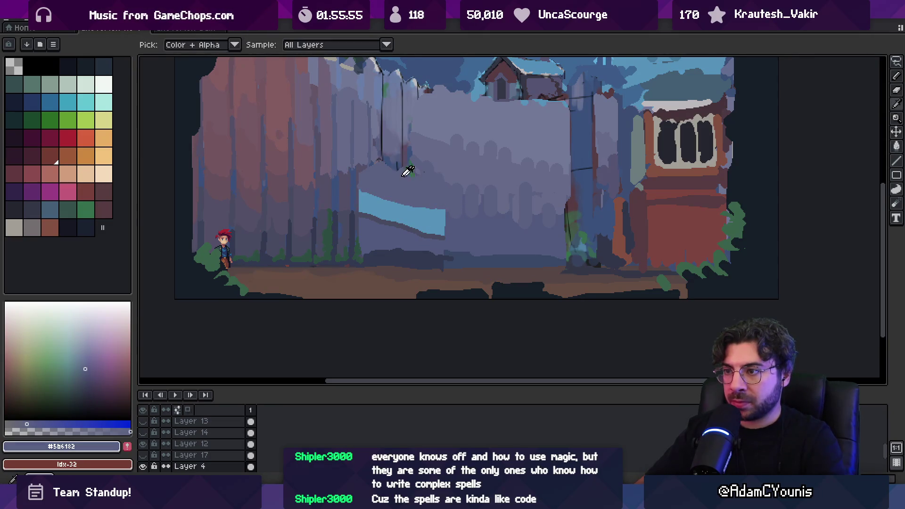
pyautogui.click(424, 224)
pyautogui.press('b')
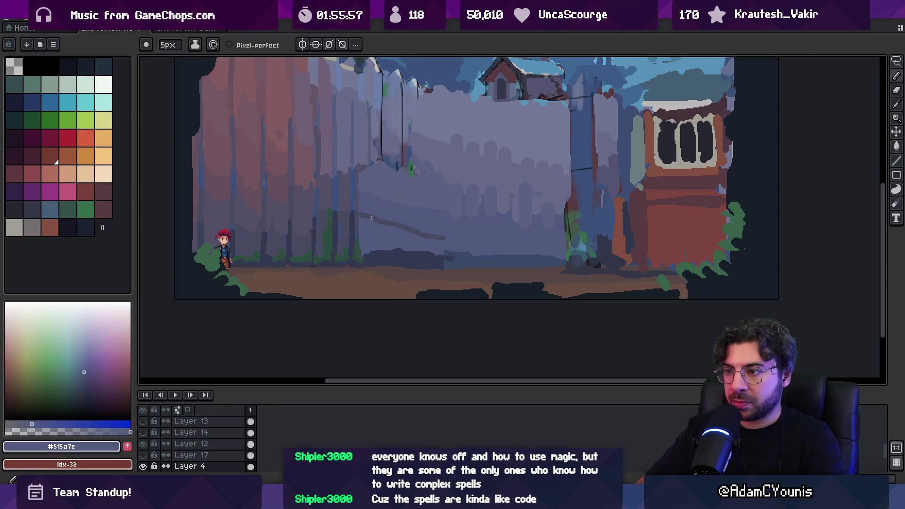
pyautogui.keyDown('alt'); pyautogui.click(374, 253); pyautogui.keyUp('alt')
pyautogui.moveTo(373, 250); pyautogui.dragTo(372, 225)
pyautogui.moveTo(413, 250)
pyautogui.mouseDown()
pyautogui.moveTo(413, 234)
pyautogui.moveTo(443, 241)
pyautogui.mouseUp()
pyautogui.keyDown('alt'); pyautogui.click(455, 252); pyautogui.keyUp('alt')
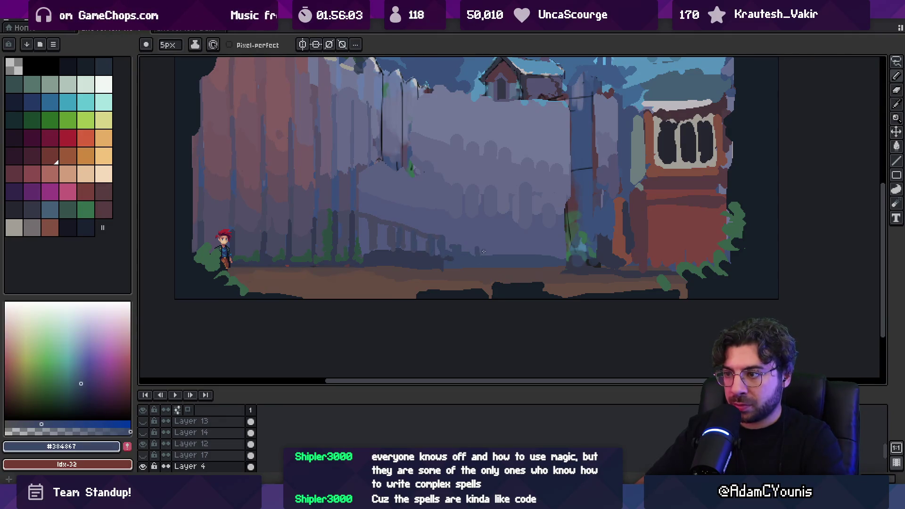
# - Brush lighter and darker blue-grey strokes over the dark lines on the fence pickets
pyautogui.scroll(-3, 532, 255)
pyautogui.scroll(4, 457, 226)
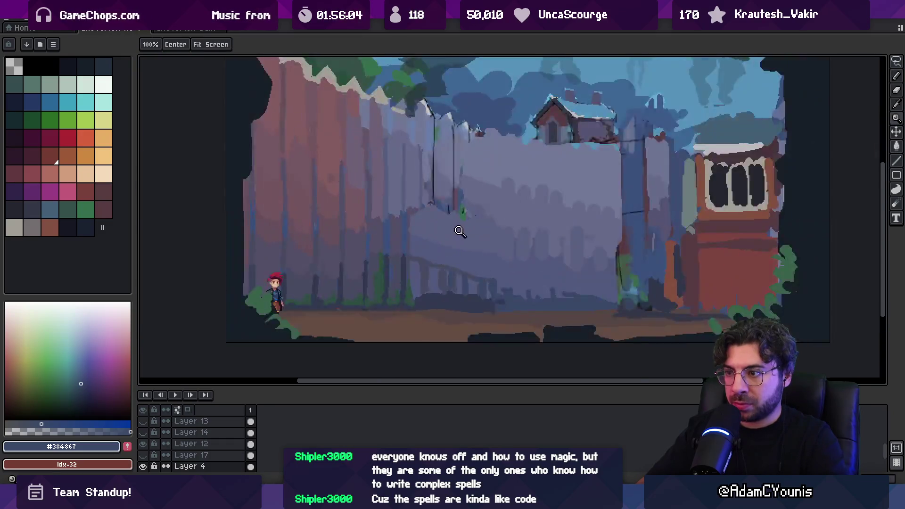
pyautogui.keyDown('alt'); pyautogui.click(435, 180); pyautogui.keyUp('alt')
pyautogui.moveTo(445, 216)
pyautogui.mouseDown()
pyautogui.moveTo(444, 181)
pyautogui.moveTo(414, 142)
pyautogui.mouseUp()
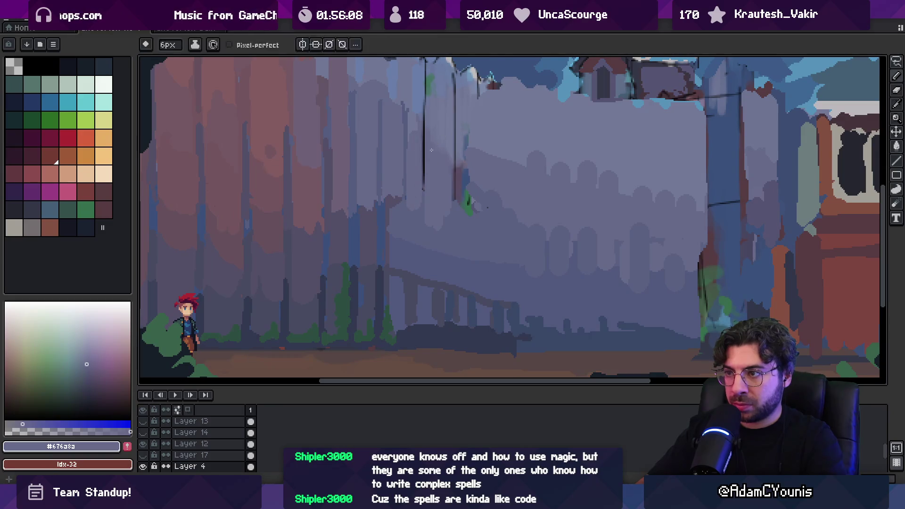
pyautogui.scroll(3, 438, 153)
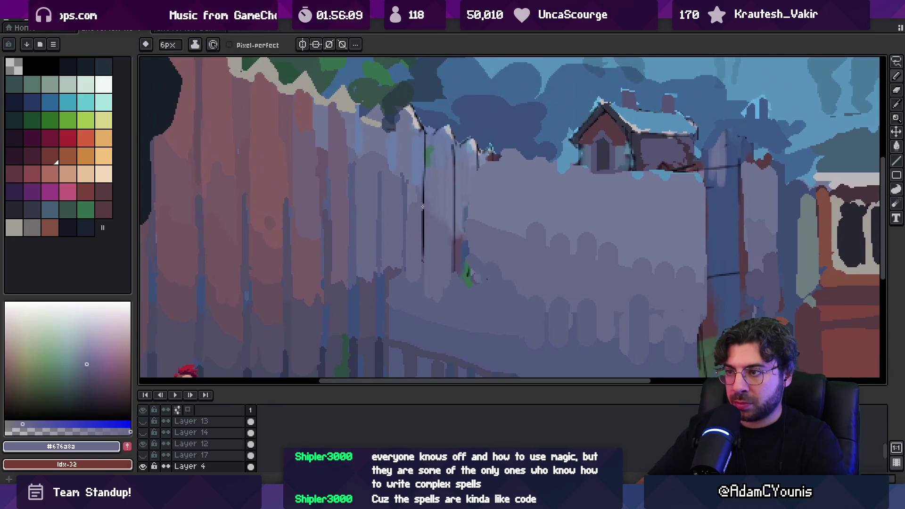
pyautogui.keyDown('alt'); pyautogui.click(410, 185); pyautogui.keyUp('alt')
pyautogui.moveTo(456, 161); pyautogui.dragTo(446, 260)
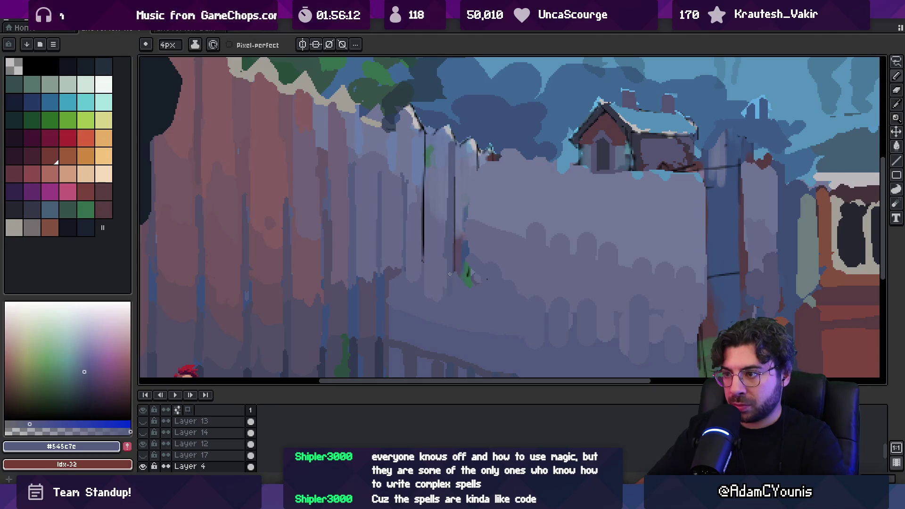
pyautogui.moveTo(425, 144); pyautogui.dragTo(424, 246)
# - Sample several blue-grey and purple-grey fence shades, then zoom the view out
pyautogui.scroll(-2, 422, 261)
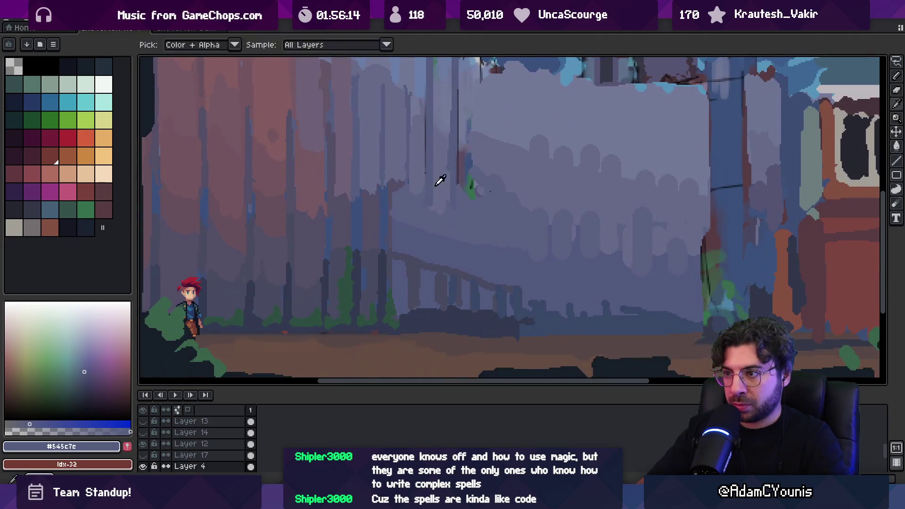
pyautogui.keyDown('alt'); pyautogui.click(442, 206); pyautogui.keyUp('alt')
pyautogui.keyDown('alt'); pyautogui.click(450, 239); pyautogui.keyUp('alt')
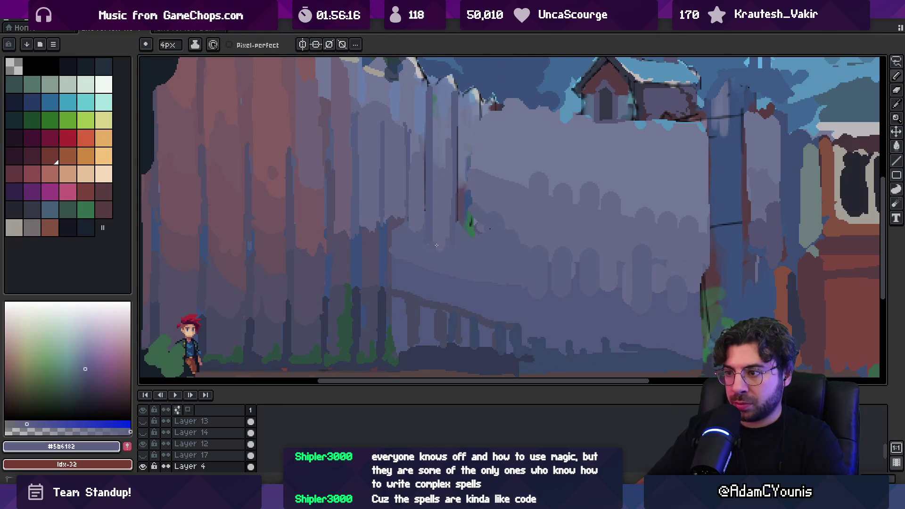
pyautogui.keyDown('alt'); pyautogui.click(429, 260); pyautogui.keyUp('alt')
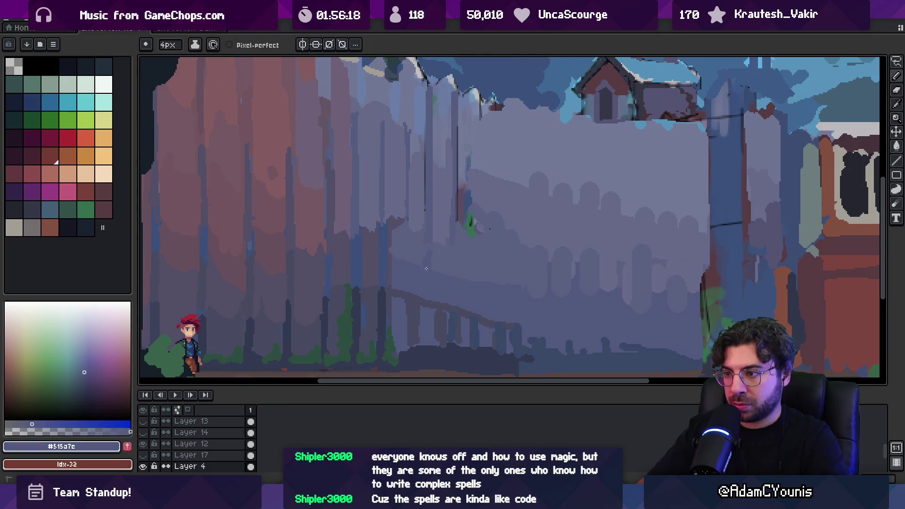
pyautogui.keyDown('alt'); pyautogui.click(453, 312); pyautogui.keyUp('alt')
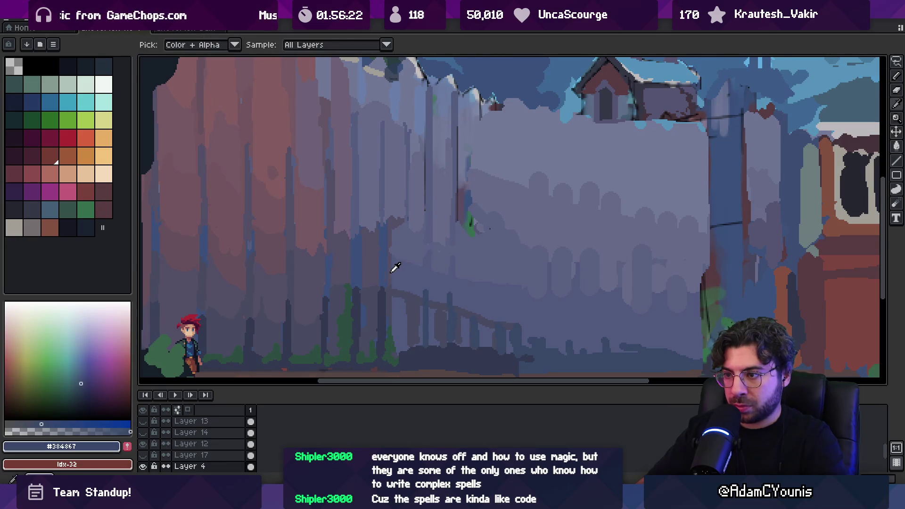
pyautogui.keyDown('alt'); pyautogui.click(395, 245); pyautogui.keyUp('alt')
pyautogui.keyDown('alt'); pyautogui.click(403, 279); pyautogui.keyUp('alt')
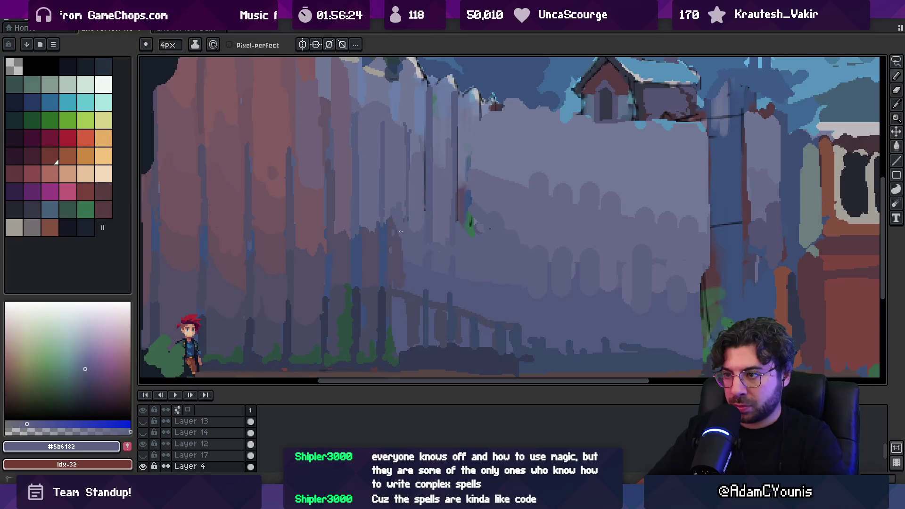
pyautogui.keyDown('alt'); pyautogui.click(382, 211); pyautogui.keyUp('alt')
pyautogui.keyDown('alt'); pyautogui.click(370, 214); pyautogui.keyUp('alt')
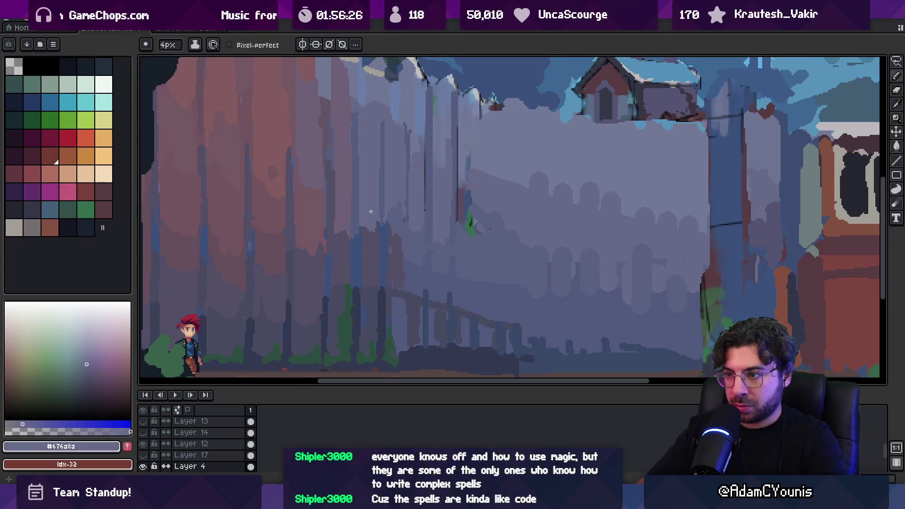
pyautogui.keyDown('alt'); pyautogui.click(400, 222); pyautogui.keyUp('alt')
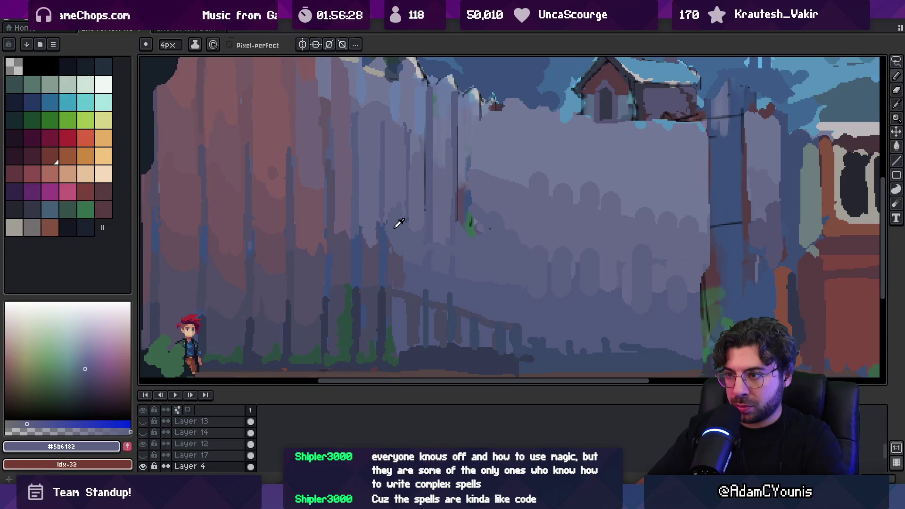
pyautogui.press('z')
pyautogui.scroll(-5, 397, 252)
pyautogui.scroll(1, 460, 216)
pyautogui.click(148, 454)
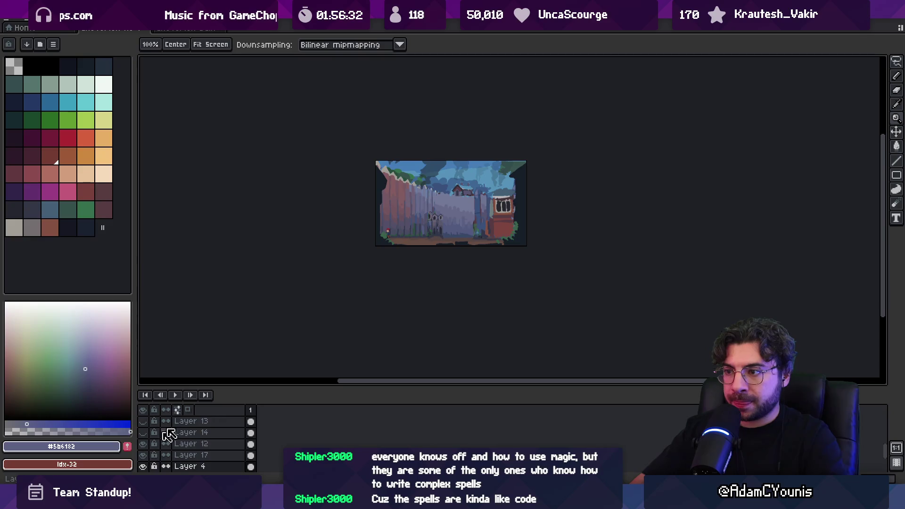
# - Move Layer 17's alley houses into view and sample warm grey and grey-blue wall shades
pyautogui.scroll(5, 450, 203)
pyautogui.press('v')
pyautogui.moveTo(448, 191); pyautogui.dragTo(452, 220)
pyautogui.press('b')
pyautogui.keyDown('alt'); pyautogui.click(426, 150); pyautogui.keyUp('alt')
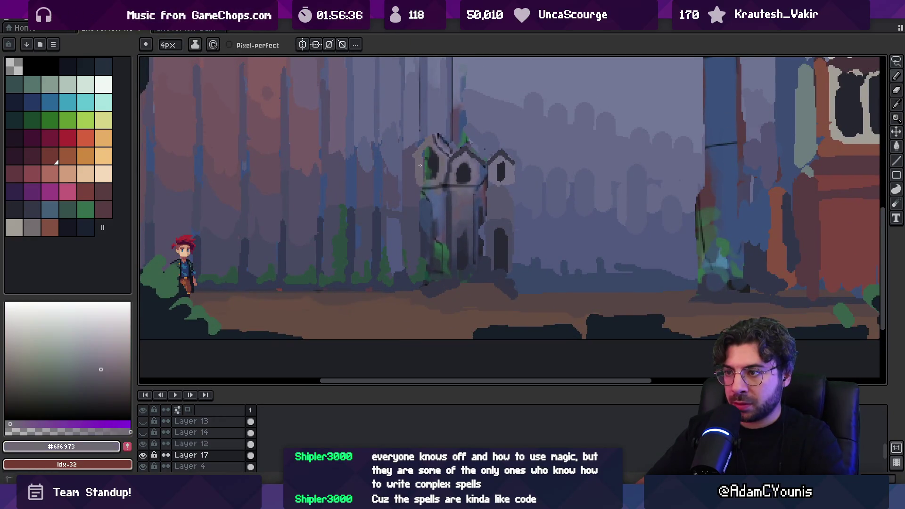
pyautogui.keyDown('alt'); pyautogui.click(420, 194); pyautogui.keyUp('alt')
pyautogui.keyDown('alt'); pyautogui.click(419, 199); pyautogui.keyUp('alt')
pyautogui.keyDown('alt'); pyautogui.click(419, 199); pyautogui.keyUp('alt')
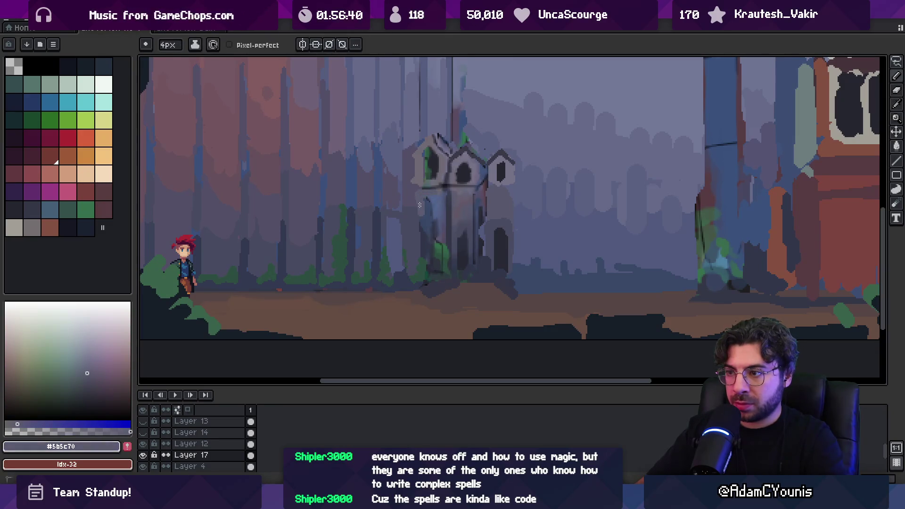
# - Pick darker, near-black shading colours and reveal the left brick house layer
pyautogui.press('alt')
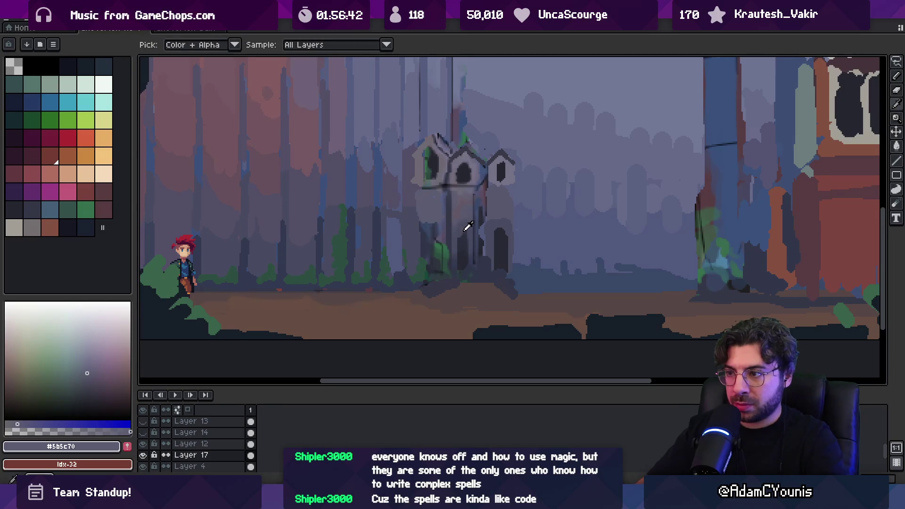
pyautogui.keyDown('alt'); pyautogui.click(457, 241); pyautogui.keyUp('alt')
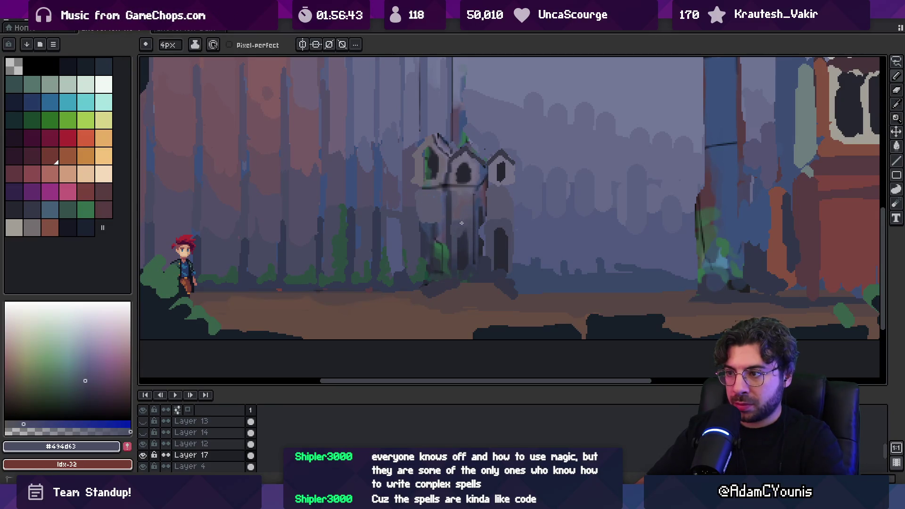
pyautogui.keyDown('alt'); pyautogui.click(427, 247); pyautogui.keyUp('alt')
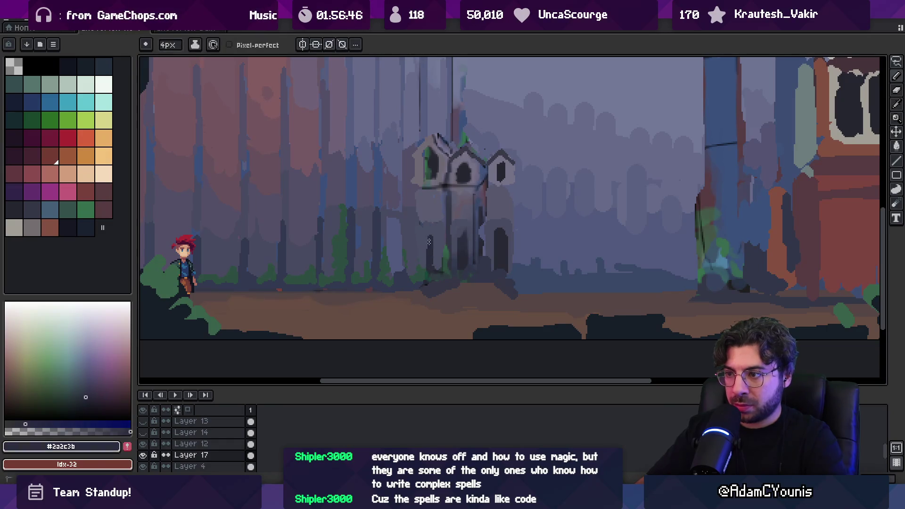
pyautogui.scroll(-3, 433, 260)
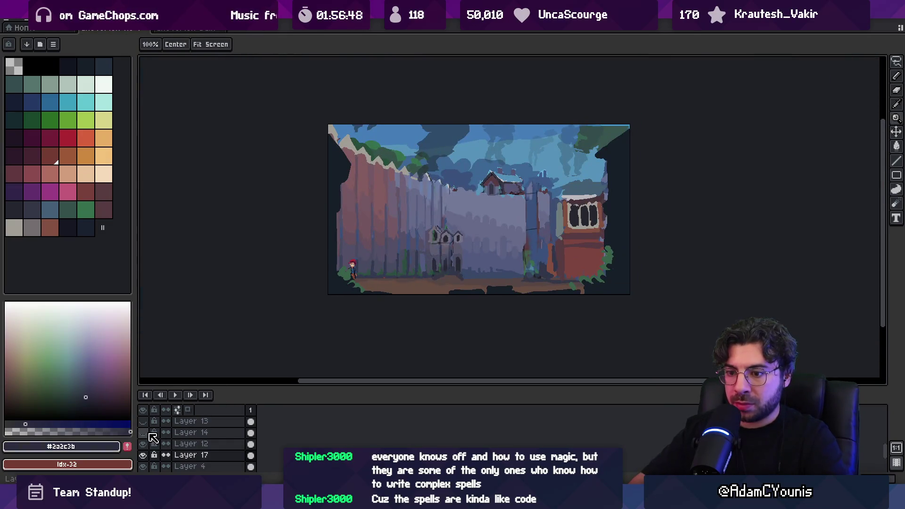
pyautogui.click(146, 430)
# - Show the centre house layers, hide Layer 11's finished house, and activate Layer 16
pyautogui.scroll(2, 171, 432)
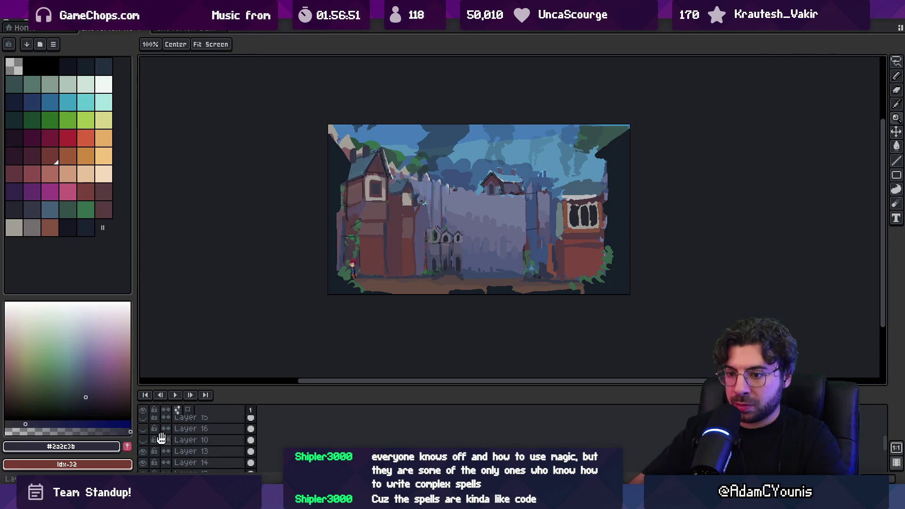
pyautogui.click(144, 433)
pyautogui.scroll(1, 148, 432)
pyautogui.click(147, 437)
pyautogui.click(147, 435)
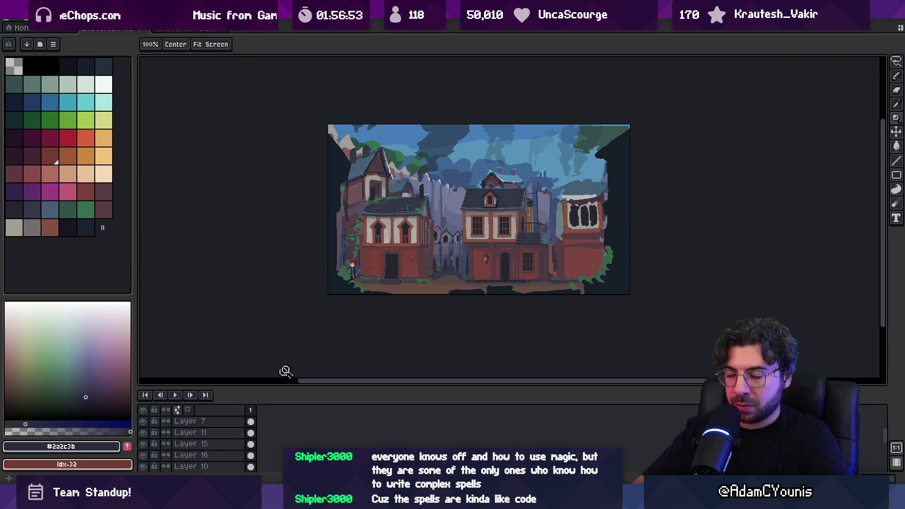
pyautogui.press('v')
pyautogui.click(475, 253)
pyautogui.click(143, 433)
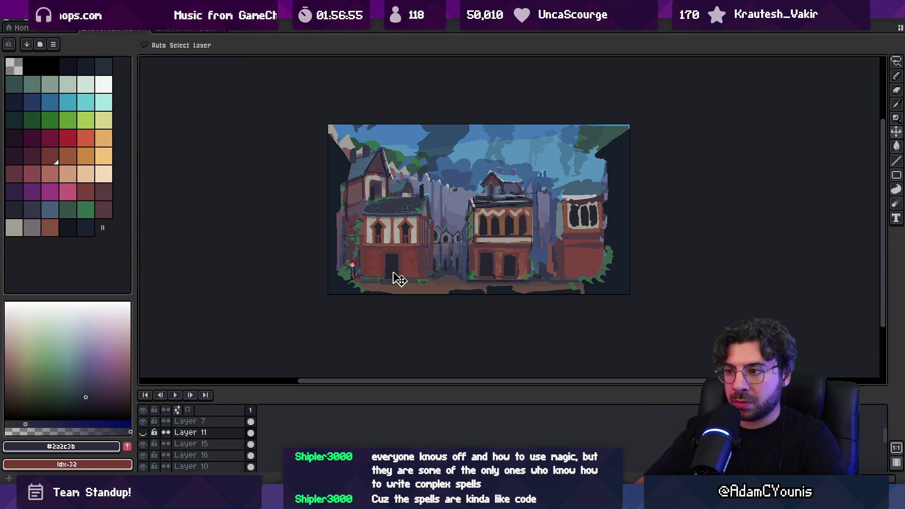
pyautogui.click(436, 259)
# - Zoom into the alley and nudge a rectangular strip of the alley sketch left
pyautogui.press('z')
pyautogui.click(441, 234)
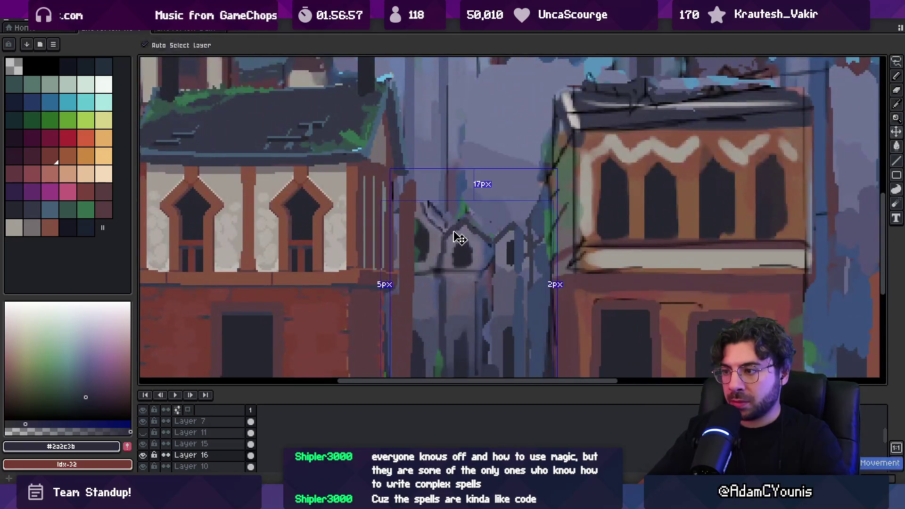
pyautogui.press('m')
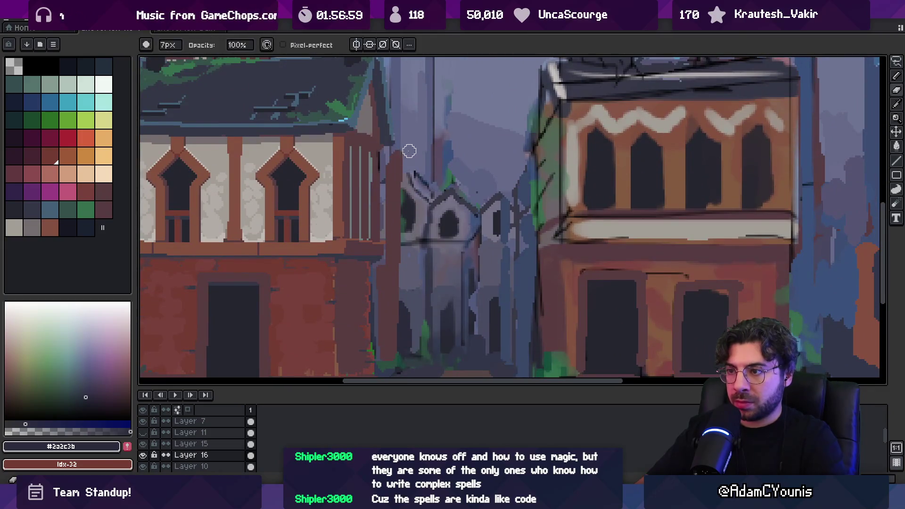
pyautogui.keyDown('alt'); pyautogui.click(396, 199); pyautogui.keyUp('alt')
pyautogui.moveTo(396, 198)
pyautogui.mouseDown()
pyautogui.moveTo(344, 363)
pyautogui.moveTo(368, 372)
pyautogui.moveTo(394, 259)
pyautogui.moveTo(366, 262)
pyautogui.mouseUp()
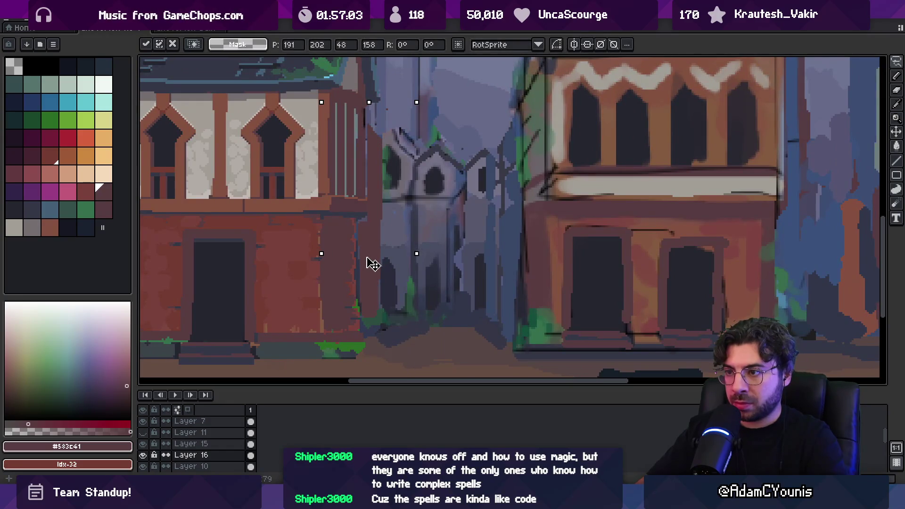
pyautogui.press('Return')
pyautogui.press('g')
pyautogui.keyDown('alt'); pyautogui.click(375, 225); pyautogui.keyUp('alt')
# - Shift Layer 17's alley houses, lasso them, and scale them down to fit between the houses
pyautogui.press('z')
pyautogui.scroll(-4, 379, 240)
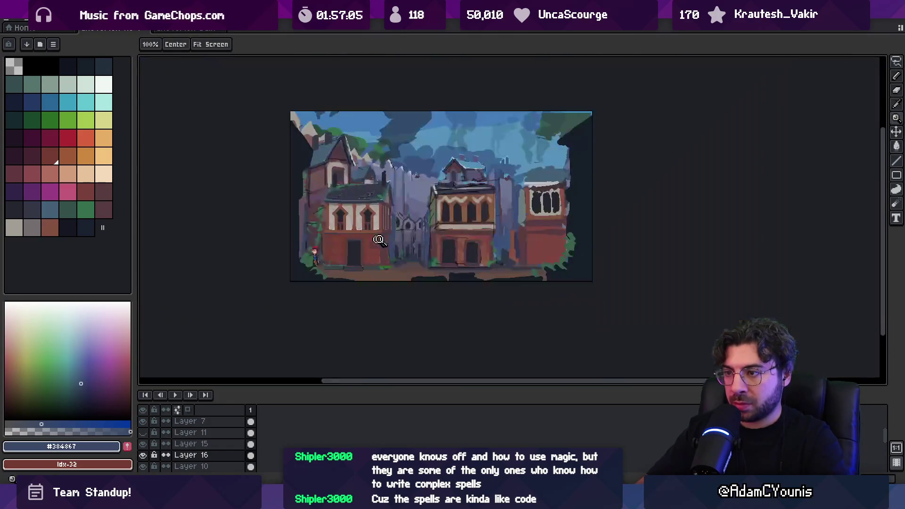
pyautogui.scroll(4, 392, 243)
pyautogui.press('v')
pyautogui.moveTo(426, 217); pyautogui.dragTo(447, 223)
pyautogui.press('q')
pyautogui.moveTo(438, 131)
pyautogui.mouseDown()
pyautogui.moveTo(360, 323)
pyautogui.moveTo(441, 138)
pyautogui.mouseUp()
pyautogui.moveTo(546, 125); pyautogui.dragTo(528, 145)
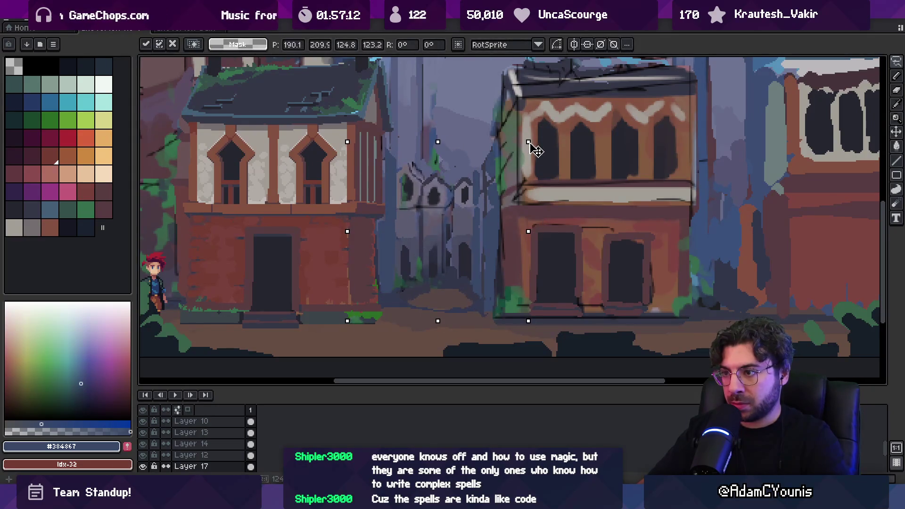
pyautogui.scroll(-3, 467, 200)
pyautogui.press('z')
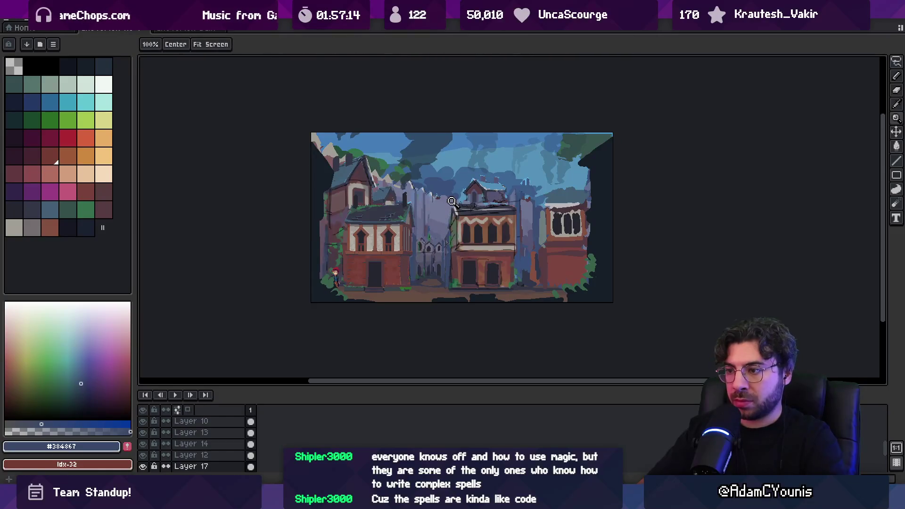
# - Sample a dark grey and the dark slate blue from the canvas
pyautogui.scroll(-1, 437, 233)
pyautogui.scroll(1, 437, 233)
pyautogui.scroll(3, 437, 232)
pyautogui.press('m')
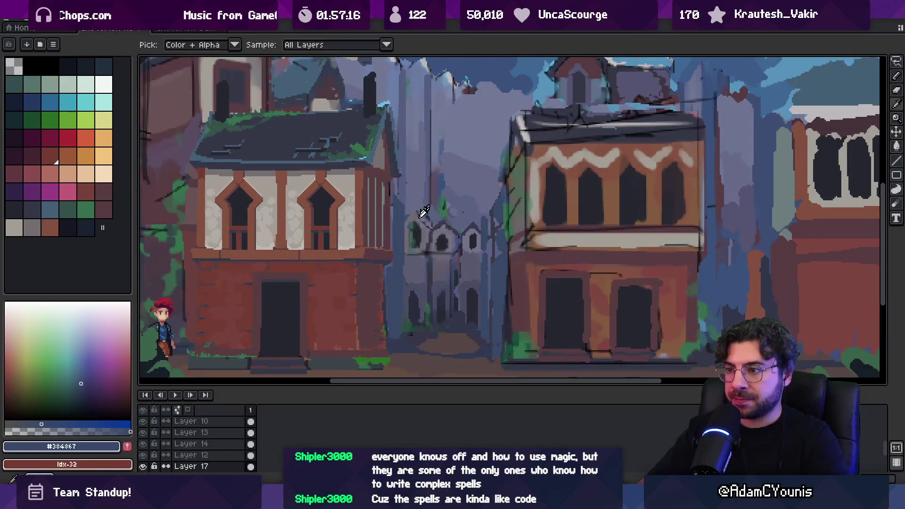
pyautogui.keyDown('alt'); pyautogui.click(478, 218); pyautogui.keyUp('alt')
pyautogui.scroll(-1, 226, 437)
pyautogui.scroll(-2, 227, 437)
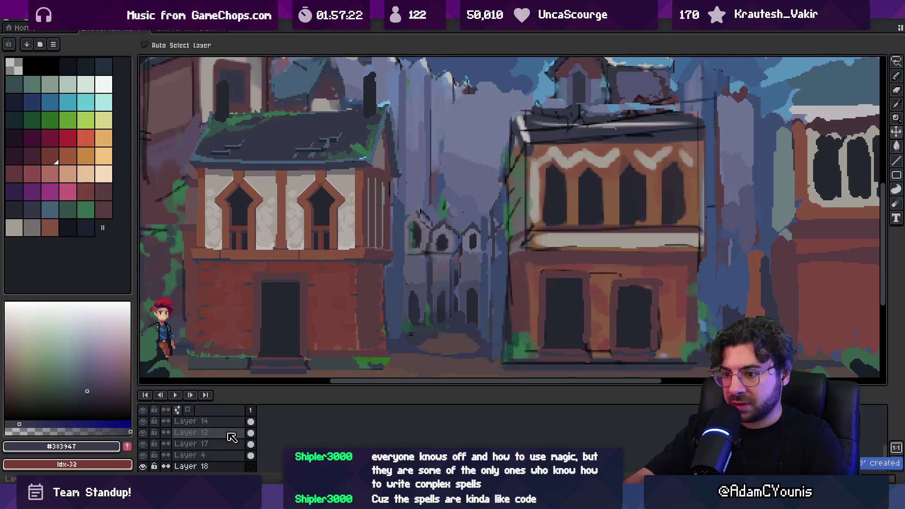
pyautogui.keyDown('alt'); pyautogui.click(481, 204); pyautogui.keyUp('alt')
# - Add a new empty paint layer above Layer 4 and return to the Pencil
pyautogui.press('b')
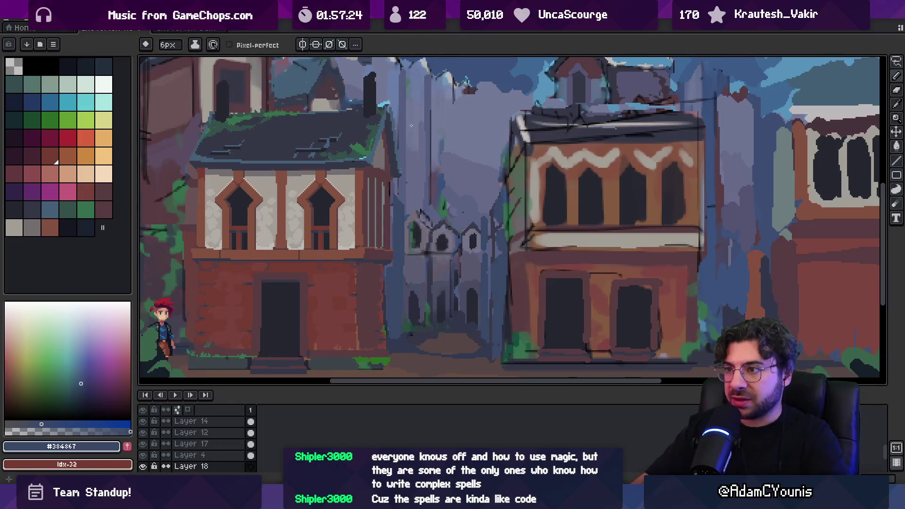
pyautogui.keyDown('alt'); pyautogui.click(461, 184); pyautogui.keyUp('alt')
pyautogui.press('v')
pyautogui.click(474, 201)
pyautogui.hotkey('shift', 'n')
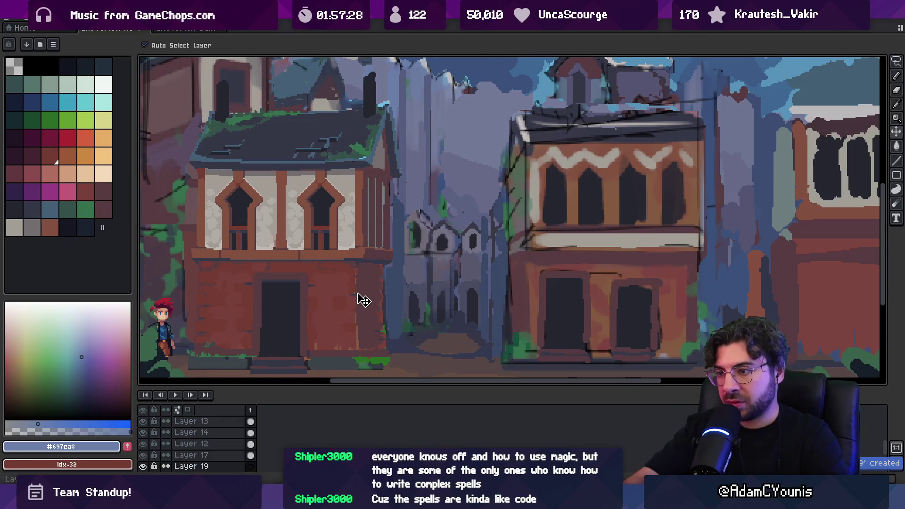
pyautogui.press('b')
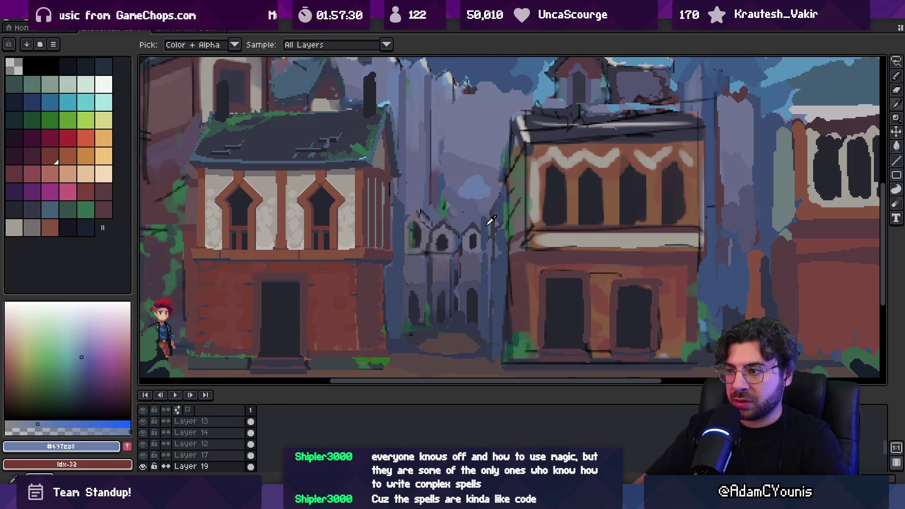
# - Paint dark slate and brighter blue strokes over the blob on the new layer
pyautogui.keyDown('alt'); pyautogui.click(486, 215); pyautogui.keyUp('alt')
pyautogui.press('-')
pyautogui.moveTo(477, 183); pyautogui.dragTo(474, 193)
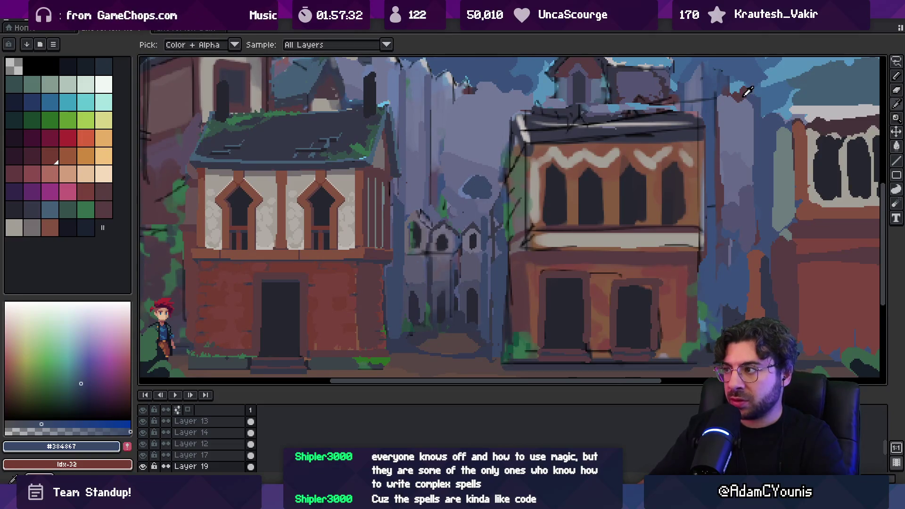
pyautogui.keyDown('alt'); pyautogui.click(476, 186); pyautogui.keyUp('alt')
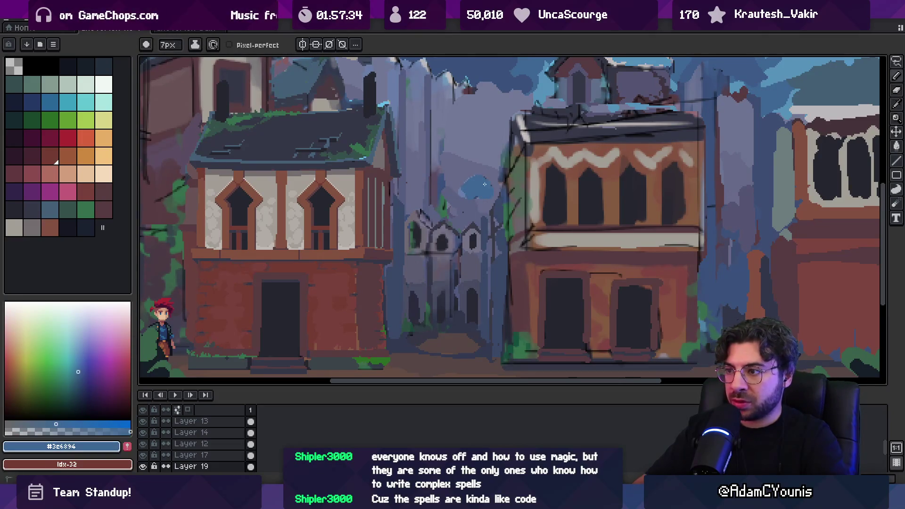
pyautogui.moveTo(482, 193); pyautogui.dragTo(471, 175)
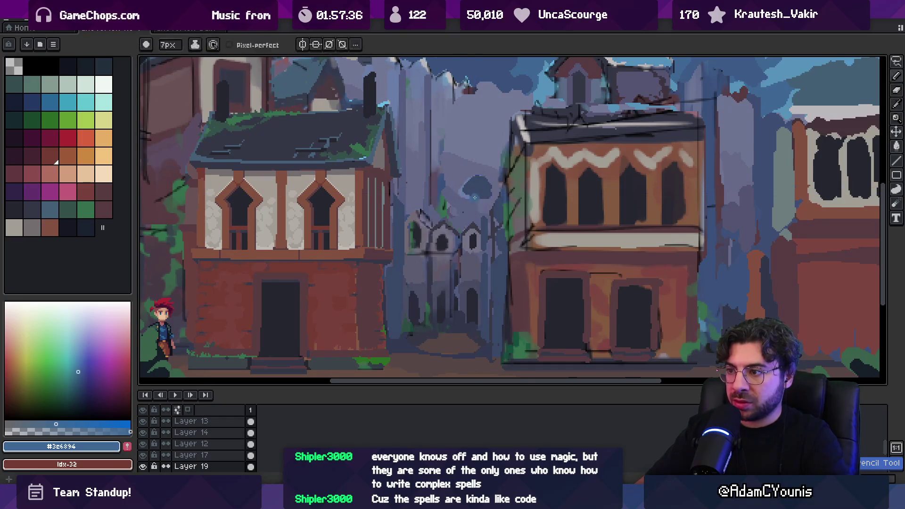
# - Eyedrop greyish blue and darker blue tones from the painting
pyautogui.press('alt')
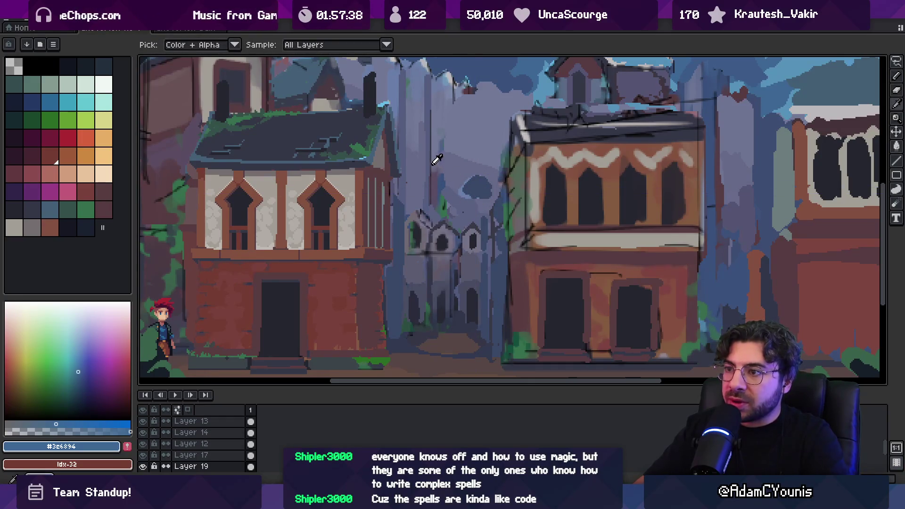
pyautogui.keyDown('alt'); pyautogui.click(400, 140); pyautogui.keyUp('alt')
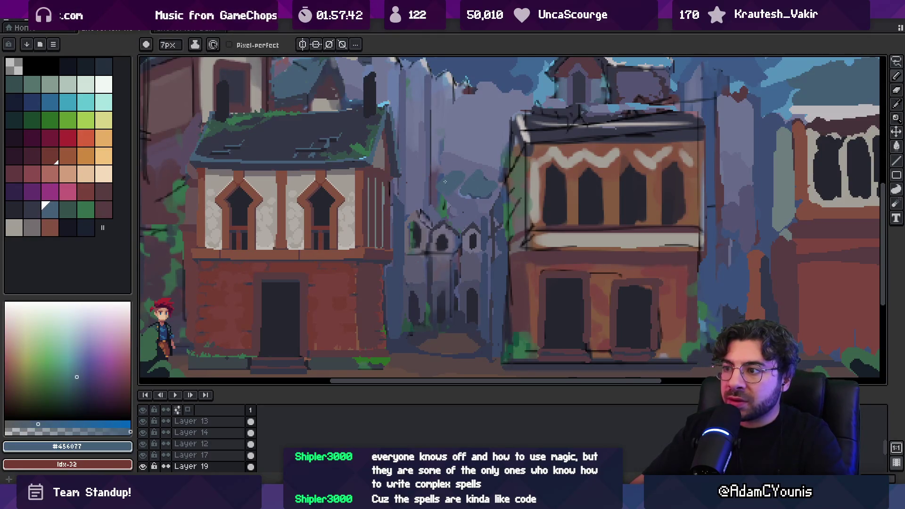
pyautogui.scroll(-5, 470, 158)
pyautogui.scroll(7, 481, 156)
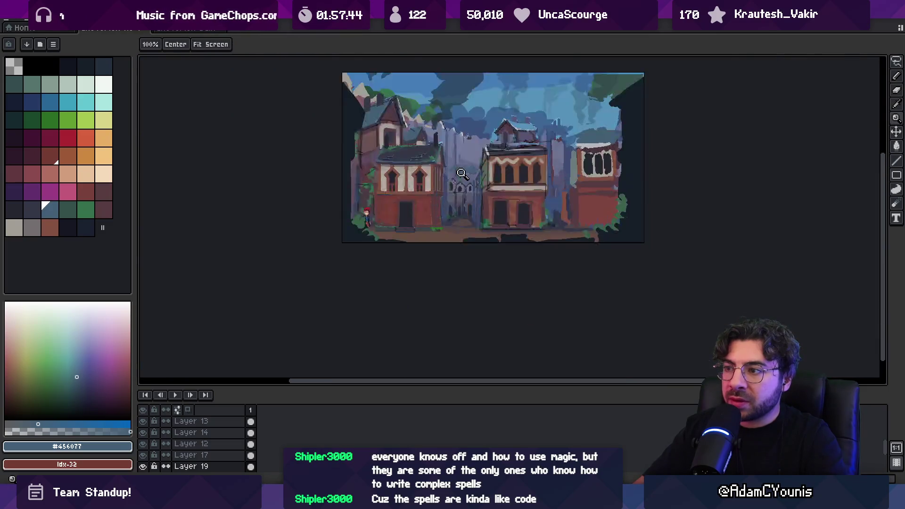
pyautogui.keyDown('alt'); pyautogui.click(508, 189); pyautogui.keyUp('alt')
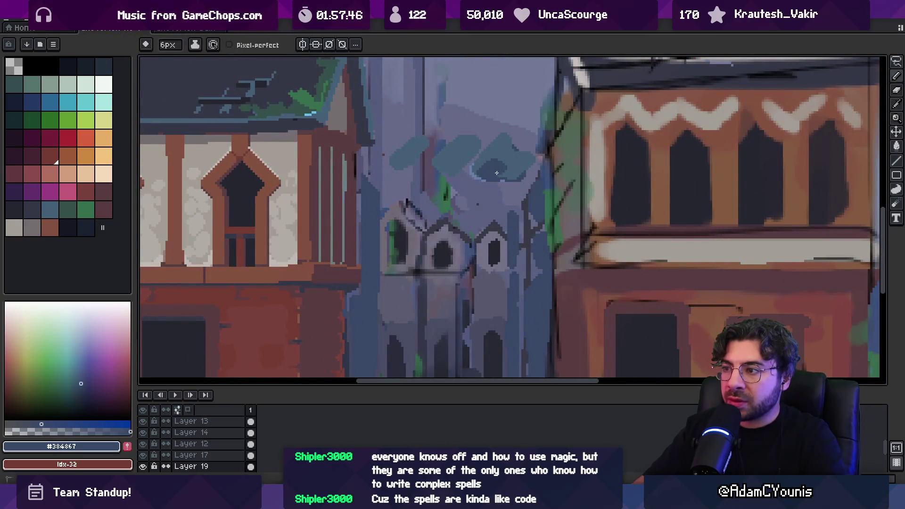
# - Undo the teal strokes, then cover the left and right teal blobs with grey-purple
pyautogui.hotkey('ctrl', 'z')
pyautogui.hotkey('ctrl', 'z')
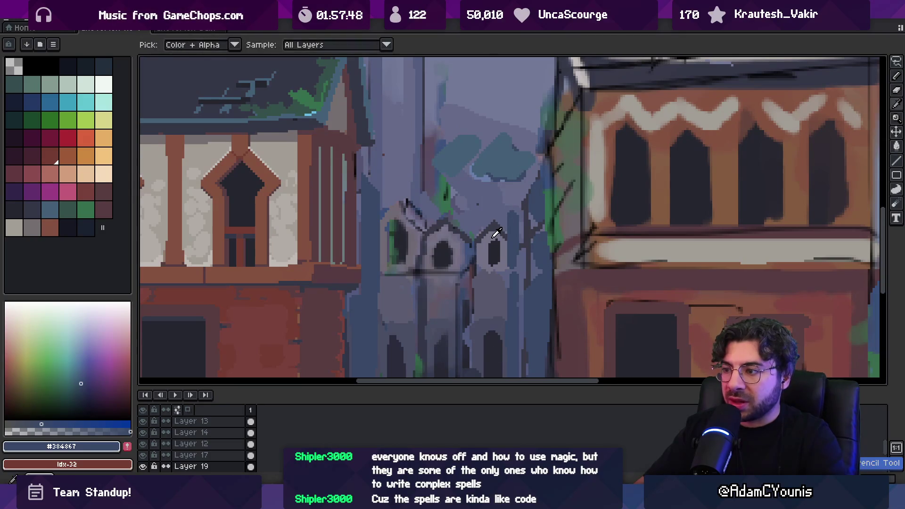
pyautogui.keyDown('alt'); pyautogui.click(490, 254); pyautogui.keyUp('alt')
pyautogui.moveTo(491, 165)
pyautogui.mouseDown()
pyautogui.moveTo(504, 184)
pyautogui.moveTo(487, 193)
pyautogui.mouseUp()
pyautogui.moveTo(441, 175); pyautogui.dragTo(447, 176)
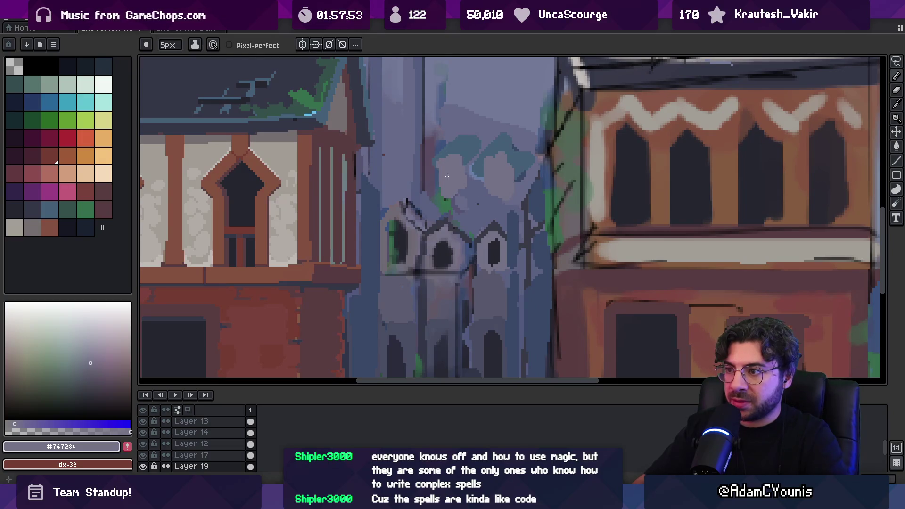
# - Paint a light stroke near the central tower
pyautogui.press('z')
pyautogui.scroll(-5, 462, 161)
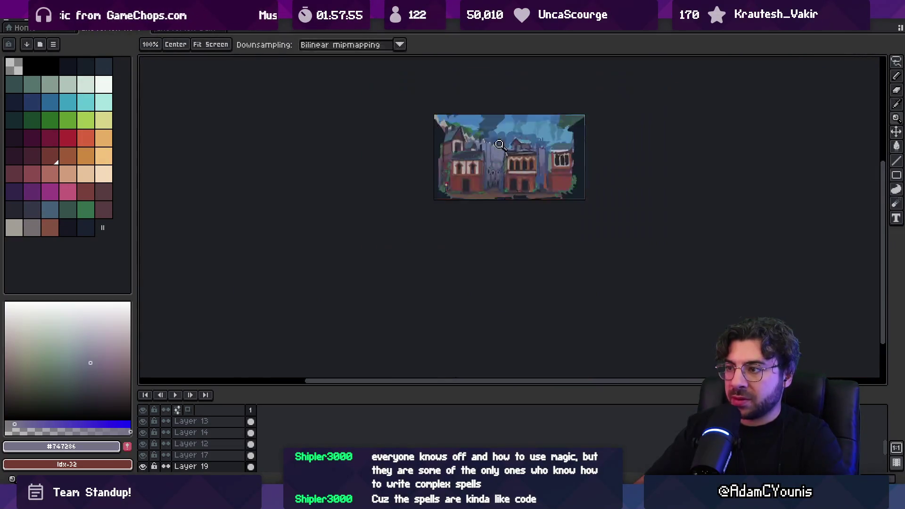
pyautogui.scroll(5, 515, 145)
pyautogui.press('v')
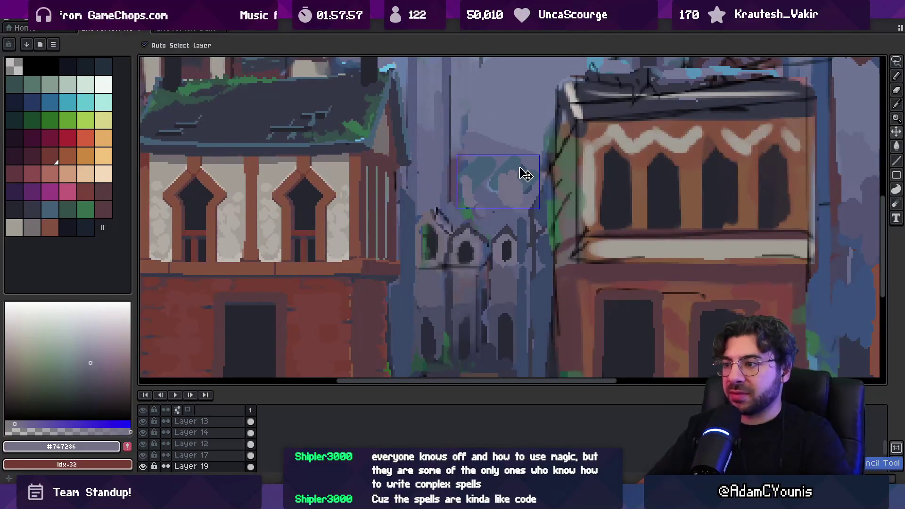
pyautogui.press('z')
pyautogui.press('b')
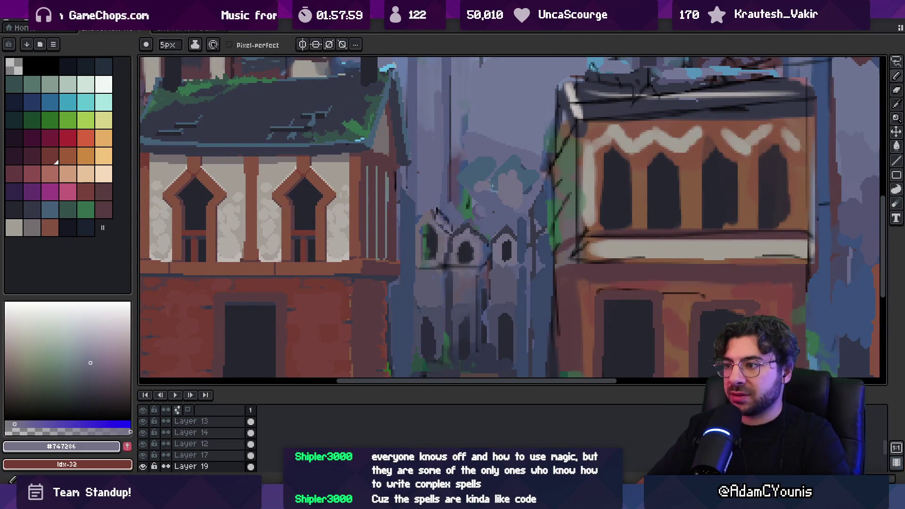
pyautogui.moveTo(479, 201); pyautogui.dragTo(510, 213)
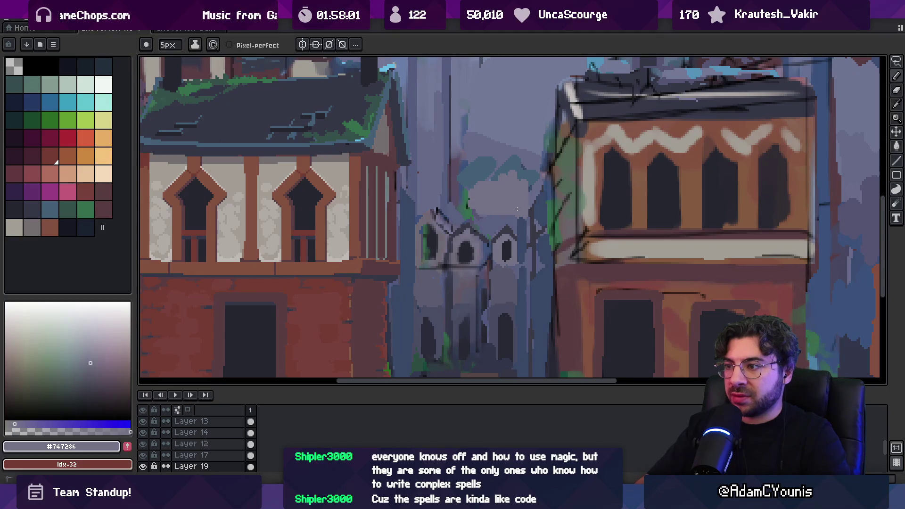
# - Eyedrop muted blue-purple, blue-grey and slate blue tones from the canvas
pyautogui.keyDown('alt'); pyautogui.click(505, 212); pyautogui.keyUp('alt')
pyautogui.keyDown('alt'); pyautogui.click(483, 171); pyautogui.keyUp('alt')
pyautogui.press('alt')
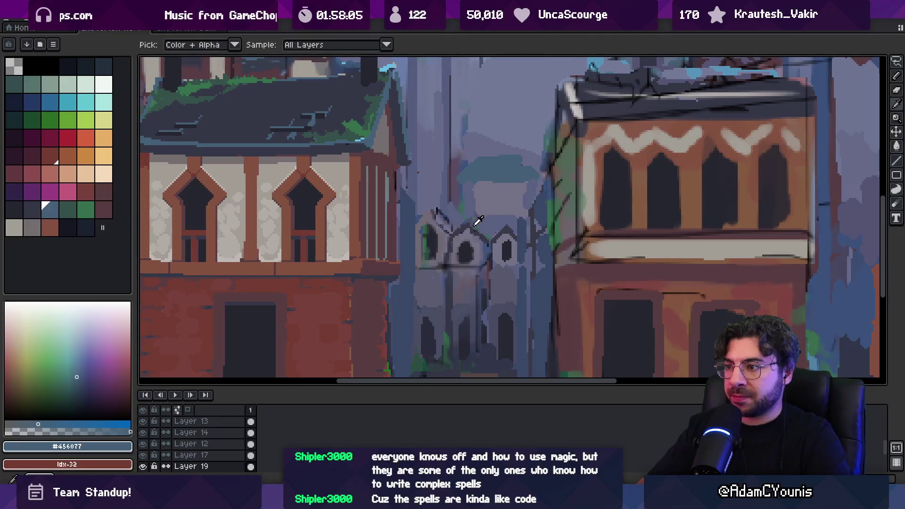
pyautogui.scroll(2, 471, 221)
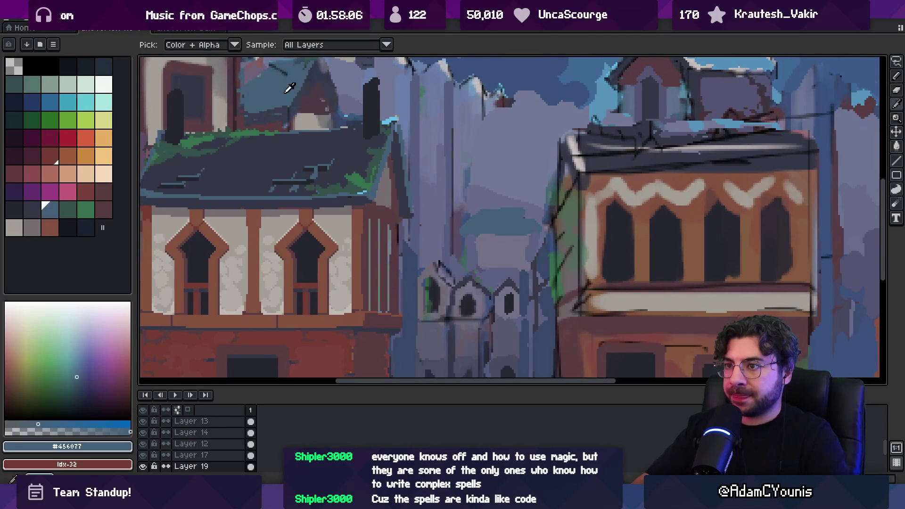
pyautogui.press('alt')
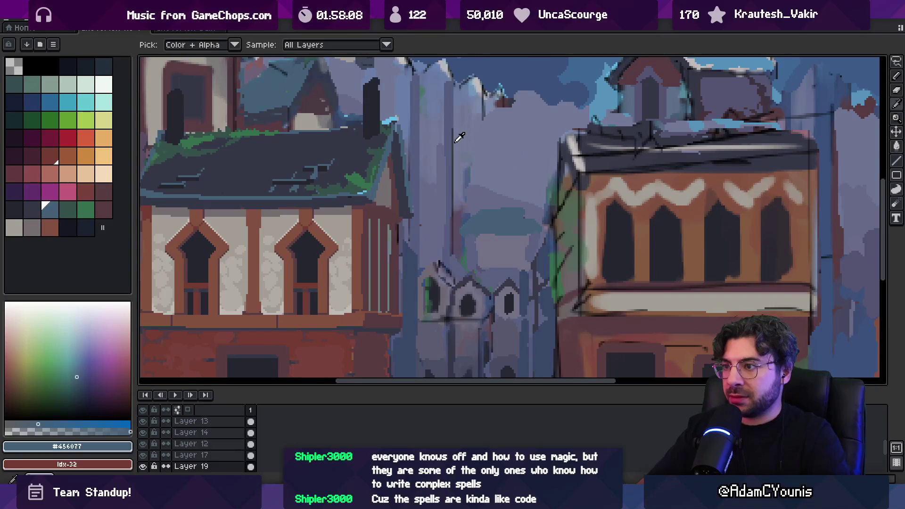
pyautogui.keyDown('alt'); pyautogui.click(457, 138); pyautogui.keyUp('alt')
pyautogui.press('z')
pyautogui.scroll(-4, 463, 292)
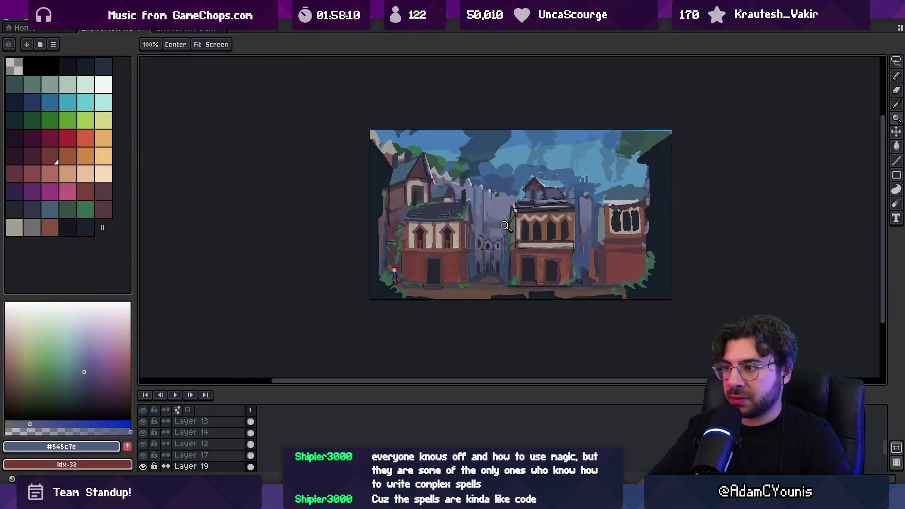
# - Eyedrop a lighter grey-purple and reposition the view over the scene
pyautogui.scroll(5, 506, 225)
pyautogui.press('b')
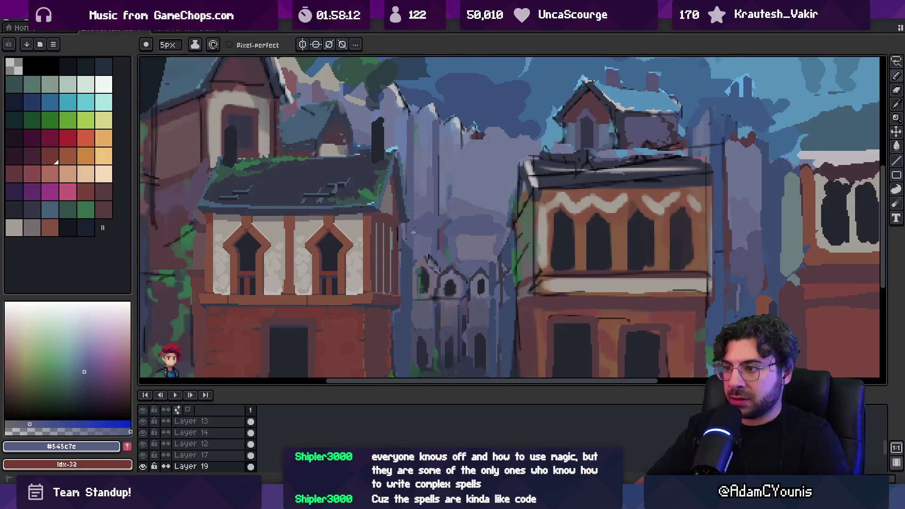
pyautogui.keyDown('alt'); pyautogui.click(440, 237); pyautogui.keyUp('alt')
pyautogui.press('z')
pyautogui.scroll(-4, 469, 215)
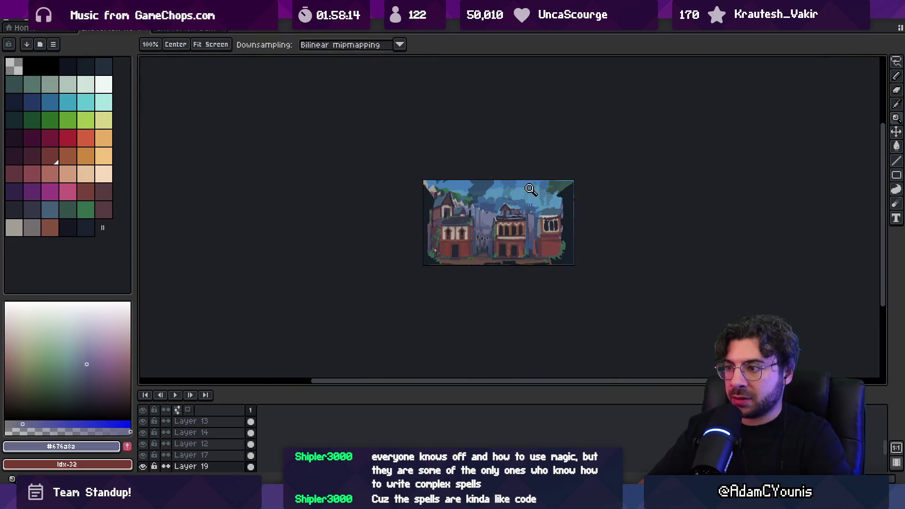
pyautogui.moveTo(531, 189); pyautogui.dragTo(525, 193)
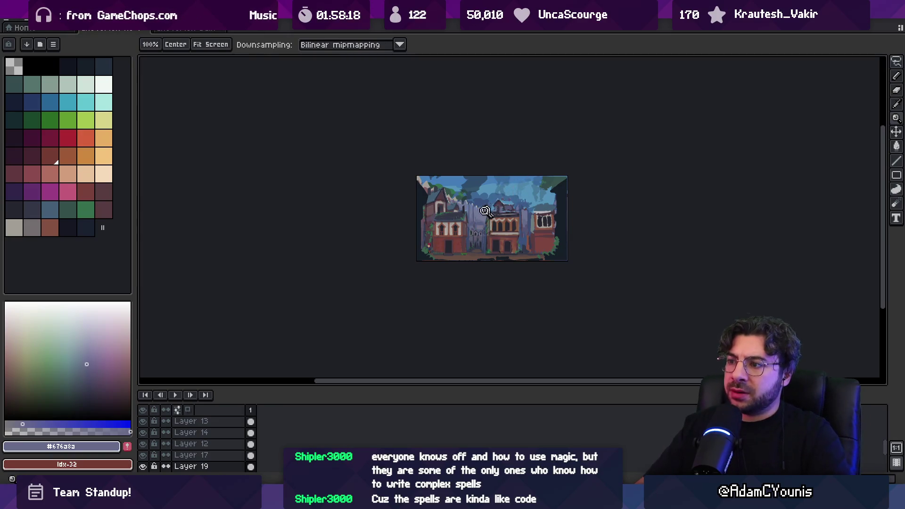
pyautogui.scroll(2, 495, 213)
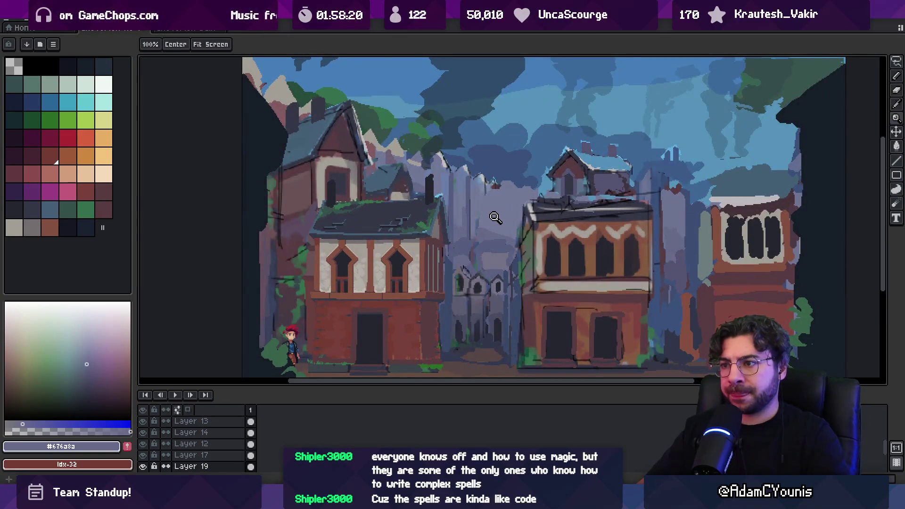
pyautogui.press('v')
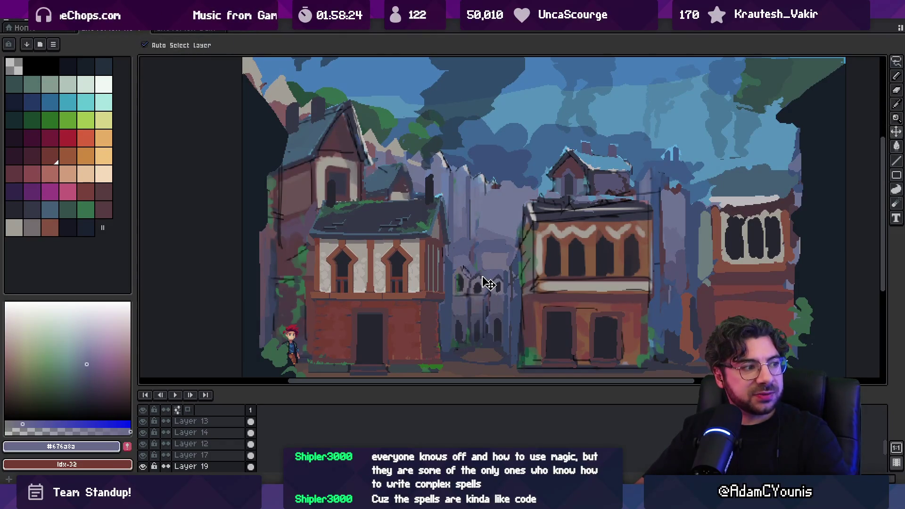
pyautogui.scroll(3, 481, 257)
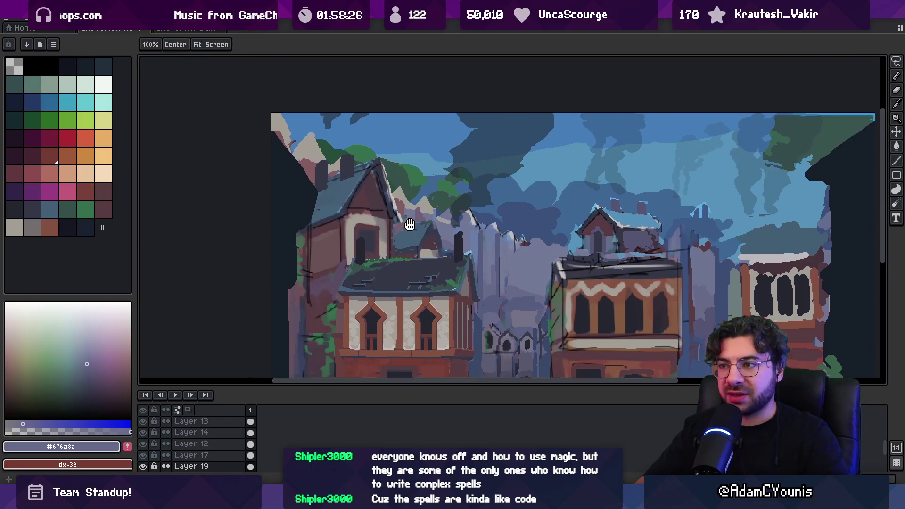
pyautogui.press('space')
pyautogui.moveTo(435, 226)
pyautogui.mouseDown()
pyautogui.moveTo(414, 174)
pyautogui.moveTo(427, 192)
pyautogui.mouseUp()
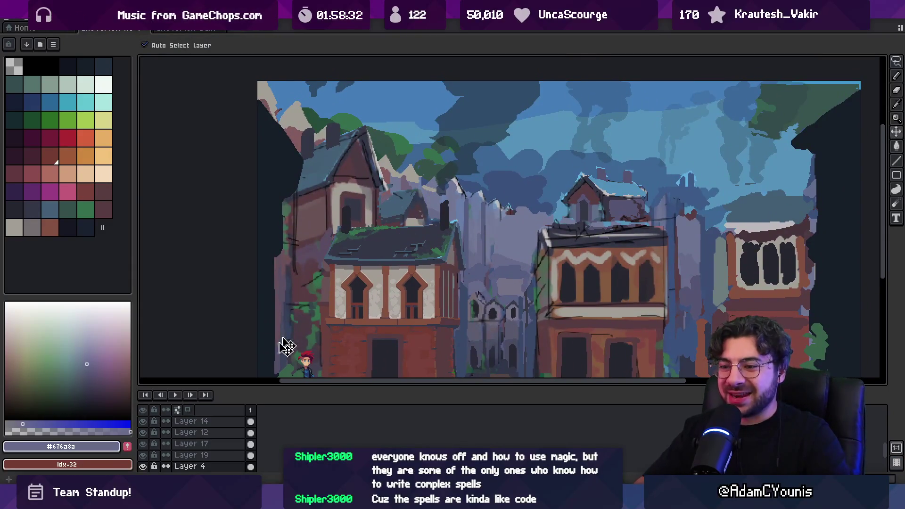
# - Hide Layers 19, 17, 12, 14, 4, 18, 6 and 5, removing the sky
pyautogui.moveTo(143, 455); pyautogui.dragTo(143, 425)
pyautogui.press('space')
pyautogui.moveTo(321, 325); pyautogui.dragTo(331, 289)
pyautogui.scroll(-3, 151, 436)
pyautogui.moveTo(143, 429)
pyautogui.mouseDown()
pyautogui.moveTo(146, 462)
pyautogui.moveTo(144, 432)
pyautogui.mouseUp()
pyautogui.scroll(-3, 169, 434)
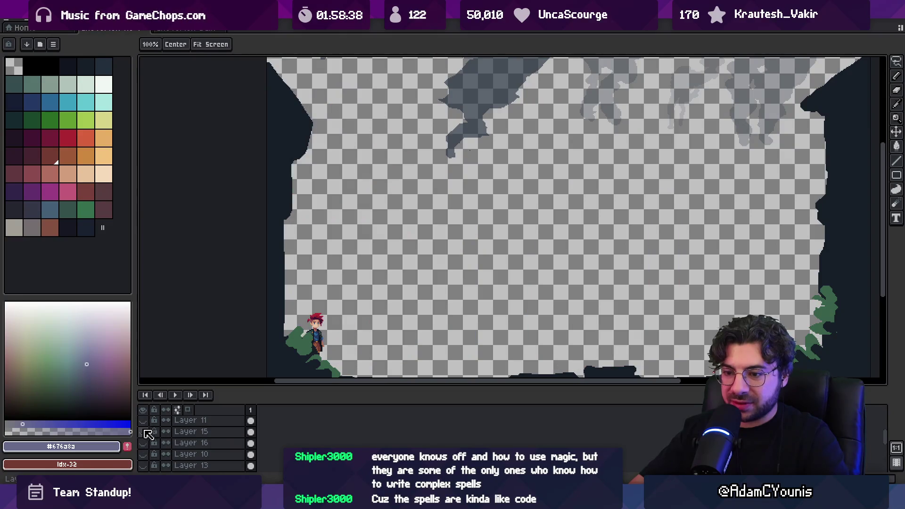
# - Turn the sky, cloud, foliage, cliff and background house layers back on
pyautogui.scroll(-3, 149, 448)
pyautogui.click(143, 443)
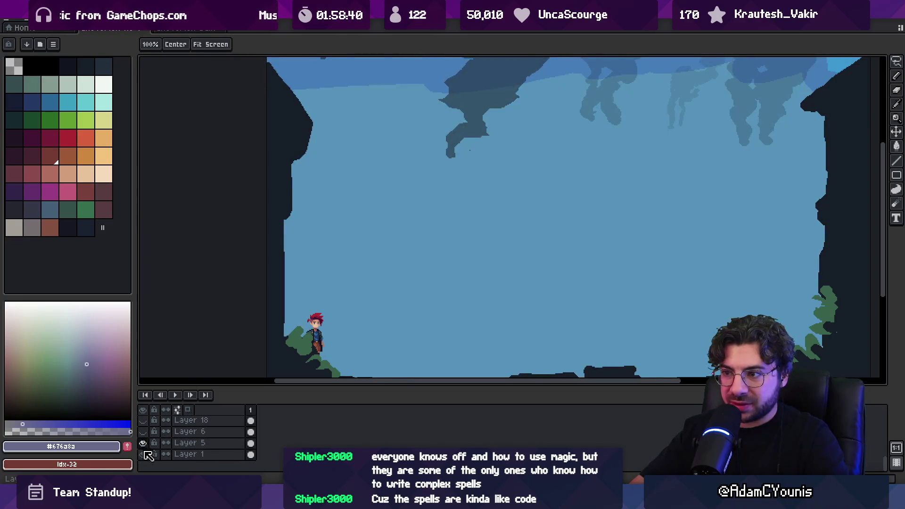
pyautogui.click(143, 431)
pyautogui.click(143, 420)
pyautogui.scroll(2, 148, 429)
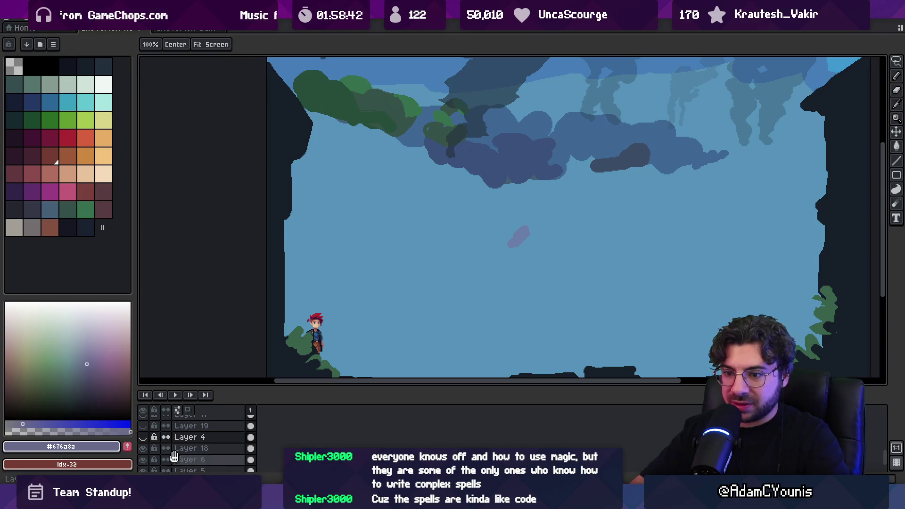
pyautogui.click(150, 446)
pyautogui.click(150, 435)
pyautogui.click(150, 424)
# - Show Layers 12, 14 and 13 again and make Layer 13 active
pyautogui.scroll(2, 152, 448)
pyautogui.click(150, 449)
pyautogui.click(150, 437)
pyautogui.click(150, 426)
pyautogui.press('v')
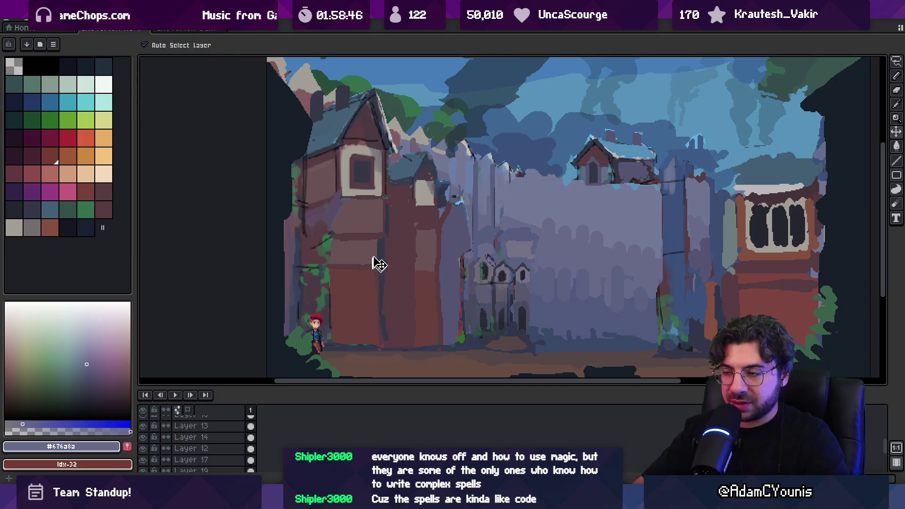
pyautogui.click(373, 255)
# - Lasso around the left house, then discard the selection
pyautogui.press('r')
pyautogui.moveTo(373, 261); pyautogui.dragTo(435, 266)
pyautogui.moveTo(483, 182)
pyautogui.mouseDown()
pyautogui.moveTo(407, 75)
pyautogui.moveTo(285, 266)
pyautogui.mouseUp()
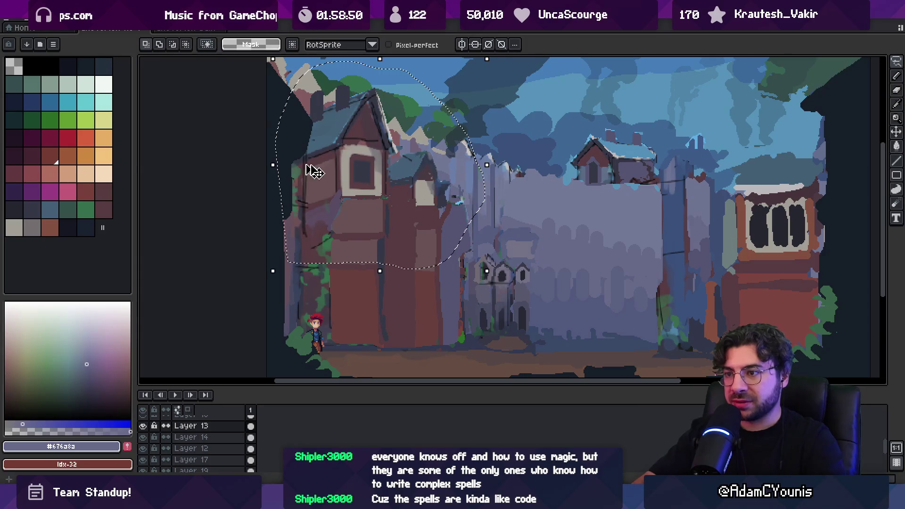
pyautogui.click(356, 183)
pyautogui.hotkey('ctrl', 'd')
# - Show the timbered red house of Layer 10 and the right house Layer 11 again
pyautogui.scroll(2, 180, 415)
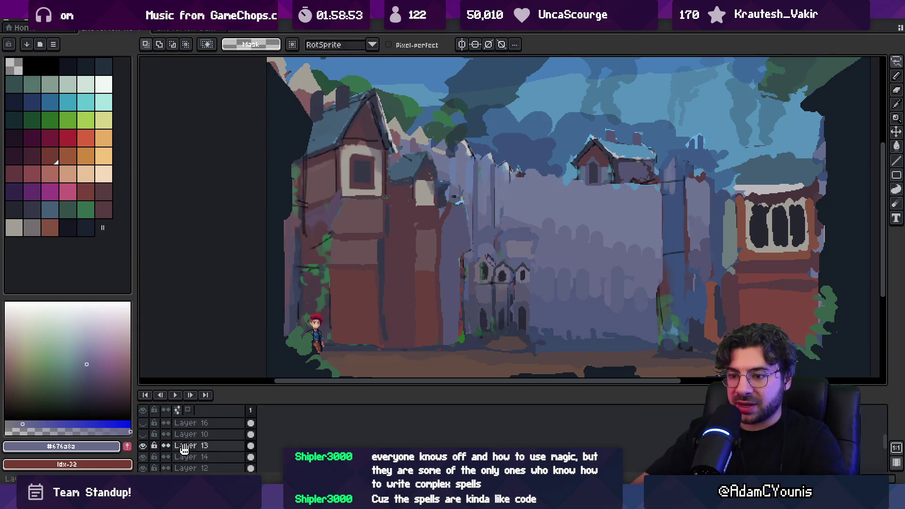
pyautogui.click(144, 434)
pyautogui.scroll(3, 179, 437)
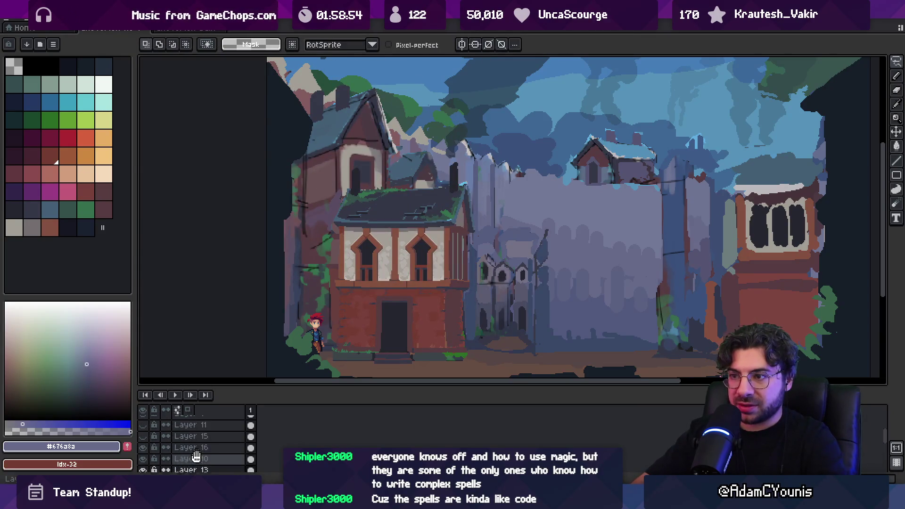
pyautogui.click(143, 434)
pyautogui.press('v')
pyautogui.click(566, 226)
pyautogui.click(143, 434)
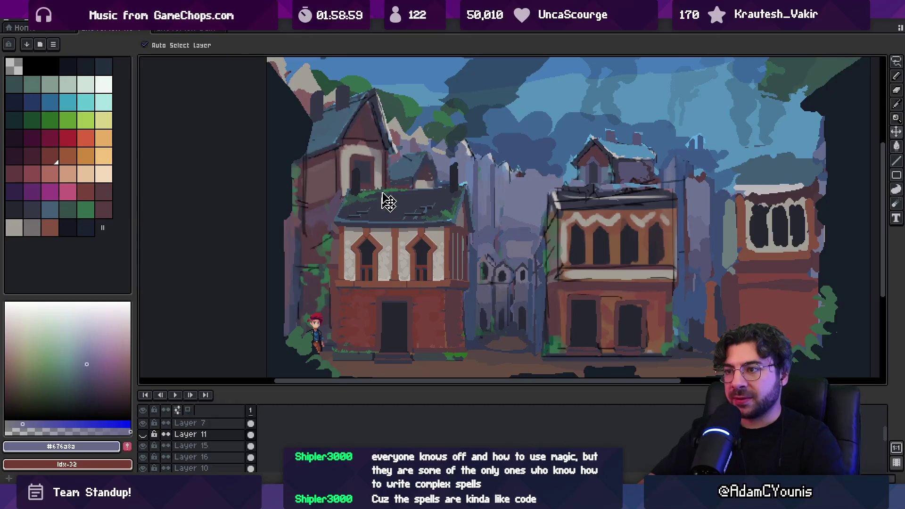
pyautogui.click(426, 142)
pyautogui.moveTo(413, 203); pyautogui.dragTo(410, 251)
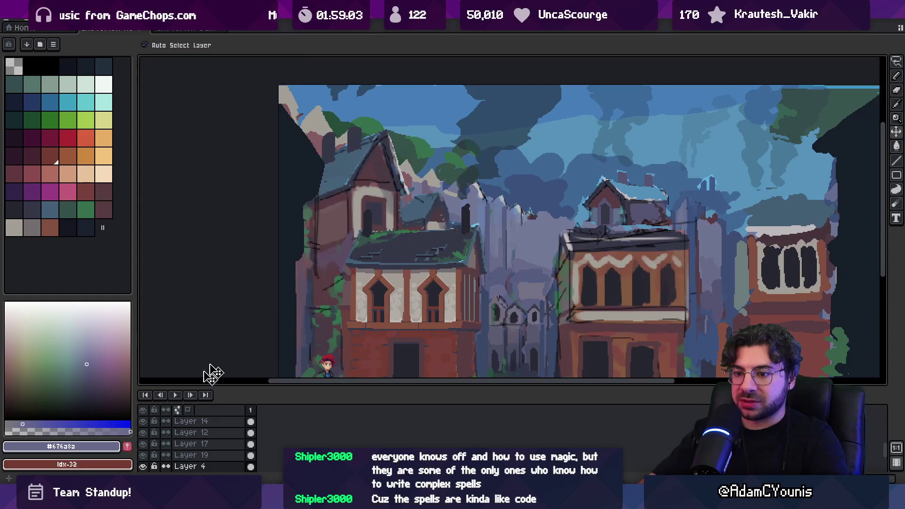
# - Hide the house layers so only the cliff-and-sky background shows
pyautogui.scroll(-2, 187, 413)
pyautogui.scroll(1, 159, 446)
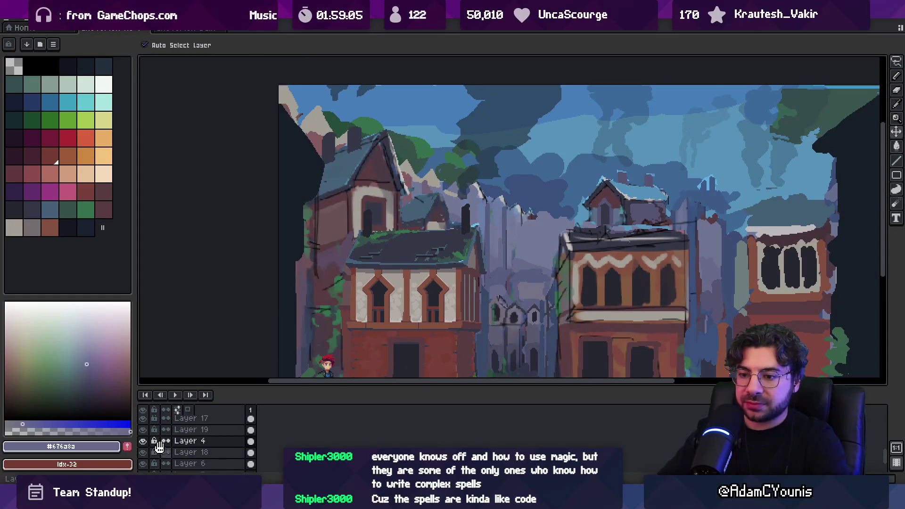
pyautogui.moveTo(151, 422); pyautogui.dragTo(149, 471)
pyautogui.scroll(-8, 281, 303)
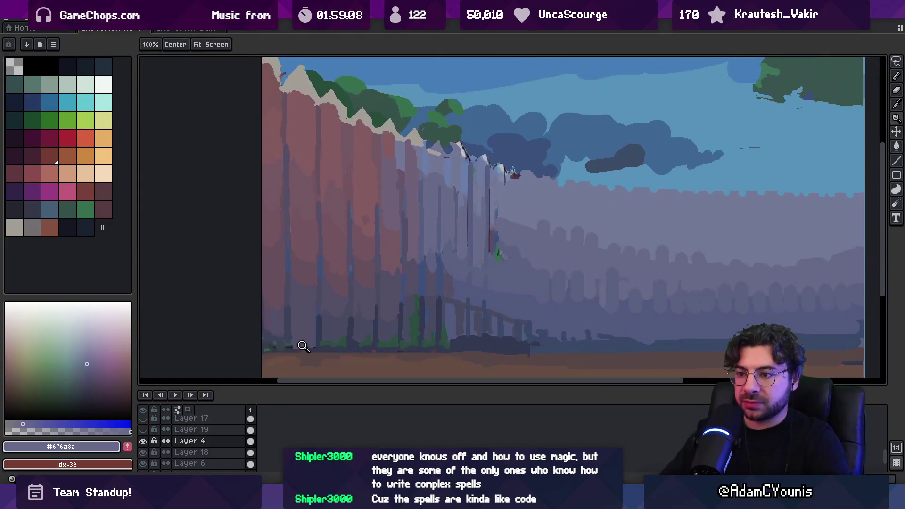
pyautogui.scroll(3, 329, 302)
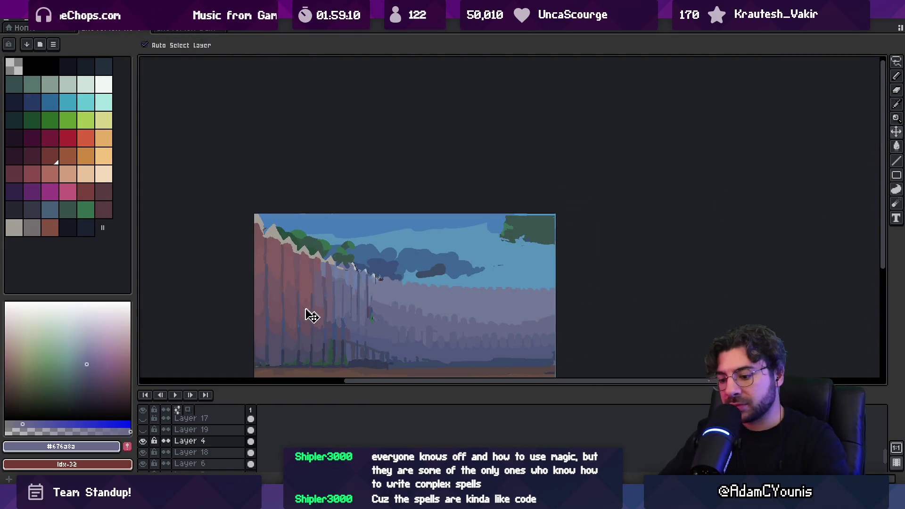
# - Try raising cliff-edge sections with the marquee, undo the moves, and open Canvas Size
pyautogui.press('m')
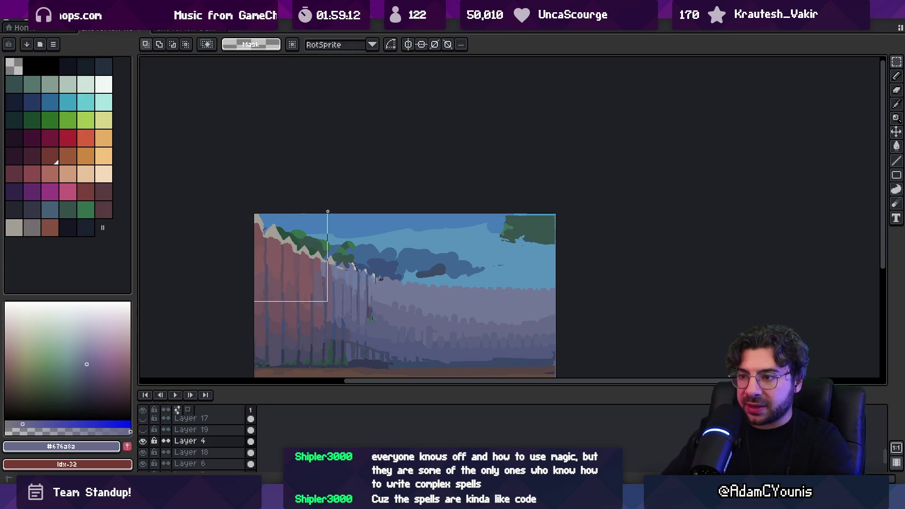
pyautogui.press('Up')
pyautogui.press('Up')
pyautogui.press('Up')
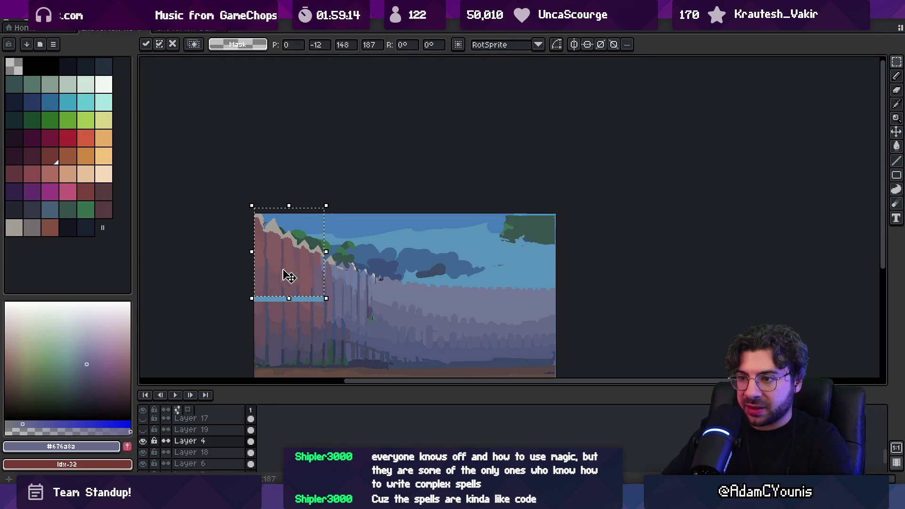
pyautogui.moveTo(234, 298); pyautogui.dragTo(302, 234)
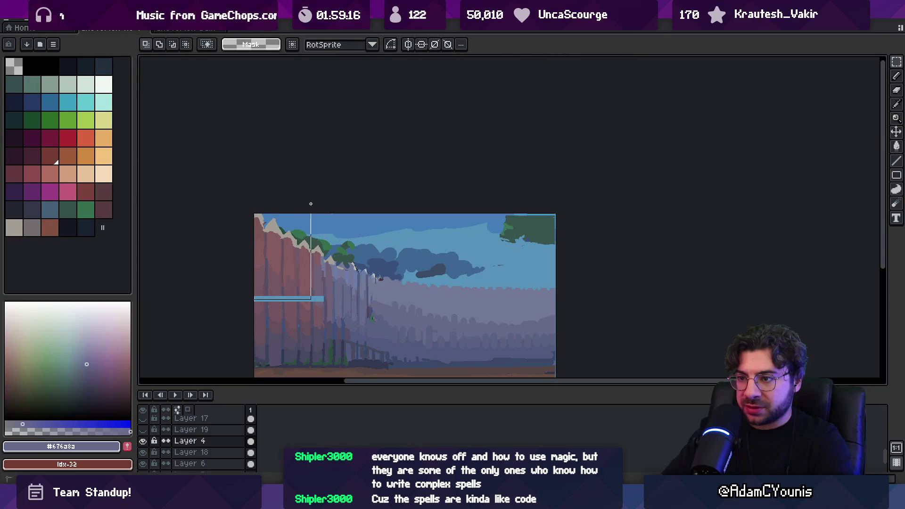
pyautogui.moveTo(310, 204); pyautogui.dragTo(311, 208)
pyautogui.moveTo(281, 271); pyautogui.dragTo(281, 257)
pyautogui.press('Return')
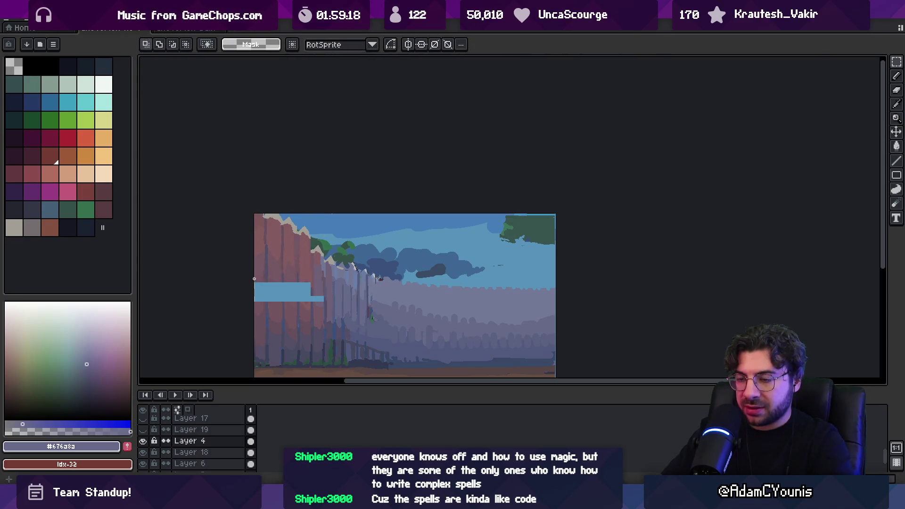
pyautogui.hotkey('ctrl', 'z')
pyautogui.hotkey('ctrl', 'z')
pyautogui.hotkey('ctrl', 'z')
pyautogui.hotkey('alt', 's')
pyautogui.click(106, 70)
# - Set the canvas height to 540 px, anchoring the picture to the bottom
pyautogui.press('Tab')
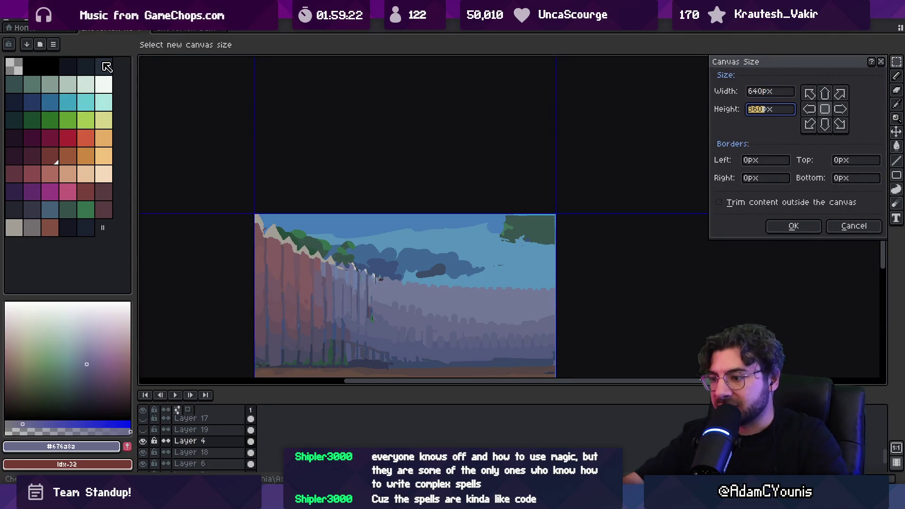
pyautogui.write('540')
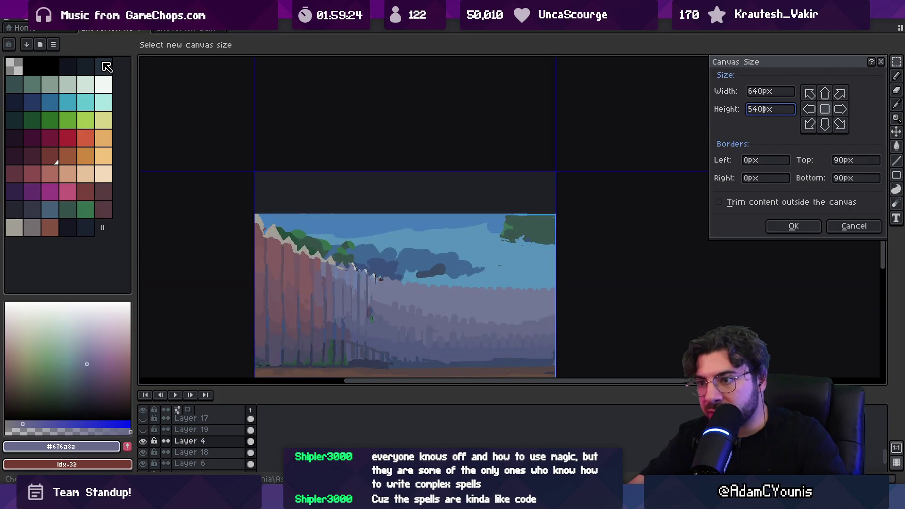
pyautogui.press('Return')
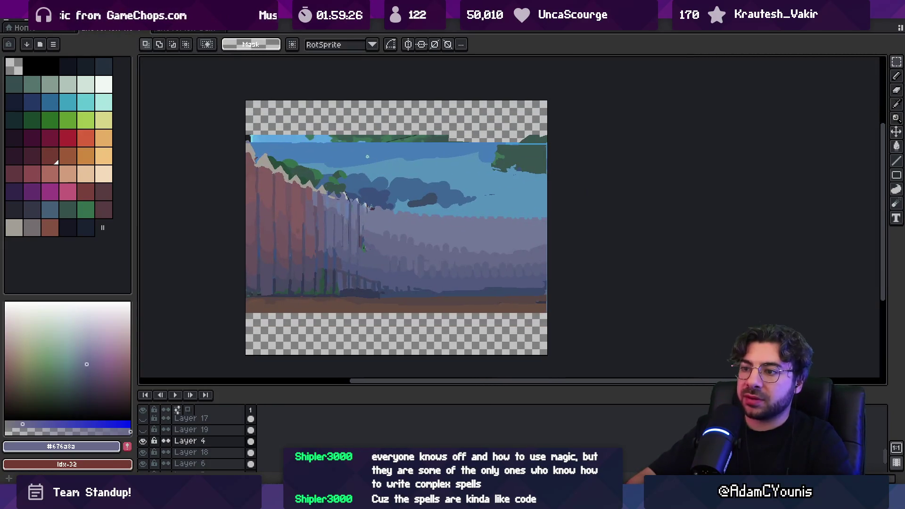
pyautogui.hotkey('alt', 's')
pyautogui.click(72, 78)
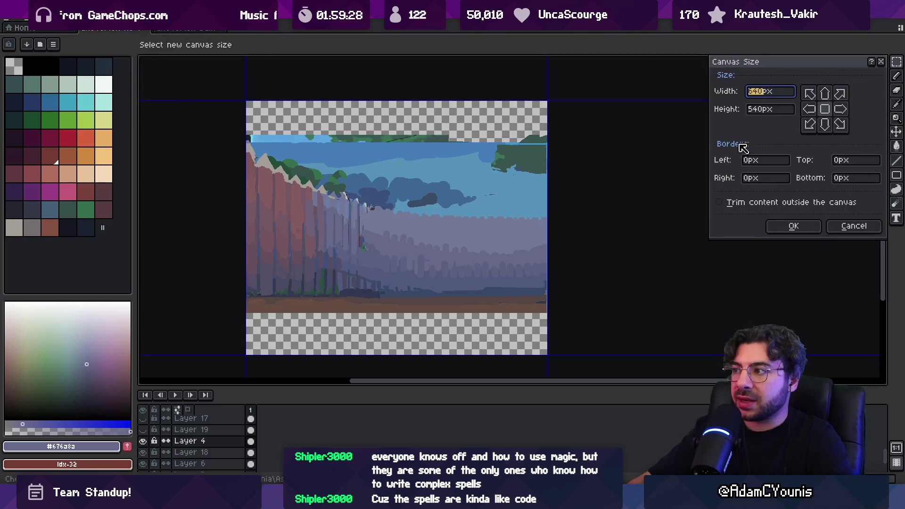
pyautogui.click(768, 110)
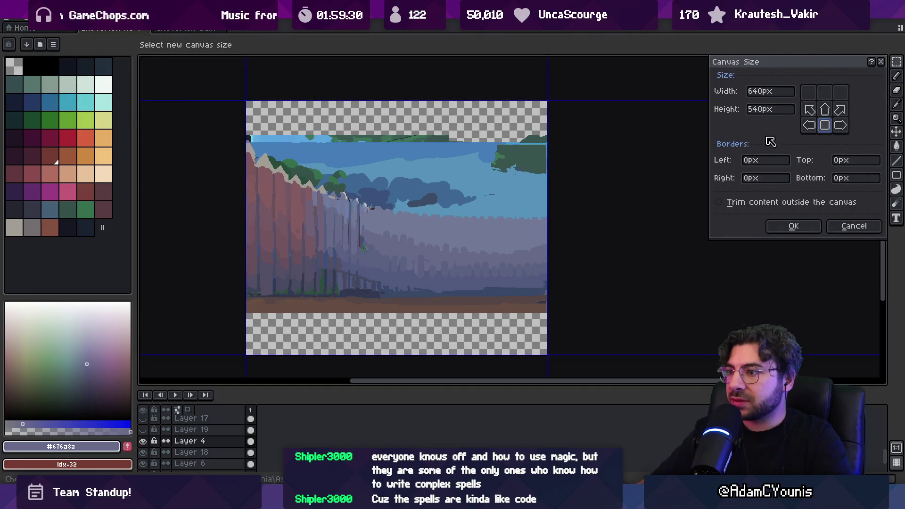
pyautogui.press('Return')
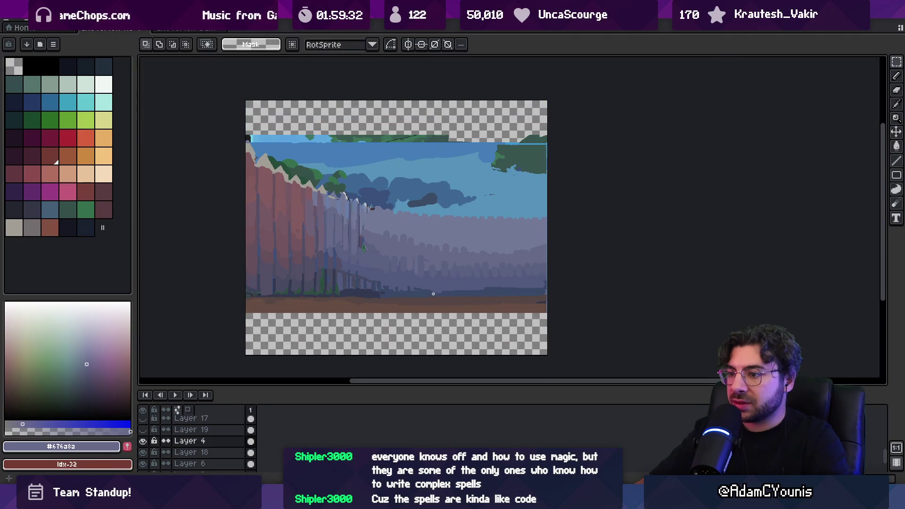
# - Shift the picture lower in Canvas Size to leave a wider empty band above
pyautogui.hotkey('alt', 's')
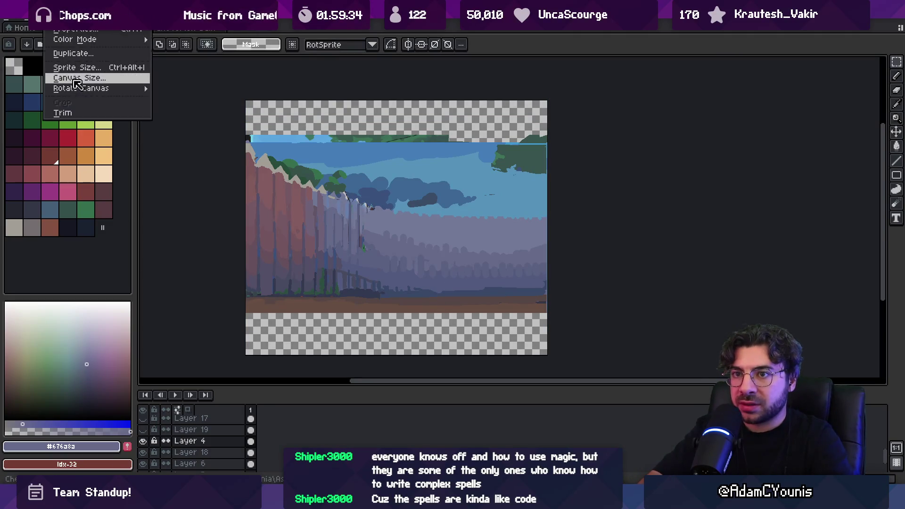
pyautogui.click(72, 78)
pyautogui.moveTo(382, 234); pyautogui.dragTo(380, 229)
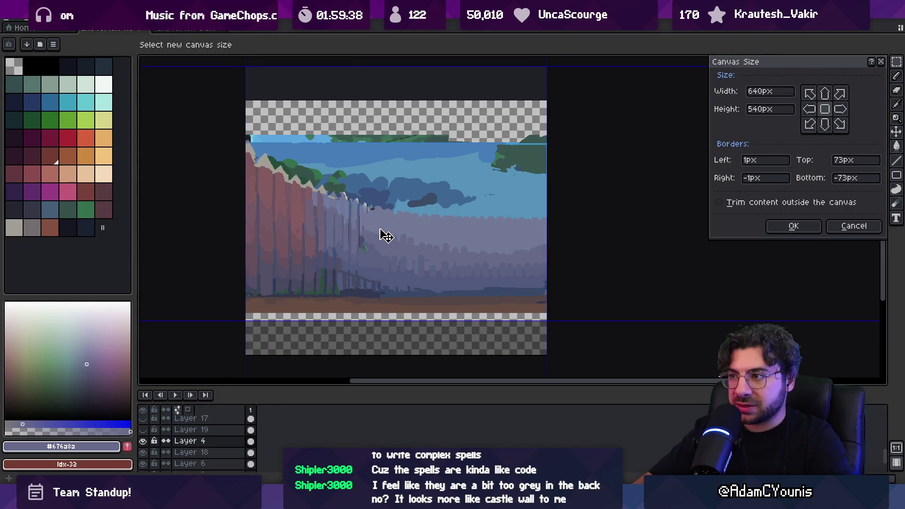
pyautogui.click(794, 226)
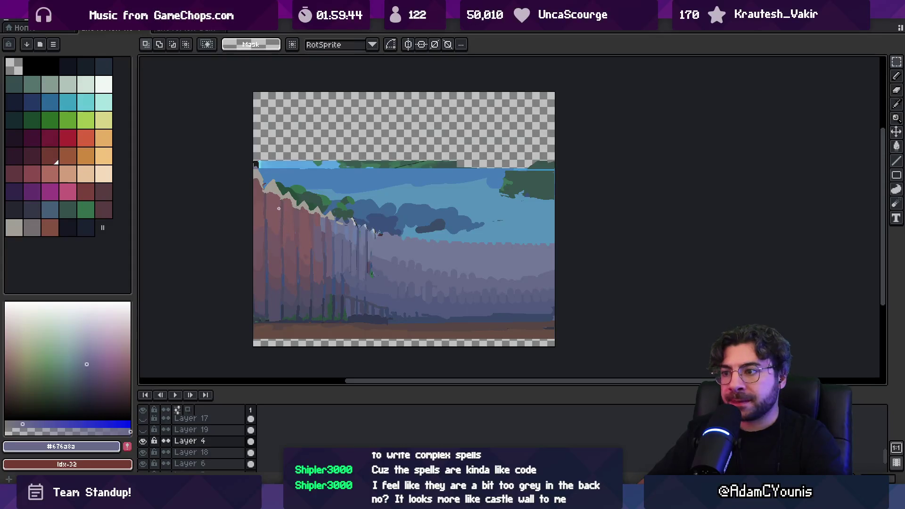
# - Select strips of the left cliff edge and raise them about 22 and 38 px
pyautogui.moveTo(235, 140)
pyautogui.mouseDown()
pyautogui.moveTo(308, 286)
pyautogui.moveTo(310, 315)
pyautogui.moveTo(313, 257)
pyautogui.moveTo(325, 251)
pyautogui.moveTo(299, 238)
pyautogui.mouseUp()
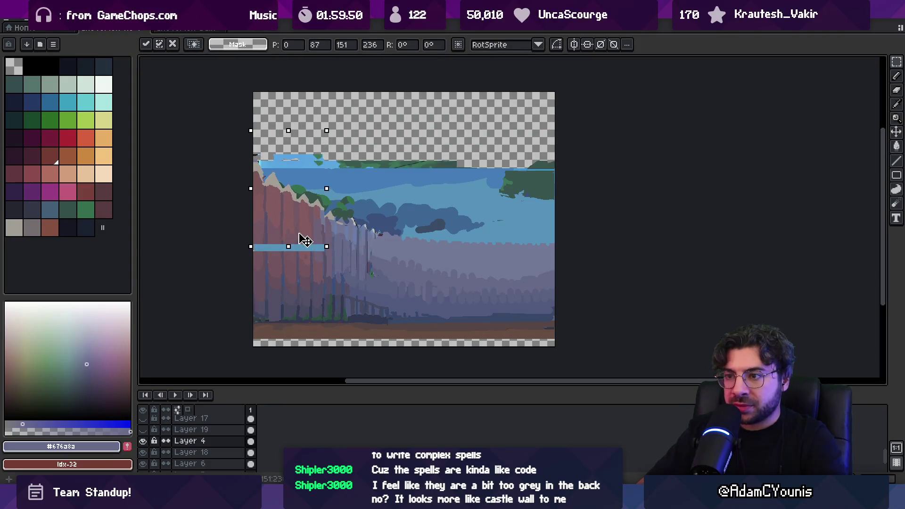
pyautogui.moveTo(239, 247); pyautogui.dragTo(265, 213)
pyautogui.moveTo(294, 157); pyautogui.dragTo(311, 154)
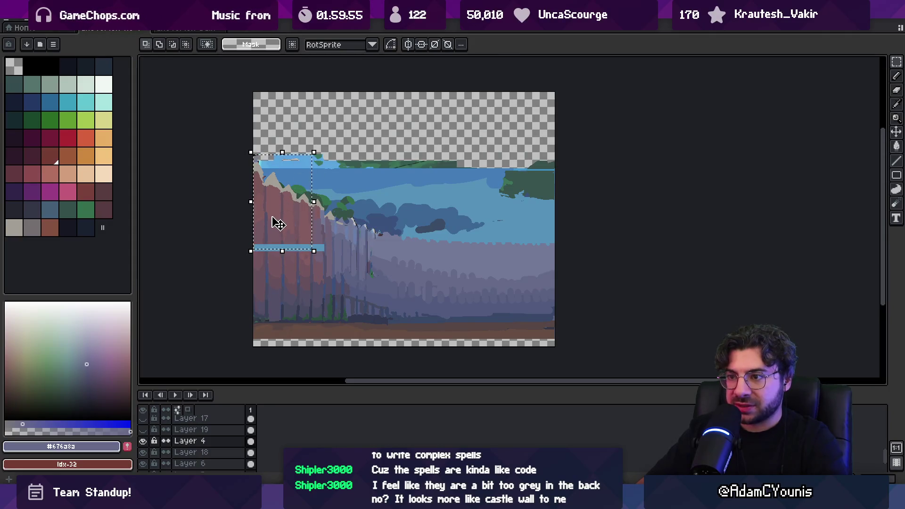
pyautogui.moveTo(272, 222); pyautogui.dragTo(272, 212)
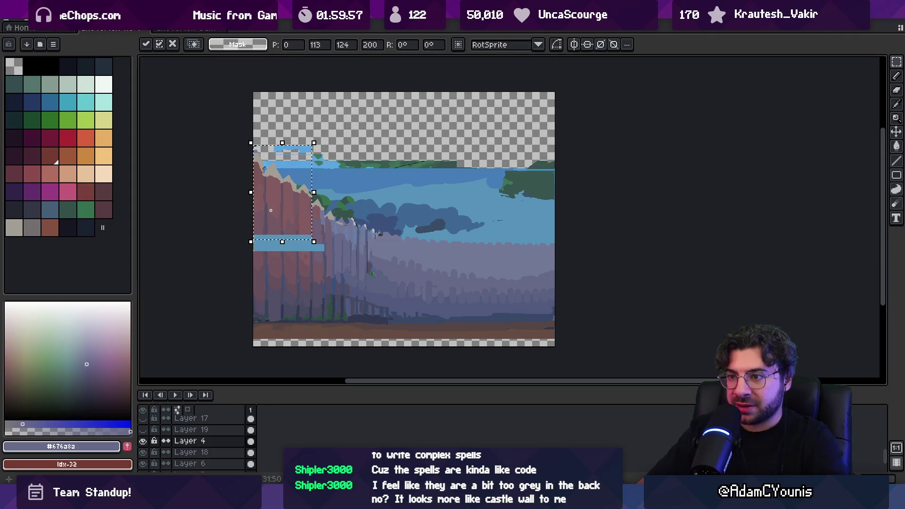
pyautogui.hotkey('ctrl', 'd')
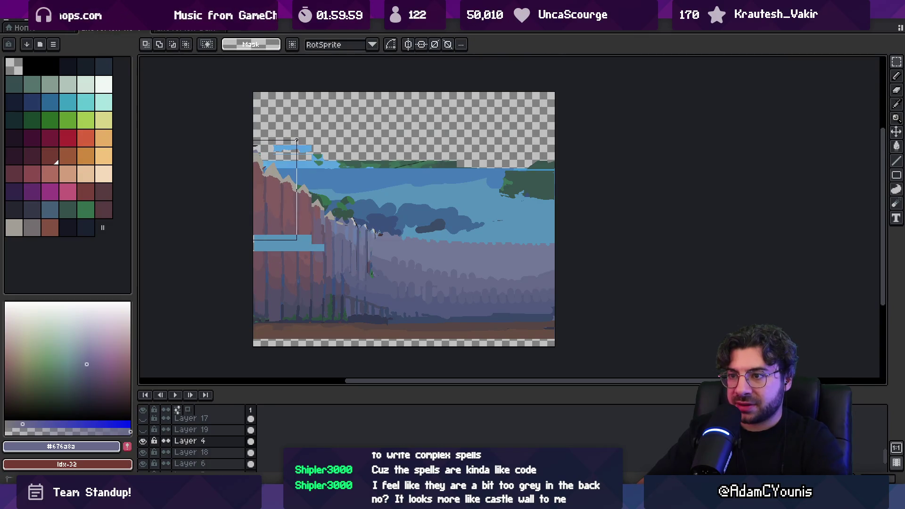
pyautogui.moveTo(275, 226); pyautogui.dragTo(277, 204)
pyautogui.hotkey('ctrl', 'd')
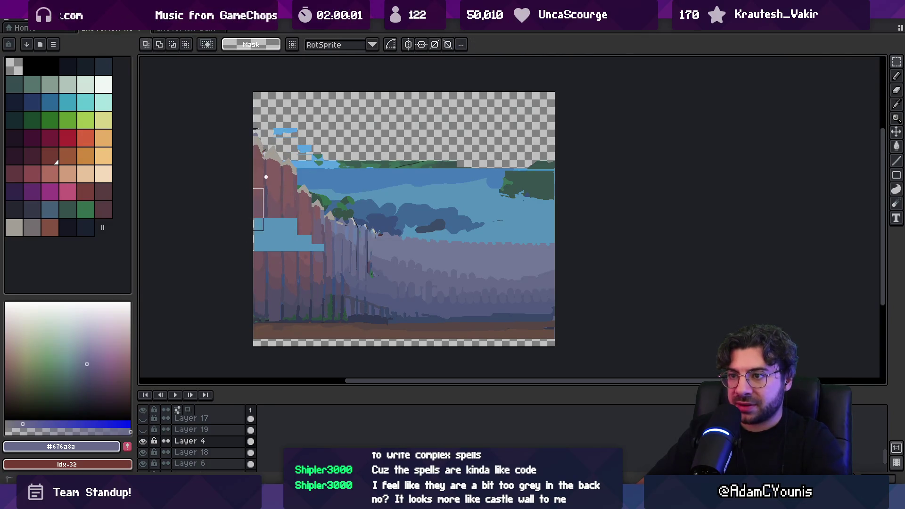
# - Raise the next cliff column 33 px and the leftmost strip 17 px, stretching the thin strip
pyautogui.moveTo(277, 111); pyautogui.dragTo(283, 102)
pyautogui.moveTo(271, 199); pyautogui.dragTo(267, 183)
pyautogui.hotkey('ctrl', 'd')
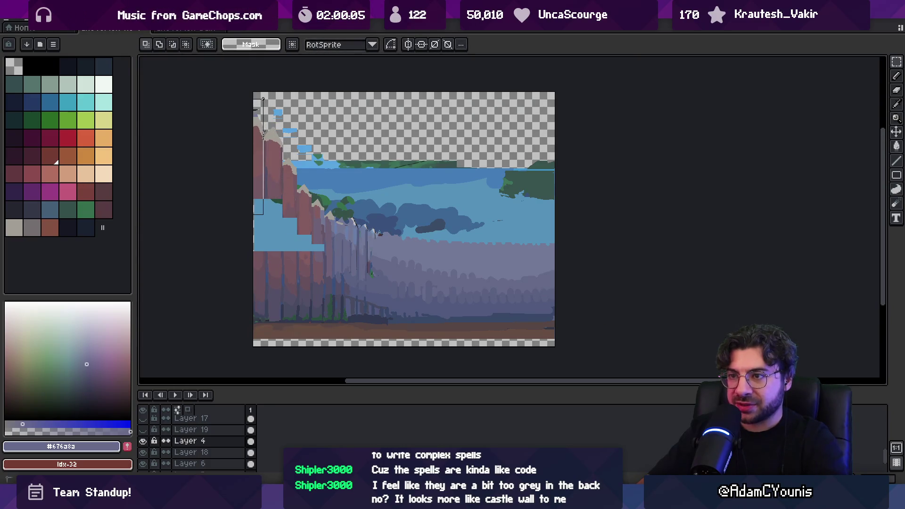
pyautogui.moveTo(260, 183); pyautogui.dragTo(260, 162)
pyautogui.hotkey('ctrl', 'd')
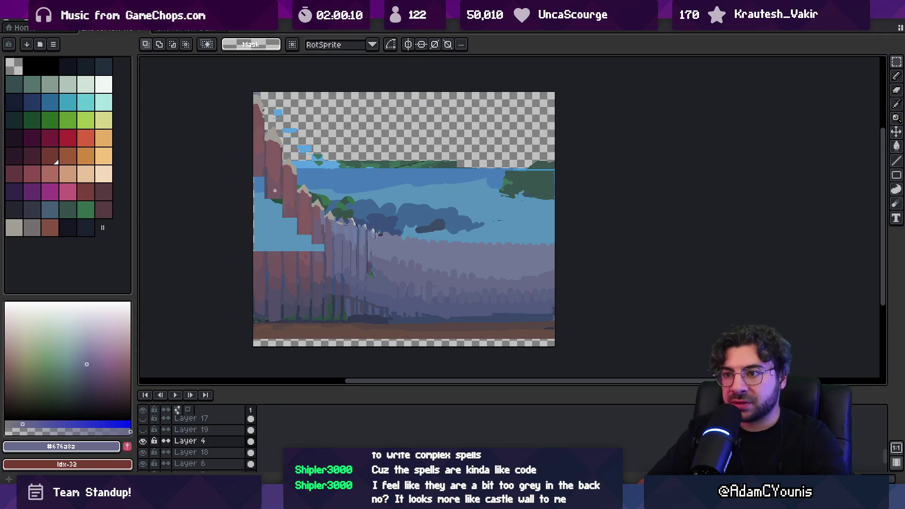
pyautogui.moveTo(260, 178); pyautogui.dragTo(264, 262)
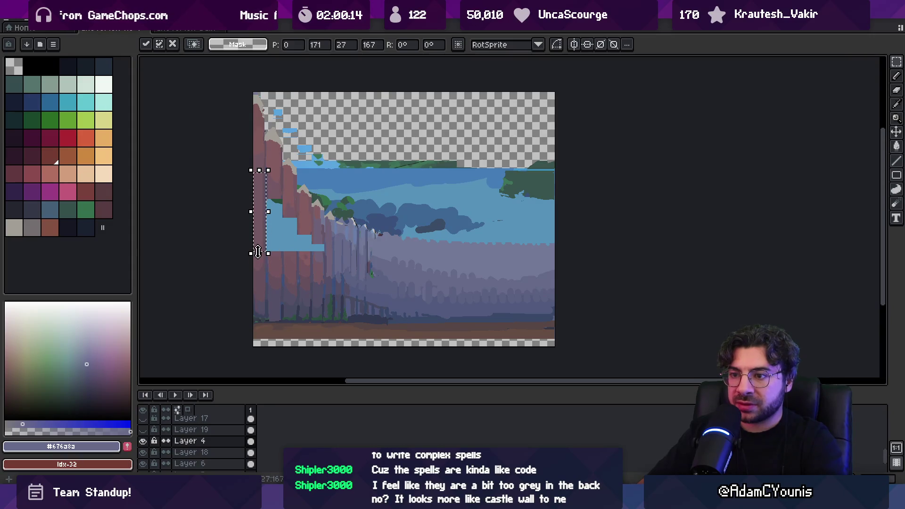
pyautogui.hotkey('ctrl', 'd')
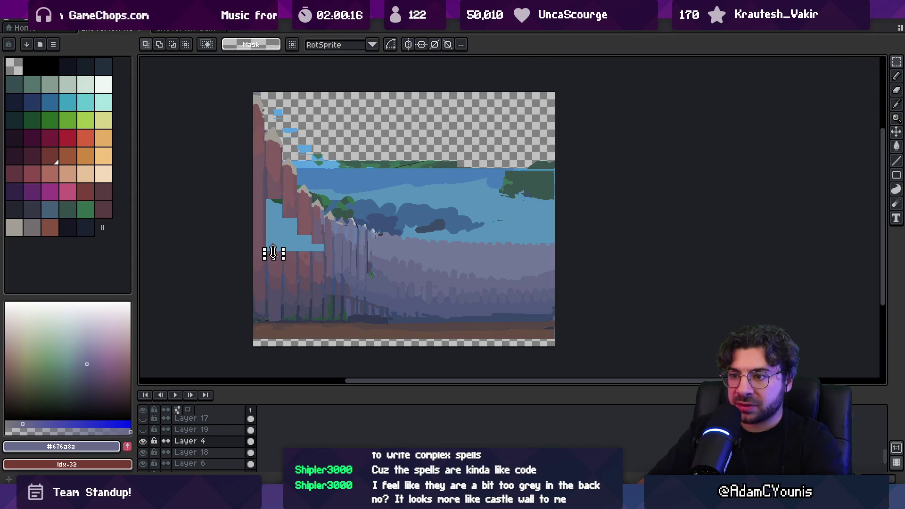
# - Stretch small cliff strips over the gap and the blue patch beside the red column
pyautogui.moveTo(274, 250)
pyautogui.mouseDown()
pyautogui.moveTo(281, 193)
pyautogui.moveTo(293, 265)
pyautogui.mouseUp()
pyautogui.hotkey('ctrl', 'd')
pyautogui.hotkey('ctrl', 'd')
pyautogui.moveTo(322, 230); pyautogui.dragTo(313, 262)
pyautogui.hotkey('ctrl', 'd')
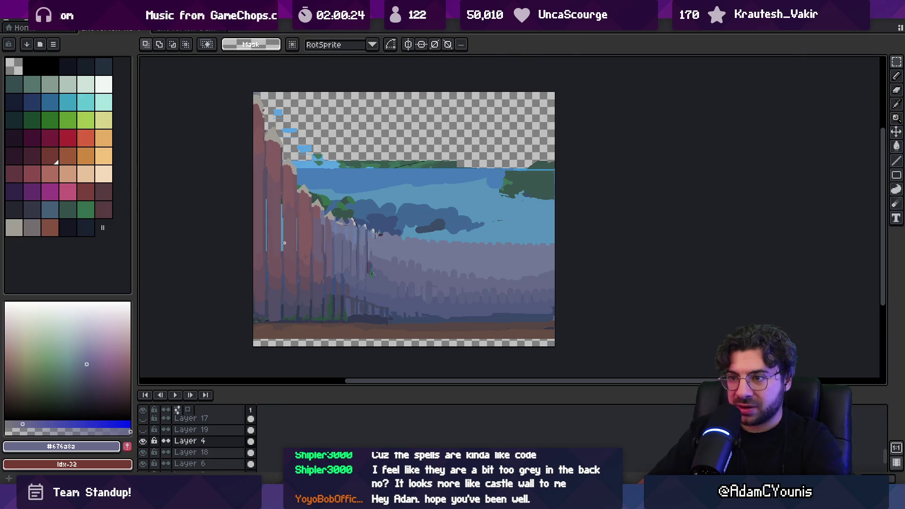
# - Bucket-fill the two blue gaps with dark purple and pick reddish #74555c
pyautogui.press('g')
pyautogui.scroll(5, 292, 246)
pyautogui.keyDown('alt'); pyautogui.click(277, 233); pyautogui.keyUp('alt')
pyautogui.click(277, 234)
pyautogui.click(340, 231)
pyautogui.press('m')
pyautogui.press('g')
pyautogui.keyDown('alt'); pyautogui.click(405, 226); pyautogui.keyUp('alt')
# - Make Layer 19 visible again
pyautogui.press('z')
pyautogui.scroll(-5, 377, 148)
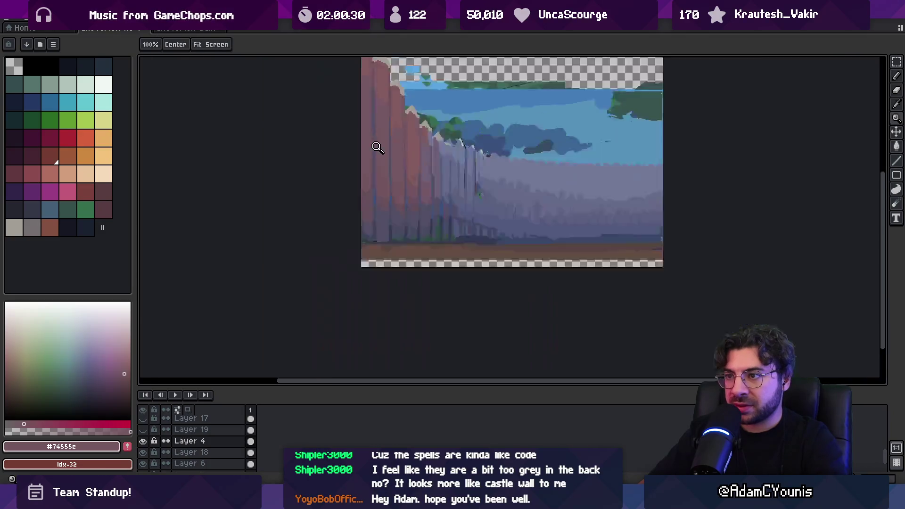
pyautogui.scroll(-1, 377, 147)
pyautogui.scroll(1, 425, 169)
pyautogui.scroll(-1, 422, 182)
pyautogui.scroll(1, 408, 178)
pyautogui.click(149, 429)
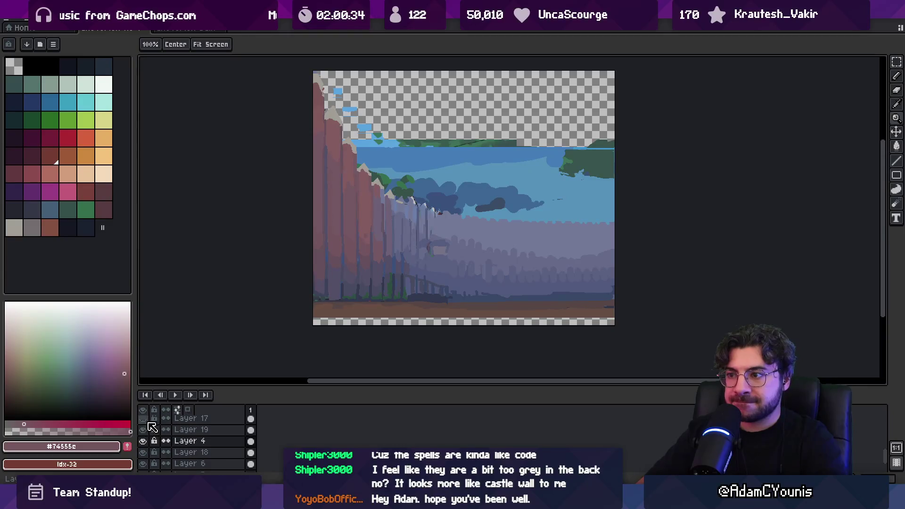
# - Show the castle, ivy-covered building and main houses layers again
pyautogui.click(147, 424)
pyautogui.scroll(3, 159, 431)
pyautogui.click(144, 444)
pyautogui.click(146, 425)
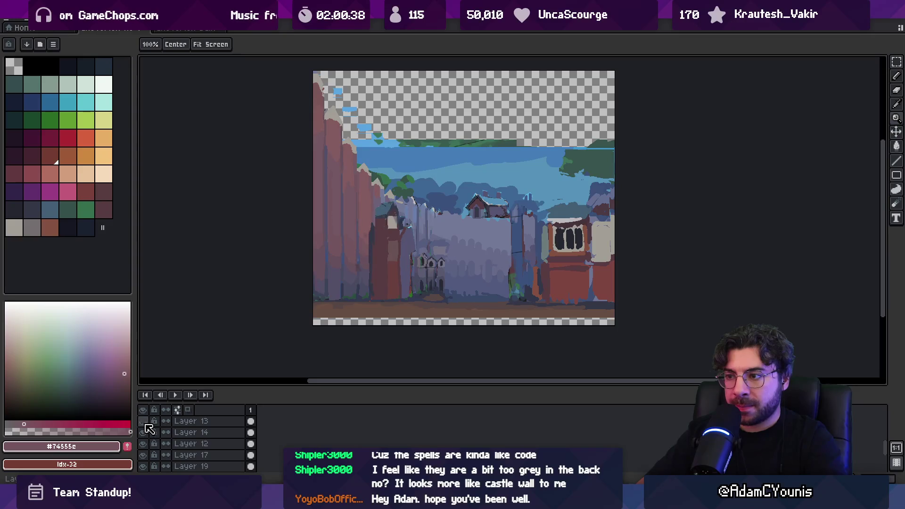
pyautogui.click(144, 422)
pyautogui.scroll(-5, 152, 441)
pyautogui.click(147, 419)
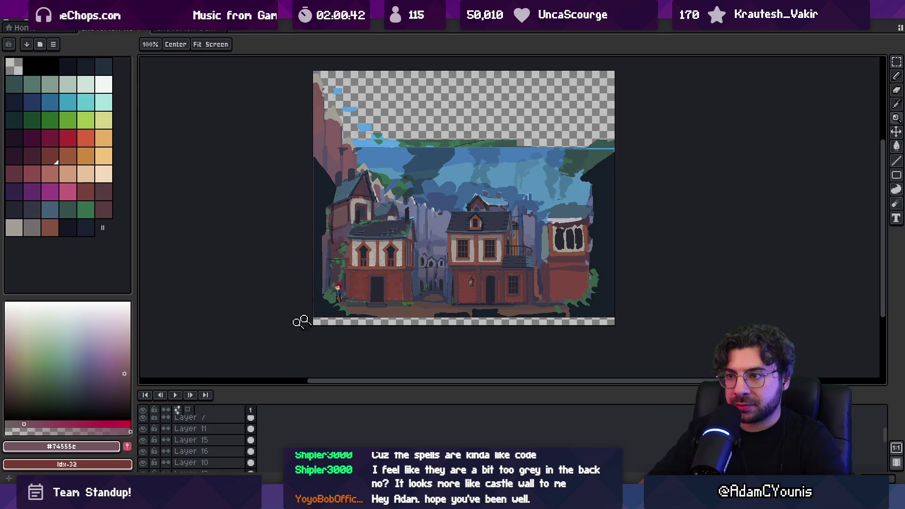
# - Make Layer 11 active and hide it to compare the central building
pyautogui.press('v')
pyautogui.click(464, 239)
pyautogui.click(142, 429)
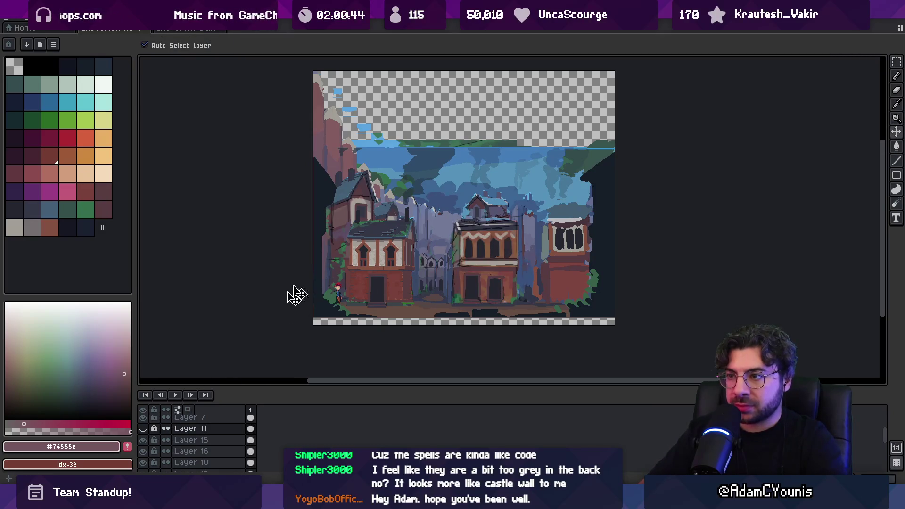
pyautogui.scroll(3, 295, 295)
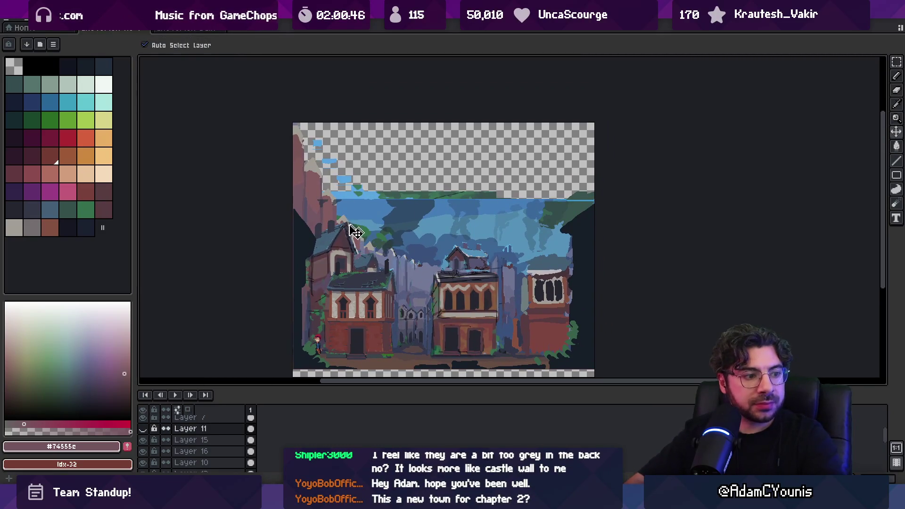
# - Fill the transparent strip beneath the ground with a dark palette colour
pyautogui.press('space')
pyautogui.scroll(-3, 366, 217)
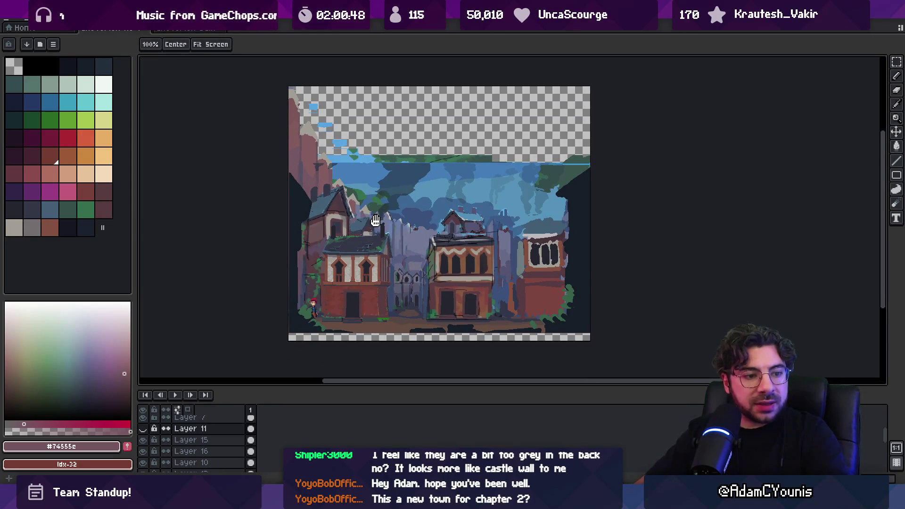
pyautogui.scroll(-1, 381, 224)
pyautogui.scroll(2, 368, 324)
pyautogui.scroll(-2, 264, 269)
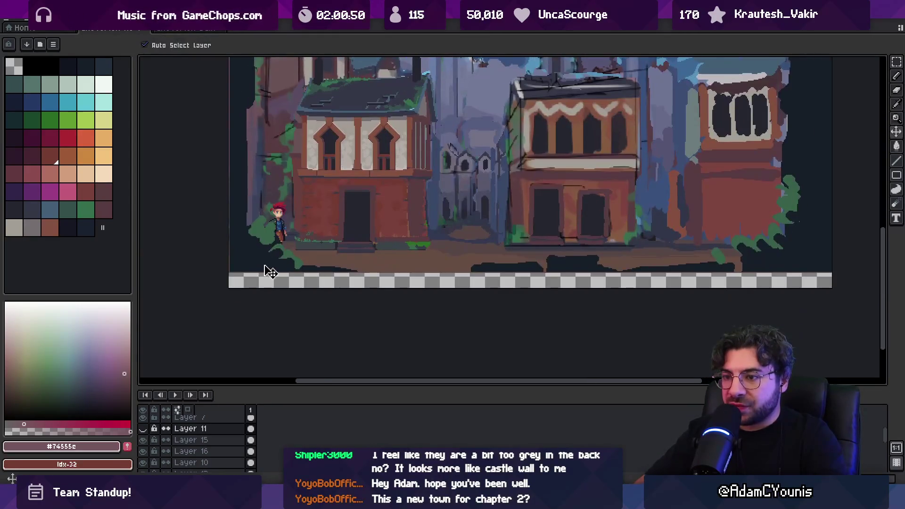
pyautogui.keyDown('alt'); pyautogui.click(267, 271); pyautogui.keyUp('alt')
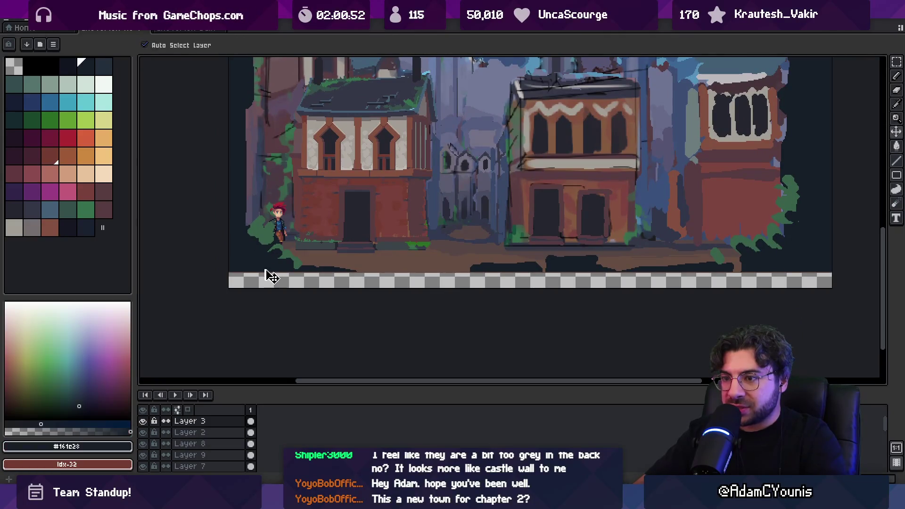
pyautogui.press('b')
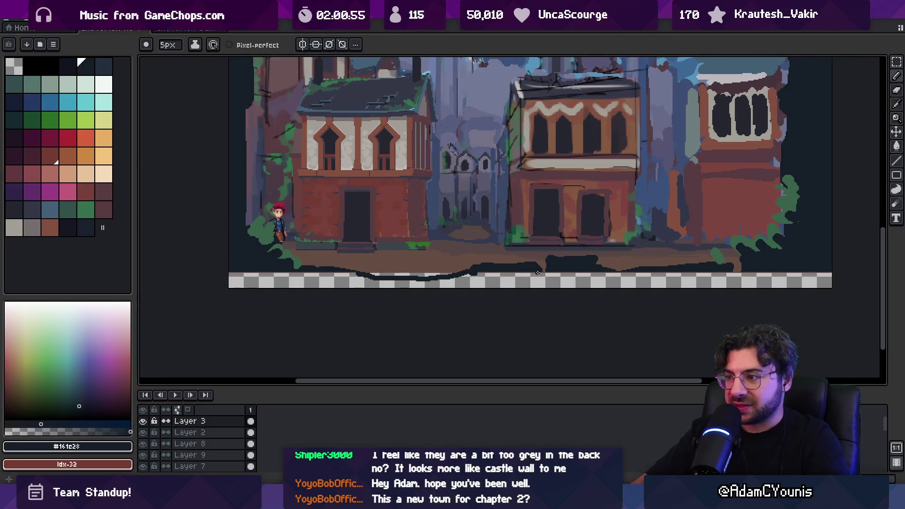
pyautogui.press('g')
pyautogui.click(740, 281)
# - Try a fill on the ground layer, undo it, and sample the brown ground colour
pyautogui.press('z')
pyautogui.scroll(1, 532, 269)
pyautogui.scroll(-2, 473, 280)
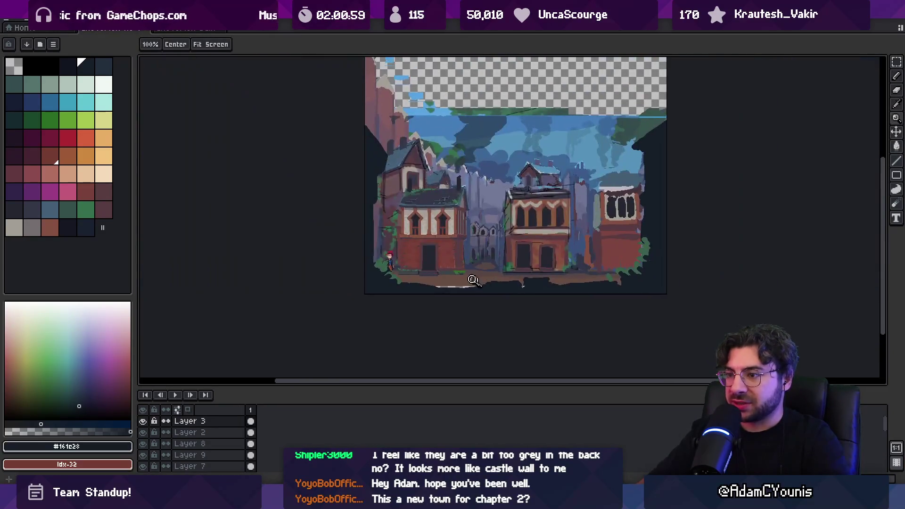
pyautogui.keyDown('ctrl'); pyautogui.click(472, 280); pyautogui.keyUp('ctrl')
pyautogui.press('g')
pyautogui.click(463, 282)
pyautogui.hotkey('ctrl', 'z')
pyautogui.keyDown('alt'); pyautogui.click(463, 281); pyautogui.keyUp('alt')
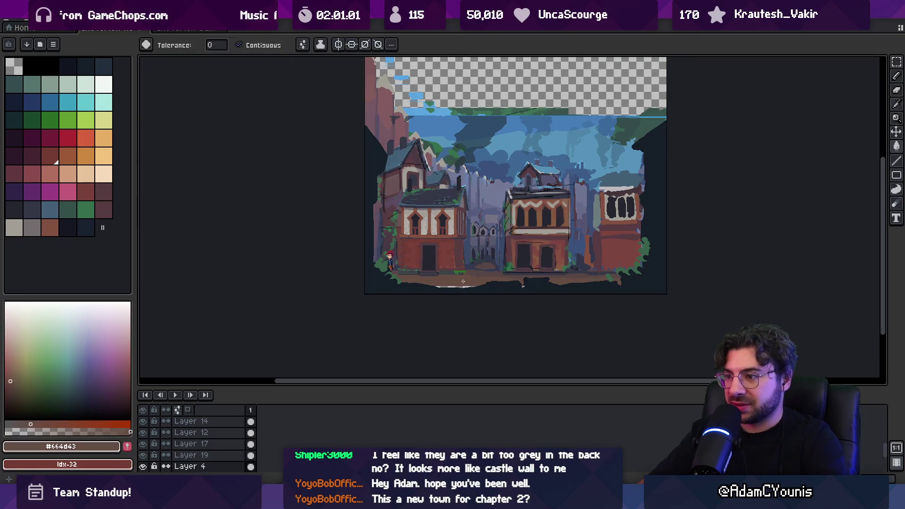
# - Try filling the empty top of the sky with sky blue, then undo it
pyautogui.press('z')
pyautogui.scroll(-1, 465, 275)
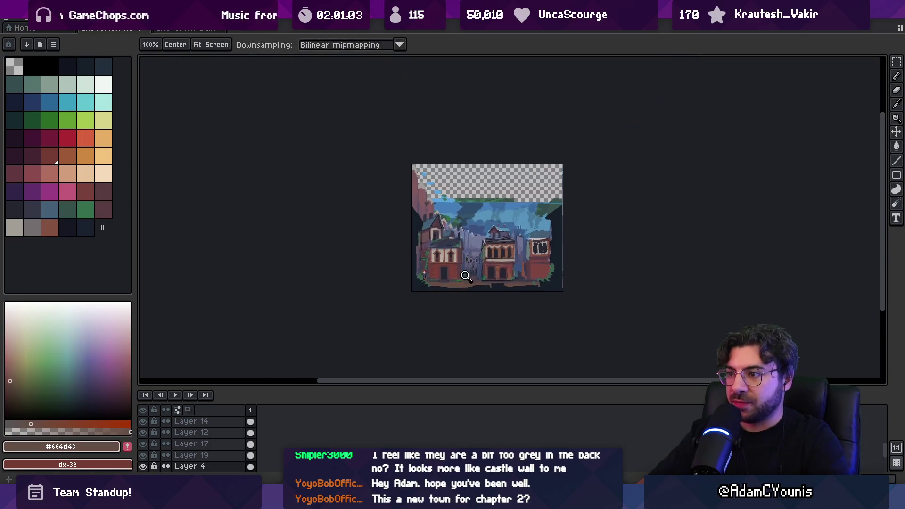
pyautogui.scroll(1, 466, 276)
pyautogui.scroll(2, 462, 208)
pyautogui.moveTo(440, 208); pyautogui.dragTo(420, 243)
pyautogui.keyDown('alt'); pyautogui.click(420, 243); pyautogui.keyUp('alt')
pyautogui.press('g')
pyautogui.click(459, 193)
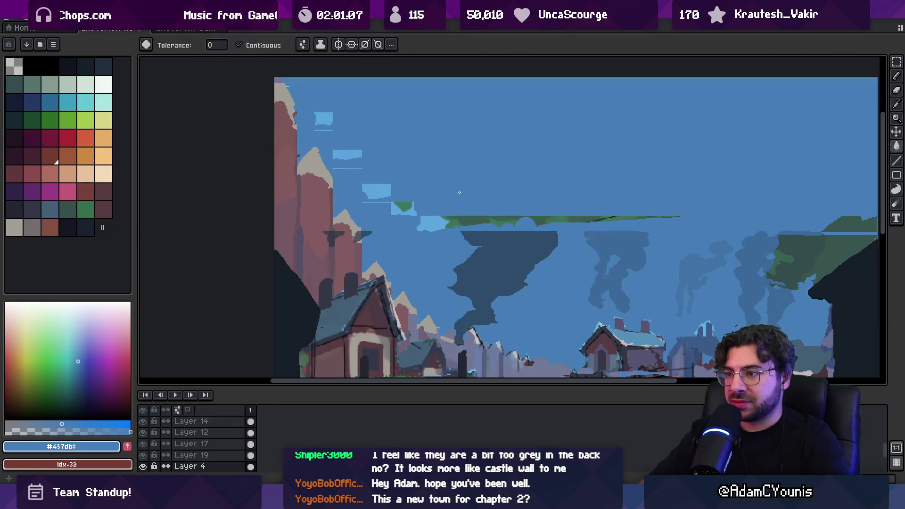
pyautogui.press('z')
pyautogui.scroll(-2, 459, 193)
pyautogui.hotkey('ctrl', 'z')
# - Move the sky layer up so it covers the transparent top of the canvas
pyautogui.scroll(1, 443, 208)
pyautogui.press('v')
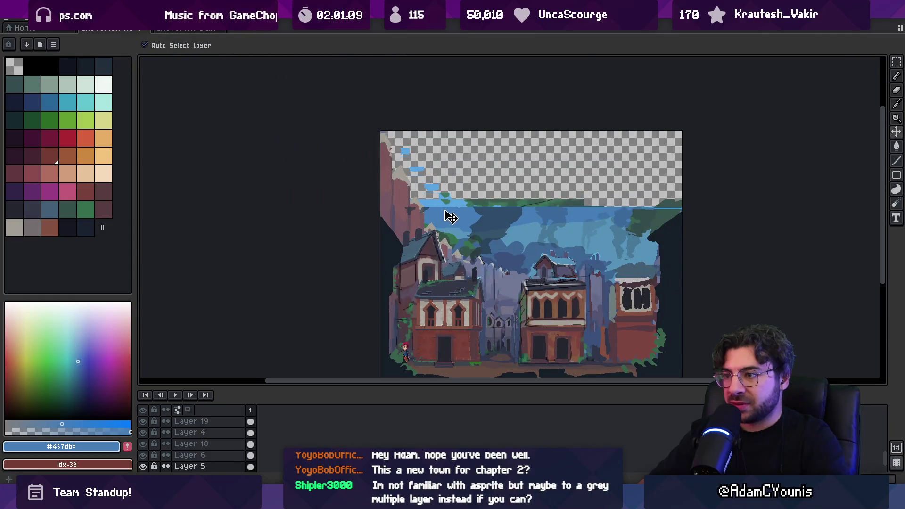
pyautogui.moveTo(440, 210)
pyautogui.mouseDown()
pyautogui.moveTo(440, 184)
pyautogui.moveTo(453, 214)
pyautogui.moveTo(501, 176)
pyautogui.moveTo(498, 196)
pyautogui.moveTo(461, 212)
pyautogui.moveTo(464, 145)
pyautogui.mouseUp()
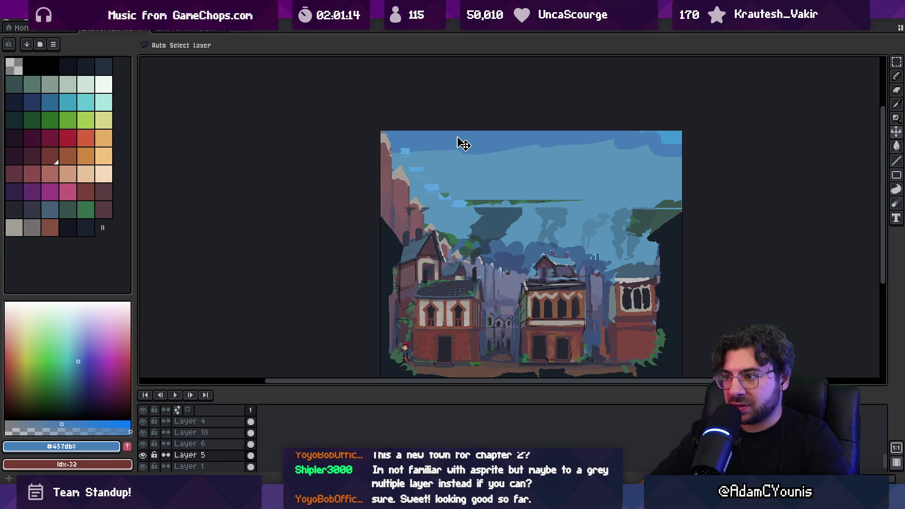
pyautogui.scroll(2, 452, 175)
pyautogui.moveTo(363, 127); pyautogui.dragTo(373, 118)
# - Paint over the stray green patches in the sky with sky blue
pyautogui.press('b')
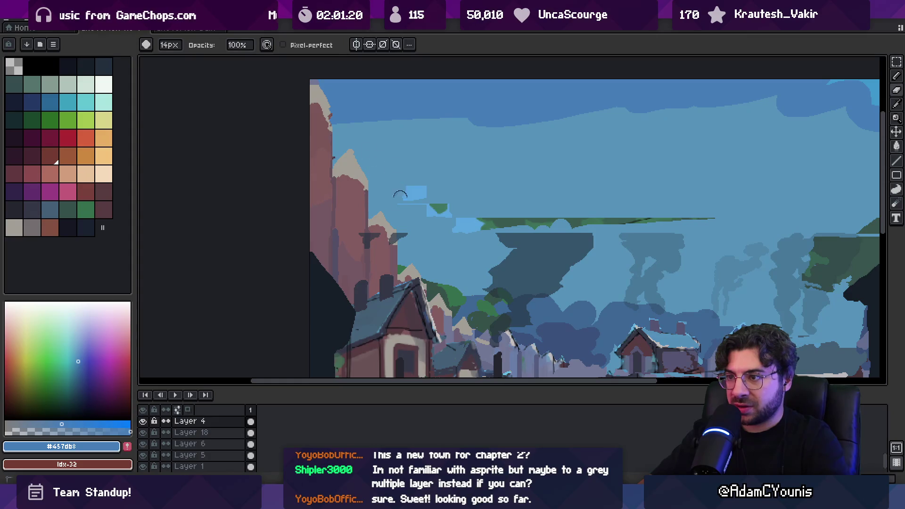
pyautogui.moveTo(444, 211); pyautogui.dragTo(474, 216)
pyautogui.scroll(-3, 462, 230)
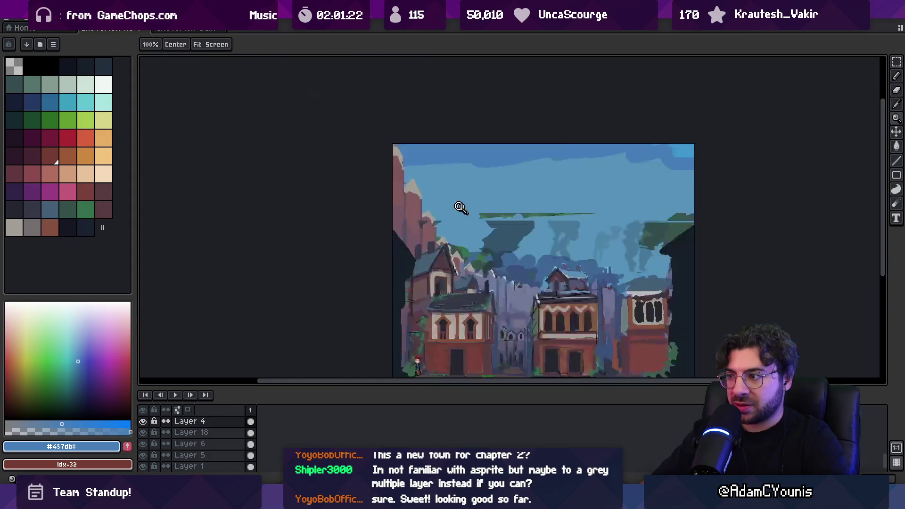
pyautogui.scroll(1, 452, 198)
# - Shift the towers and trees layer down and pick a dark teal colour
pyautogui.press('v')
pyautogui.moveTo(599, 175); pyautogui.dragTo(596, 203)
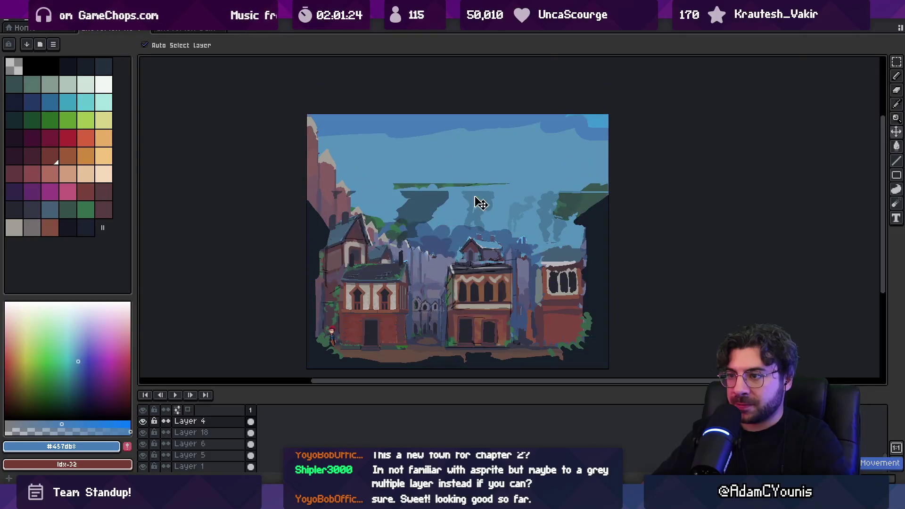
pyautogui.scroll(-1, 189, 427)
pyautogui.scroll(1, 205, 425)
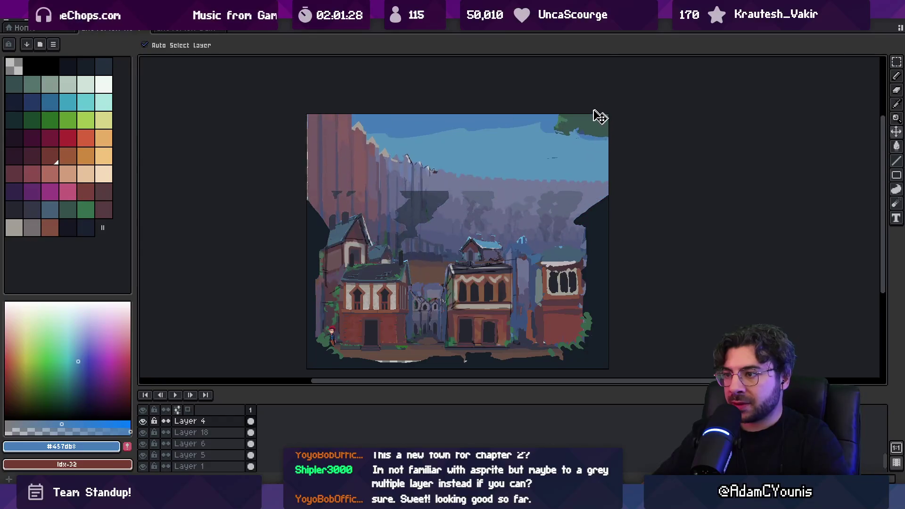
pyautogui.keyDown('alt'); pyautogui.click(595, 202); pyautogui.keyUp('alt')
pyautogui.press('b')
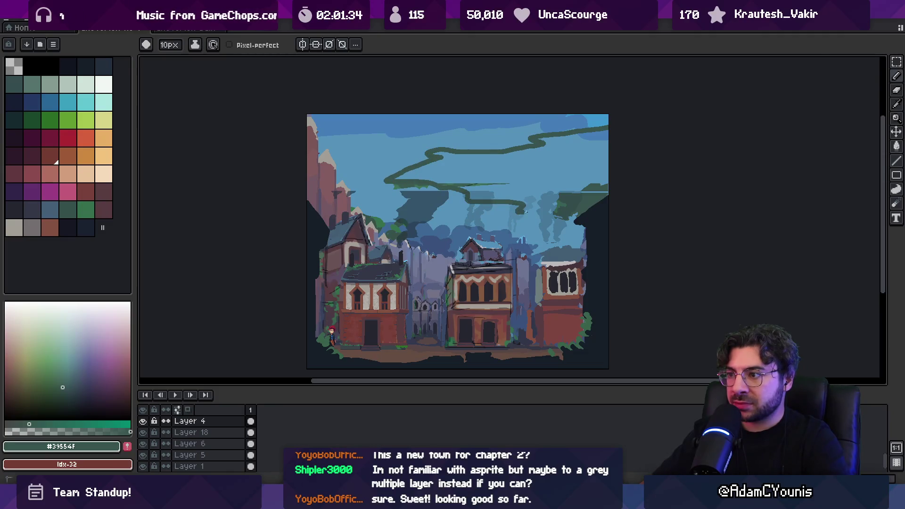
# - Fill the outlined canopy shape dark teal, undoing a fill that flooded the sky
pyautogui.press('g')
pyautogui.click(580, 222)
pyautogui.hotkey('ctrl', 'z')
pyautogui.press('b')
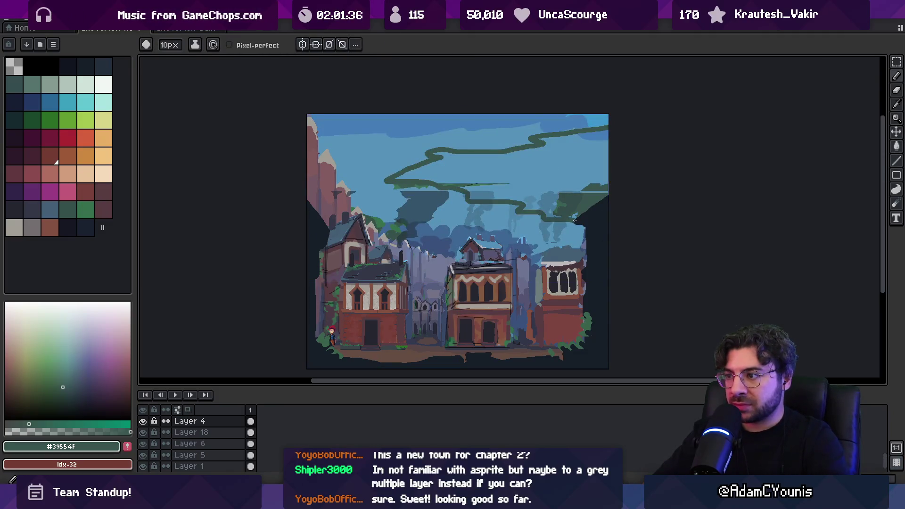
pyautogui.press('g')
pyautogui.click(560, 174)
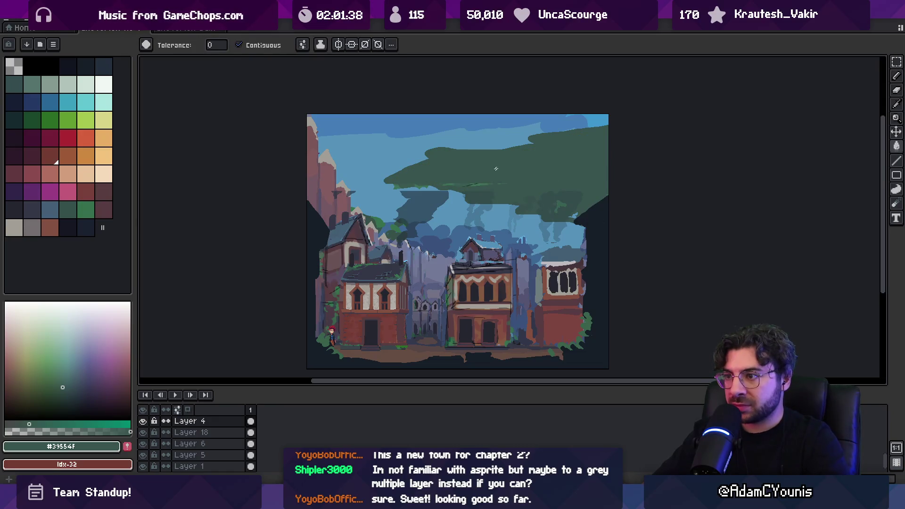
# - Fill the top-right sky area green and a canopy blob lighter green
pyautogui.keyDown('alt'); pyautogui.click(453, 180); pyautogui.keyUp('alt')
pyautogui.press('b')
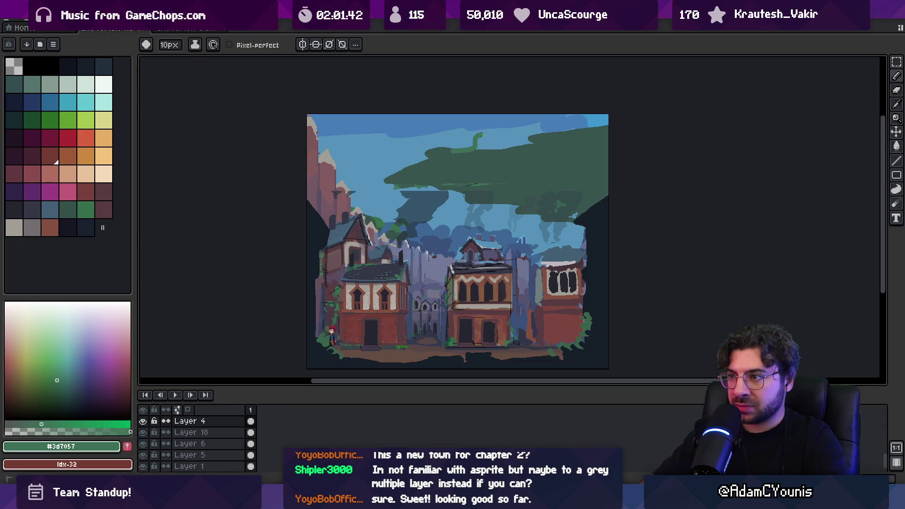
pyautogui.press('g')
pyautogui.click(518, 130)
pyautogui.press('b')
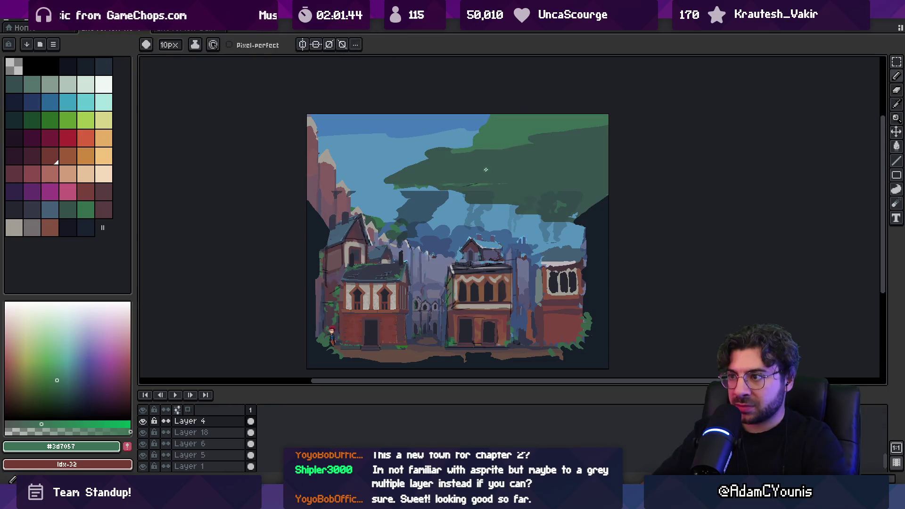
pyautogui.press('g')
pyautogui.click(516, 180)
# - Paint a lighter green stroke across the canopy using a sampled canopy green
pyautogui.keyDown('alt'); pyautogui.click(510, 184); pyautogui.keyUp('alt')
pyautogui.press('b')
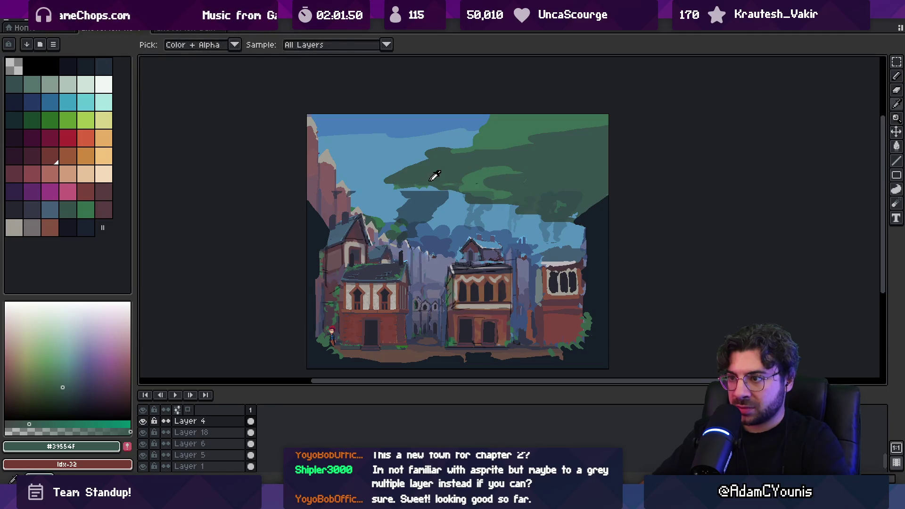
pyautogui.press('e')
pyautogui.press('b')
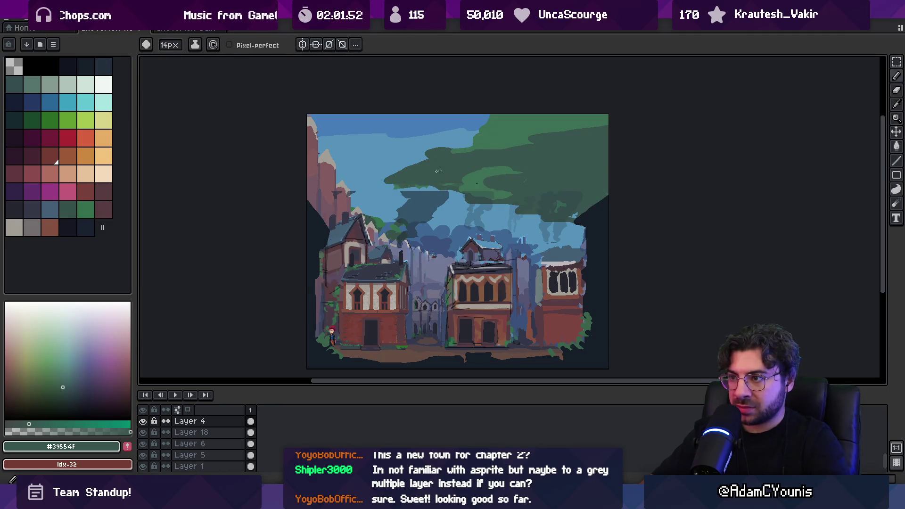
pyautogui.keyDown('alt'); pyautogui.click(486, 139); pyautogui.keyUp('alt')
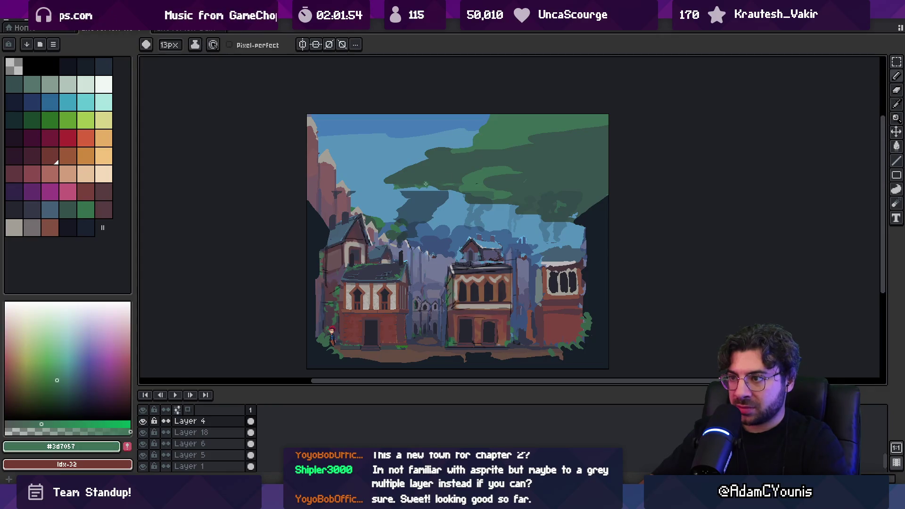
pyautogui.press('i')
pyautogui.scroll(-3, 458, 158)
pyautogui.scroll(5, 460, 165)
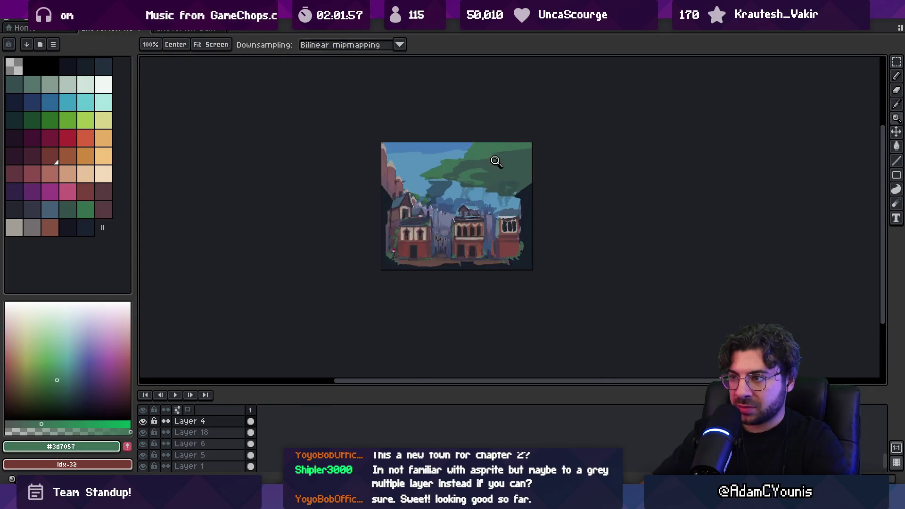
pyautogui.press('b')
pyautogui.moveTo(473, 182); pyautogui.dragTo(505, 145)
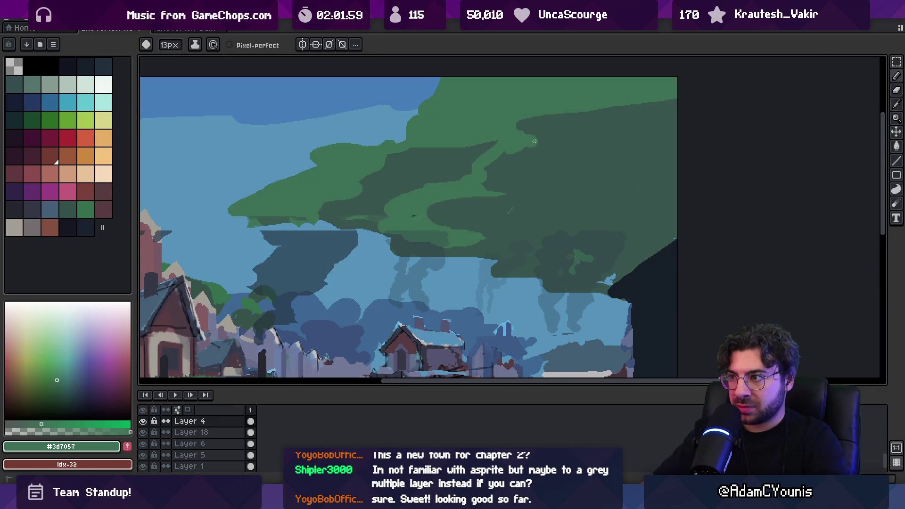
# - Paint dark shading strokes into the canopy with the sampled dark canopy colour
pyautogui.press('z')
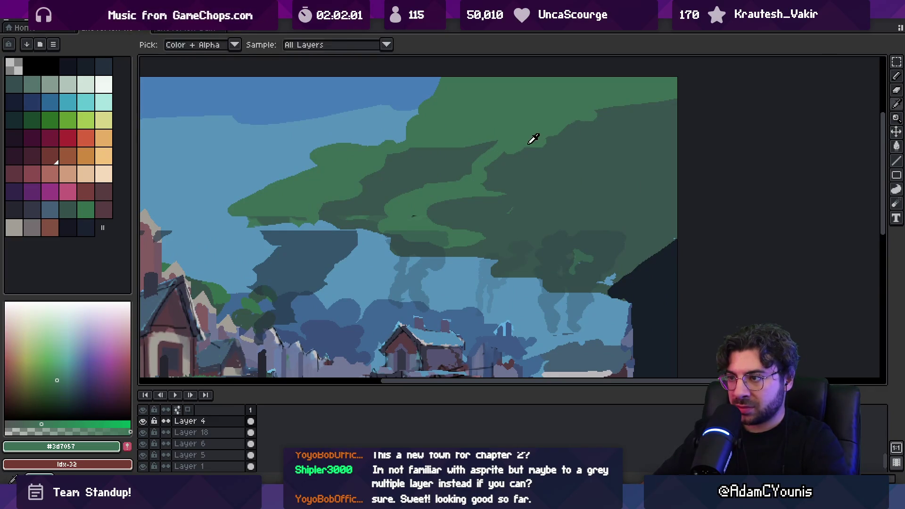
pyautogui.scroll(-5, 510, 174)
pyautogui.scroll(4, 533, 171)
pyautogui.press('i')
pyautogui.press('b')
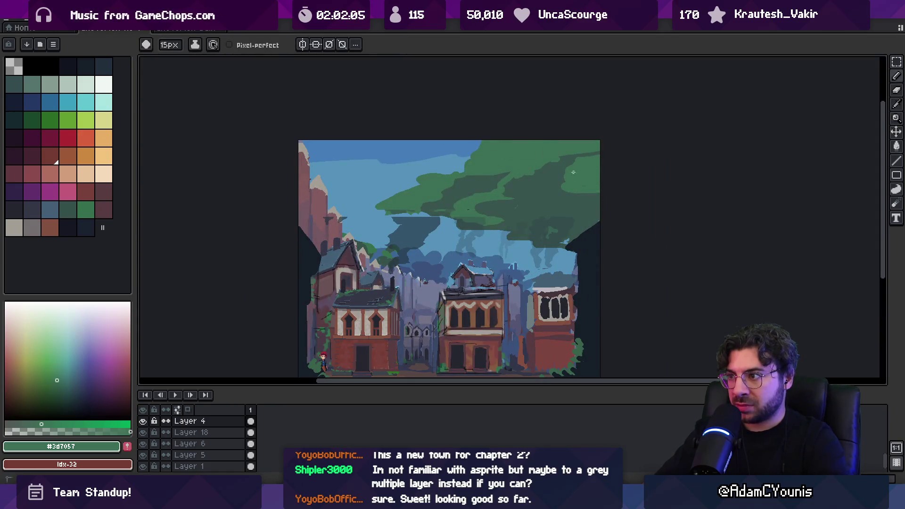
pyautogui.keyDown('alt'); pyautogui.click(581, 186); pyautogui.keyUp('alt')
pyautogui.press('z')
pyautogui.scroll(-3, 545, 187)
pyautogui.hotkey('ctrl', 'Tab')
pyautogui.press('b')
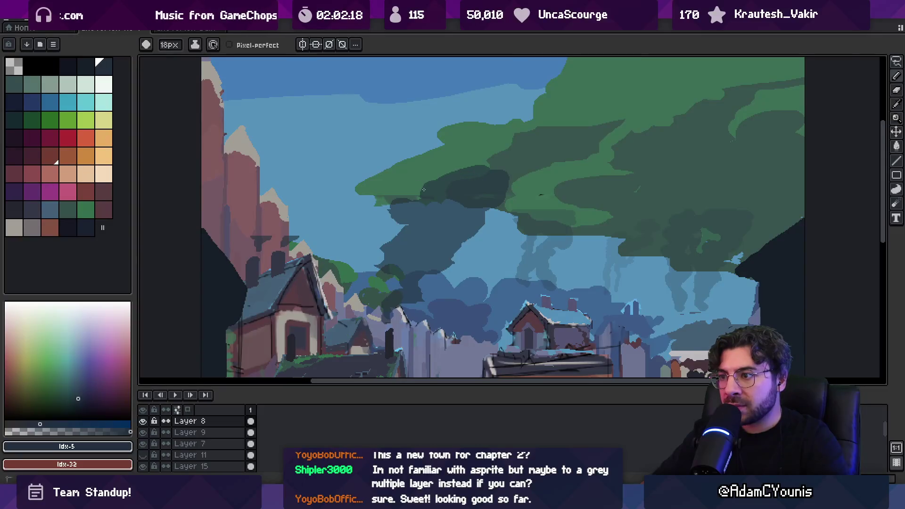
pyautogui.moveTo(403, 196)
pyautogui.mouseDown()
pyautogui.moveTo(460, 163)
pyautogui.moveTo(499, 163)
pyautogui.mouseUp()
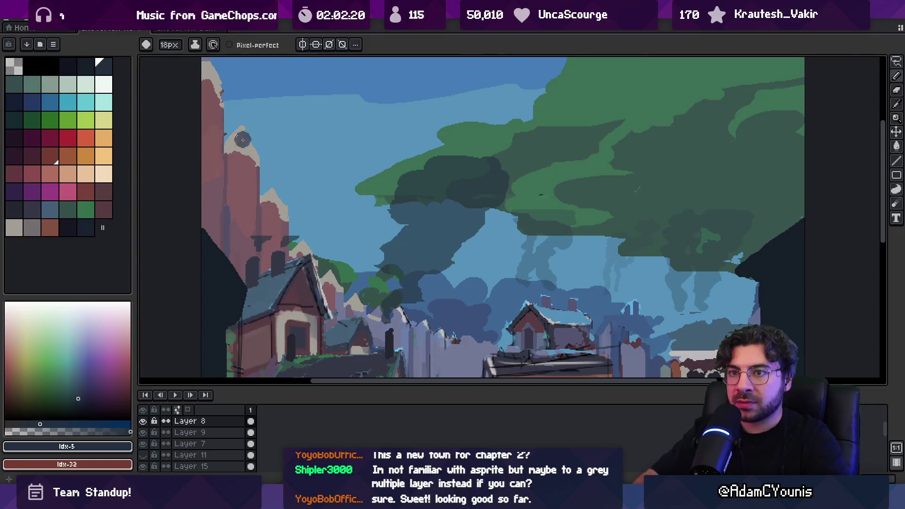
# - Add lighter green highlights from the palette over the canopy
pyautogui.click(20, 85)
pyautogui.moveTo(420, 177)
pyautogui.mouseDown()
pyautogui.moveTo(460, 155)
pyautogui.moveTo(495, 165)
pyautogui.moveTo(476, 173)
pyautogui.moveTo(493, 186)
pyautogui.moveTo(467, 210)
pyautogui.moveTo(420, 195)
pyautogui.mouseUp()
pyautogui.scroll(-5, 446, 228)
pyautogui.scroll(3, 469, 187)
pyautogui.moveTo(442, 190); pyautogui.dragTo(441, 192)
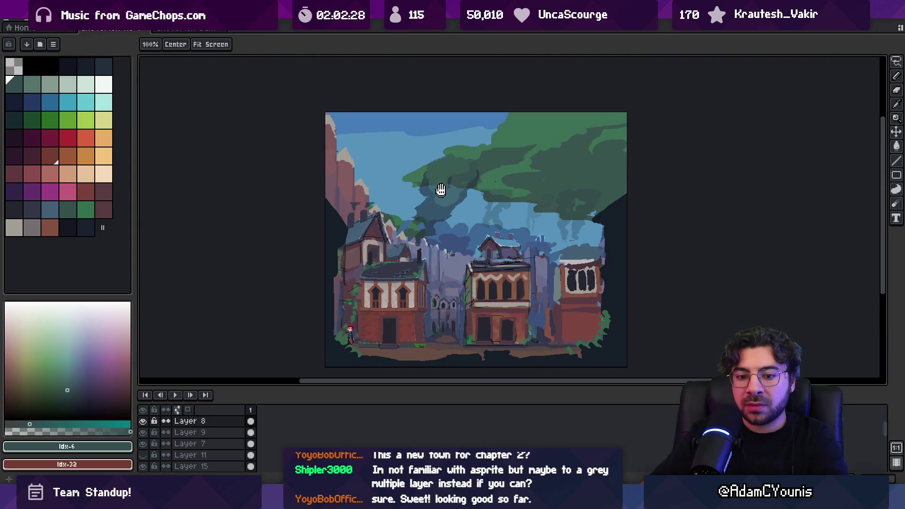
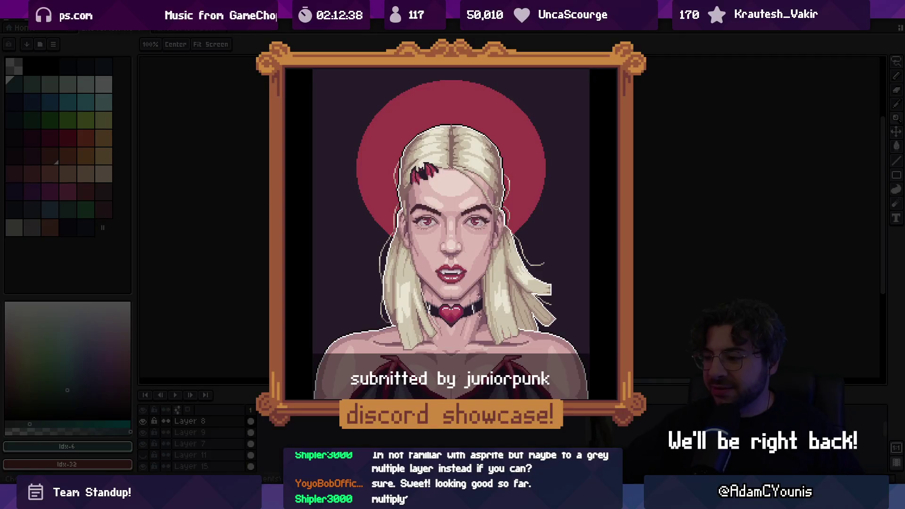
# - Lasso a patch of sky above the central house and move it down onto the roof
pyautogui.hotkey('alt', 'Tab')
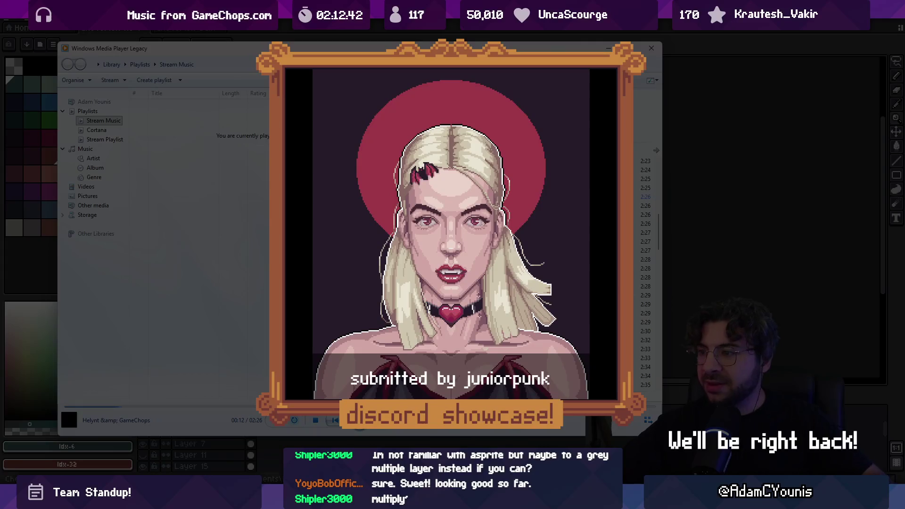
pyautogui.hotkey('alt', 'Tab')
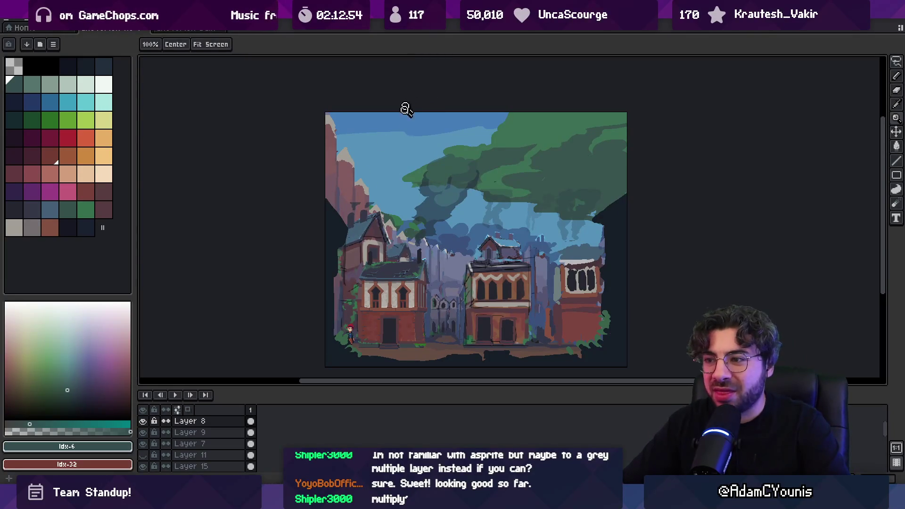
pyautogui.moveTo(398, 188)
pyautogui.mouseDown()
pyautogui.moveTo(399, 170)
pyautogui.moveTo(415, 167)
pyautogui.mouseUp()
pyautogui.scroll(2, 428, 170)
pyautogui.moveTo(485, 186)
pyautogui.mouseDown()
pyautogui.moveTo(495, 144)
pyautogui.moveTo(542, 97)
pyautogui.mouseUp()
pyautogui.keyDown('ctrl'); pyautogui.click(498, 146); pyautogui.keyUp('ctrl')
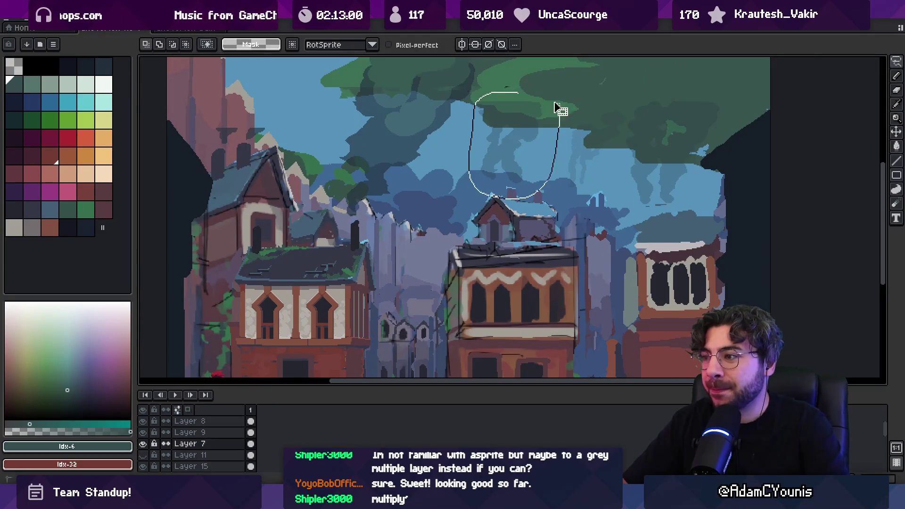
pyautogui.scroll(1, 518, 136)
pyautogui.press('z')
pyautogui.moveTo(434, 145); pyautogui.dragTo(414, 247)
# - Move the red-haired character in front of the left house's door
pyautogui.scroll(-1, 436, 189)
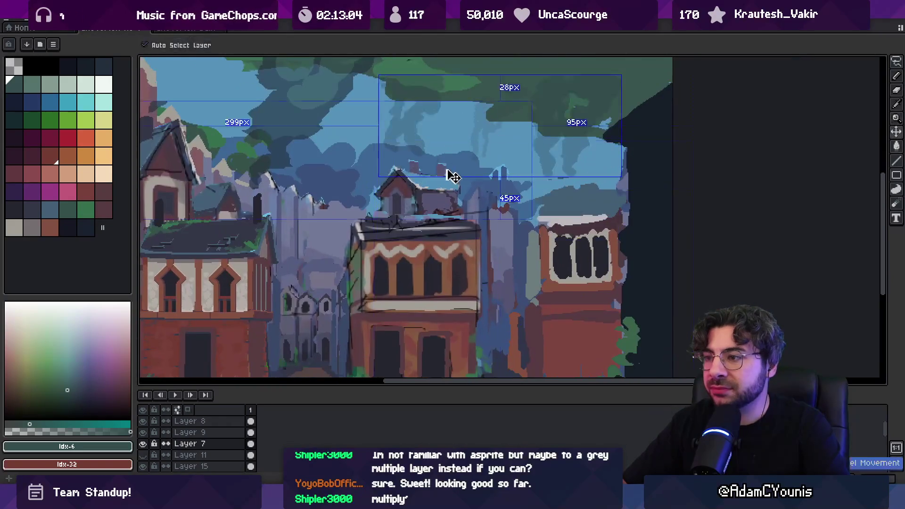
pyautogui.scroll(-3, 471, 142)
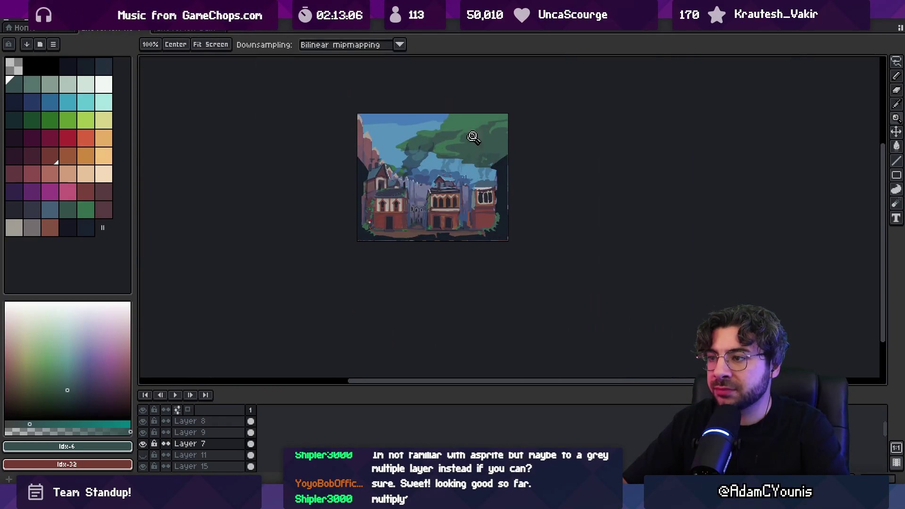
pyautogui.scroll(2, 422, 179)
pyautogui.moveTo(427, 193); pyautogui.dragTo(434, 239)
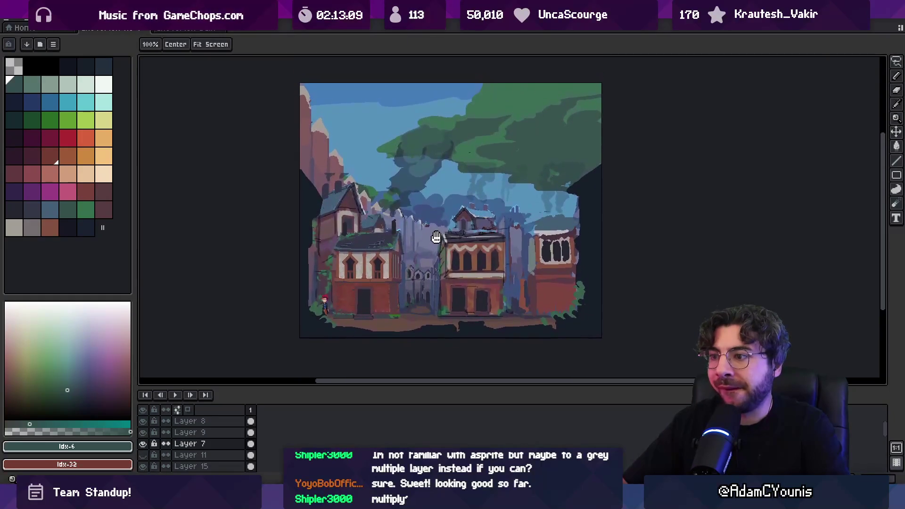
pyautogui.press('v')
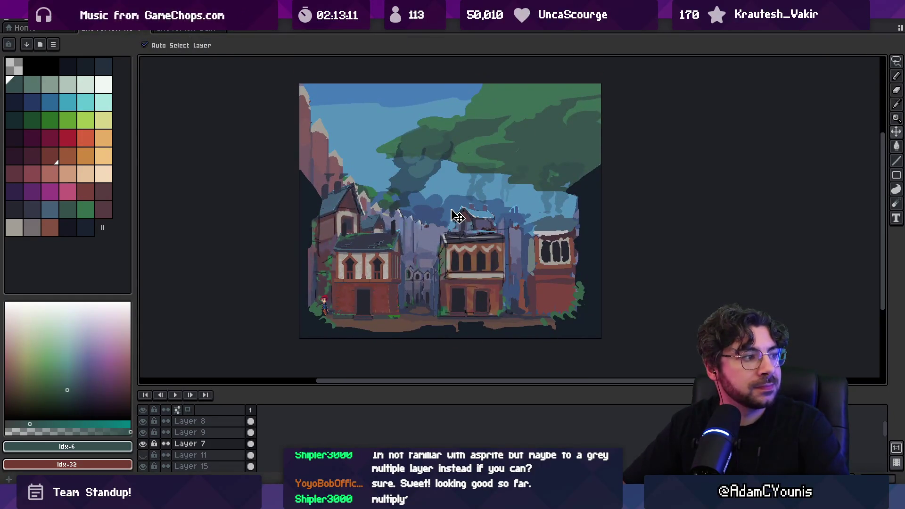
pyautogui.scroll(3, 437, 221)
pyautogui.moveTo(408, 286); pyautogui.dragTo(419, 223)
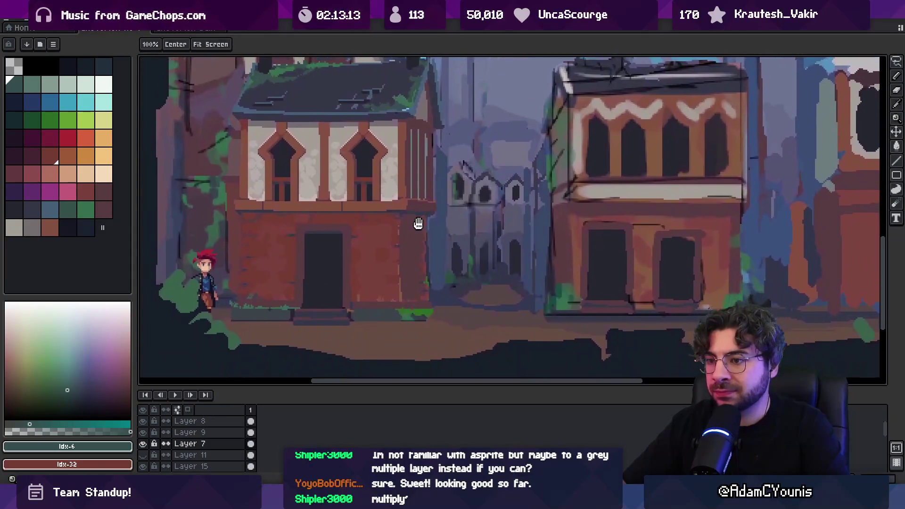
pyautogui.moveTo(233, 278)
pyautogui.mouseDown()
pyautogui.moveTo(279, 262)
pyautogui.moveTo(403, 295)
pyautogui.moveTo(371, 292)
pyautogui.moveTo(399, 249)
pyautogui.moveTo(384, 175)
pyautogui.mouseUp()
# - Lasso a patch of cloud pixels and drag it lower over the rooftops
pyautogui.press('h')
pyautogui.scroll(5, 396, 265)
pyautogui.scroll(-3, 385, 176)
pyautogui.scroll(2, 376, 209)
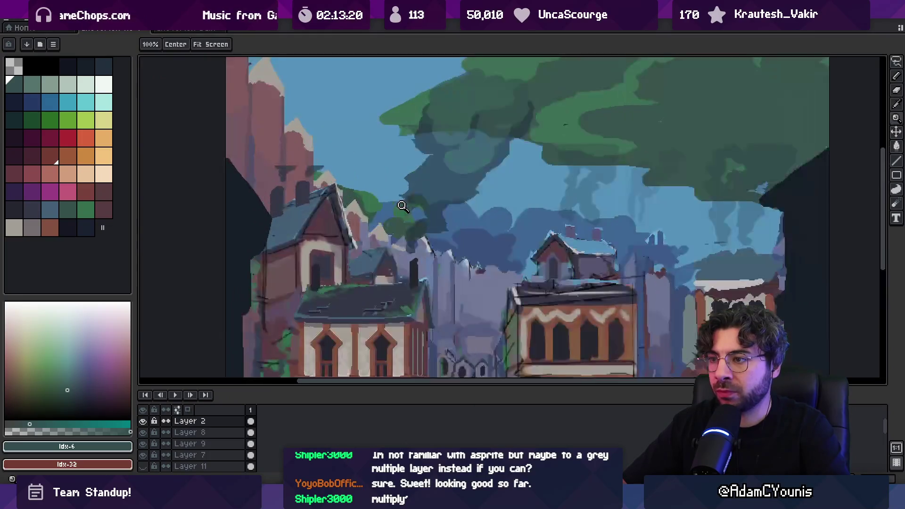
pyautogui.press('v')
pyautogui.moveTo(376, 209)
pyautogui.mouseDown()
pyautogui.moveTo(370, 182)
pyautogui.moveTo(380, 198)
pyautogui.mouseUp()
pyautogui.press('h')
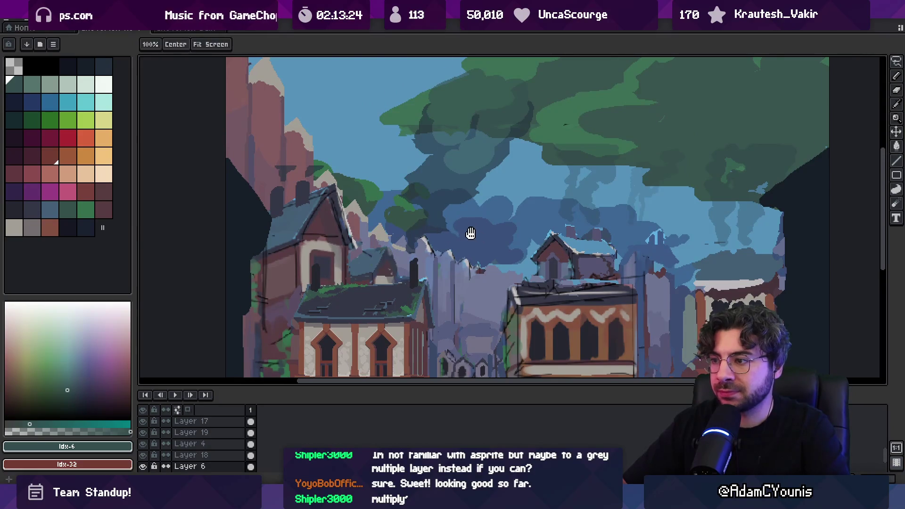
pyautogui.moveTo(472, 234); pyautogui.dragTo(424, 188)
pyautogui.press('m')
pyautogui.moveTo(406, 232)
pyautogui.mouseDown()
pyautogui.moveTo(605, 222)
pyautogui.moveTo(647, 156)
pyautogui.mouseUp()
pyautogui.moveTo(505, 172)
pyautogui.mouseDown()
pyautogui.moveTo(487, 204)
pyautogui.moveTo(490, 218)
pyautogui.mouseUp()
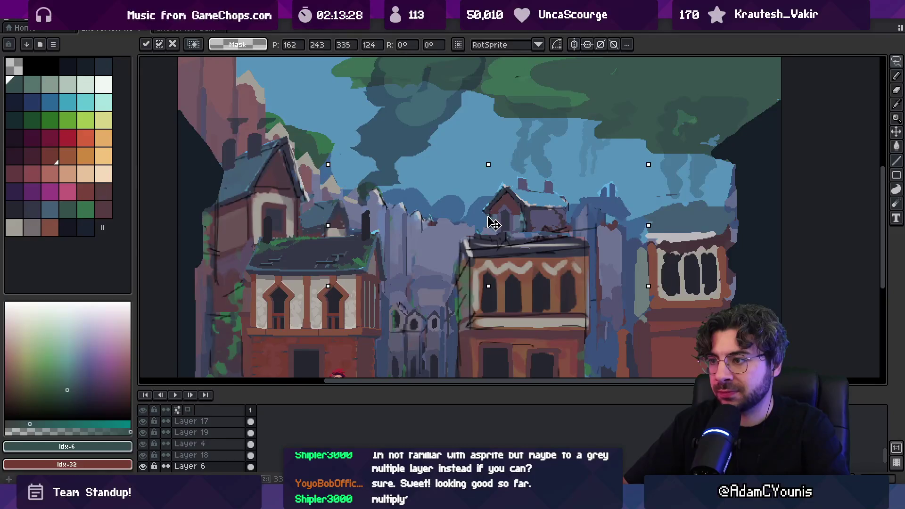
# - Sample the dark tree green and paint foliage down the tree edge behind the left roof
pyautogui.press('i')
pyautogui.click(329, 141)
pyautogui.press('b')
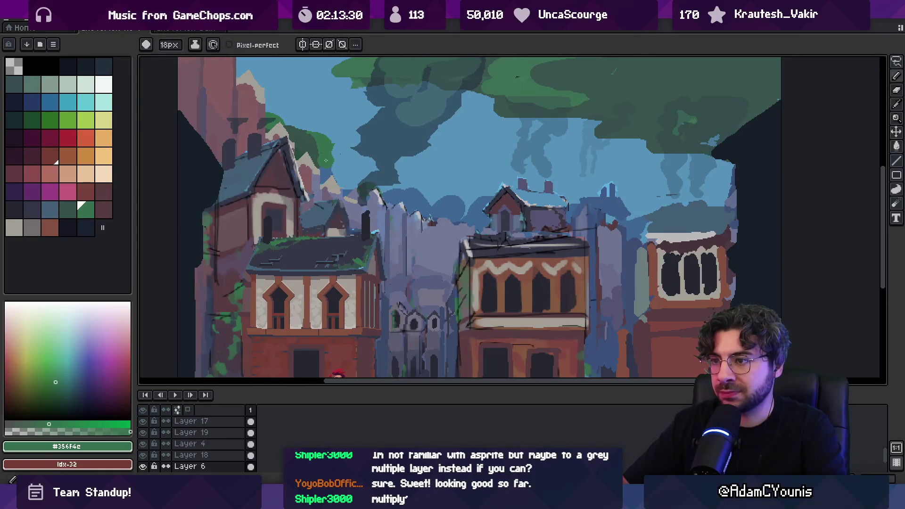
pyautogui.moveTo(340, 156); pyautogui.dragTo(345, 202)
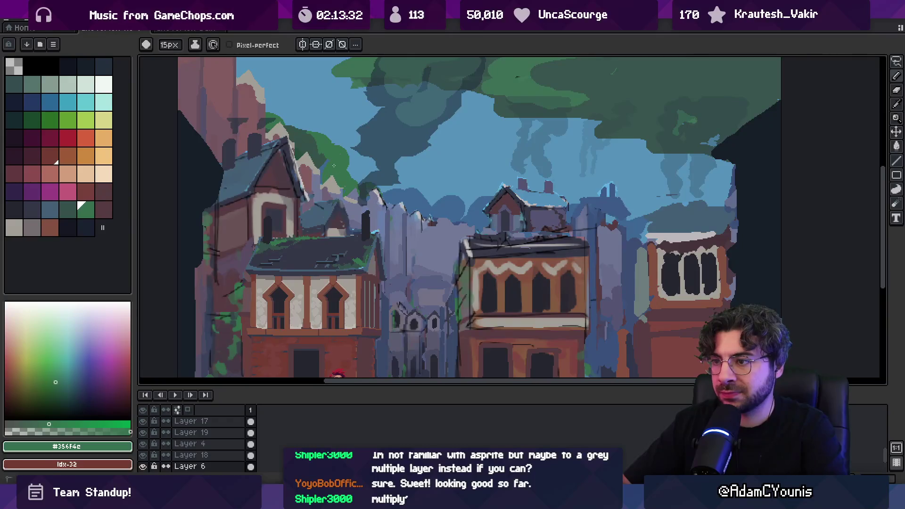
# - Touch up the foliage, switching between the tree green and a darker blue-green
pyautogui.keyDown('alt'); pyautogui.click(325, 183); pyautogui.keyUp('alt')
pyautogui.press('e')
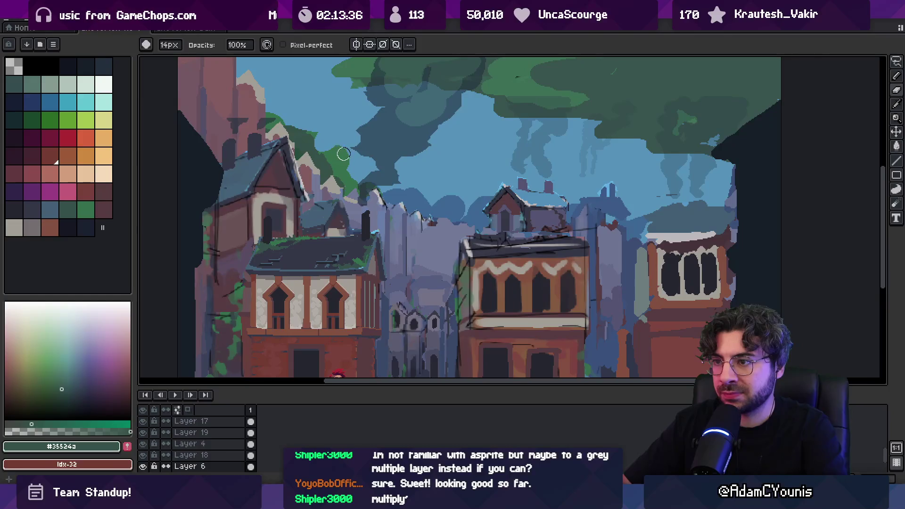
pyautogui.keyDown('alt'); pyautogui.click(335, 156); pyautogui.keyUp('alt')
pyautogui.press('b')
pyautogui.keyDown('alt'); pyautogui.click(325, 144); pyautogui.keyUp('alt')
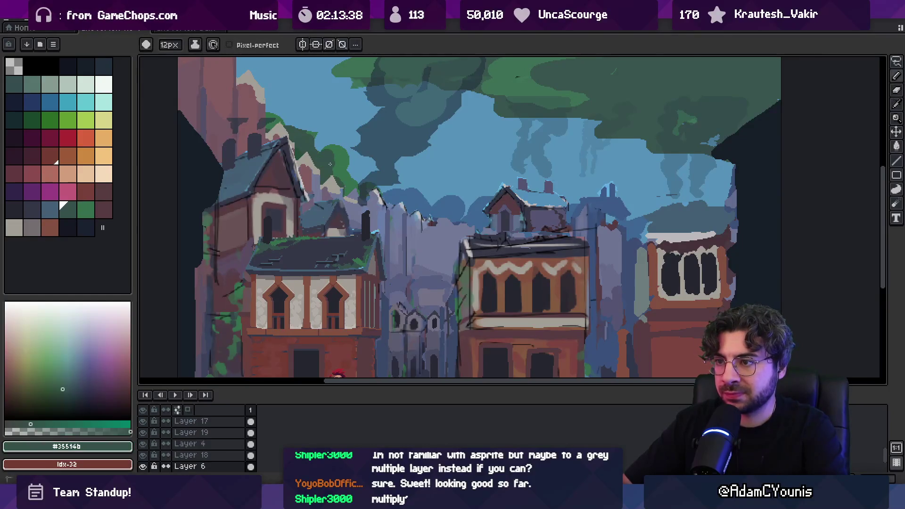
pyautogui.keyDown('alt'); pyautogui.click(310, 133); pyautogui.keyUp('alt')
pyautogui.keyDown('alt'); pyautogui.click(299, 128); pyautogui.keyUp('alt')
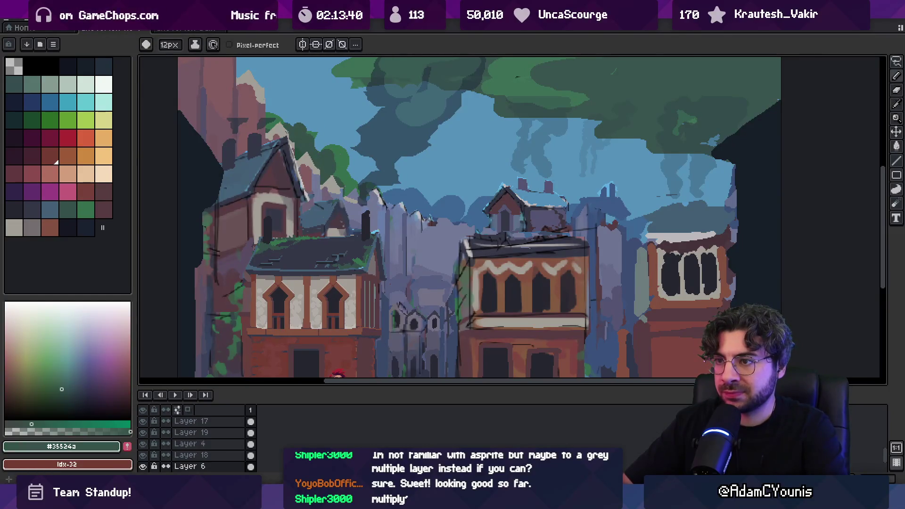
pyautogui.keyDown('alt'); pyautogui.click(280, 118); pyautogui.keyUp('alt')
pyautogui.keyDown('alt'); pyautogui.click(290, 127); pyautogui.keyUp('alt')
# - Zoom out to 100% and back in to check the foliage against the whole picture
pyautogui.press('z')
pyautogui.rightClick(343, 156)
pyautogui.doubleClick(342, 156)
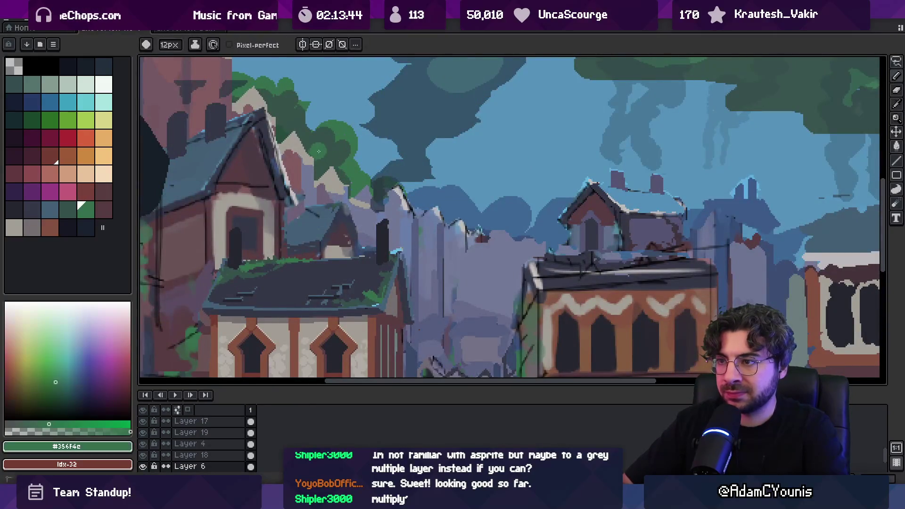
pyautogui.press('z')
pyautogui.rightClick(337, 167)
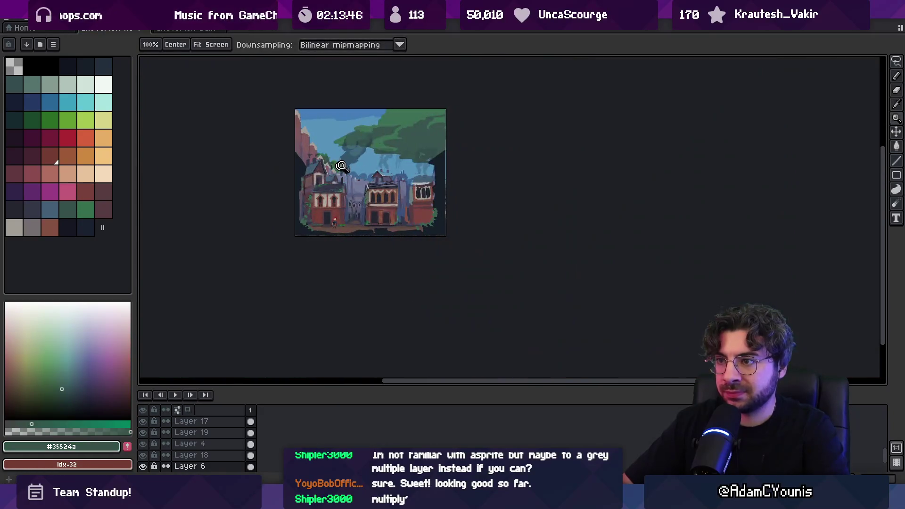
# - Sample the back wall's pale grey and shrink the brush to 6px
pyautogui.scroll(3, 348, 146)
pyautogui.scroll(-2, 318, 149)
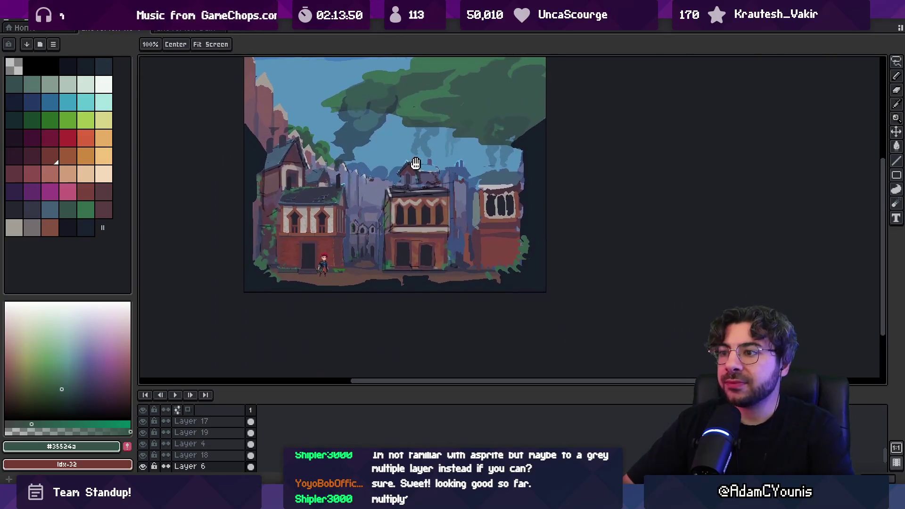
pyautogui.scroll(3, 384, 207)
pyautogui.press('v')
pyautogui.press('b')
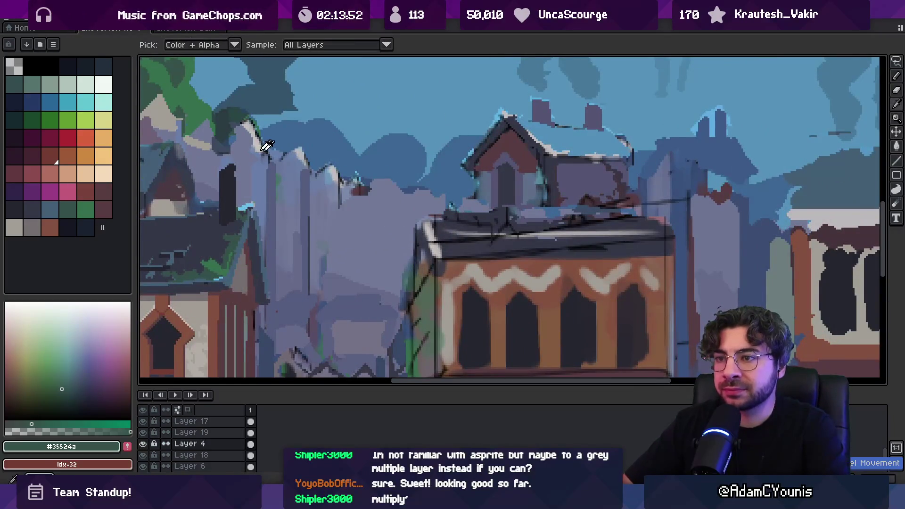
pyautogui.keyDown('alt'); pyautogui.click(175, 118); pyautogui.keyUp('alt')
pyautogui.press('-')
pyautogui.press('-')
pyautogui.press('-')
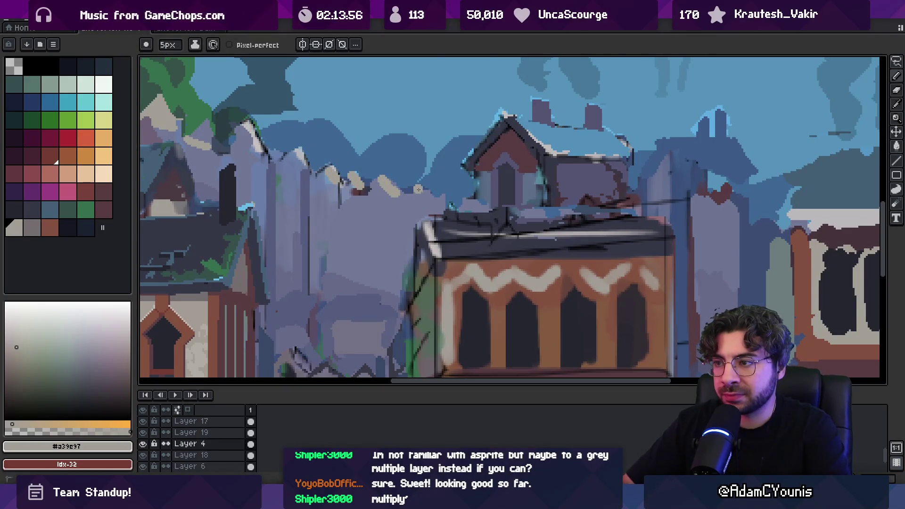
# - Pick a lighter grey and dab highlights along the jagged top of the back wall
pyautogui.press('z')
pyautogui.scroll(-5, 422, 165)
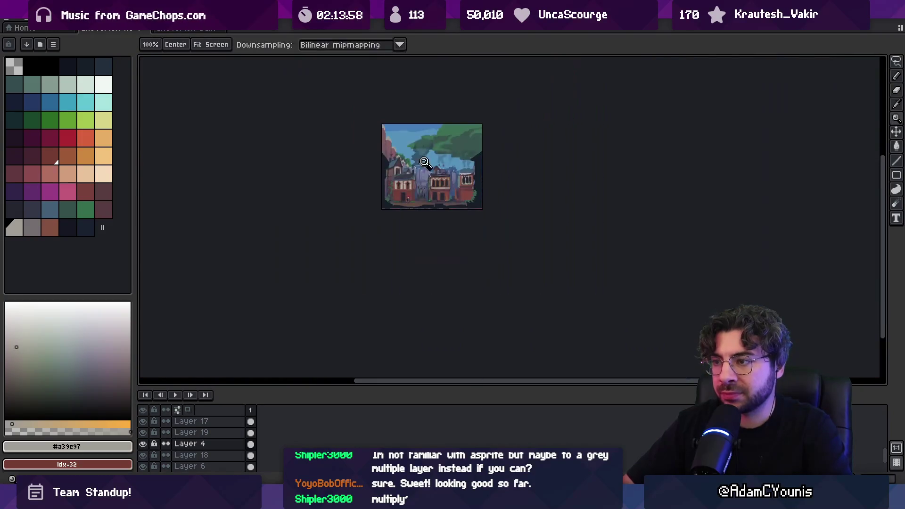
pyautogui.scroll(5, 441, 168)
pyautogui.press('b')
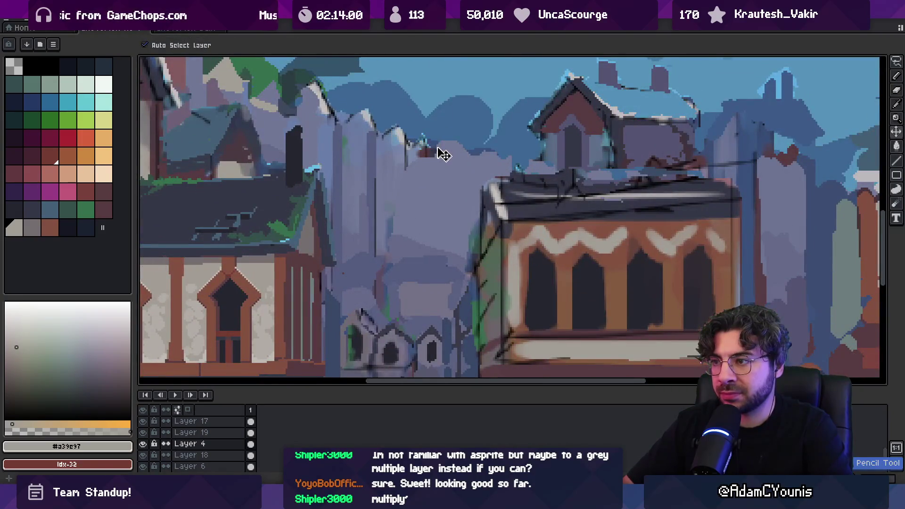
pyautogui.press('b')
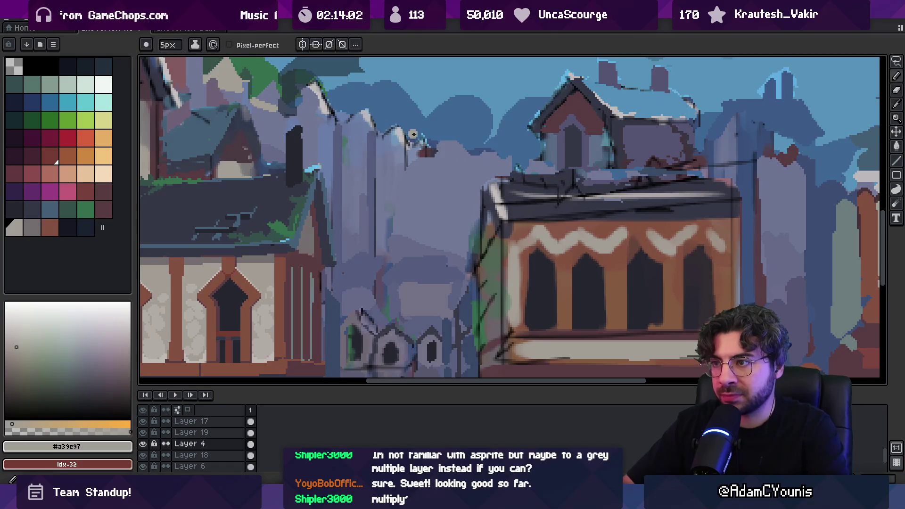
pyautogui.keyDown('alt'); pyautogui.click(401, 137); pyautogui.keyUp('alt')
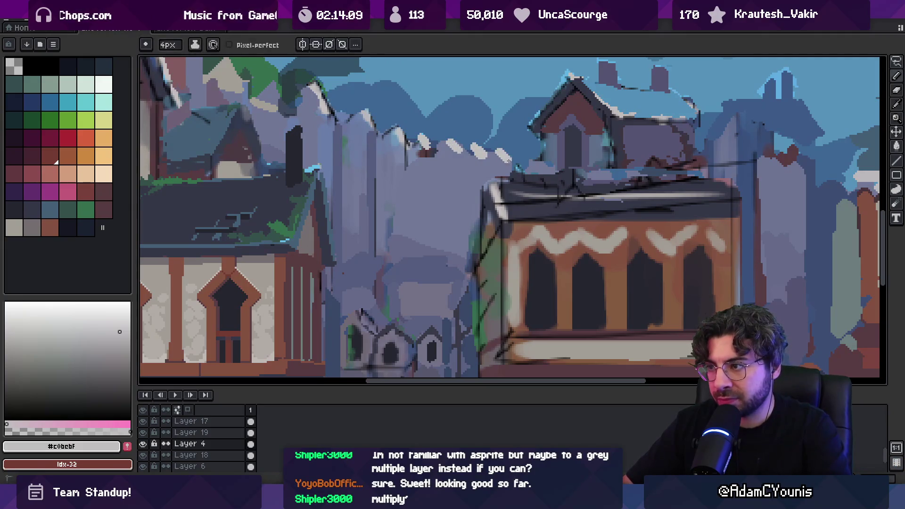
pyautogui.scroll(-2, 529, 161)
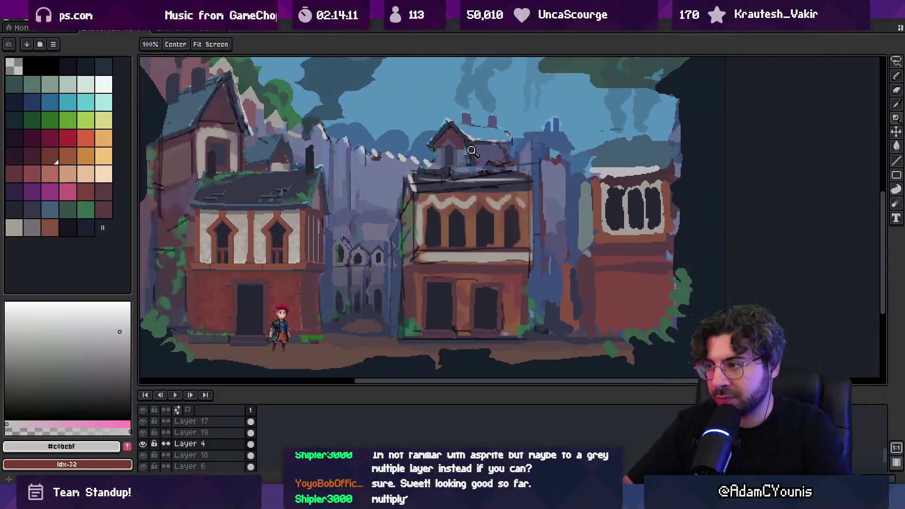
# - On the left house's layer, select the house's upper part, nudge it, and commit
pyautogui.press('v')
pyautogui.scroll(-1, 420, 174)
pyautogui.press('z')
pyautogui.scroll(-2, 460, 148)
pyautogui.scroll(1, 443, 137)
pyautogui.scroll(1, 440, 134)
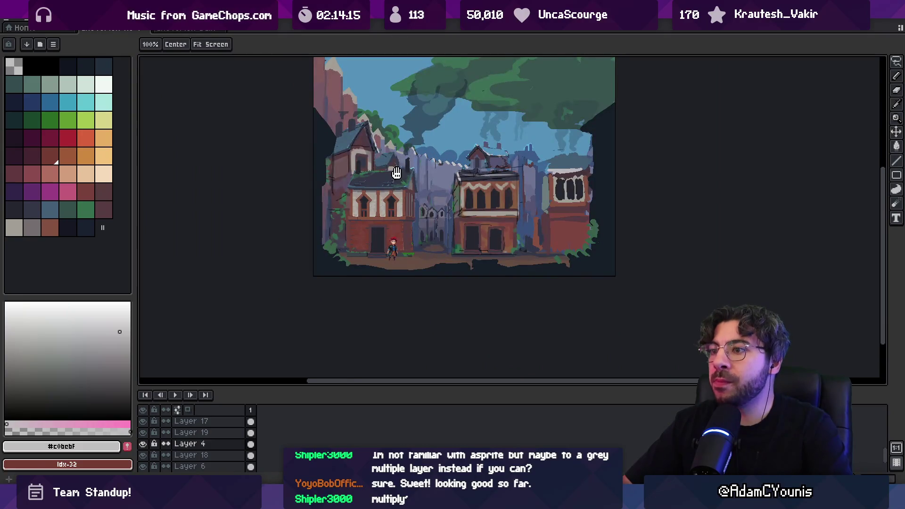
pyautogui.scroll(3, 387, 175)
pyautogui.keyDown('ctrl'); pyautogui.click(398, 206); pyautogui.keyUp('ctrl')
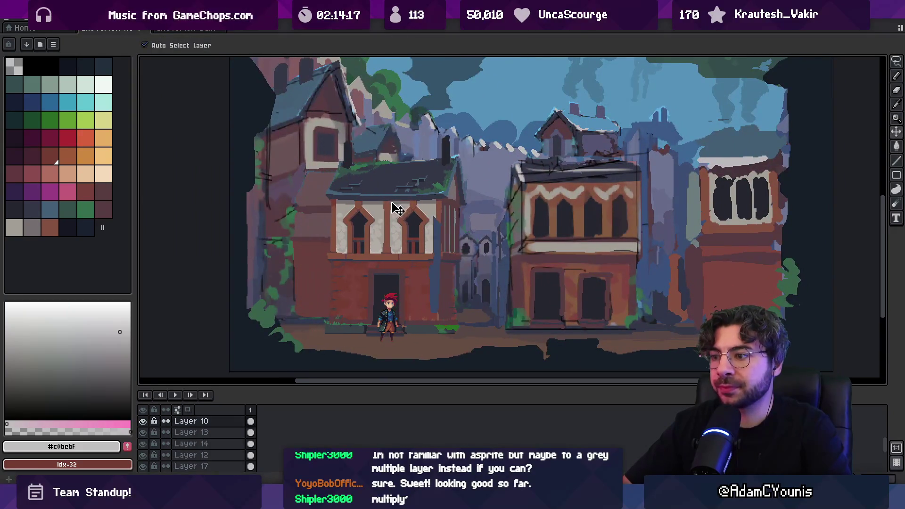
pyautogui.press('m')
pyautogui.scroll(-2, 330, 118)
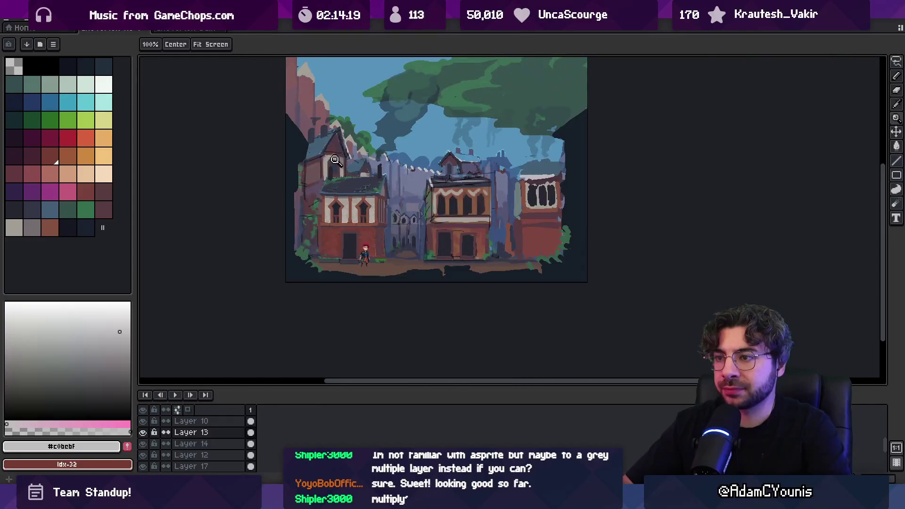
pyautogui.moveTo(279, 283)
pyautogui.mouseDown()
pyautogui.moveTo(407, 113)
pyautogui.moveTo(337, 158)
pyautogui.moveTo(344, 151)
pyautogui.moveTo(376, 166)
pyautogui.moveTo(369, 169)
pyautogui.mouseUp()
pyautogui.click(408, 115)
pyautogui.hotkey('ctrl', 'd')
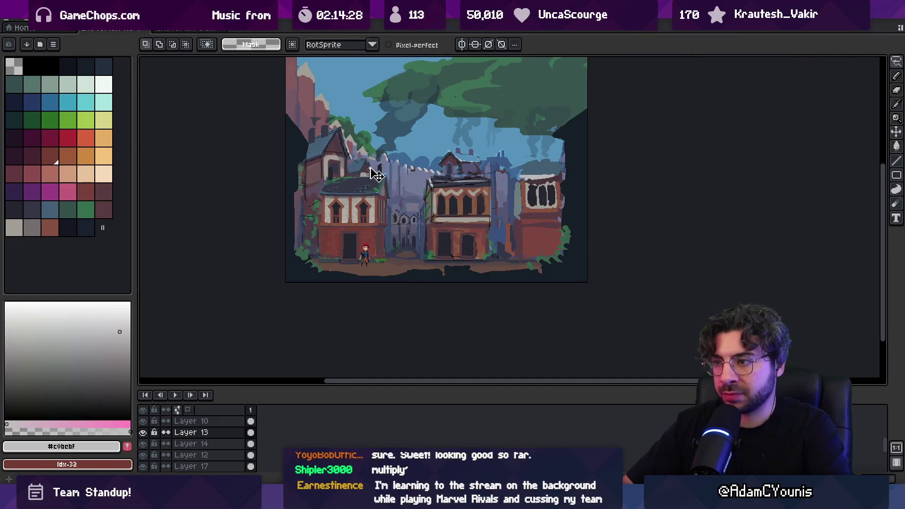
# - Try shifting the upper-left house right, undo it, and inspect the street up close
pyautogui.keyDown('ctrl'); pyautogui.click(374, 172); pyautogui.keyUp('ctrl')
pyautogui.moveTo(349, 158)
pyautogui.mouseDown()
pyautogui.moveTo(361, 158)
pyautogui.moveTo(337, 148)
pyautogui.mouseUp()
pyautogui.hotkey('ctrl', 'z')
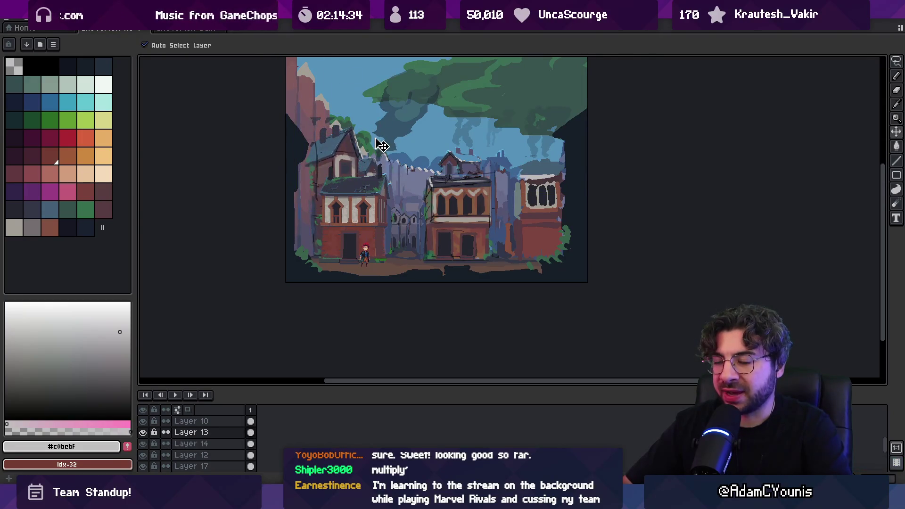
pyautogui.press('z')
pyautogui.click(365, 150)
pyautogui.moveTo(391, 175); pyautogui.dragTo(387, 165)
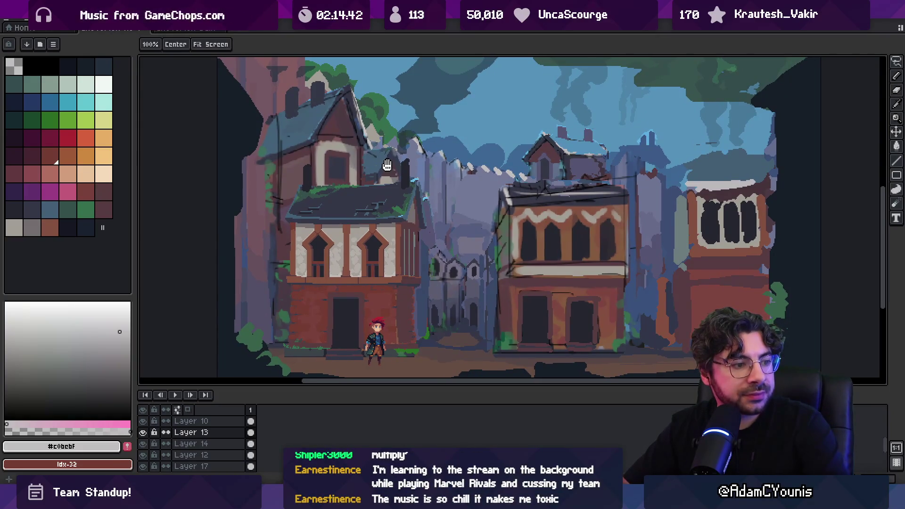
pyautogui.moveTo(386, 165); pyautogui.dragTo(388, 166)
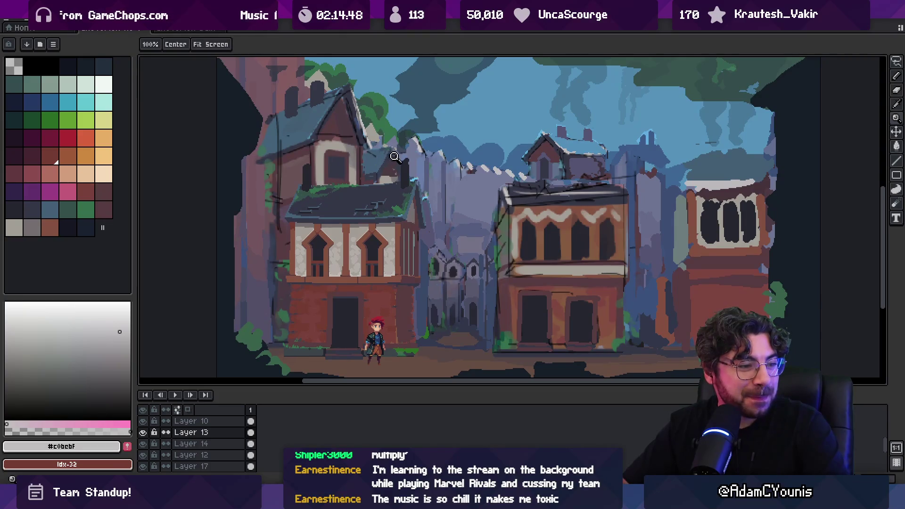
pyautogui.scroll(-1, 394, 157)
pyautogui.moveTo(394, 157); pyautogui.dragTo(379, 183)
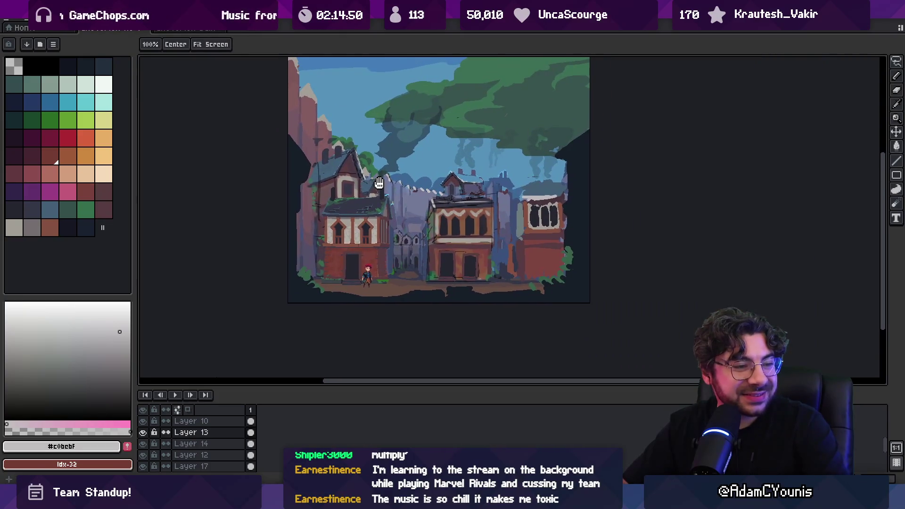
pyautogui.scroll(2, 380, 183)
# - Try moving the left house's upper gable right on the layer beneath, then undo
pyautogui.press('v')
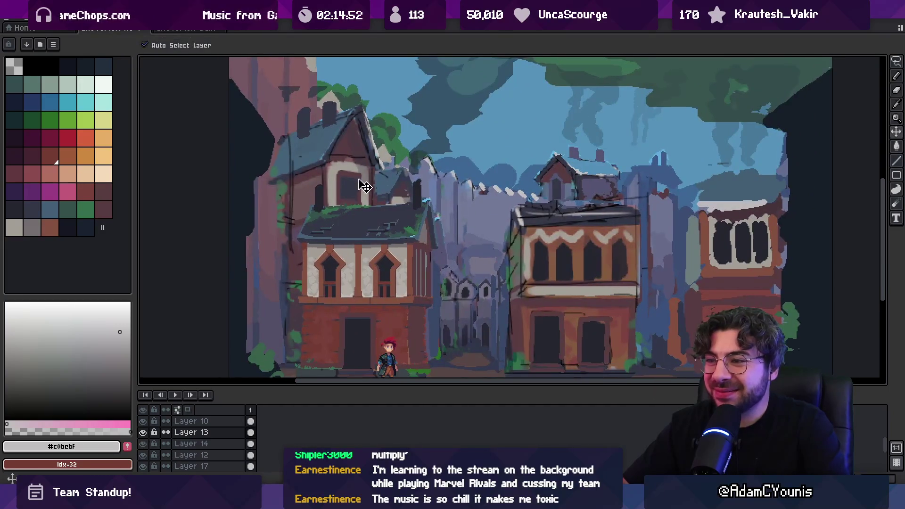
pyautogui.scroll(-2, 365, 186)
pyautogui.click(378, 219)
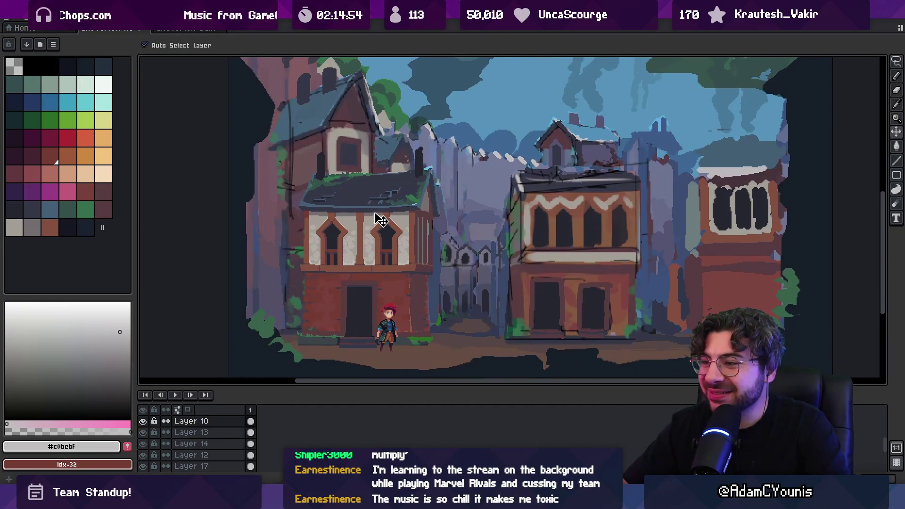
pyautogui.moveTo(349, 158); pyautogui.dragTo(361, 159)
pyautogui.hotkey('ctrl', 'z')
# - With Layer 14 active, add a new empty Layer 16 and select it
pyautogui.click(410, 162)
pyautogui.hotkey('ctrl', 'shift', 'n')
pyautogui.moveTo(438, 263)
pyautogui.mouseDown()
pyautogui.moveTo(405, 232)
pyautogui.moveTo(344, 218)
pyautogui.moveTo(405, 215)
pyautogui.mouseUp()
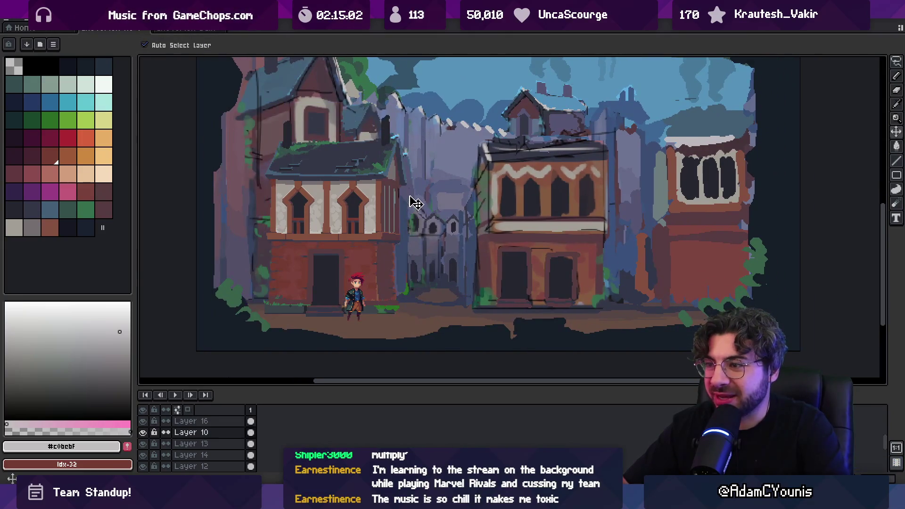
pyautogui.hotkey('ctrl', 'z')
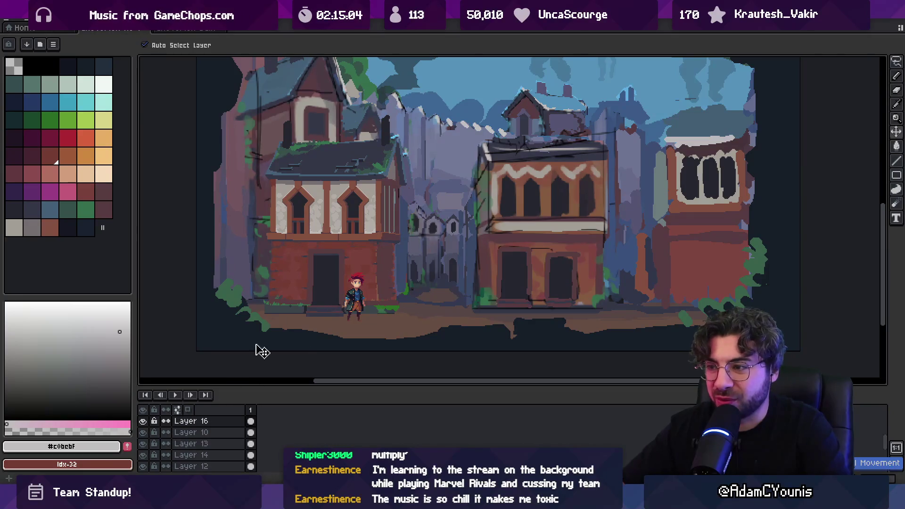
pyautogui.click(234, 424)
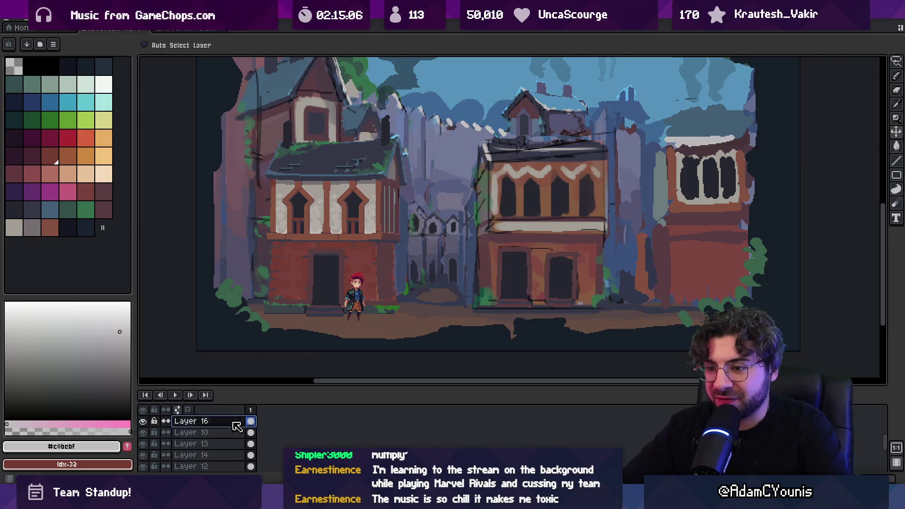
# - Drag Layer 16 between Layers 13 and 14, then delete it
pyautogui.moveTo(234, 423)
pyautogui.mouseDown()
pyautogui.moveTo(238, 445)
pyautogui.moveTo(222, 446)
pyautogui.mouseUp()
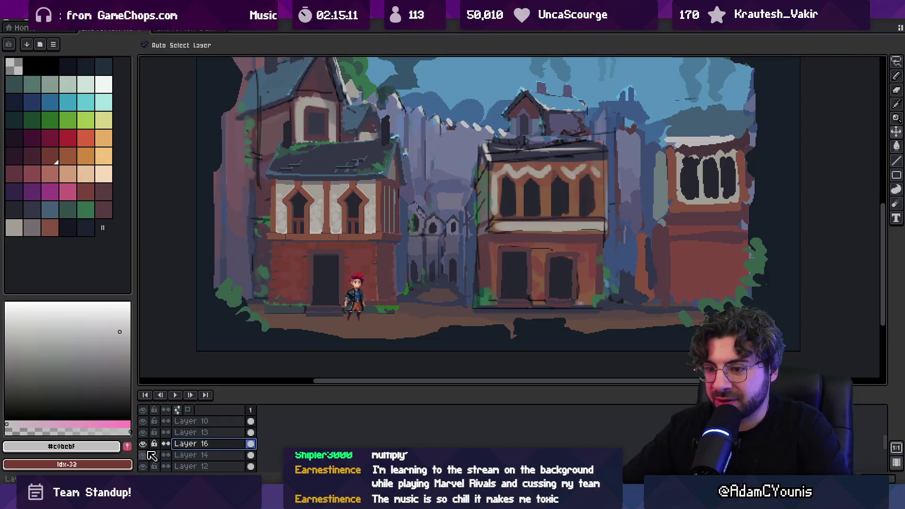
pyautogui.rightClick(210, 450)
pyautogui.click(233, 422)
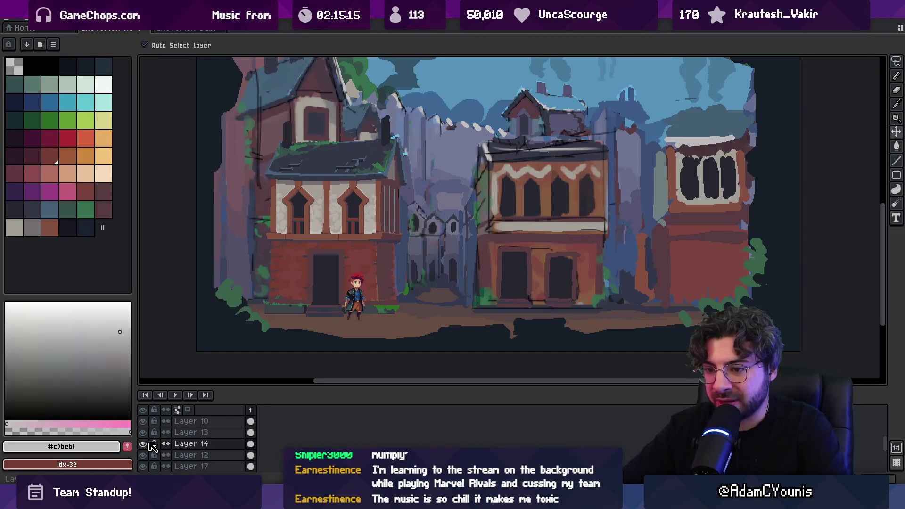
# - Sample the dark slate #333950 from the alley and set a 1px pencil on Layer 4
pyautogui.press('z')
pyautogui.scroll(-2, 364, 253)
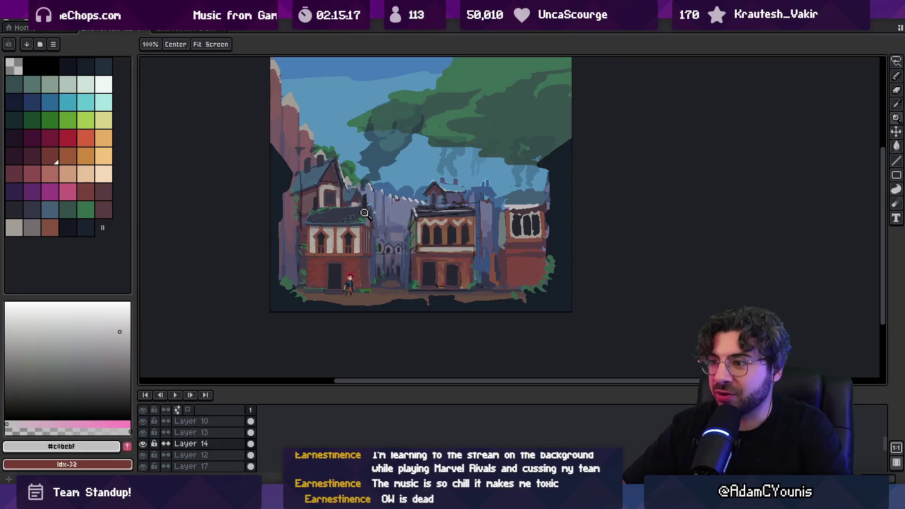
pyautogui.scroll(3, 365, 254)
pyautogui.press('m')
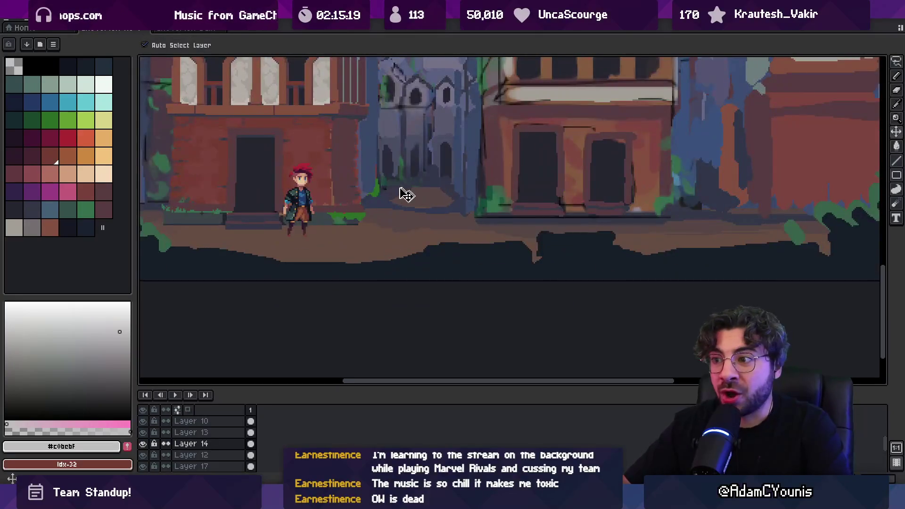
pyautogui.keyDown('alt'); pyautogui.click(388, 191); pyautogui.keyUp('alt')
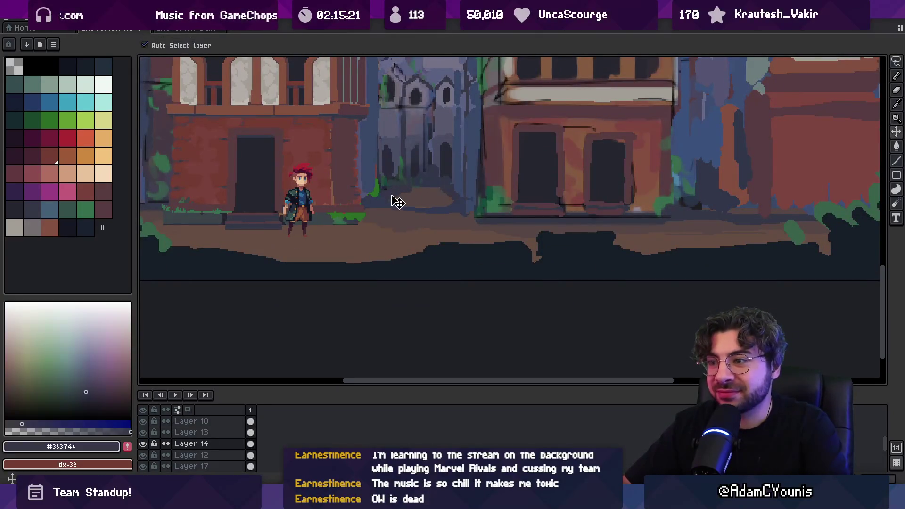
pyautogui.scroll(2, 405, 203)
pyautogui.keyDown('alt'); pyautogui.click(364, 202); pyautogui.keyUp('alt')
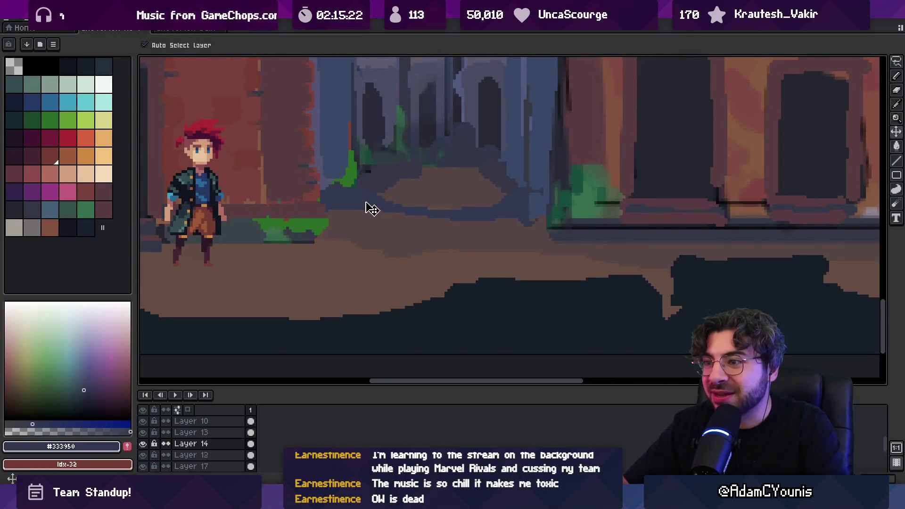
pyautogui.keyDown('ctrl'); pyautogui.click(370, 206); pyautogui.keyUp('ctrl')
pyautogui.press('b')
pyautogui.press('-')
pyautogui.press('-')
pyautogui.press('-')
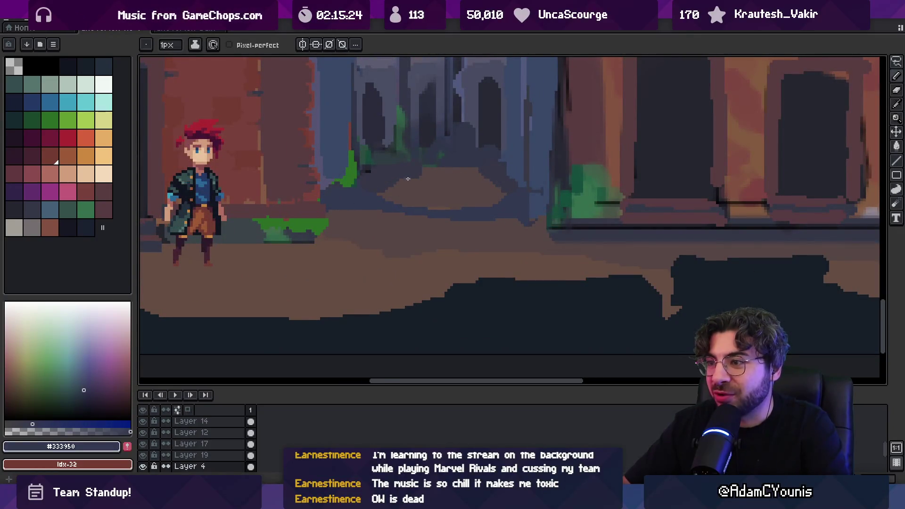
pyautogui.press('v')
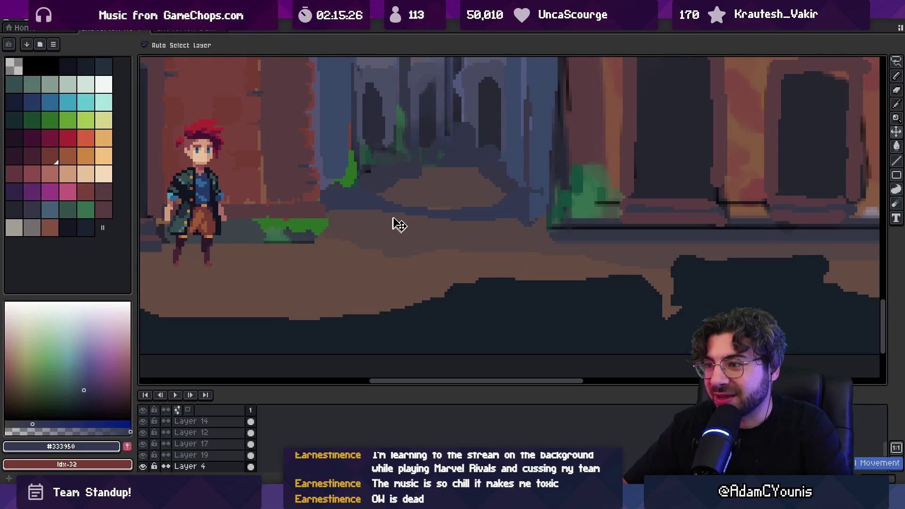
pyautogui.keyDown('alt'); pyautogui.click(401, 230); pyautogui.keyUp('alt')
pyautogui.press('b')
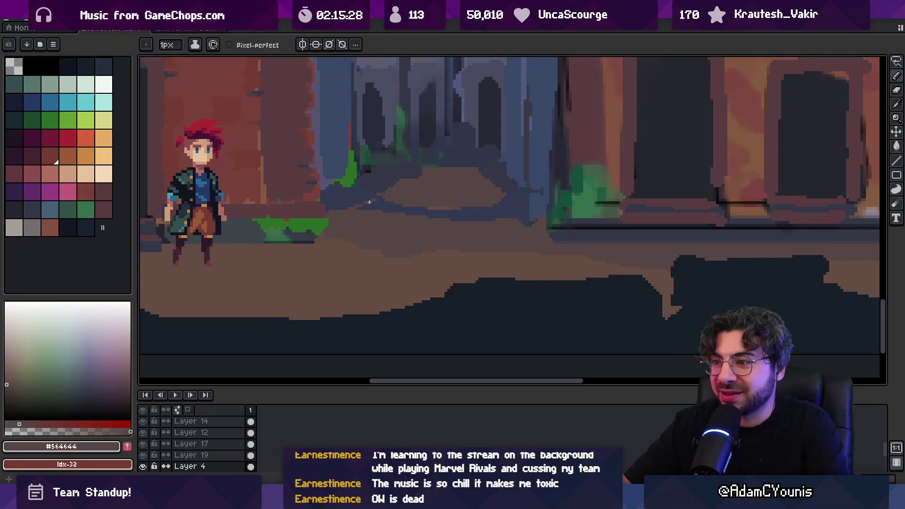
pyautogui.press('+')
pyautogui.press('+')
pyautogui.press('+')
pyautogui.moveTo(382, 208)
pyautogui.mouseDown()
pyautogui.moveTo(344, 205)
pyautogui.moveTo(391, 207)
pyautogui.moveTo(395, 225)
pyautogui.moveTo(515, 216)
pyautogui.mouseUp()
pyautogui.press('-')
pyautogui.keyDown('alt'); pyautogui.click(514, 217); pyautogui.keyUp('alt')
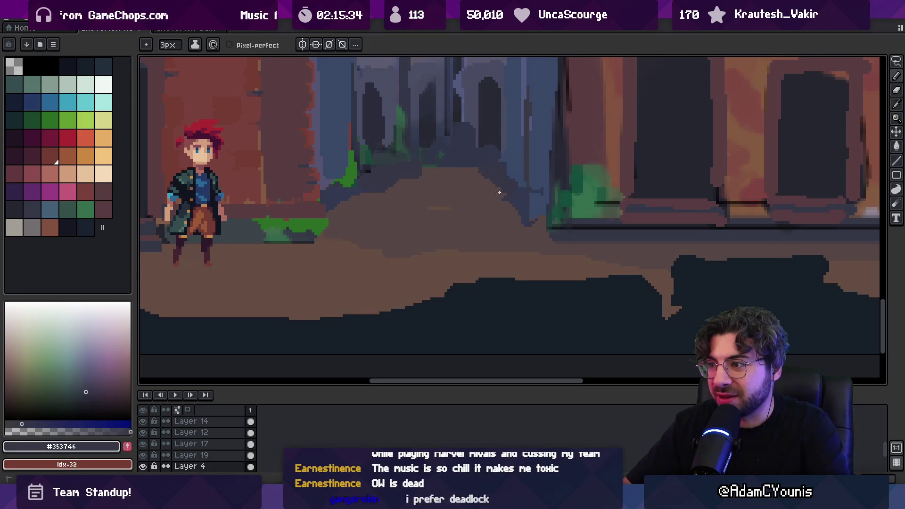
pyautogui.press('w')
pyautogui.keyDown('ctrl'); pyautogui.click(500, 195); pyautogui.keyUp('ctrl')
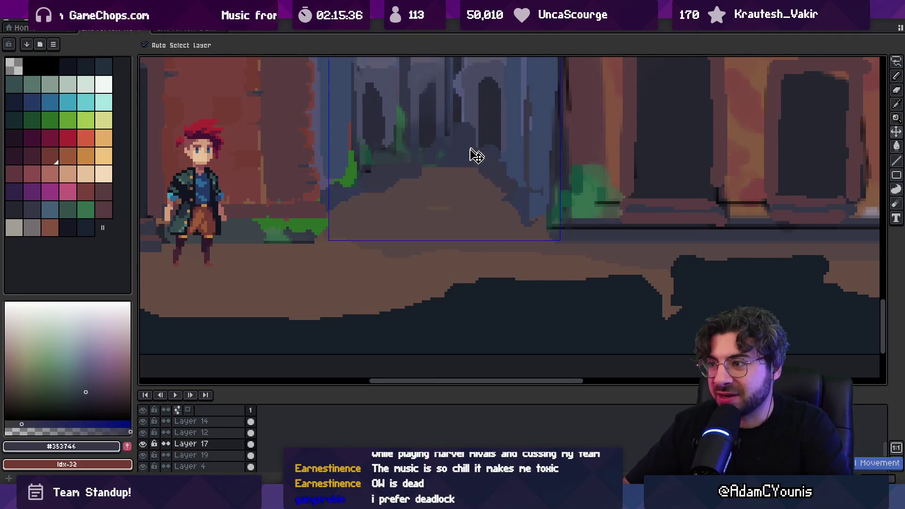
pyautogui.click(449, 188)
pyautogui.hotkey('ctrl', 'd')
pyautogui.press('v')
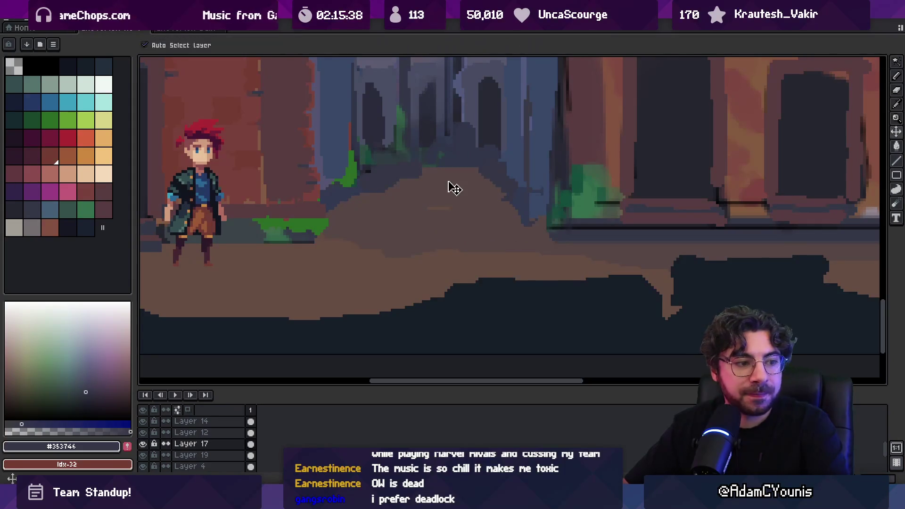
pyautogui.press('e')
pyautogui.press('v')
pyautogui.scroll(-2, 450, 191)
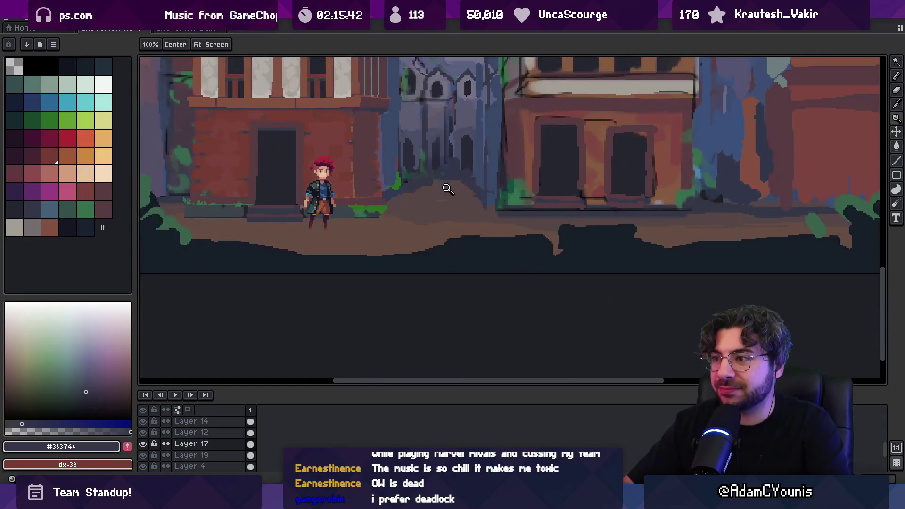
pyautogui.scroll(2, 479, 179)
pyautogui.keyDown('alt'); pyautogui.click(483, 178); pyautogui.keyUp('alt')
pyautogui.press('b')
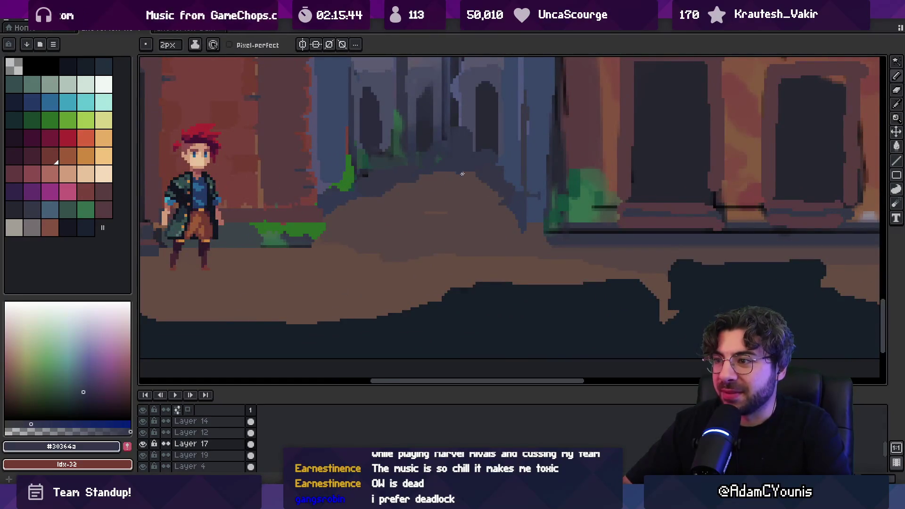
pyautogui.press('i')
pyautogui.press('g')
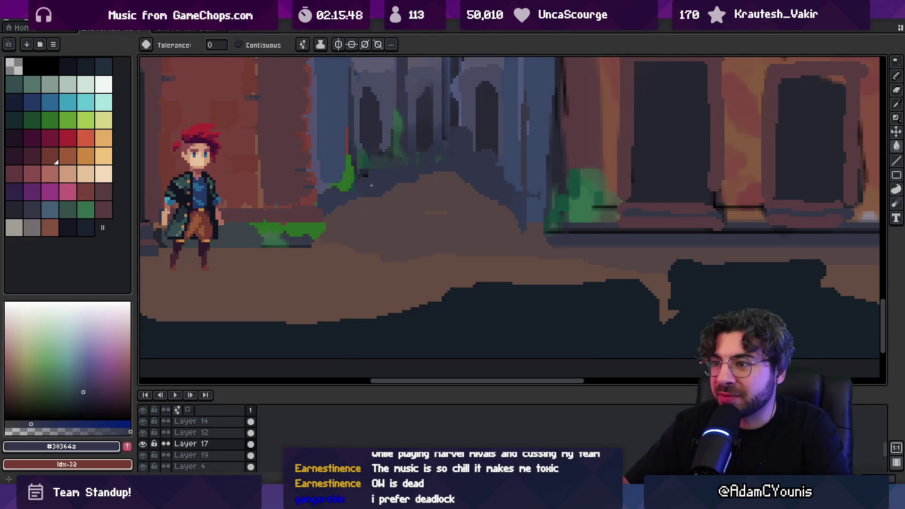
pyautogui.scroll(-3, 370, 184)
pyautogui.scroll(3, 419, 189)
pyautogui.press('i')
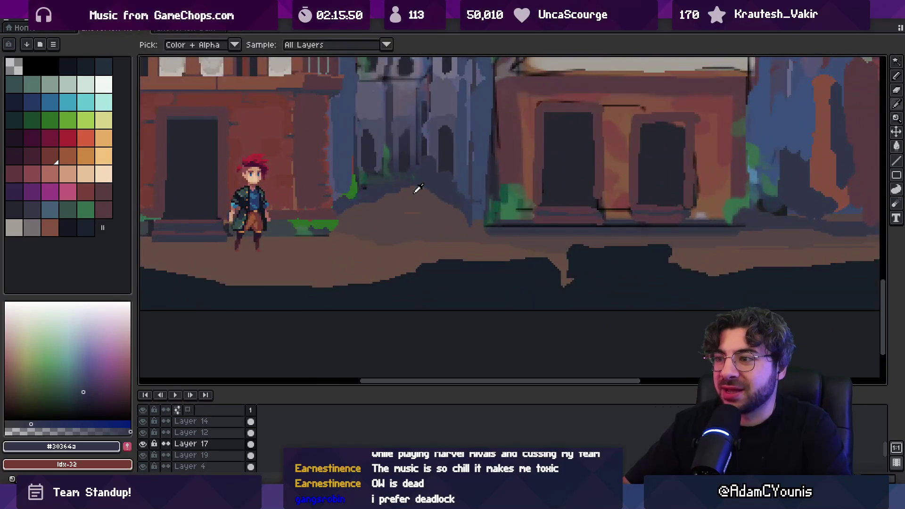
pyautogui.click(417, 191)
pyautogui.press('b')
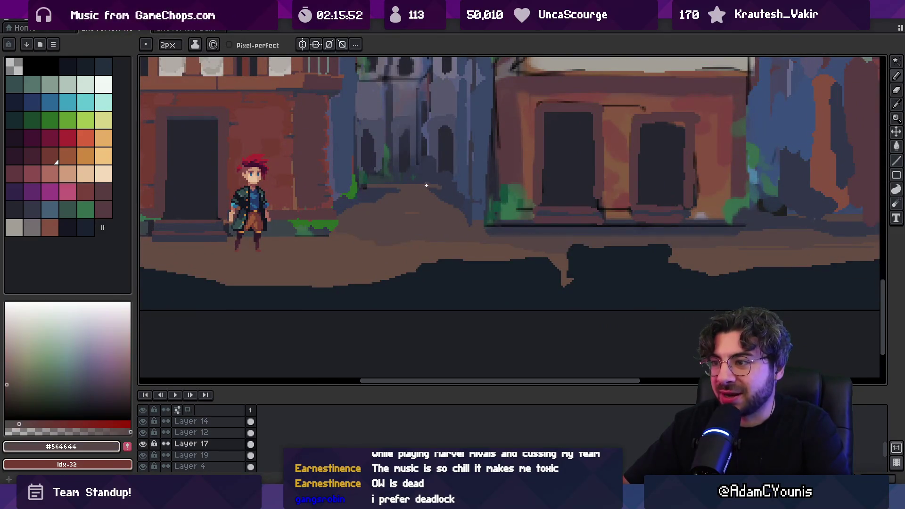
pyautogui.press('z')
pyautogui.scroll(-4, 430, 187)
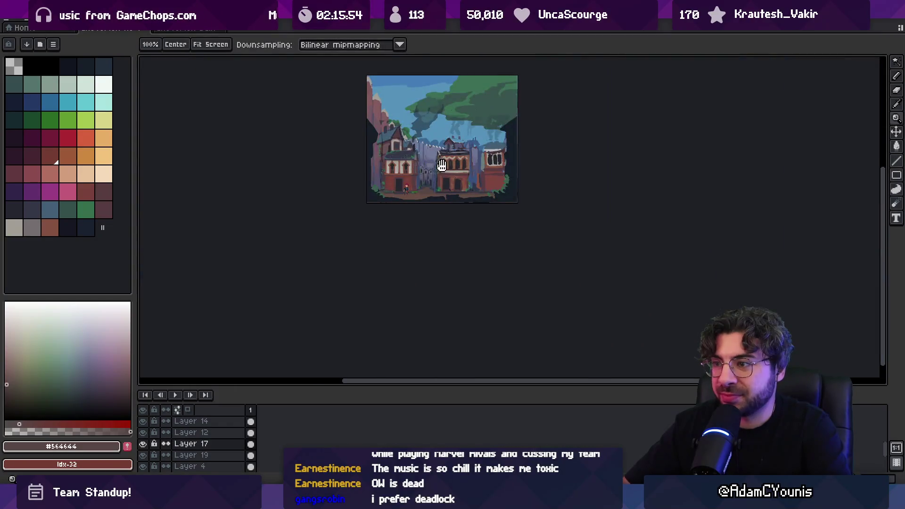
pyautogui.scroll(2, 434, 217)
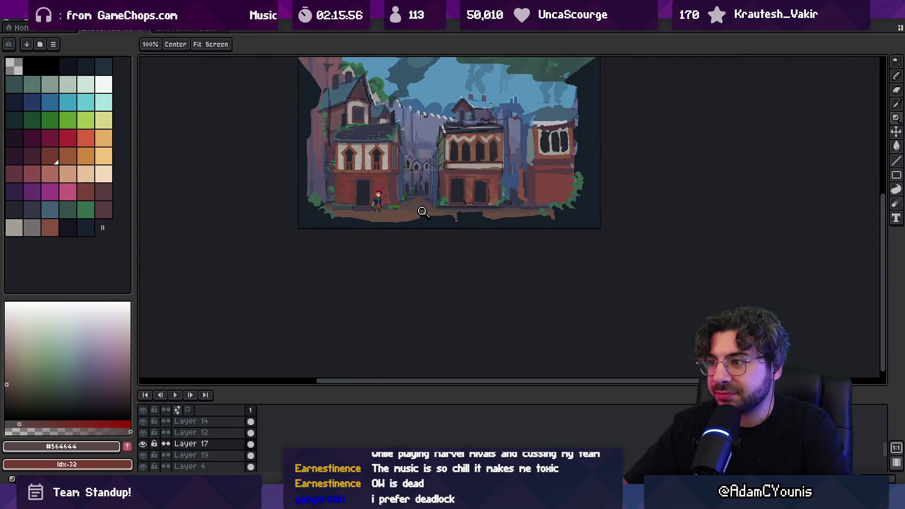
pyautogui.scroll(4, 421, 206)
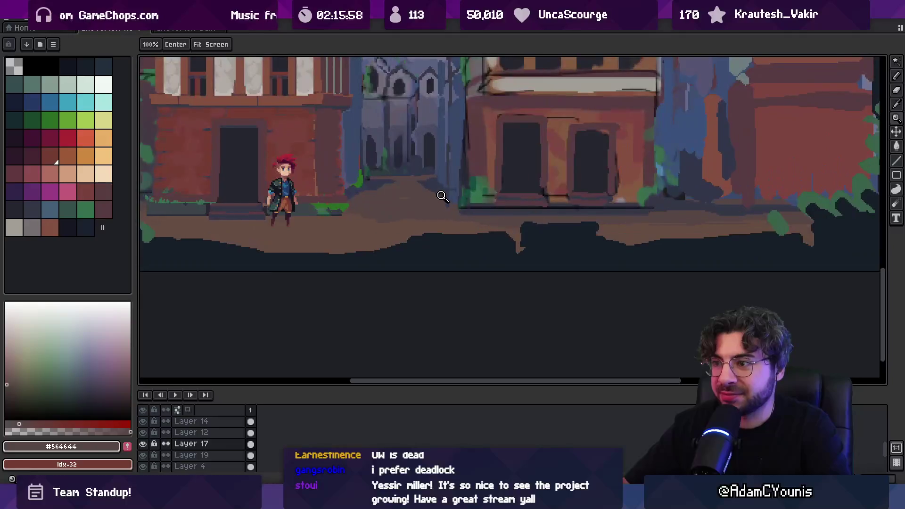
pyautogui.moveTo(415, 212); pyautogui.dragTo(405, 233)
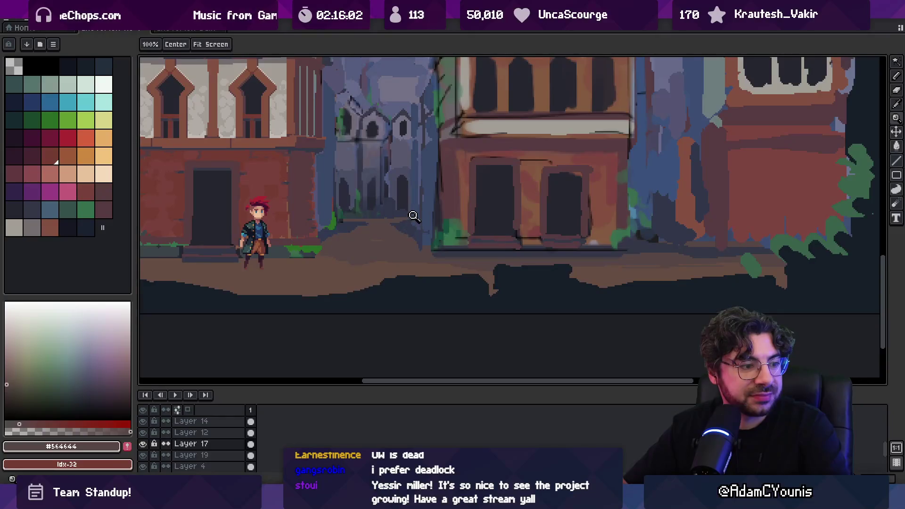
pyautogui.scroll(-1, 409, 211)
pyautogui.scroll(-4, 424, 203)
pyautogui.scroll(4, 427, 200)
pyautogui.moveTo(405, 199); pyautogui.dragTo(404, 242)
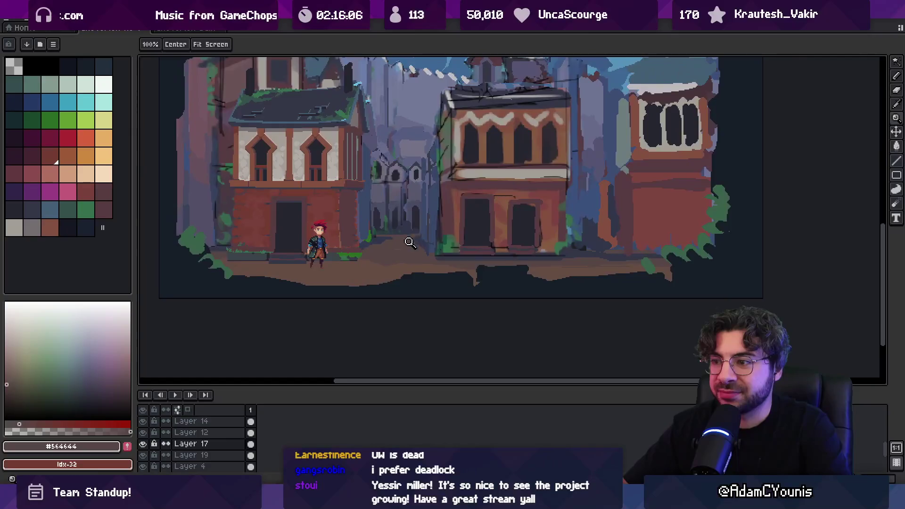
pyautogui.scroll(2, 410, 236)
pyautogui.press('b')
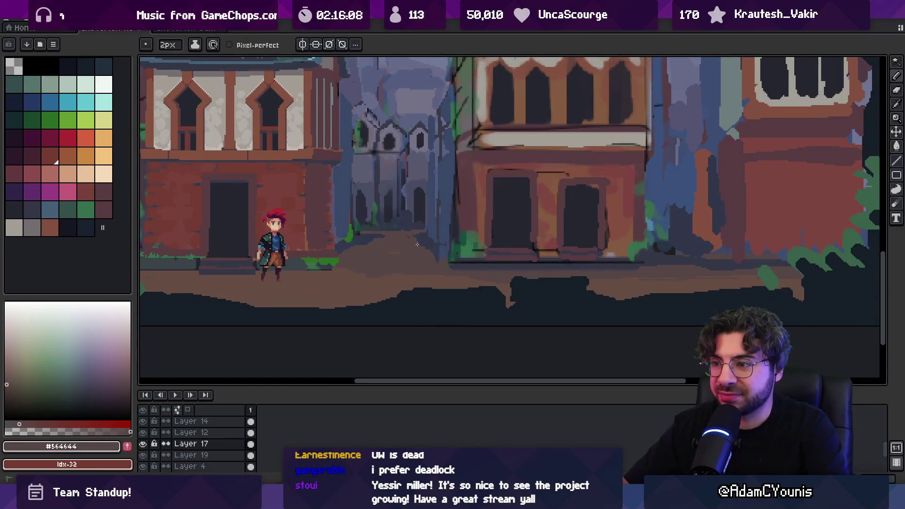
pyautogui.keyDown('alt'); pyautogui.click(359, 243); pyautogui.keyUp('alt')
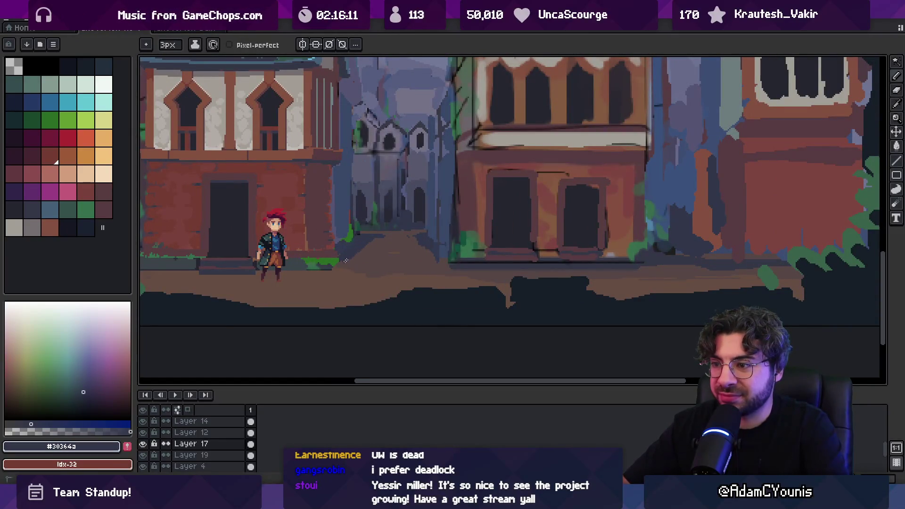
pyautogui.keyDown('alt'); pyautogui.click(374, 245); pyautogui.keyUp('alt')
pyautogui.press('z')
pyautogui.scroll(-5, 413, 199)
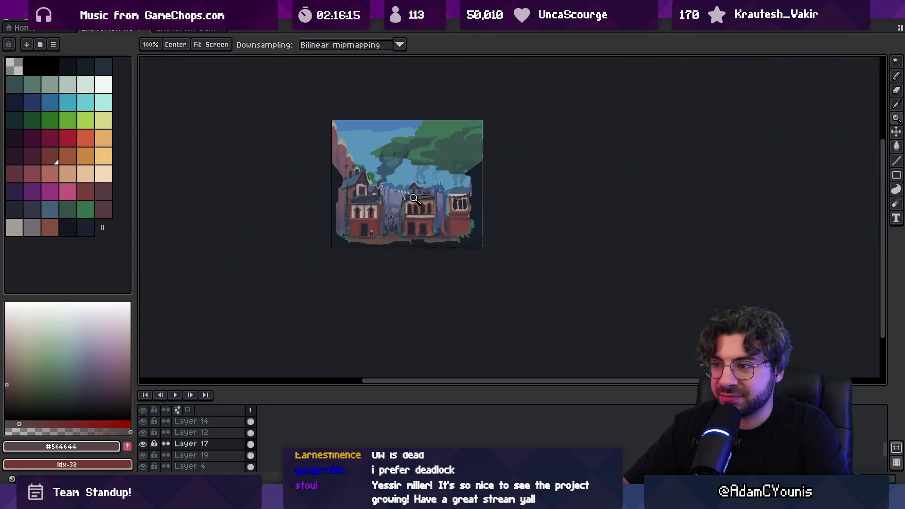
pyautogui.scroll(5, 404, 230)
pyautogui.press('b')
pyautogui.keyDown('alt'); pyautogui.click(396, 229); pyautogui.keyUp('alt')
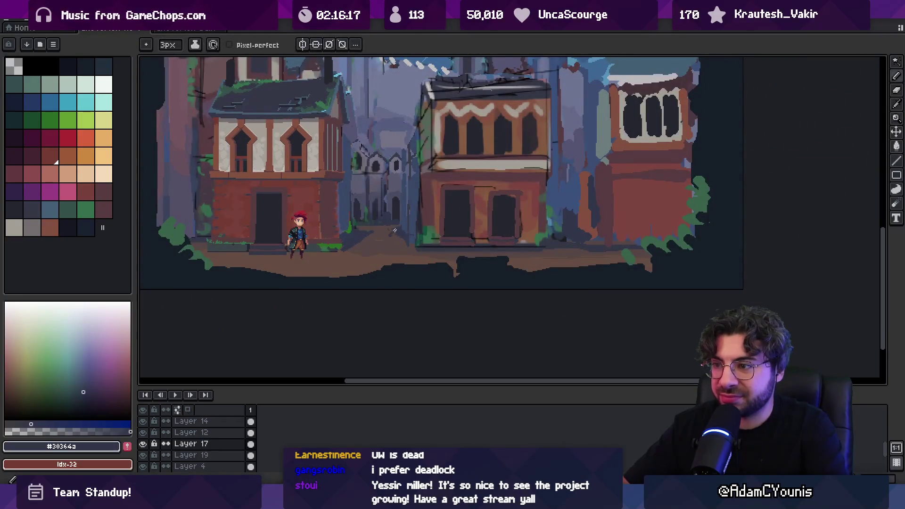
pyautogui.keyDown('alt'); pyautogui.click(402, 244); pyautogui.keyUp('alt')
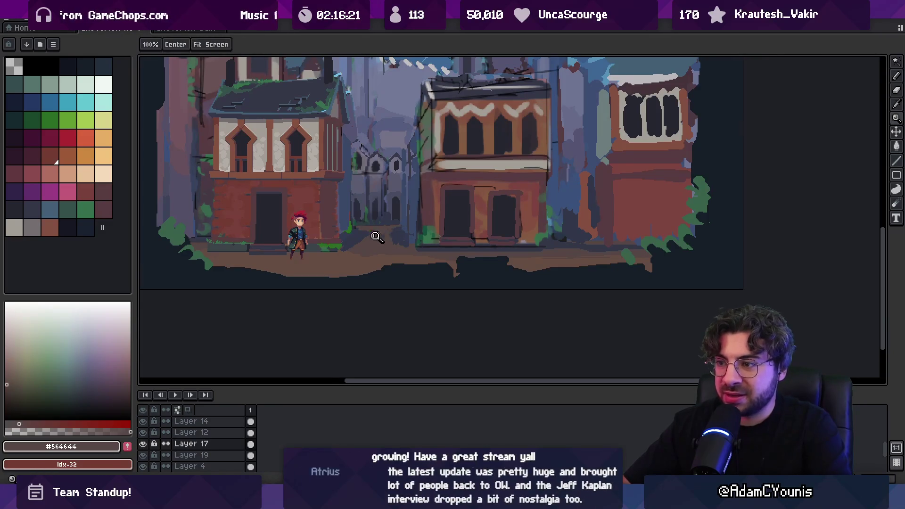
pyautogui.scroll(1, 384, 236)
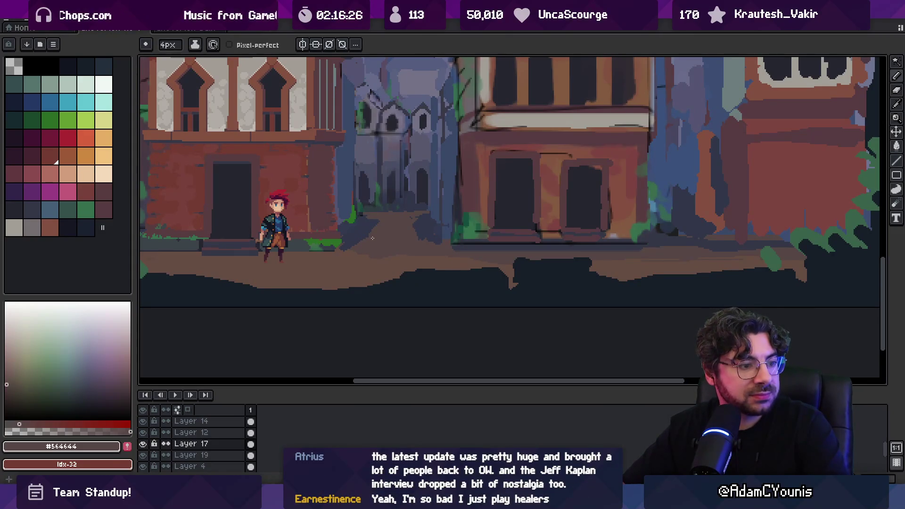
pyautogui.scroll(-2, 377, 236)
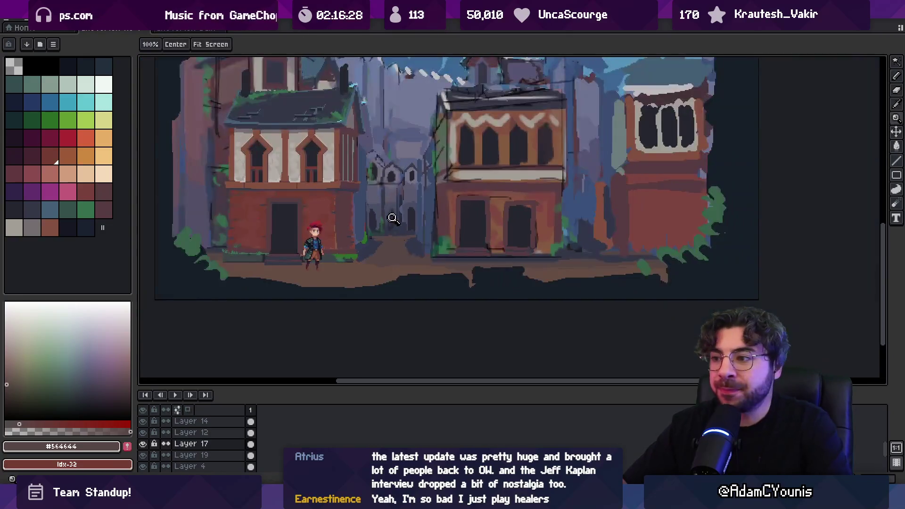
pyautogui.scroll(-1, 390, 221)
pyautogui.scroll(2, 400, 226)
pyautogui.keyDown('alt'); pyautogui.click(446, 190); pyautogui.keyUp('alt')
# - Compare grey-brown and dark blue shades sampled around the alley entrance
pyautogui.press('b')
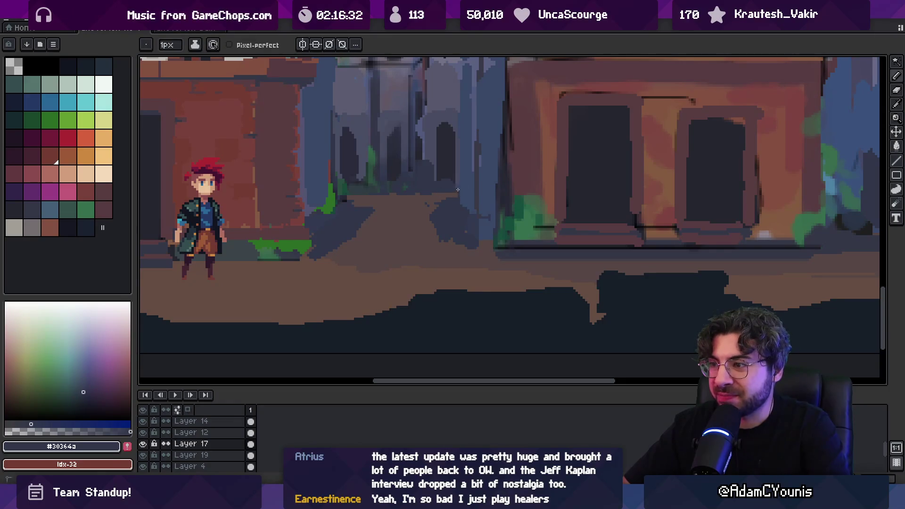
pyautogui.keyDown('alt'); pyautogui.click(434, 200); pyautogui.keyUp('alt')
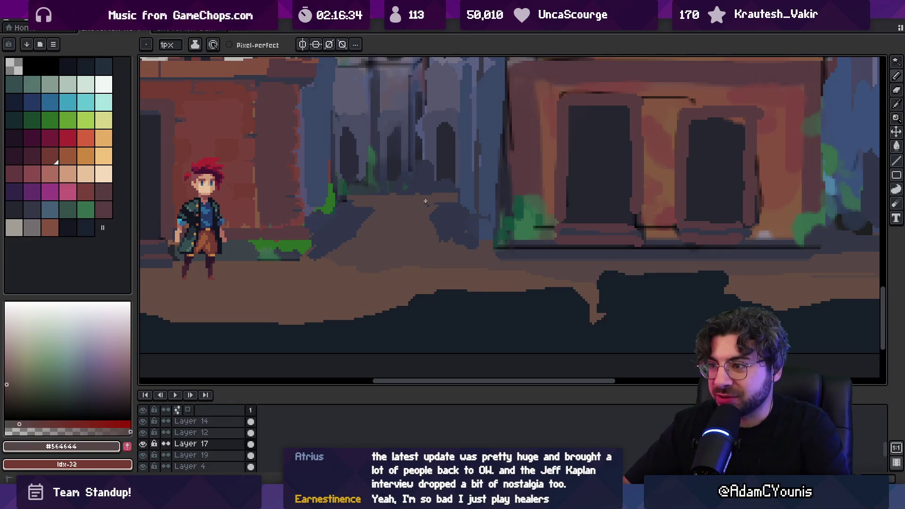
pyautogui.keyDown('alt'); pyautogui.click(443, 197); pyautogui.keyUp('alt')
pyautogui.keyDown('alt'); pyautogui.click(433, 206); pyautogui.keyUp('alt')
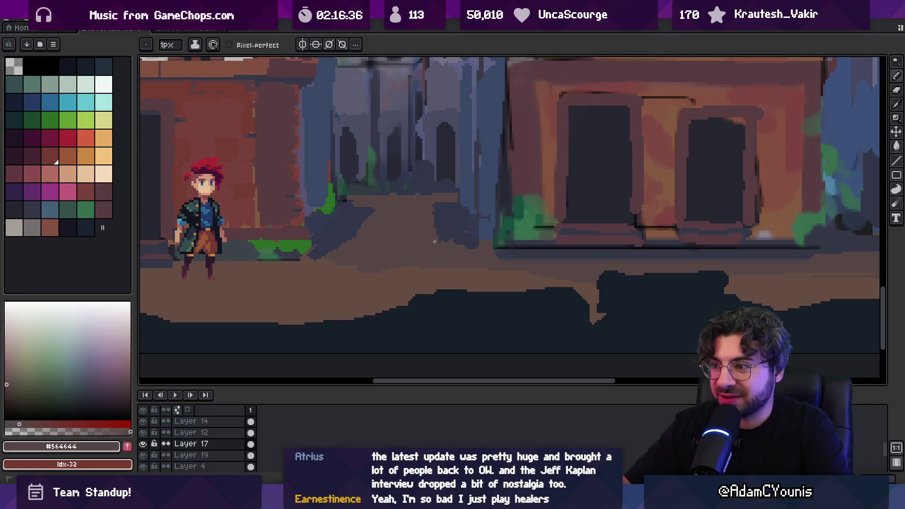
pyautogui.press('z')
pyautogui.scroll(-4, 440, 241)
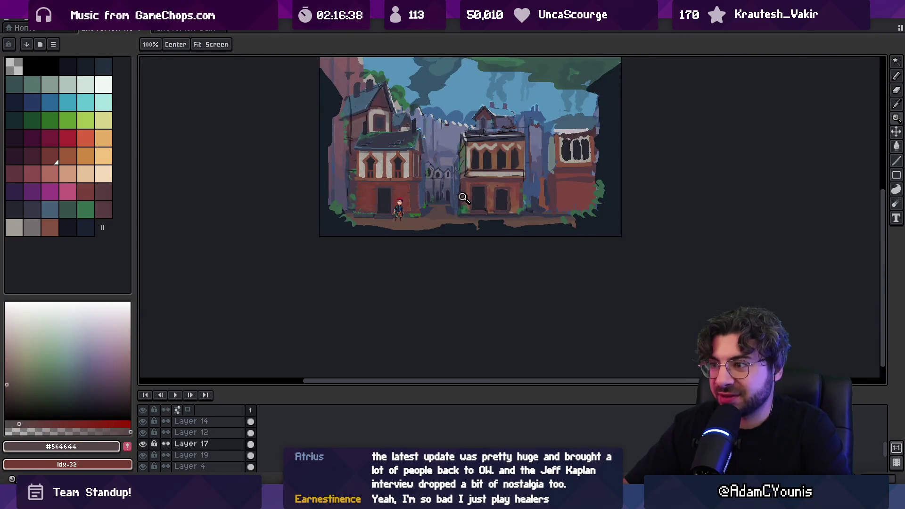
pyautogui.scroll(4, 464, 198)
pyautogui.keyDown('alt'); pyautogui.click(412, 213); pyautogui.keyUp('alt')
pyautogui.press('b')
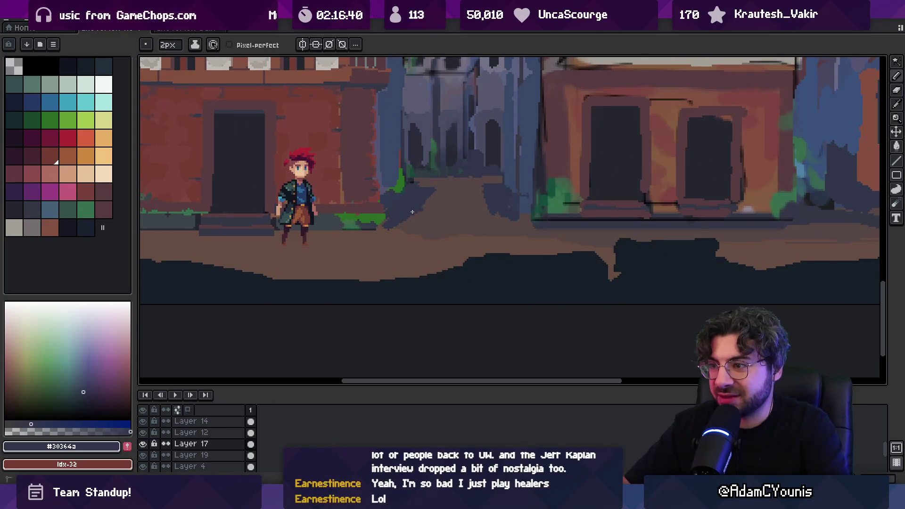
pyautogui.keyDown('alt'); pyautogui.click(433, 209); pyautogui.keyUp('alt')
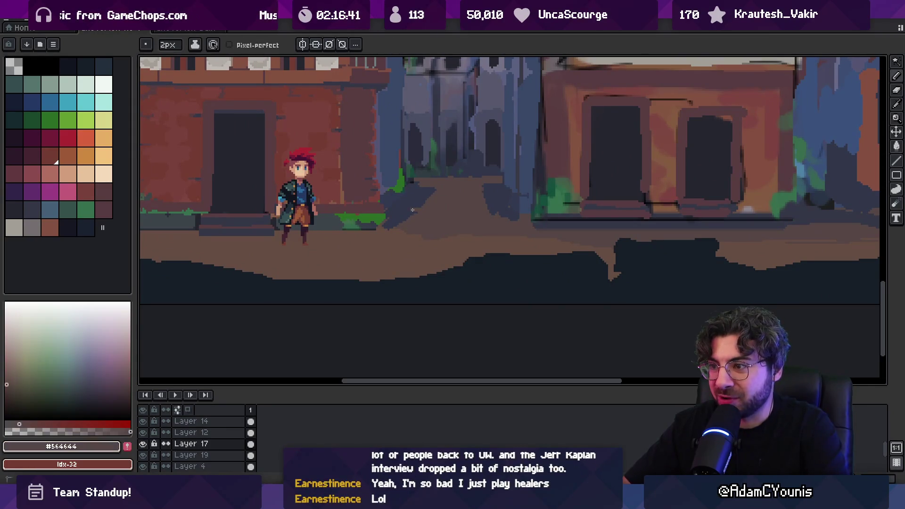
# - Sample the dark blue #30364a and paint a shadow at the alley entrance
pyautogui.press('z')
pyautogui.scroll(-4, 455, 194)
pyautogui.scroll(4, 475, 188)
pyautogui.keyDown('alt'); pyautogui.click(442, 189); pyautogui.keyUp('alt')
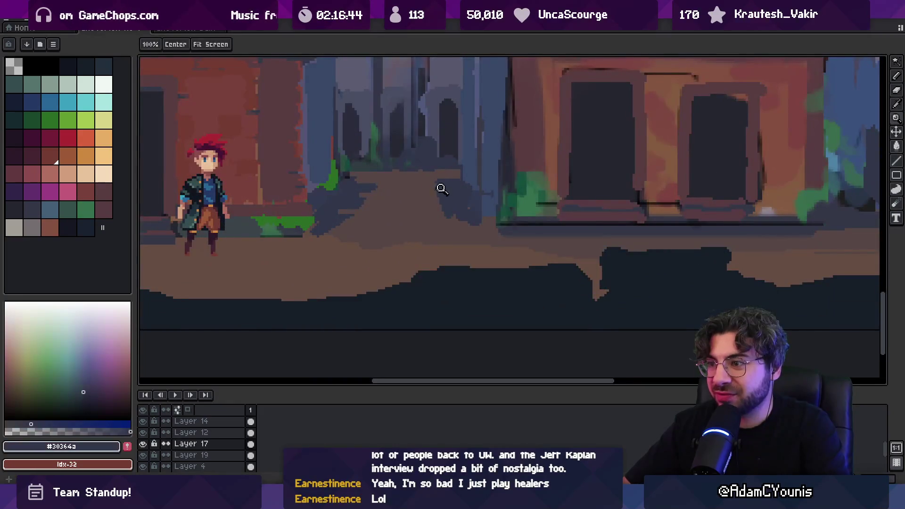
pyautogui.press('b')
pyautogui.moveTo(442, 221); pyautogui.dragTo(446, 230)
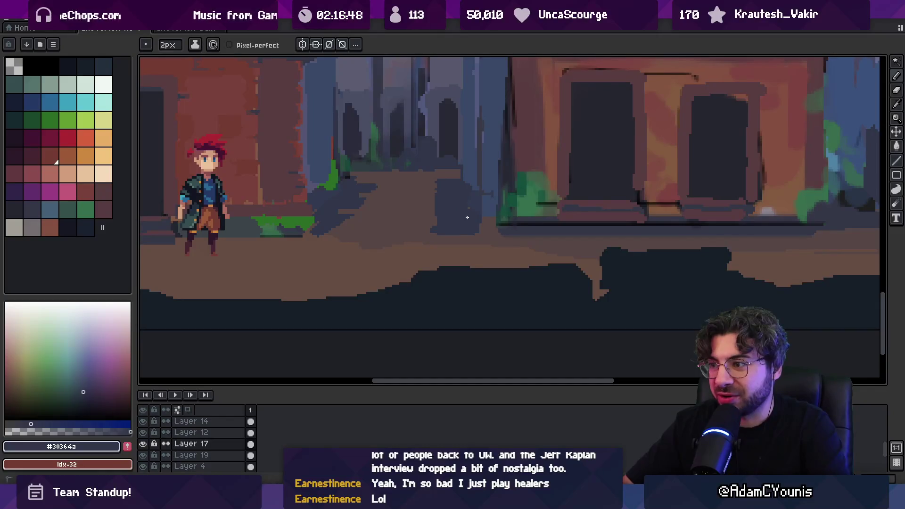
# - Resample the slate and dark blue shades and zoom out to check the shadow
pyautogui.scroll(-4, 493, 198)
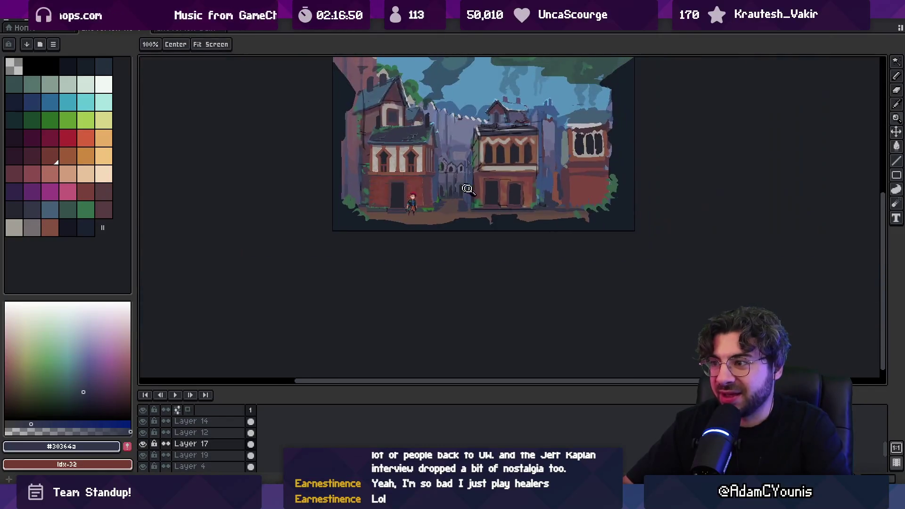
pyautogui.scroll(4, 479, 189)
pyautogui.keyDown('alt'); pyautogui.click(441, 180); pyautogui.keyUp('alt')
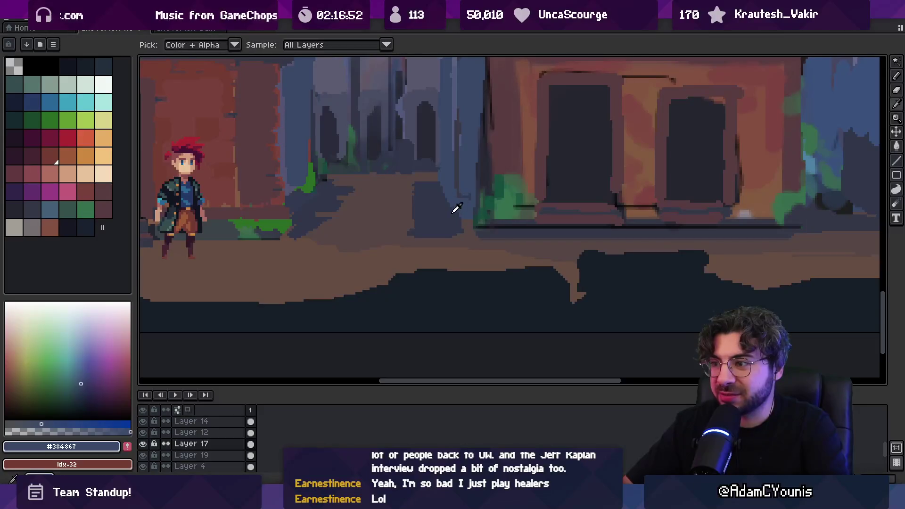
pyautogui.keyDown('alt'); pyautogui.click(452, 197); pyautogui.keyUp('alt')
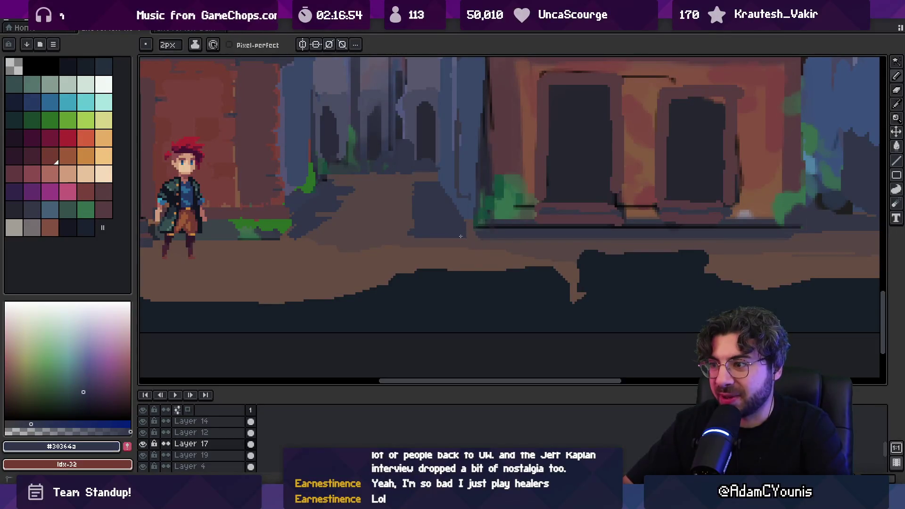
pyautogui.scroll(-4, 460, 226)
pyautogui.scroll(4, 479, 215)
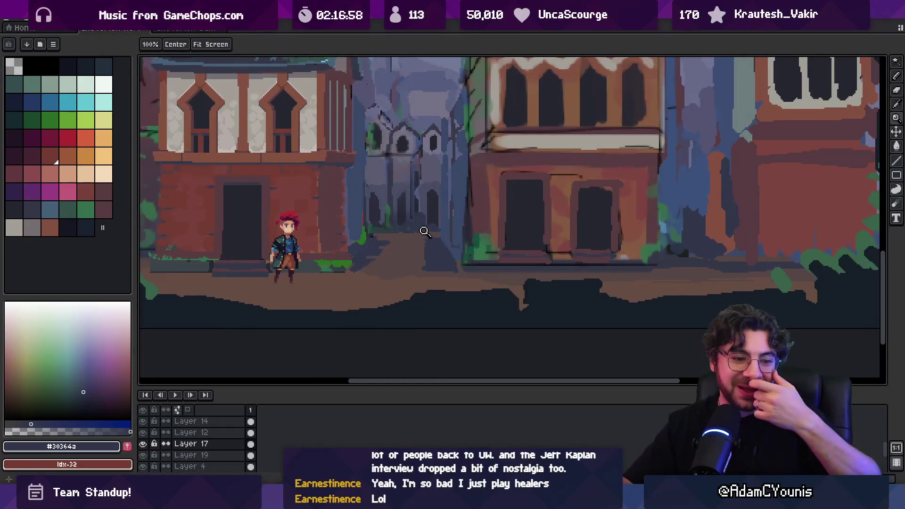
pyautogui.press('b')
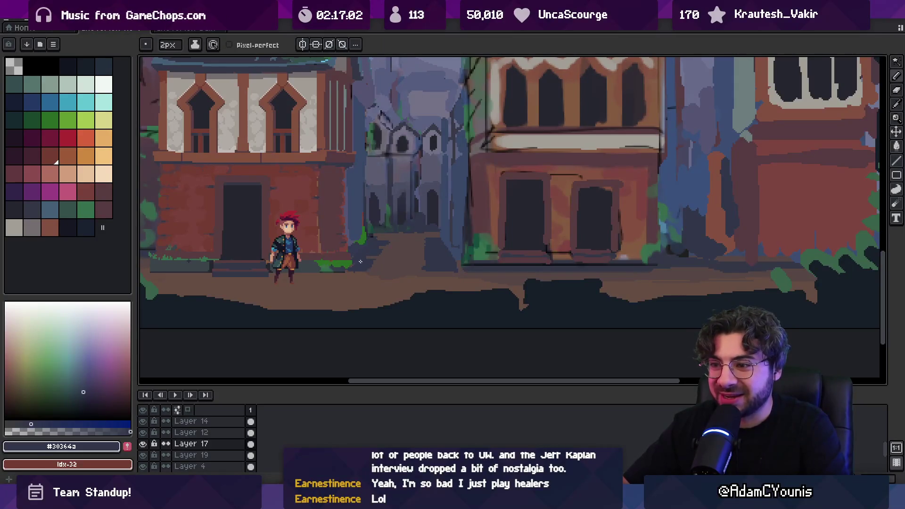
pyautogui.press('z')
pyautogui.scroll(-4, 362, 262)
pyautogui.scroll(1, 411, 250)
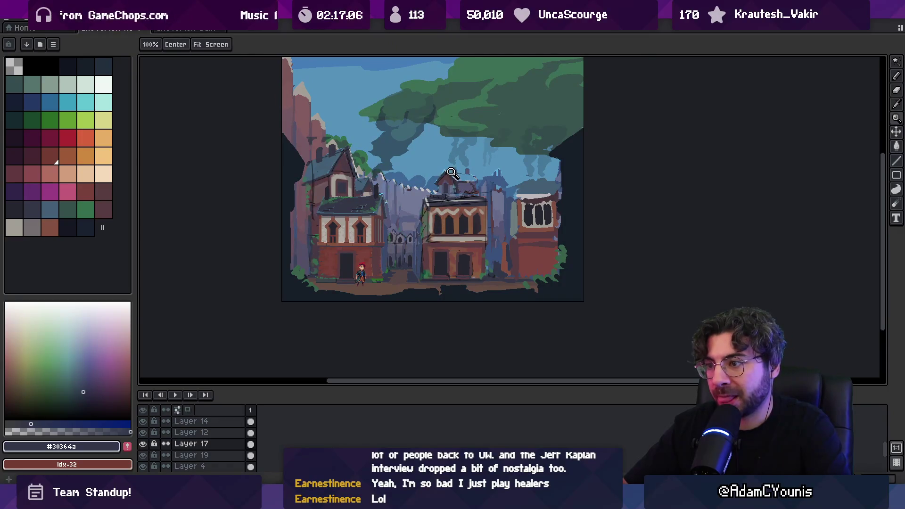
pyautogui.scroll(2, 401, 248)
# - Make Layer 10 the active layer and get ready to sample colours
pyautogui.press('v')
pyautogui.click(368, 274)
pyautogui.press('z')
pyautogui.scroll(2, 370, 278)
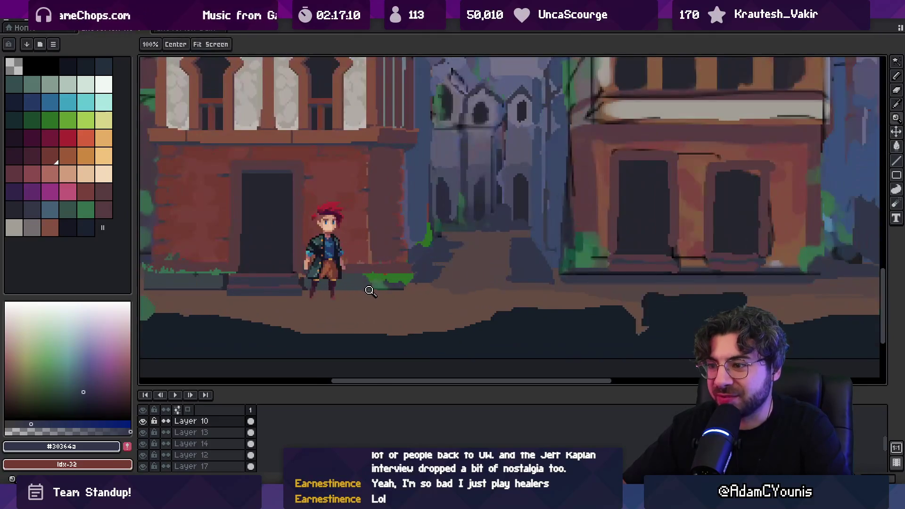
# - Zoom in around the character and pick up the grass green from the canvas
pyautogui.press('i')
pyautogui.press('z')
pyautogui.scroll(-4, 401, 264)
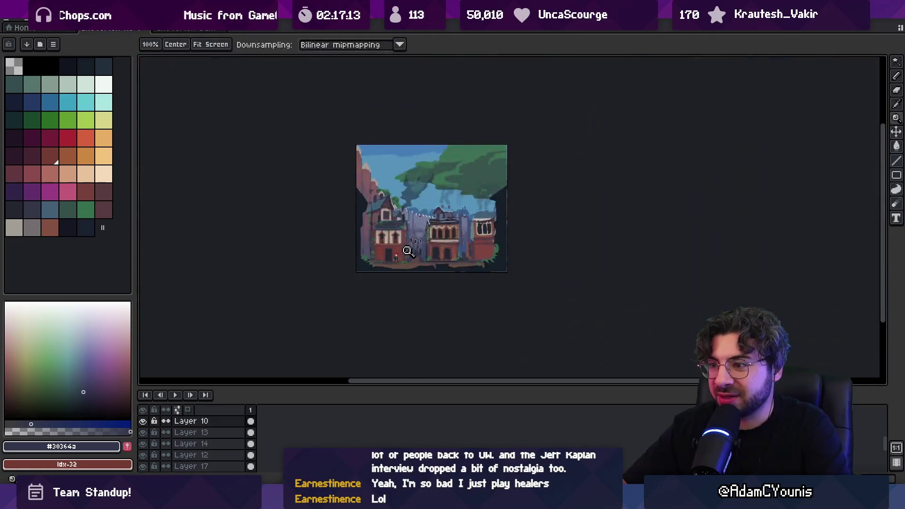
pyautogui.scroll(3, 408, 264)
pyautogui.scroll(1, 411, 263)
pyautogui.press('i')
pyautogui.click(417, 261)
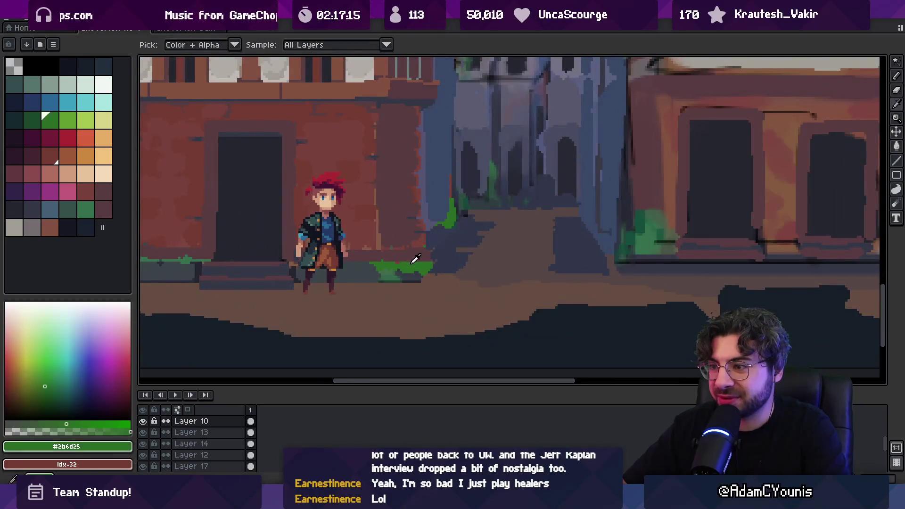
pyautogui.press('b')
# - Readjust the zoom, then sample a dark grey and the grass green at the wall base
pyautogui.press('i')
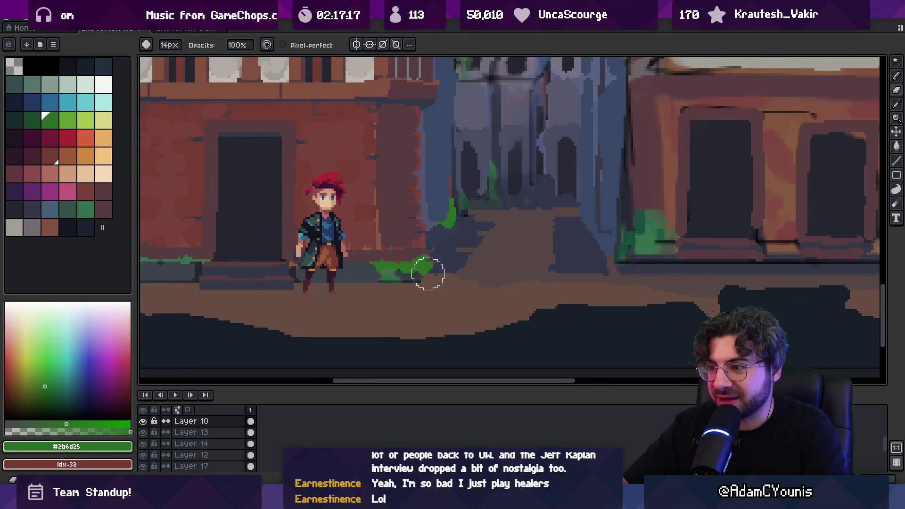
pyautogui.press('z')
pyautogui.scroll(-3, 431, 235)
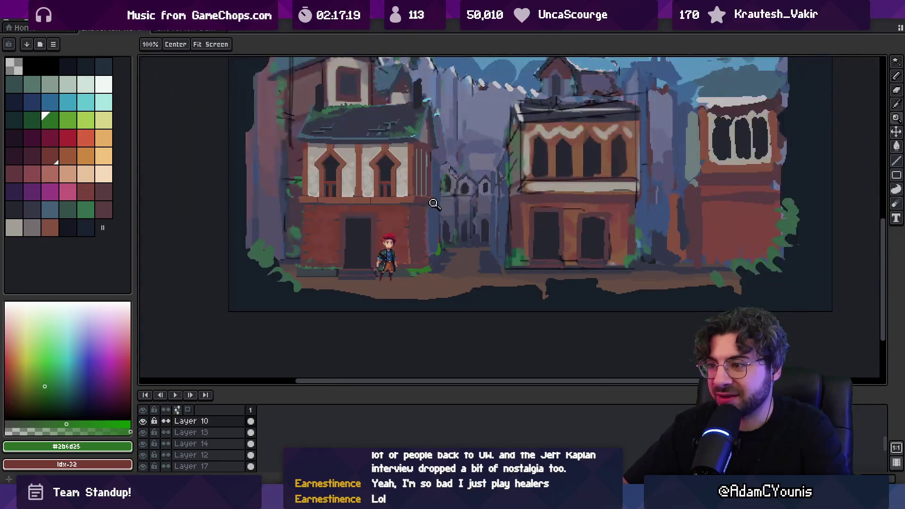
pyautogui.scroll(2, 430, 202)
pyautogui.press('i')
pyautogui.click(396, 293)
pyautogui.press('b')
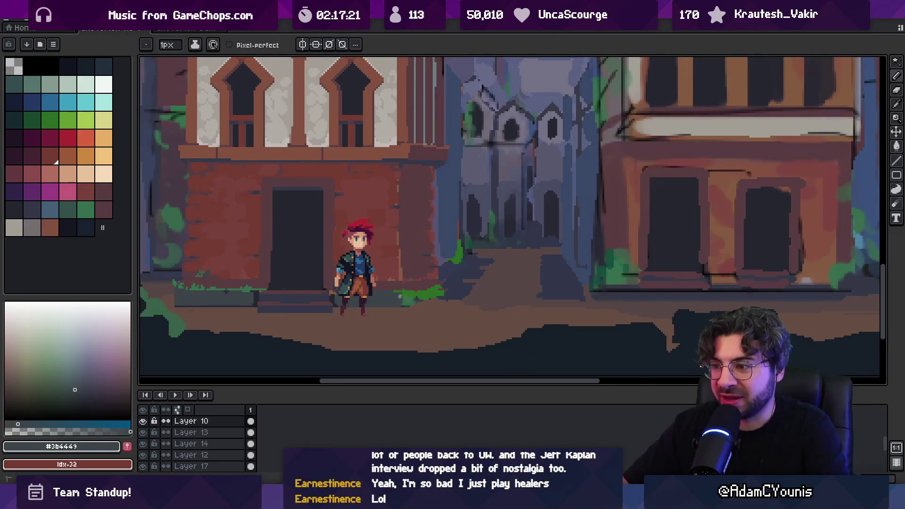
pyautogui.press('i')
pyautogui.click(431, 290)
pyautogui.press('b')
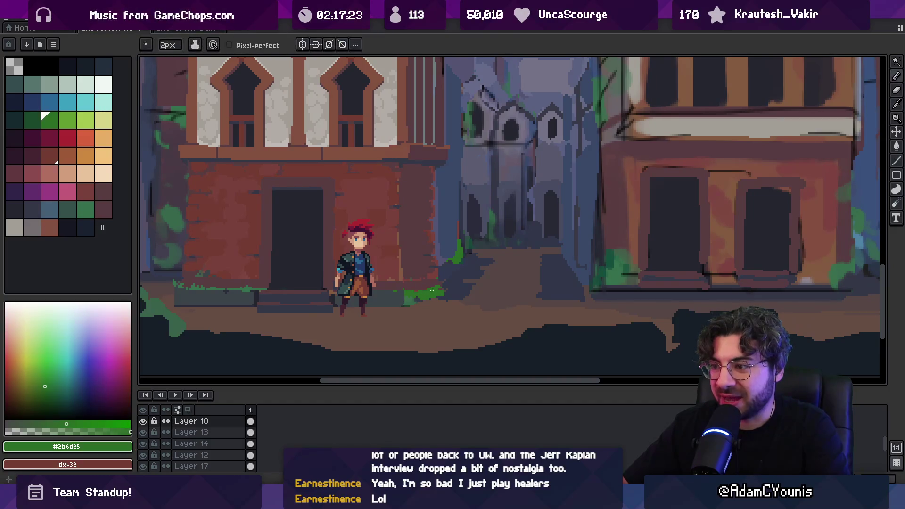
# - Sample the dark and lighter brick reds from the wall, then pick grass green #2b6d25 again
pyautogui.press('i')
pyautogui.click(423, 283)
pyautogui.press('b')
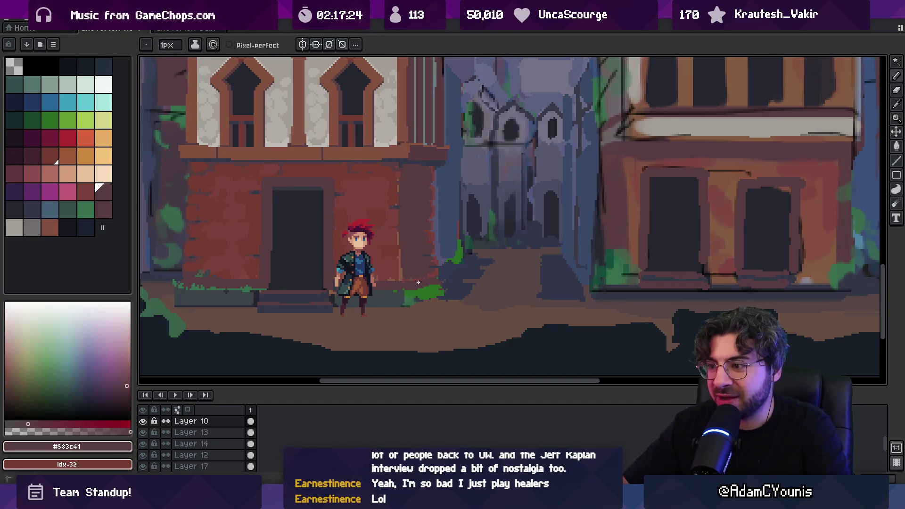
pyautogui.press('i')
pyautogui.click(416, 280)
pyautogui.press('b')
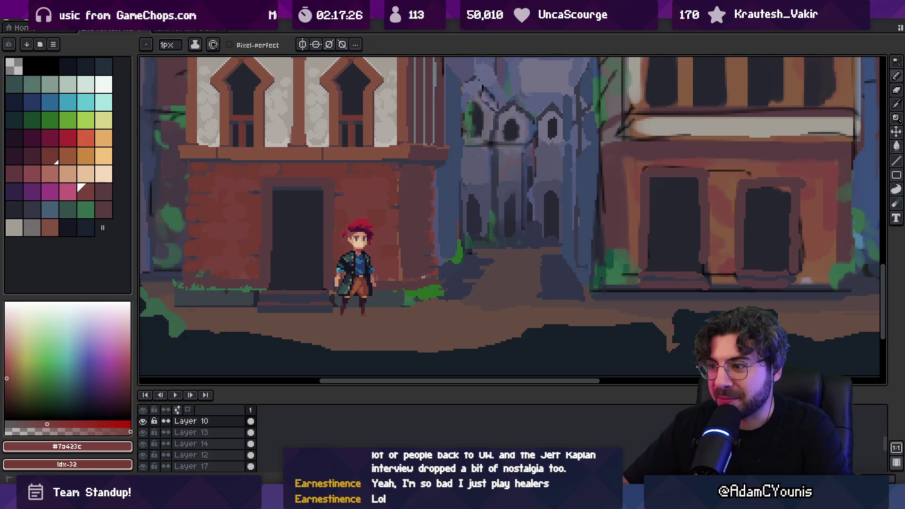
pyautogui.press('i')
pyautogui.click(415, 283)
pyautogui.press('b')
pyautogui.press('i')
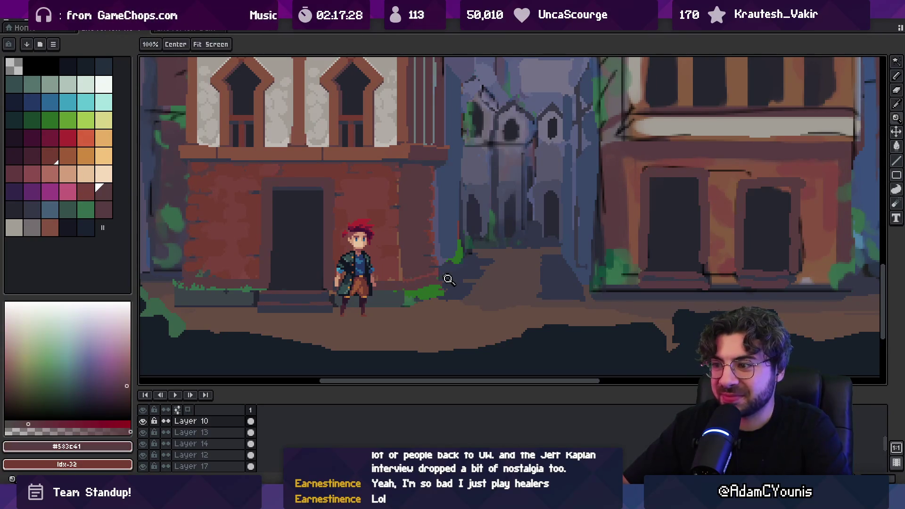
pyautogui.press('e')
pyautogui.press('b')
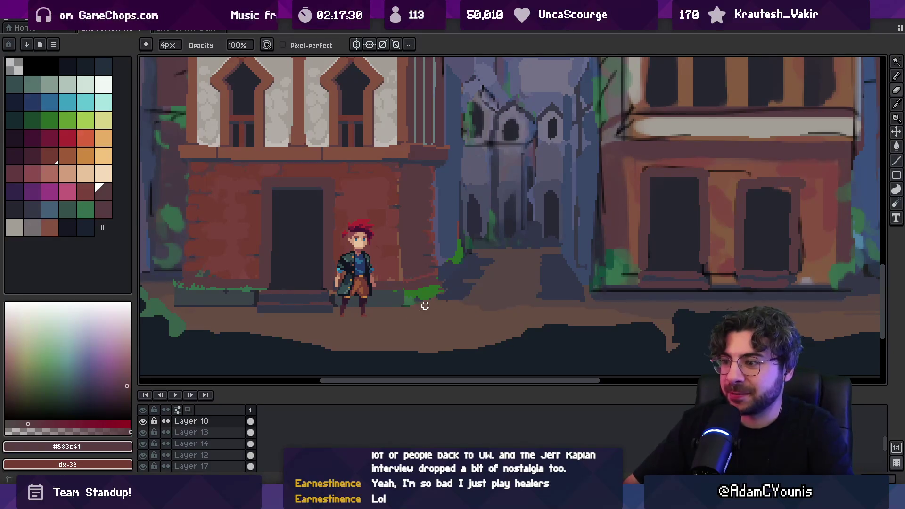
pyautogui.keyDown('alt'); pyautogui.click(428, 300); pyautogui.keyUp('alt')
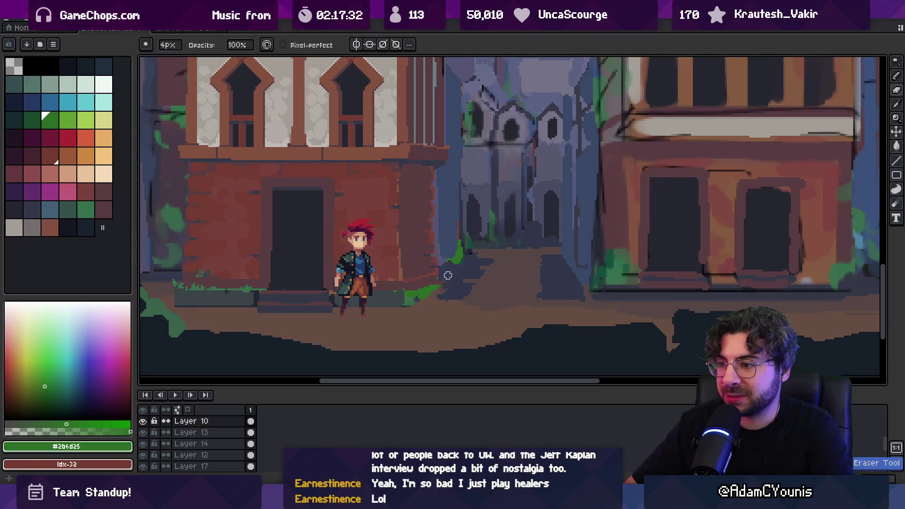
pyautogui.press('z')
pyautogui.scroll(-5, 458, 289)
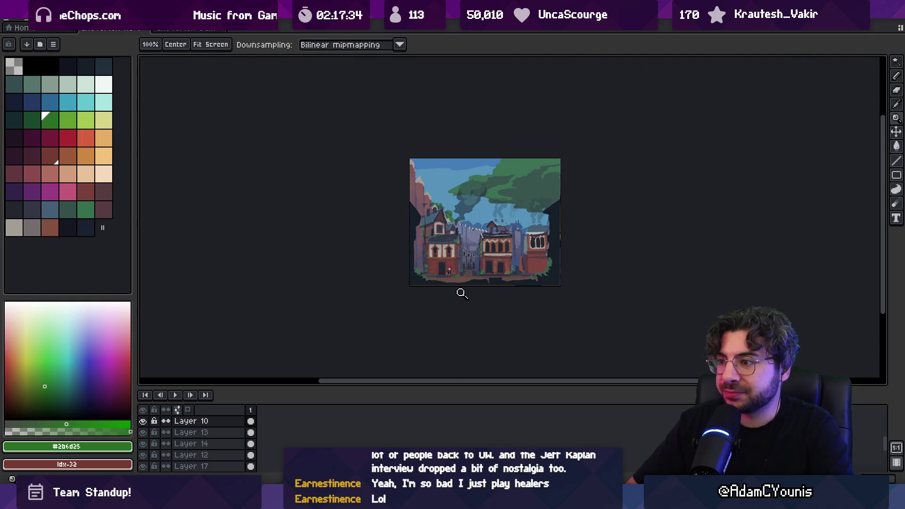
pyautogui.scroll(1, 461, 275)
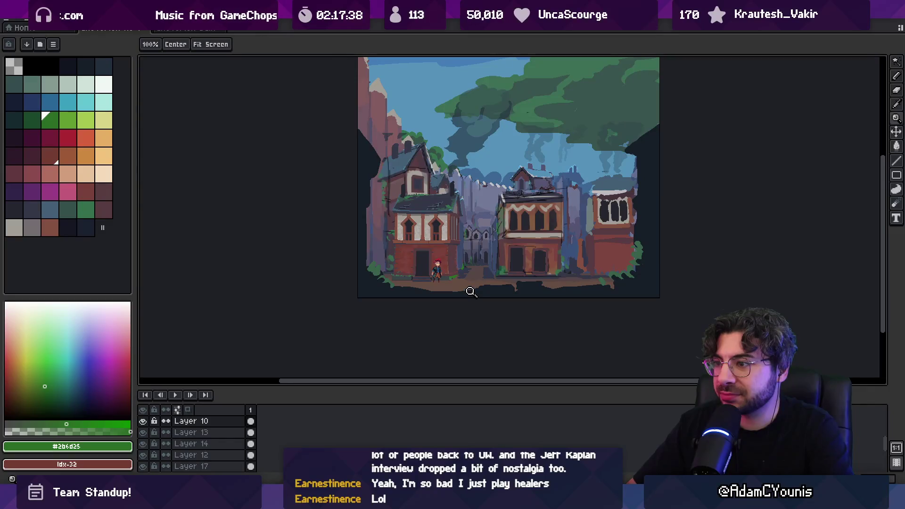
pyautogui.scroll(2, 471, 291)
pyautogui.moveTo(477, 271)
pyautogui.mouseDown()
pyautogui.moveTo(455, 279)
pyautogui.moveTo(455, 313)
pyautogui.mouseUp()
pyautogui.scroll(-2, 456, 309)
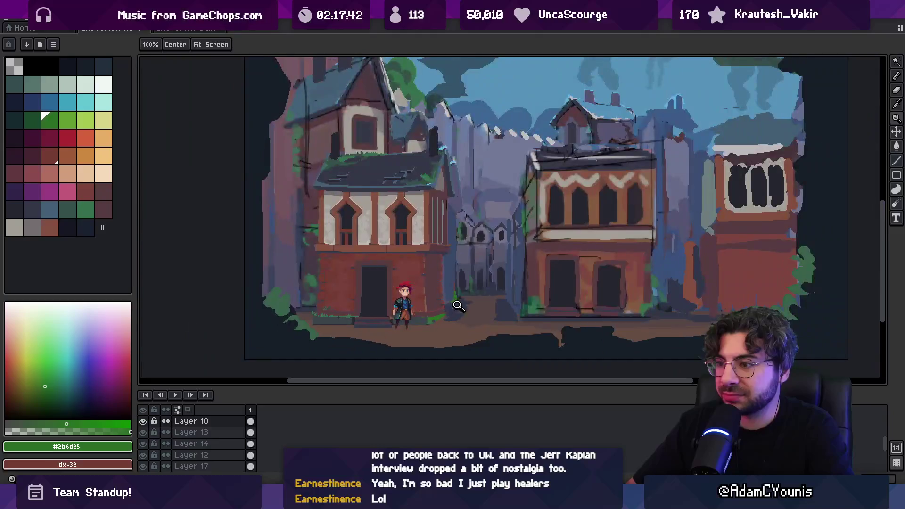
pyautogui.scroll(2, 458, 315)
pyautogui.click(446, 322)
pyautogui.press('b')
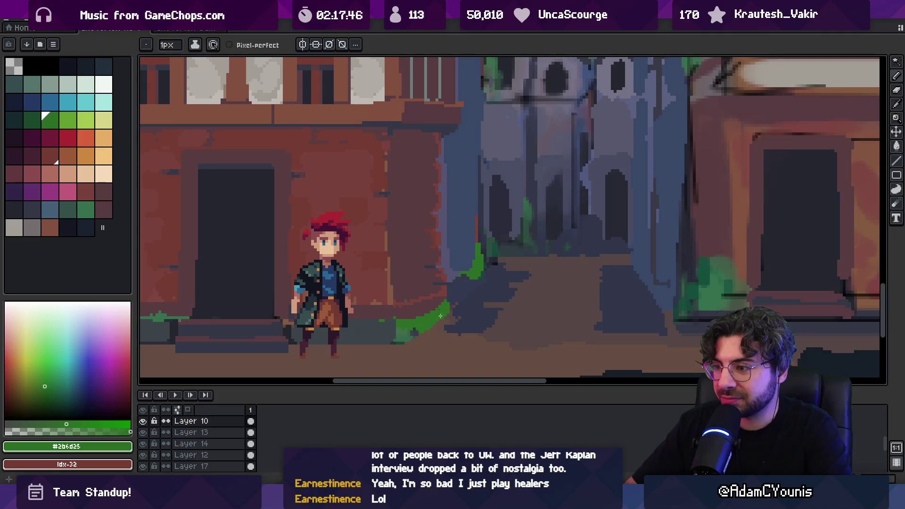
pyautogui.keyDown('alt'); pyautogui.click(407, 329); pyautogui.keyUp('alt')
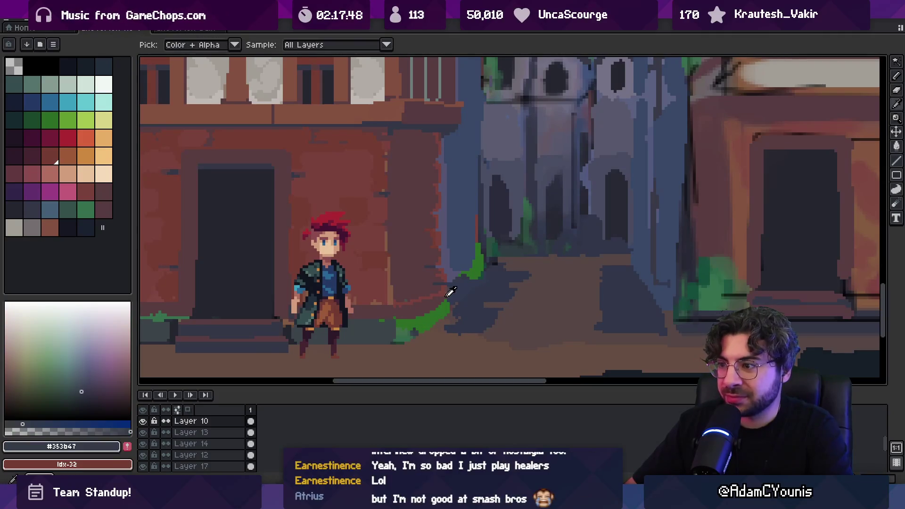
# - Fill the green grass patch with the street's blue-grey #384867
pyautogui.click(463, 247)
pyautogui.press('g')
pyautogui.click(426, 320)
pyautogui.press('b')
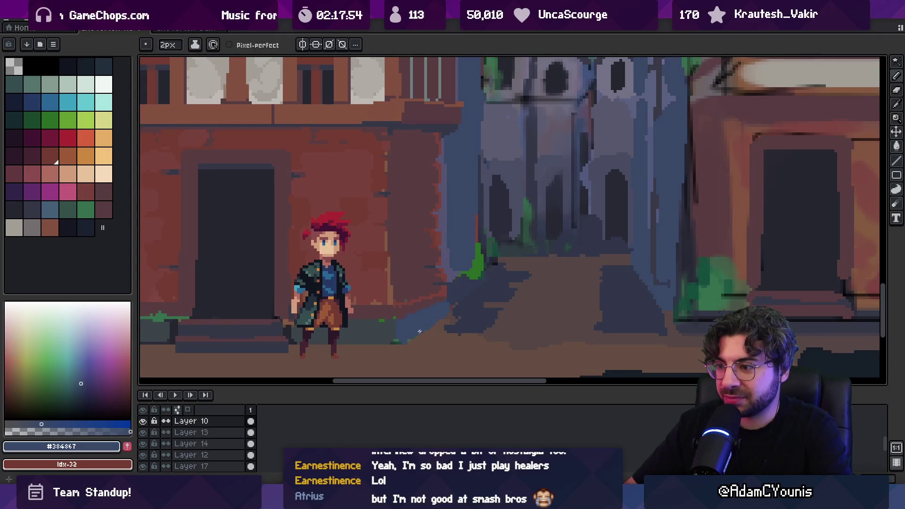
# - Sample a darker street grey and the grass green, then zoom to check the scene
pyautogui.keyDown('alt'); pyautogui.click(390, 323); pyautogui.keyUp('alt')
pyautogui.scroll(-3, 400, 320)
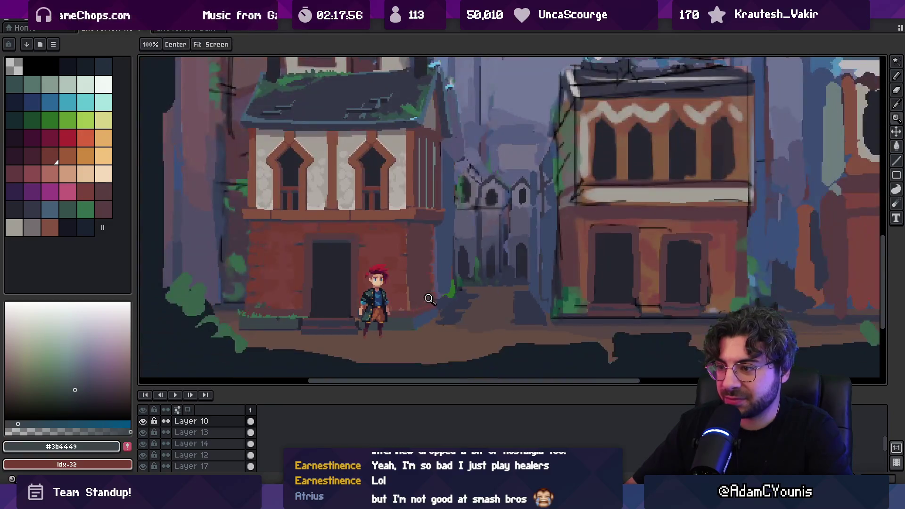
pyautogui.scroll(3, 372, 315)
pyautogui.press('alt')
pyautogui.keyDown('alt'); pyautogui.click(239, 307); pyautogui.keyUp('alt')
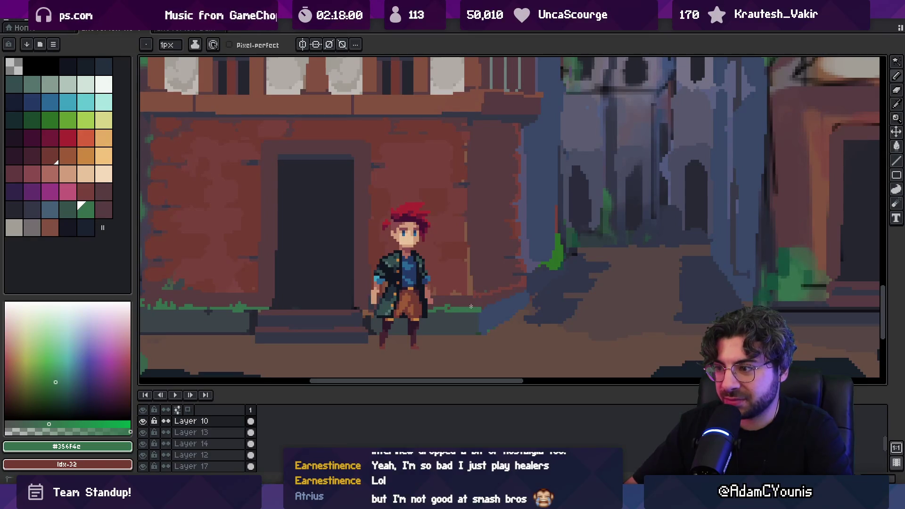
pyautogui.press('z')
pyautogui.scroll(-3, 485, 306)
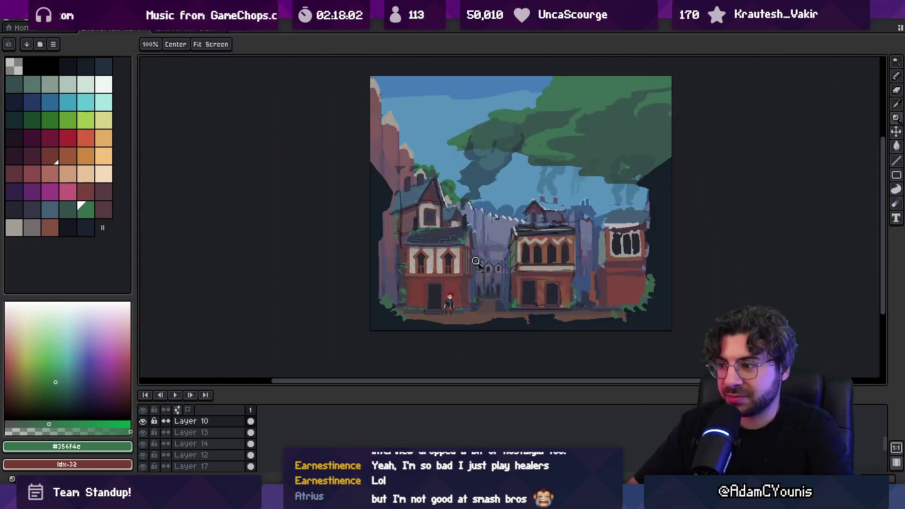
pyautogui.scroll(2, 485, 304)
pyautogui.scroll(2, 484, 304)
# - Repaint the wall corner alternating dark brick red #583c41 and lighter #7a423c
pyautogui.keyDown('alt'); pyautogui.click(449, 278); pyautogui.keyUp('alt')
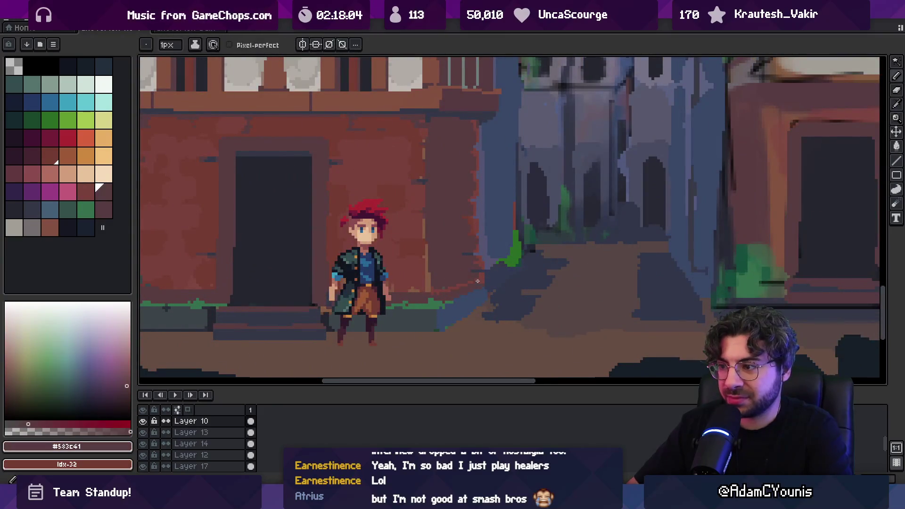
pyautogui.keyDown('alt'); pyautogui.click(440, 291); pyautogui.keyUp('alt')
pyautogui.keyDown('alt'); pyautogui.click(449, 279); pyautogui.keyUp('alt')
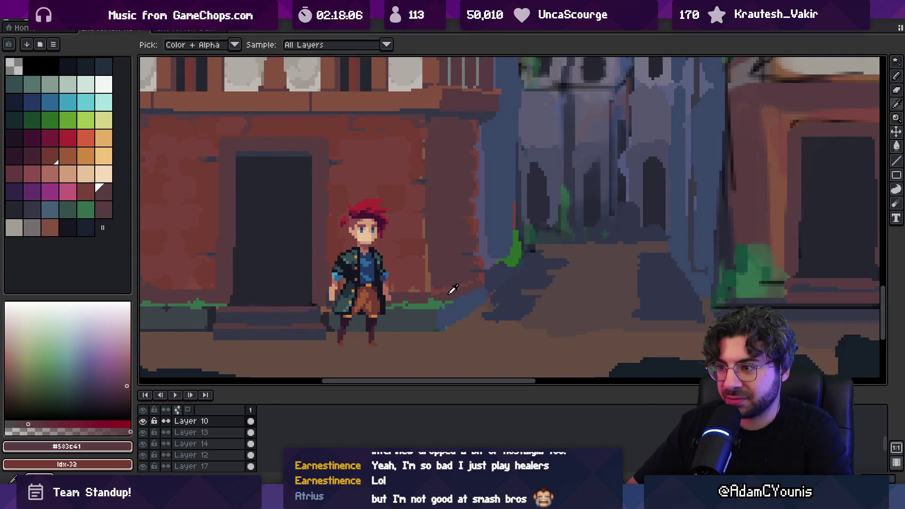
pyautogui.keyDown('alt'); pyautogui.click(449, 289); pyautogui.keyUp('alt')
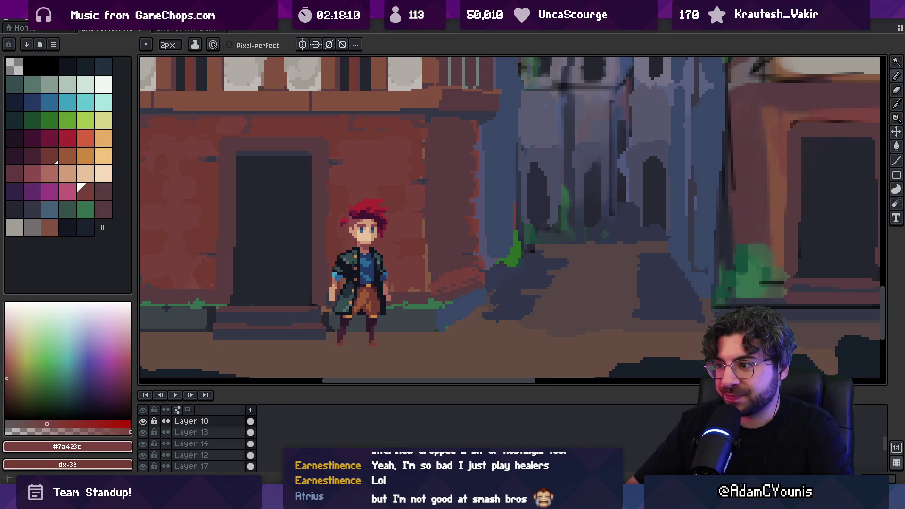
pyautogui.keyDown('alt'); pyautogui.click(465, 283); pyautogui.keyUp('alt')
pyautogui.keyDown('alt'); pyautogui.click(441, 283); pyautogui.keyUp('alt')
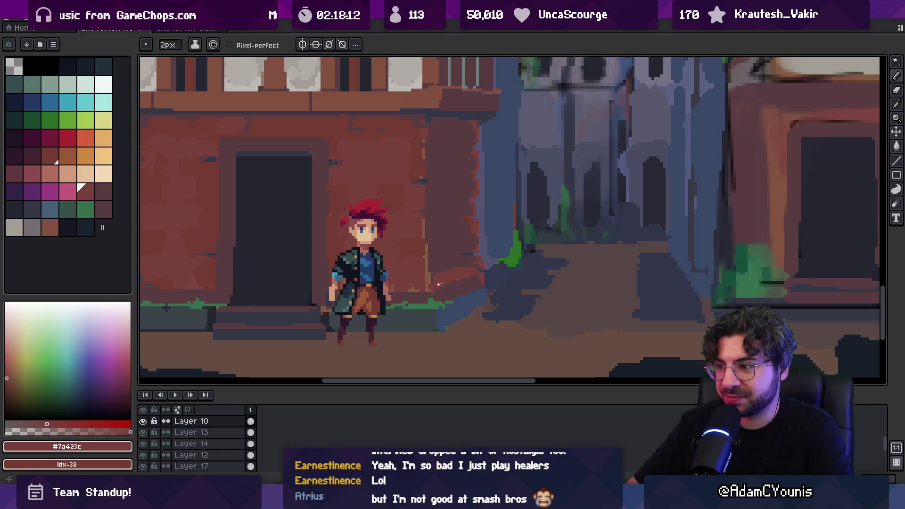
pyautogui.keyDown('alt'); pyautogui.click(451, 277); pyautogui.keyUp('alt')
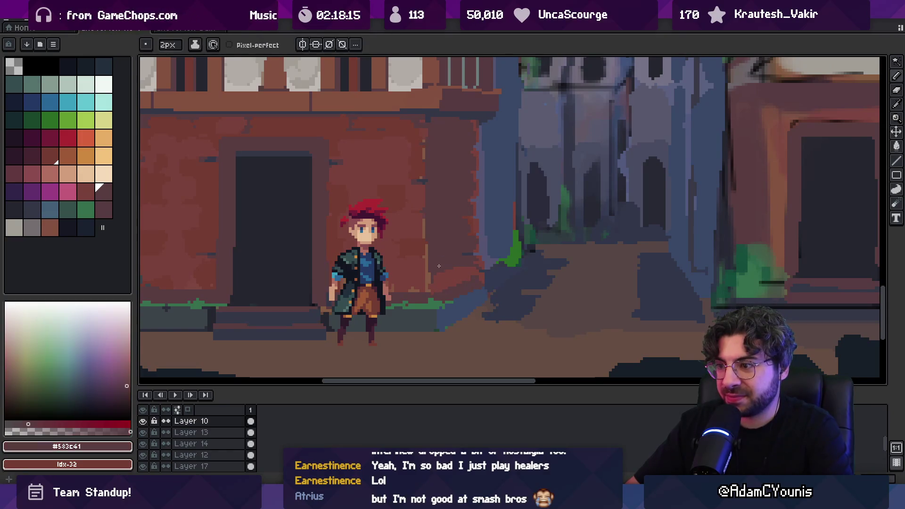
# - Touch up the corner foot with the blue-grey street colour, erasing strays, then resample dark brick red
pyautogui.press('z')
pyautogui.scroll(-5, 461, 269)
pyautogui.scroll(1, 477, 265)
pyautogui.scroll(3, 476, 265)
pyautogui.press('b')
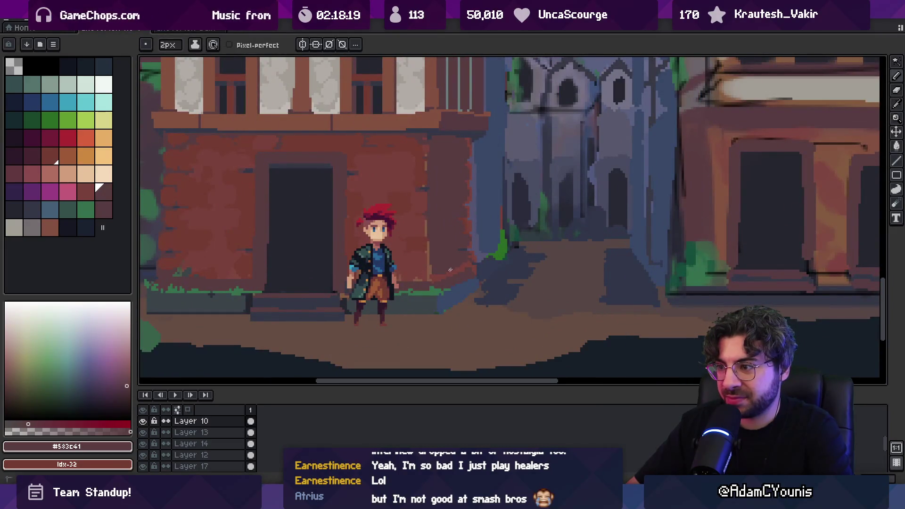
pyautogui.keyDown('alt'); pyautogui.click(463, 288); pyautogui.keyUp('alt')
pyautogui.press('e')
pyautogui.keyDown('alt'); pyautogui.click(476, 265); pyautogui.keyUp('alt')
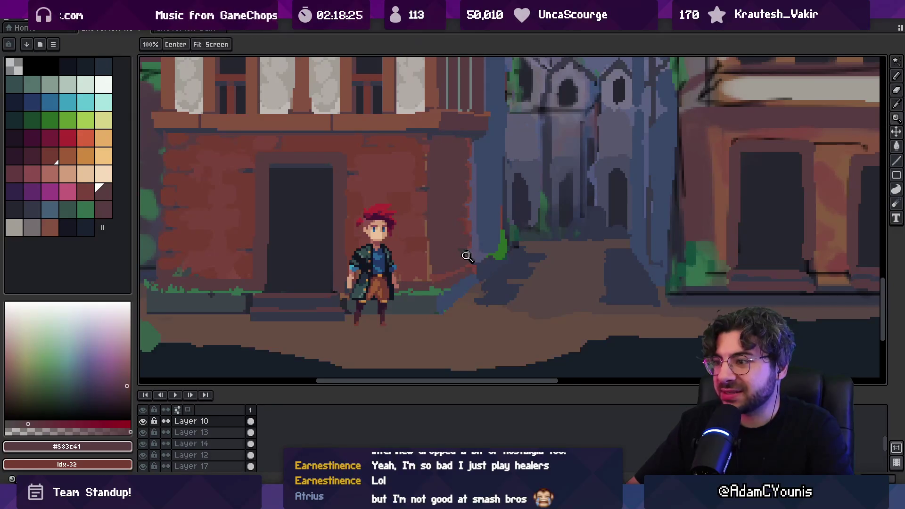
# - Keep shading the wall corner with dark and lighter brick reds, warm brown and blue-grey
pyautogui.scroll(3, 472, 257)
pyautogui.keyDown('alt'); pyautogui.click(479, 268); pyautogui.keyUp('alt')
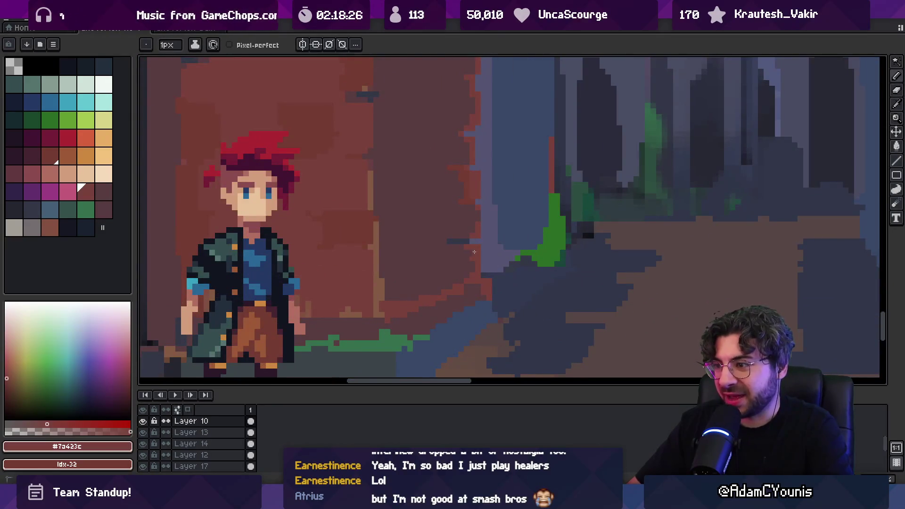
pyautogui.keyDown('alt'); pyautogui.click(463, 239); pyautogui.keyUp('alt')
pyautogui.press('z')
pyautogui.scroll(-3, 464, 240)
pyautogui.scroll(3, 479, 236)
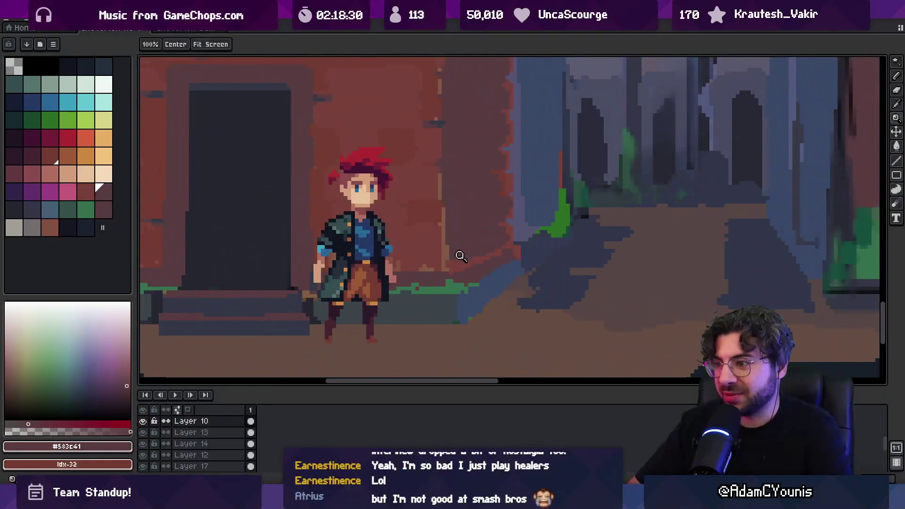
pyautogui.press('b')
pyautogui.press('alt')
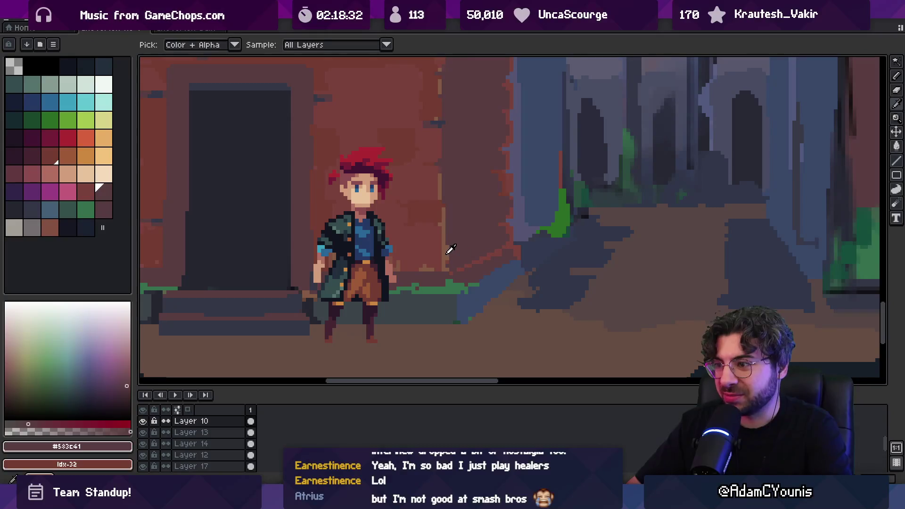
pyautogui.keyDown('alt'); pyautogui.click(446, 259); pyautogui.keyUp('alt')
pyautogui.keyDown('alt'); pyautogui.click(448, 273); pyautogui.keyUp('alt')
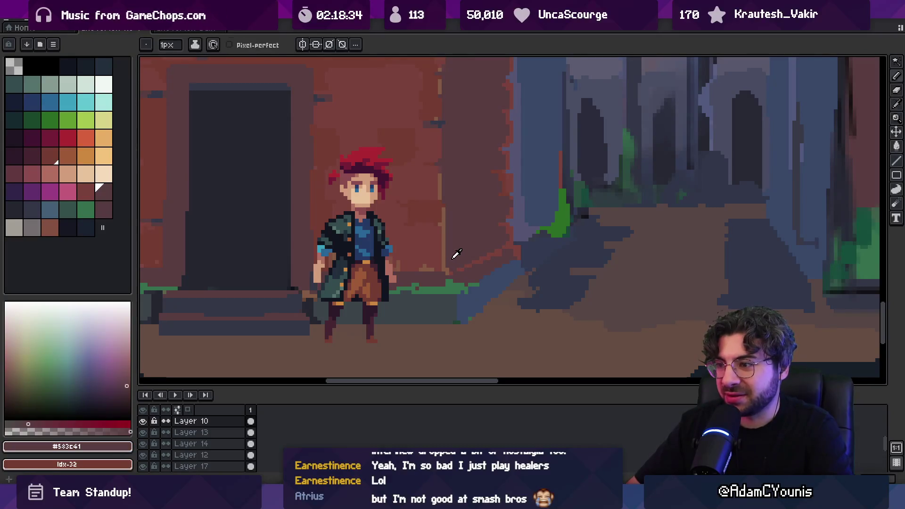
pyautogui.keyDown('alt'); pyautogui.click(472, 288); pyautogui.keyUp('alt')
pyautogui.keyDown('alt'); pyautogui.click(456, 287); pyautogui.keyUp('alt')
# - Review the scene, then zoom into the wall corner and refine it with blue-grey and brick reds
pyautogui.press('z')
pyautogui.scroll(-4, 468, 277)
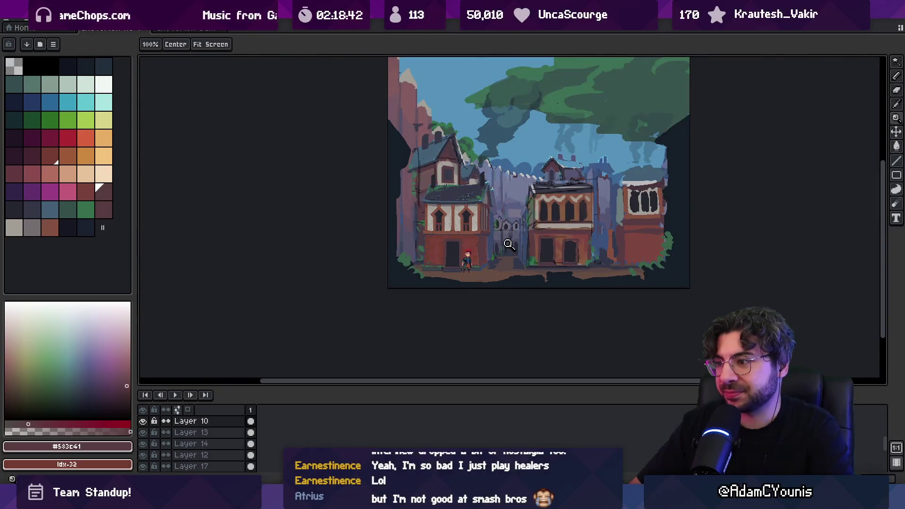
pyautogui.scroll(5, 504, 250)
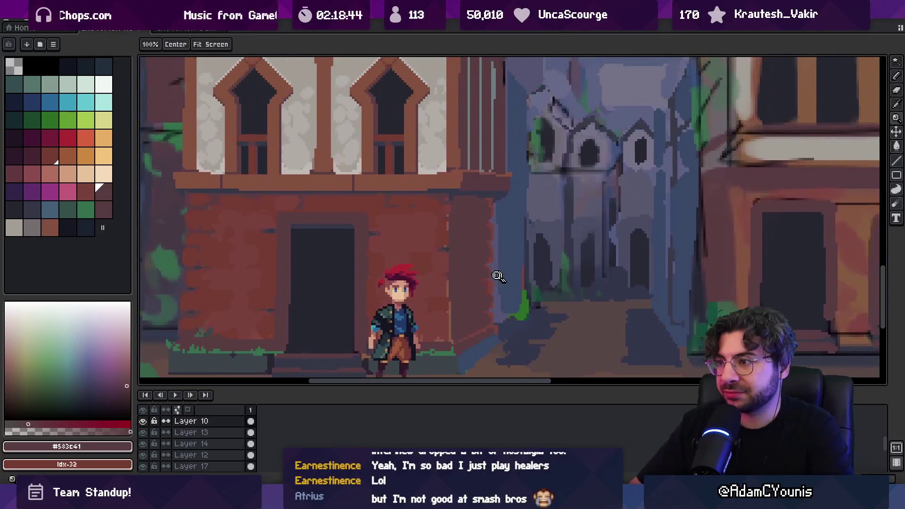
pyautogui.scroll(2, 488, 259)
pyautogui.press('v')
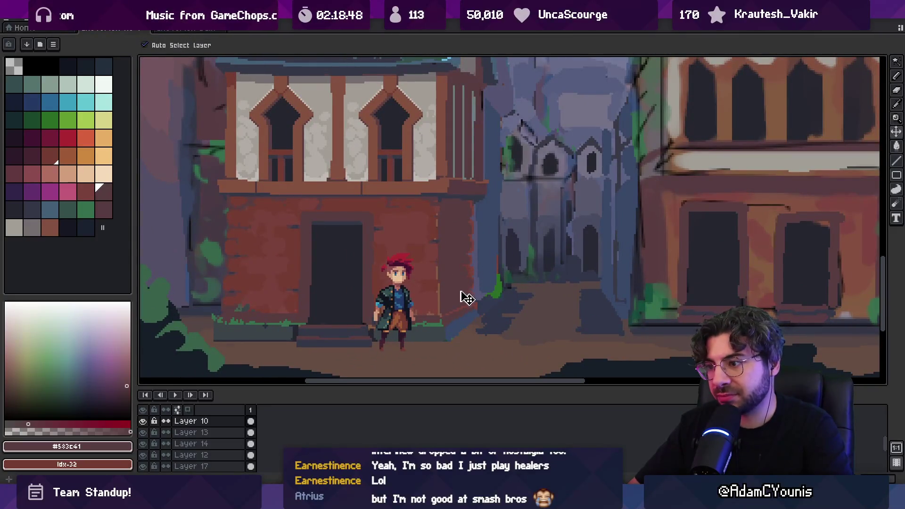
pyautogui.press('z')
pyautogui.click(460, 315)
pyautogui.press('b')
pyautogui.keyDown('alt'); pyautogui.click(454, 324); pyautogui.keyUp('alt')
pyautogui.press('e')
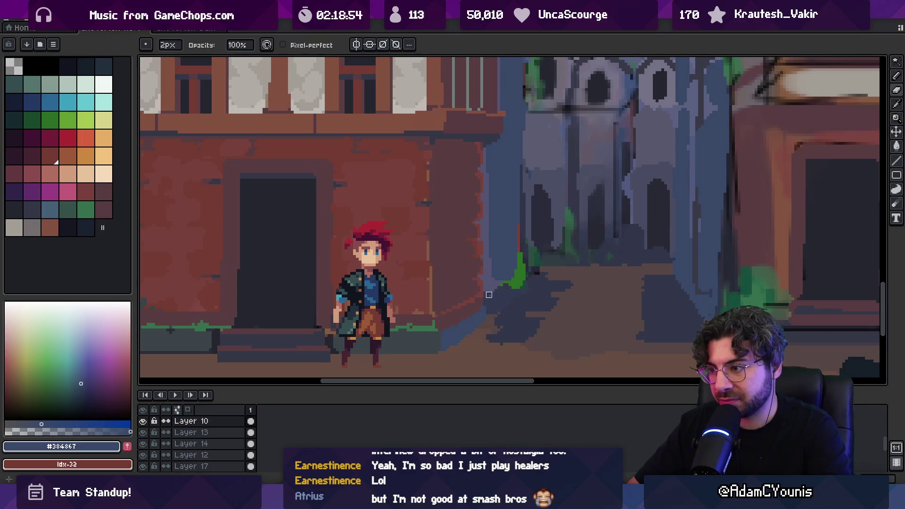
pyautogui.press('b')
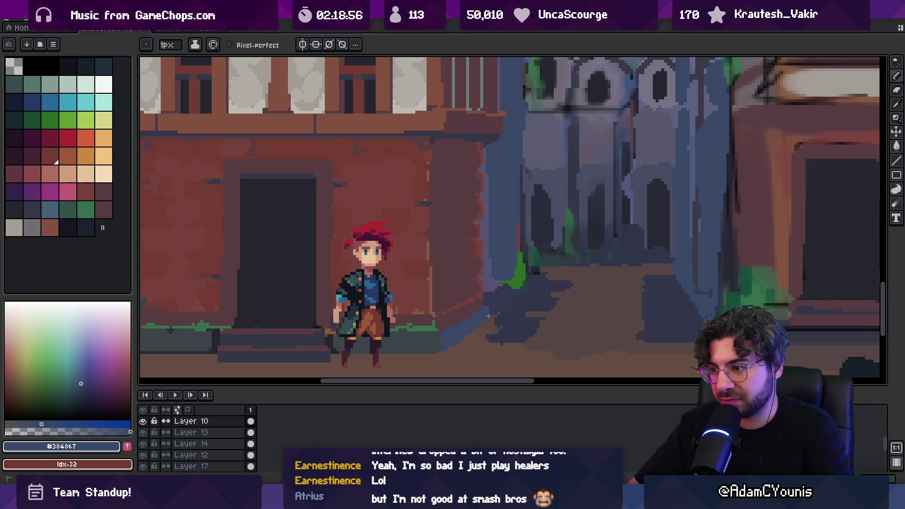
pyautogui.keyDown('alt'); pyautogui.click(486, 299); pyautogui.keyUp('alt')
pyautogui.keyDown('alt'); pyautogui.click(483, 292); pyautogui.keyUp('alt')
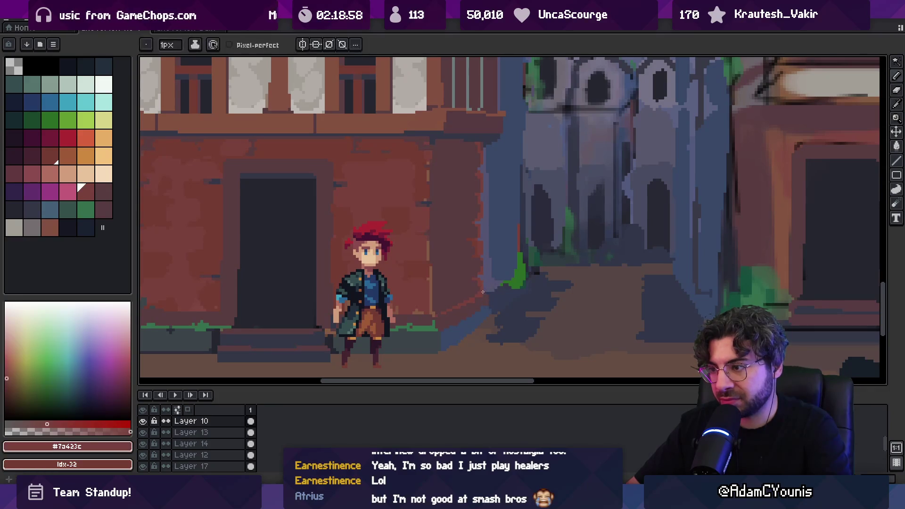
# - Zoom in on the character by the doorway and sample the stone ledge's dark grey
pyautogui.press('z')
pyautogui.scroll(-3, 482, 292)
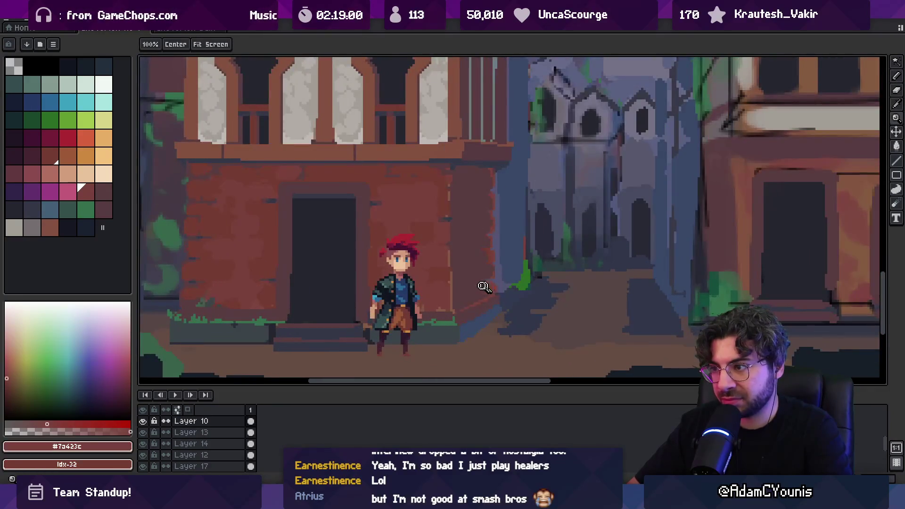
pyautogui.scroll(3, 493, 297)
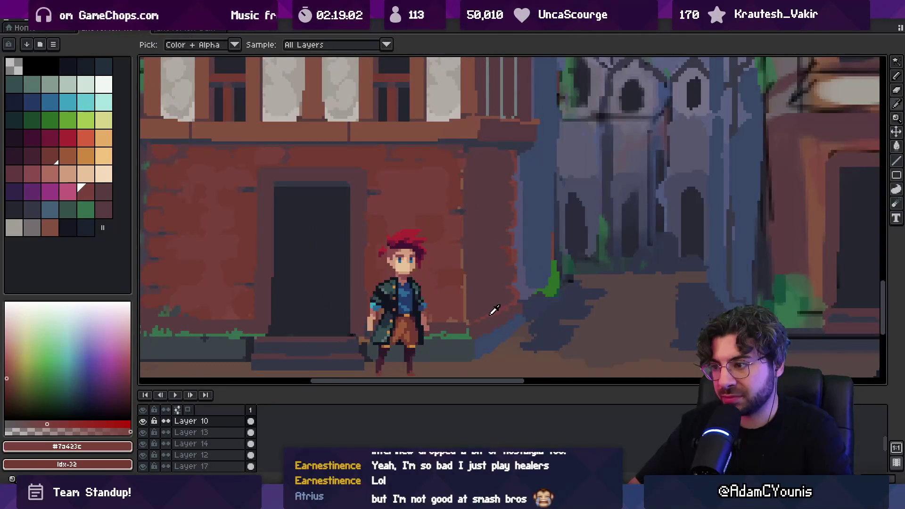
pyautogui.press('alt')
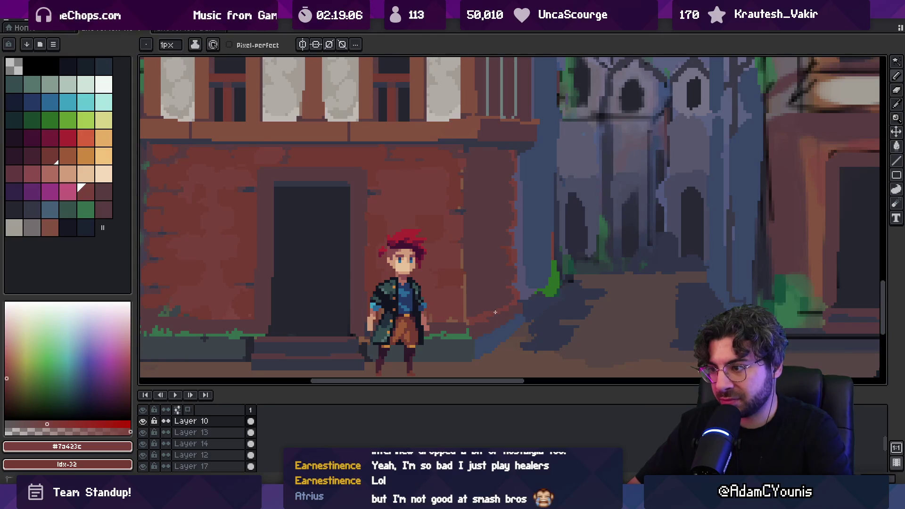
pyautogui.press('z')
pyautogui.scroll(-4, 519, 283)
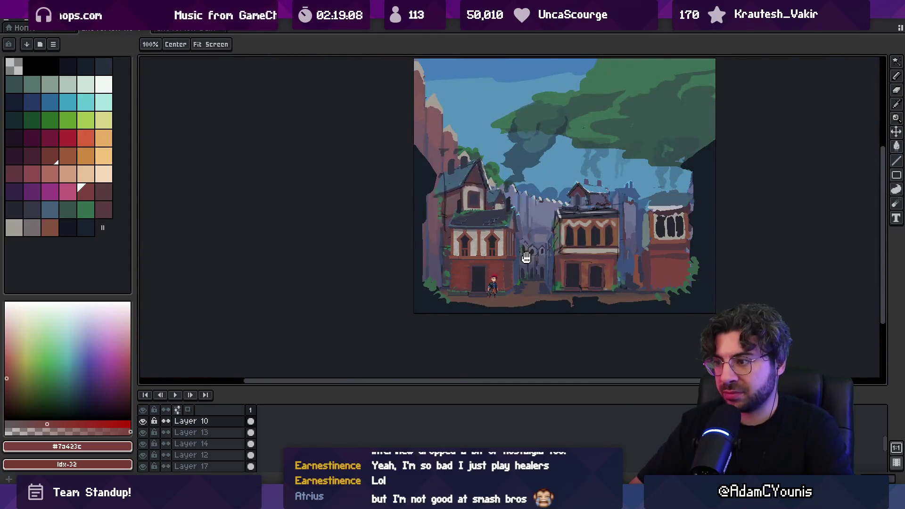
pyautogui.scroll(5, 504, 269)
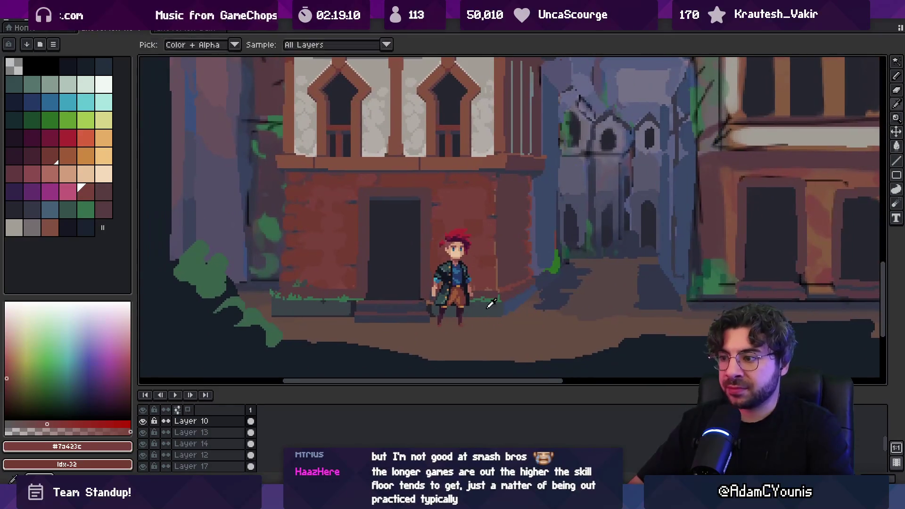
pyautogui.keyDown('alt'); pyautogui.click(456, 318); pyautogui.keyUp('alt')
pyautogui.press('v')
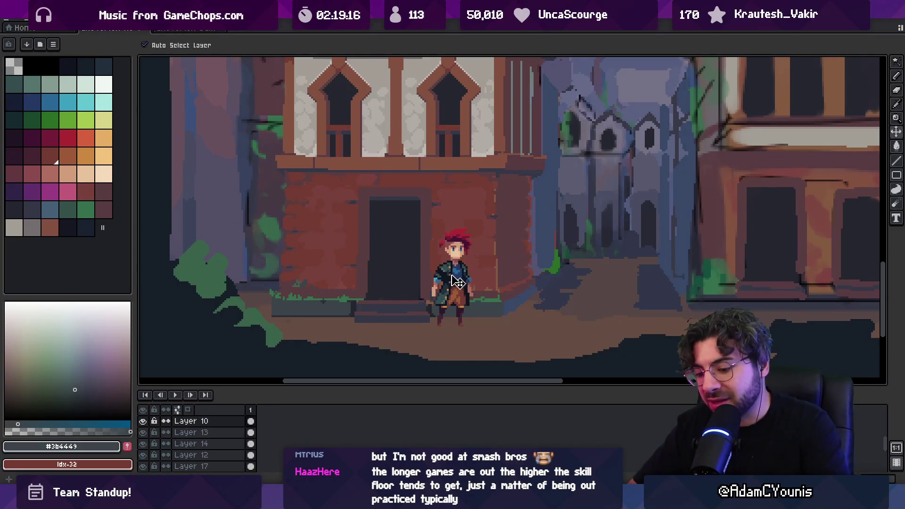
# - Drag the character right to the alley entrance, pick the ledge's dark shadow blue, and select Layer 10
pyautogui.moveTo(465, 280); pyautogui.dragTo(536, 281)
pyautogui.scroll(2, 428, 303)
pyautogui.press('i')
pyautogui.click(471, 311)
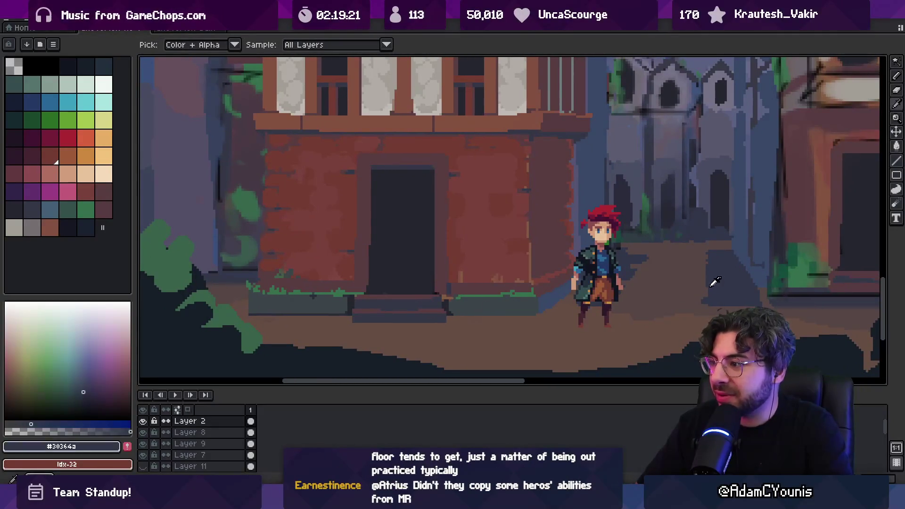
pyautogui.press('v')
pyautogui.click(471, 322)
# - Draw a dark #30364a line along the bottom of the right stone ledge, redoing the stroke
pyautogui.press('b')
pyautogui.moveTo(449, 316); pyautogui.dragTo(532, 315)
pyautogui.hotkey('ctrl', 'z')
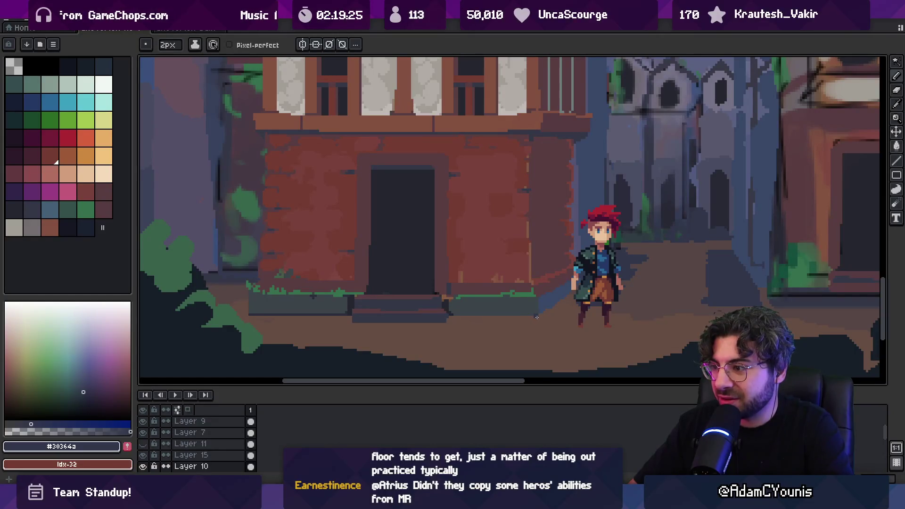
pyautogui.moveTo(450, 316); pyautogui.dragTo(537, 315)
pyautogui.press('v')
pyautogui.hotkey('ctrl', 'z')
pyautogui.hotkey('ctrl', 'y')
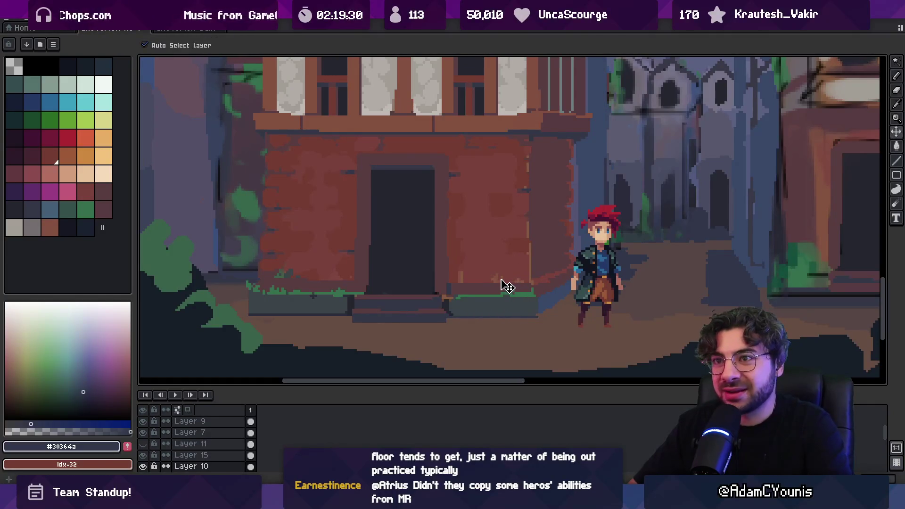
pyautogui.press('b')
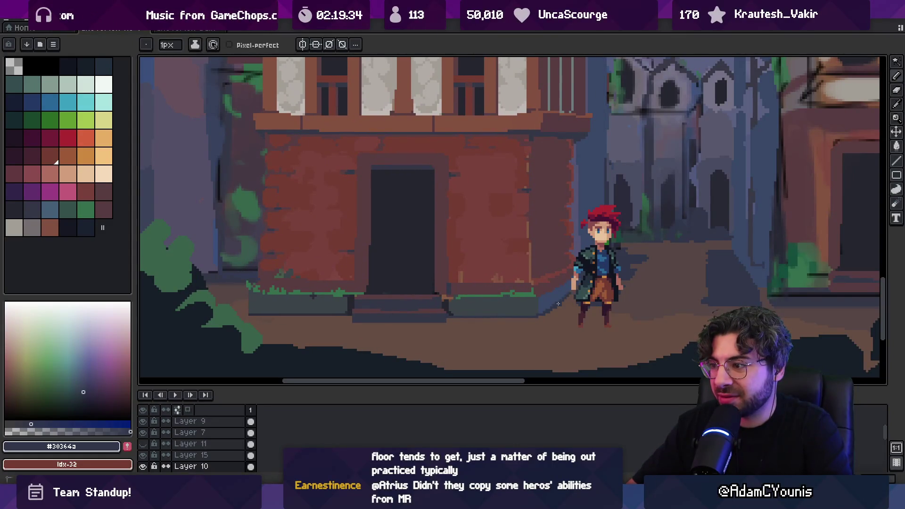
# - Nudge the character on Layer 2 slightly right and down, then resample the ledge's dark shadow blue
pyautogui.keyDown('alt'); pyautogui.click(561, 302); pyautogui.keyUp('alt')
pyautogui.press('v')
pyautogui.hscroll(3, 561, 287)
pyautogui.click(561, 286)
pyautogui.moveTo(561, 287); pyautogui.dragTo(577, 289)
pyautogui.press('b')
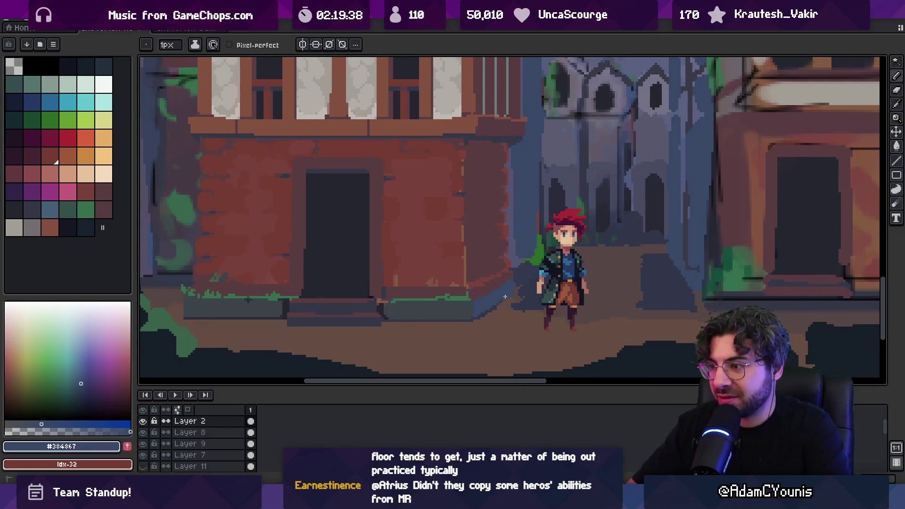
pyautogui.keyDown('alt'); pyautogui.click(492, 306); pyautogui.keyUp('alt')
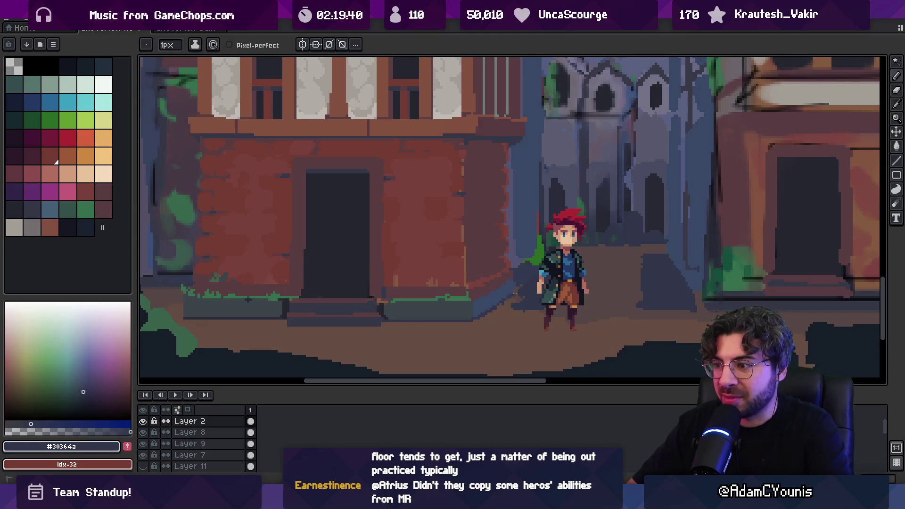
pyautogui.press('e')
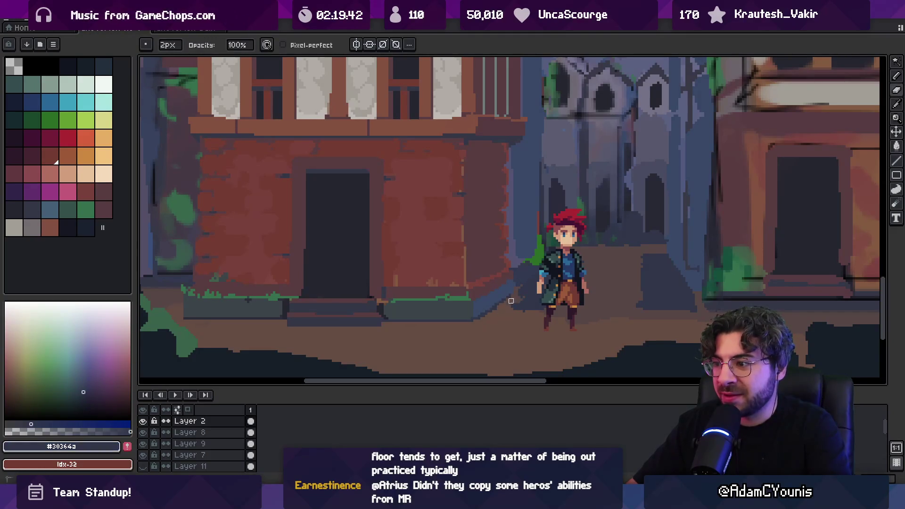
pyautogui.press('z')
pyautogui.scroll(-1, 521, 293)
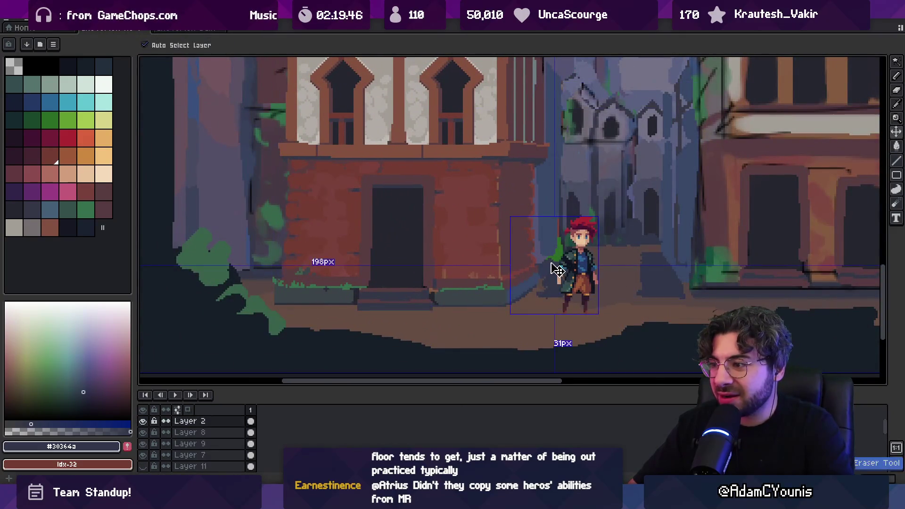
# - Zoom to the doorway, dab brick red and ledge blues, and enlarge the brush to 3px
pyautogui.scroll(1, 539, 289)
pyautogui.scroll(-3, 539, 289)
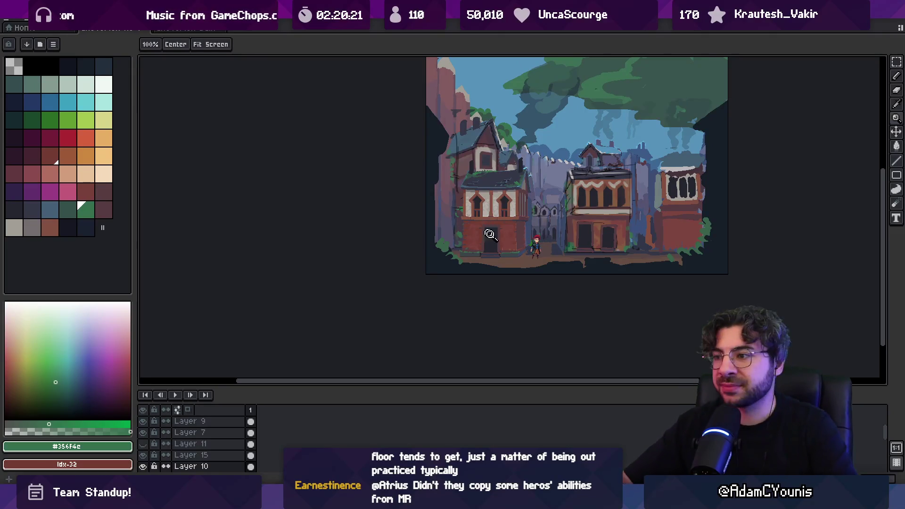
pyautogui.click(545, 248)
pyautogui.press('b')
pyautogui.keyDown('alt'); pyautogui.click(533, 259); pyautogui.keyUp('alt')
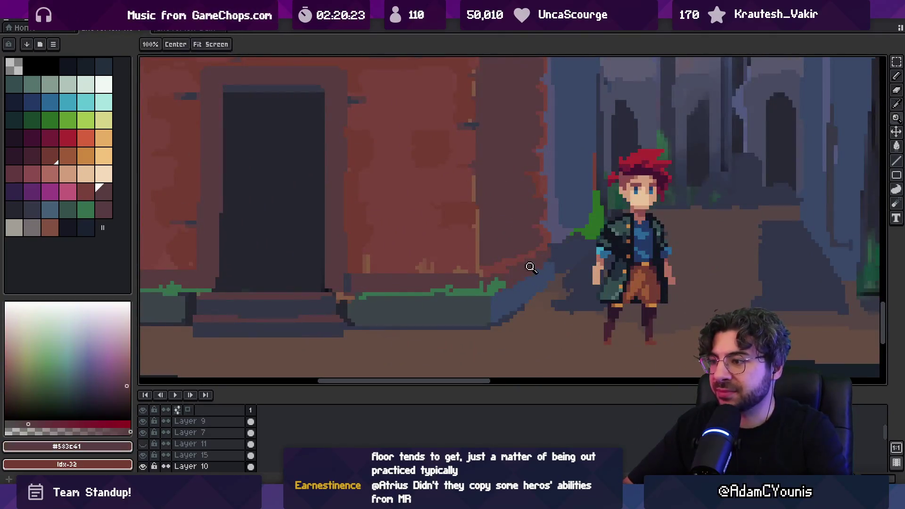
pyautogui.keyDown('alt'); pyautogui.click(516, 289); pyautogui.keyUp('alt')
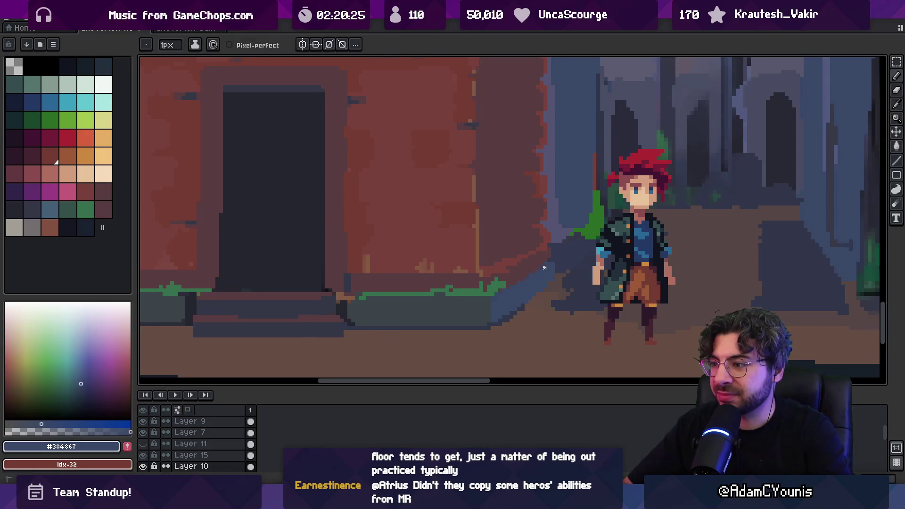
pyautogui.keyDown('alt'); pyautogui.click(523, 300); pyautogui.keyUp('alt')
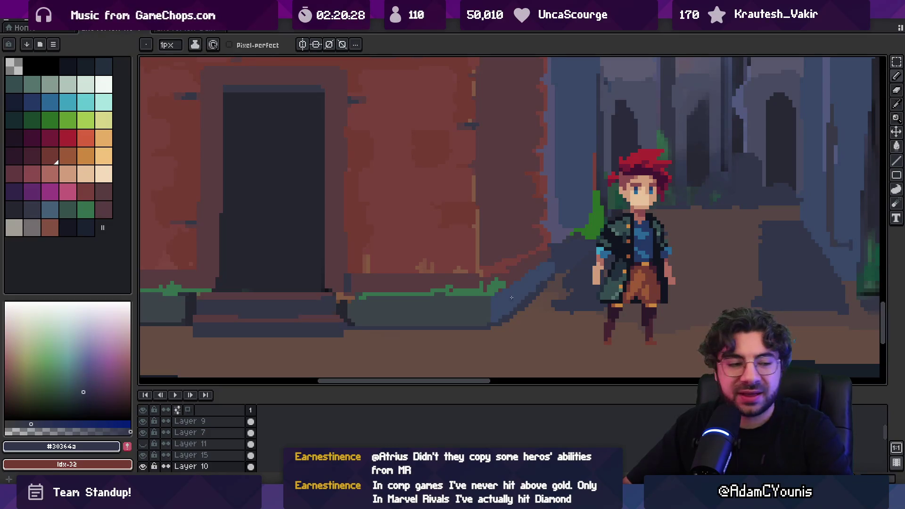
pyautogui.press('alt')
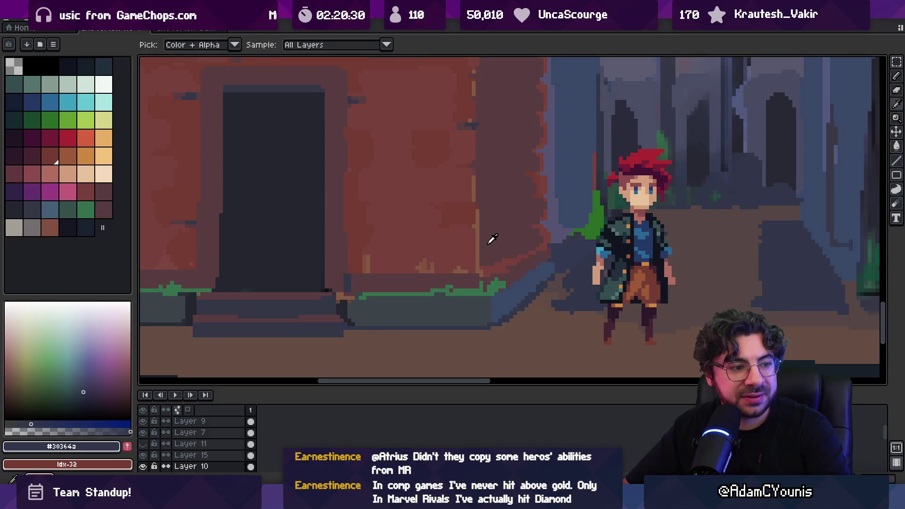
pyautogui.keyDown('alt'); pyautogui.click(508, 296); pyautogui.keyUp('alt')
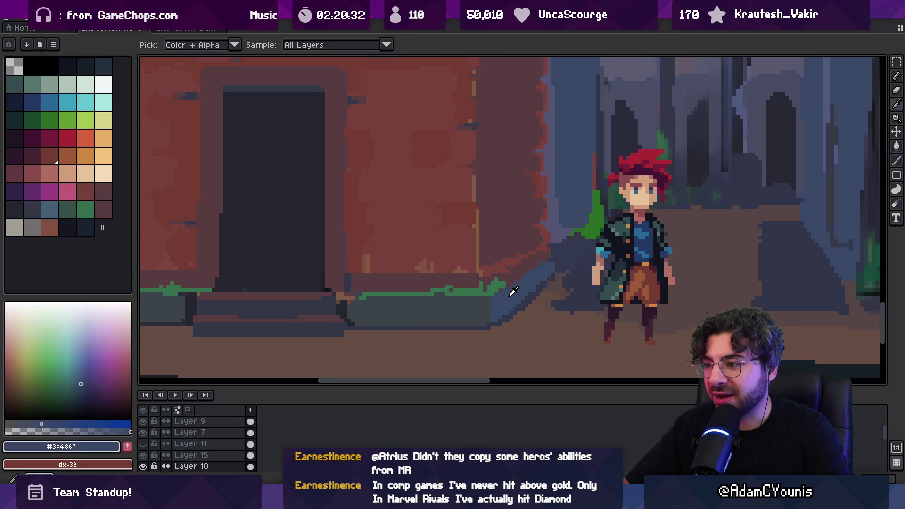
pyautogui.keyDown('alt'); pyautogui.click(517, 310); pyautogui.keyUp('alt')
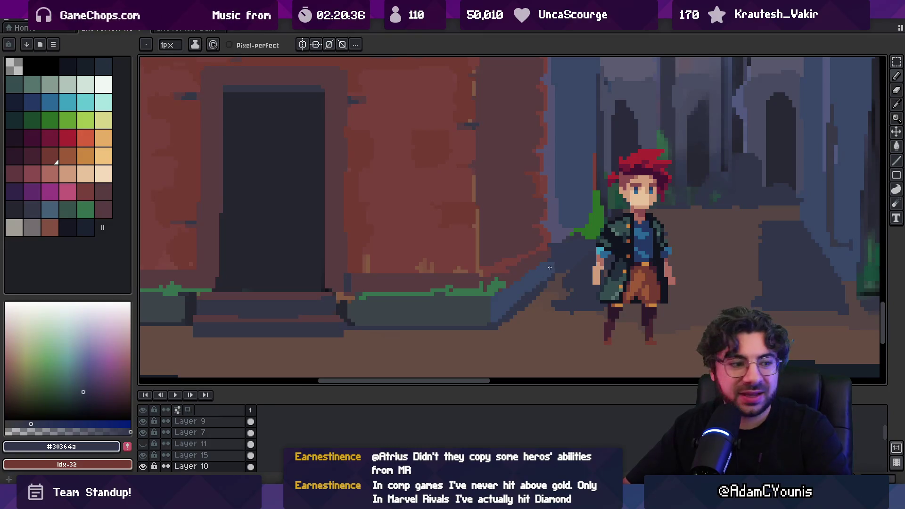
pyautogui.press('alt')
pyautogui.press('+')
pyautogui.press('+')
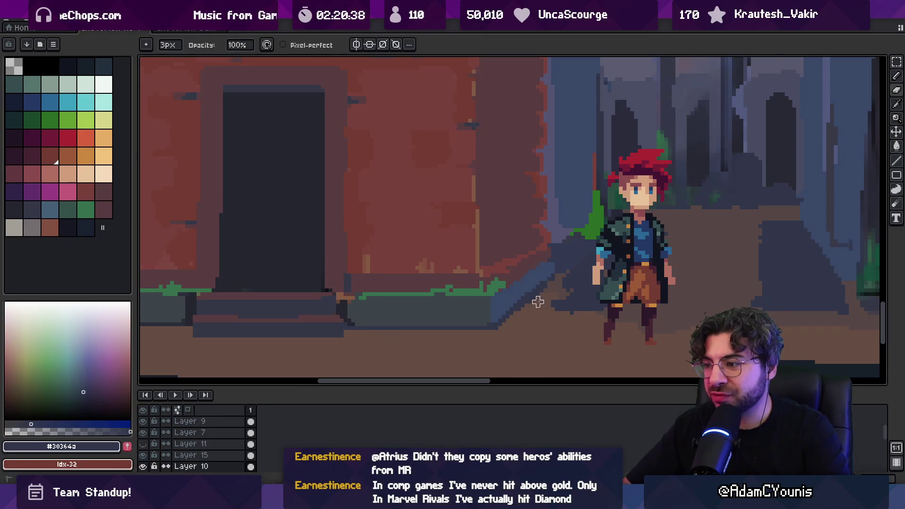
# - Touch up the ledge slope with alley-wall grey-violet, blue and dark-blue edge pixels
pyautogui.press('z')
pyautogui.scroll(-5, 535, 267)
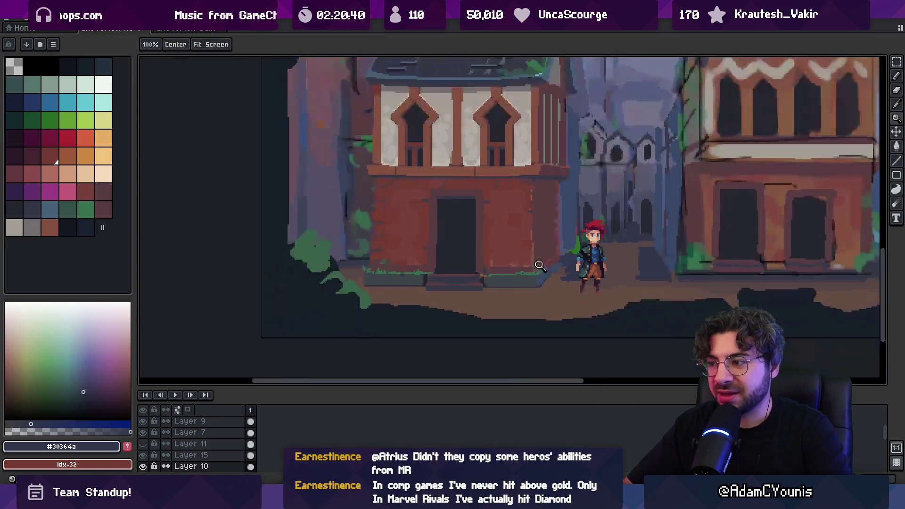
pyautogui.scroll(3, 595, 239)
pyautogui.scroll(3, 595, 238)
pyautogui.press('i')
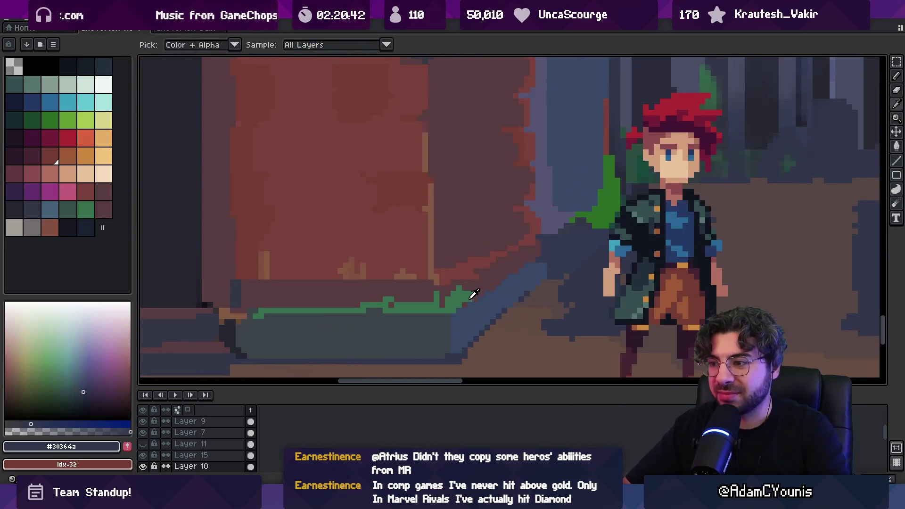
pyautogui.press('z')
pyautogui.scroll(-3, 492, 301)
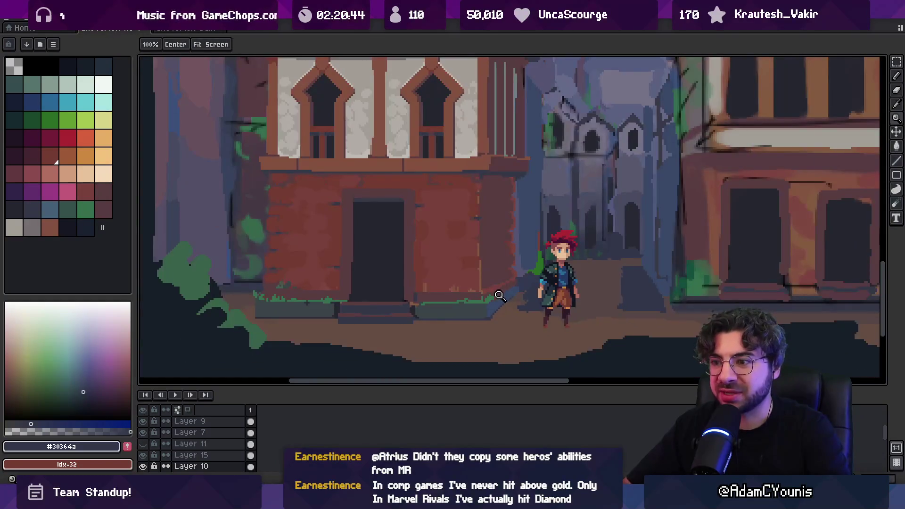
pyautogui.scroll(2, 523, 288)
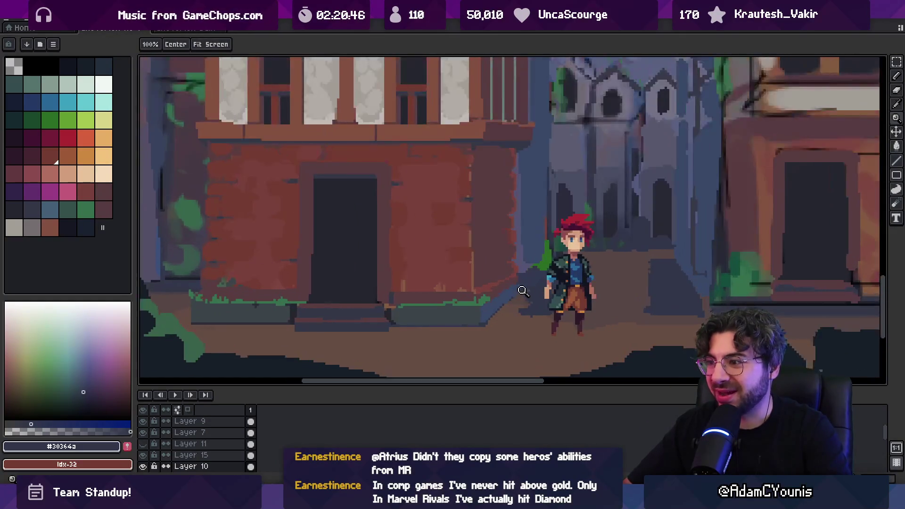
pyautogui.press('i')
pyautogui.click(516, 278)
pyautogui.press('b')
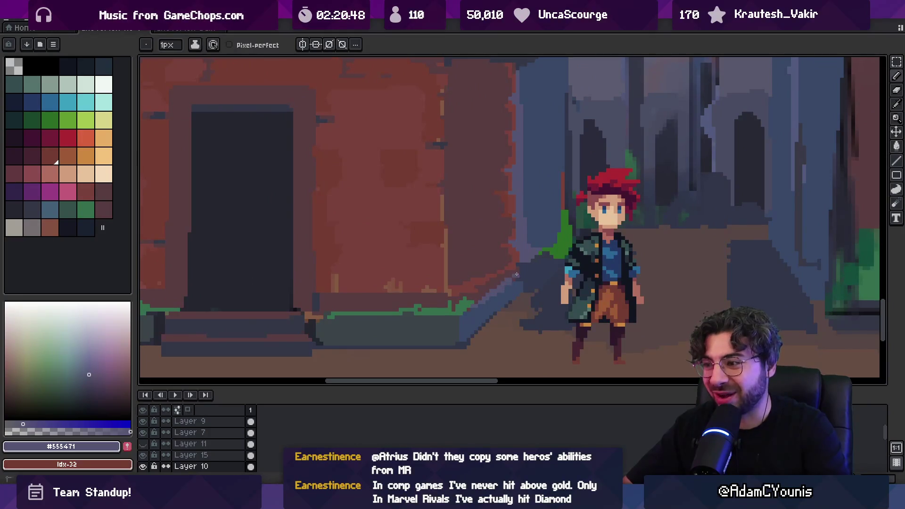
pyautogui.keyDown('alt'); pyautogui.click(495, 301); pyautogui.keyUp('alt')
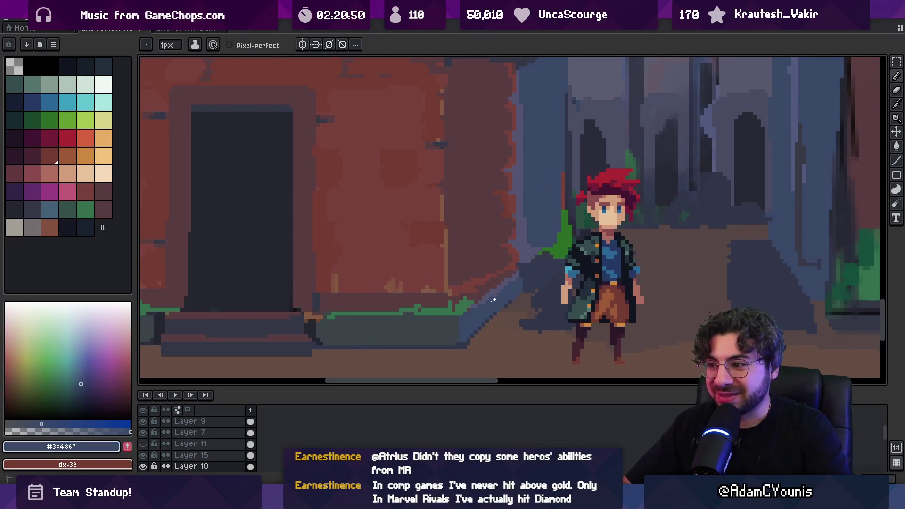
pyautogui.keyDown('alt'); pyautogui.click(498, 310); pyautogui.keyUp('alt')
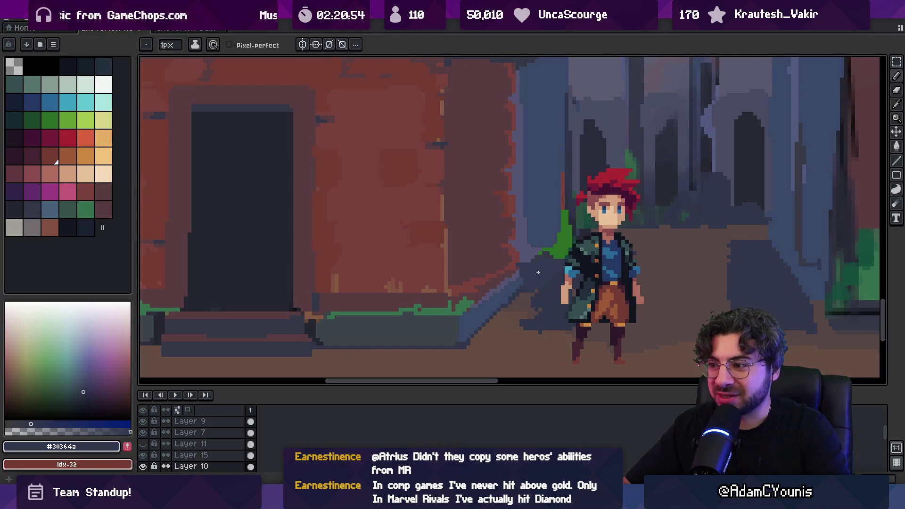
# - Add stone-ledge grey and dark-blue edge pixels along the ledge
pyautogui.press('z')
pyautogui.scroll(-4, 513, 314)
pyautogui.scroll(4, 520, 294)
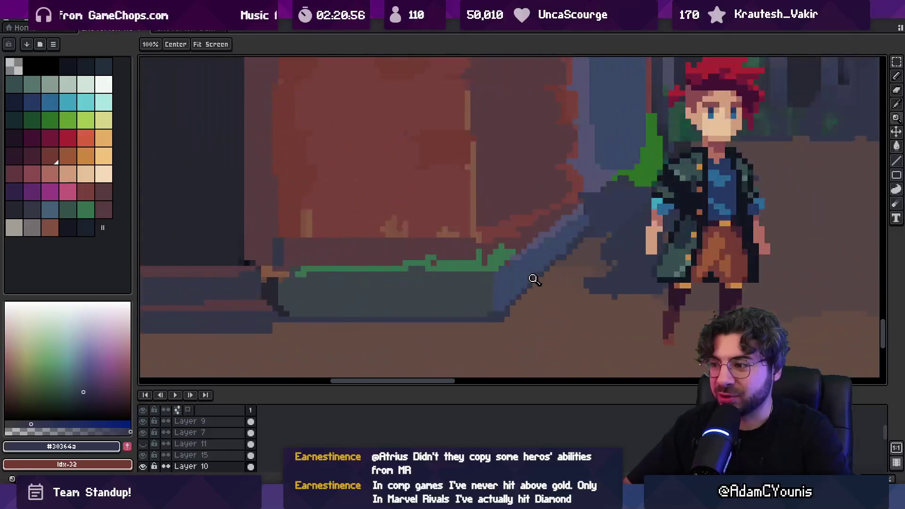
pyautogui.press('b')
pyautogui.keyDown('alt'); pyautogui.click(489, 288); pyautogui.keyUp('alt')
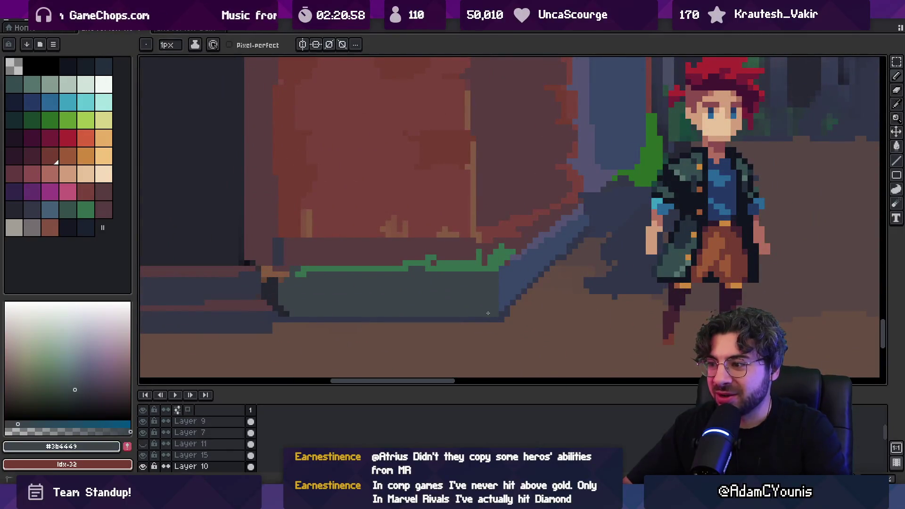
pyautogui.keyDown('alt'); pyautogui.click(509, 306); pyautogui.keyUp('alt')
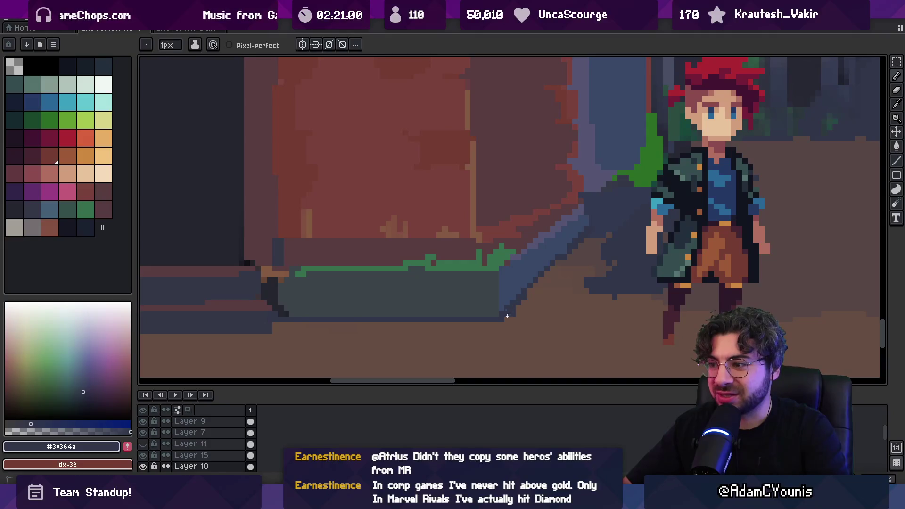
pyautogui.press('z')
pyautogui.scroll(-3, 510, 310)
pyautogui.scroll(-2, 547, 260)
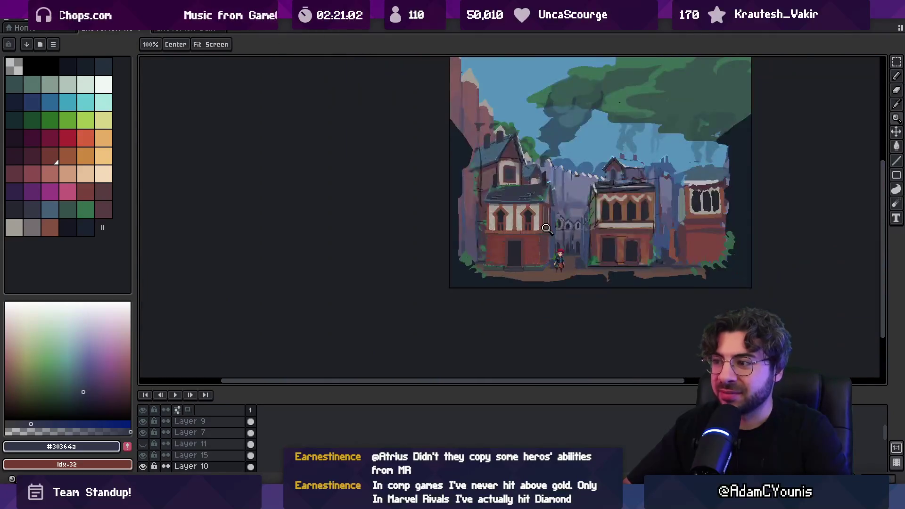
pyautogui.scroll(3, 547, 259)
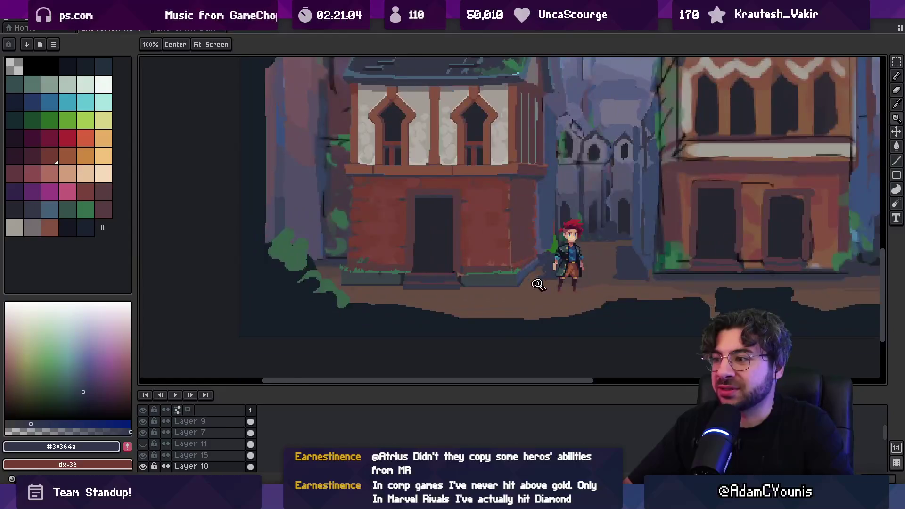
pyautogui.scroll(-5, 542, 257)
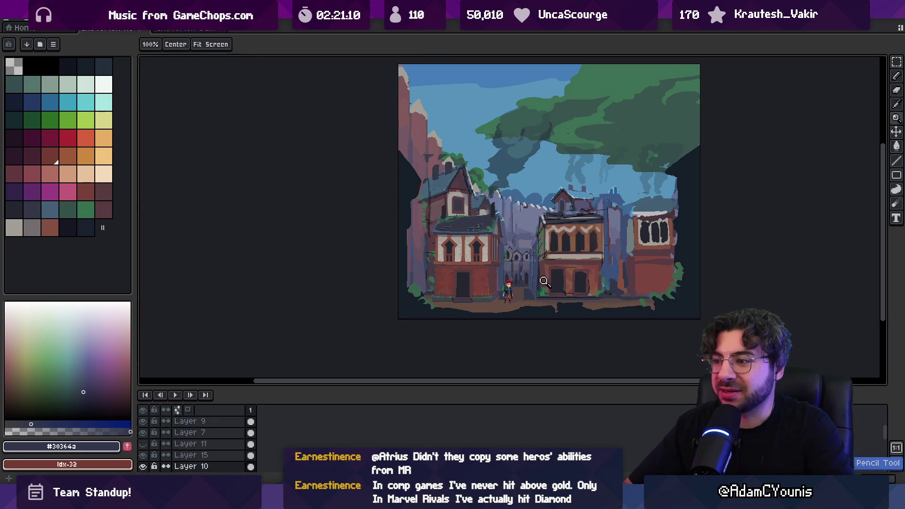
pyautogui.scroll(5, 502, 295)
# - Alternate blue-grey shadow and brick red pixels at the wall corner, then re-zoom on the street
pyautogui.press('alt')
pyautogui.keyDown('alt'); pyautogui.click(491, 306); pyautogui.keyUp('alt')
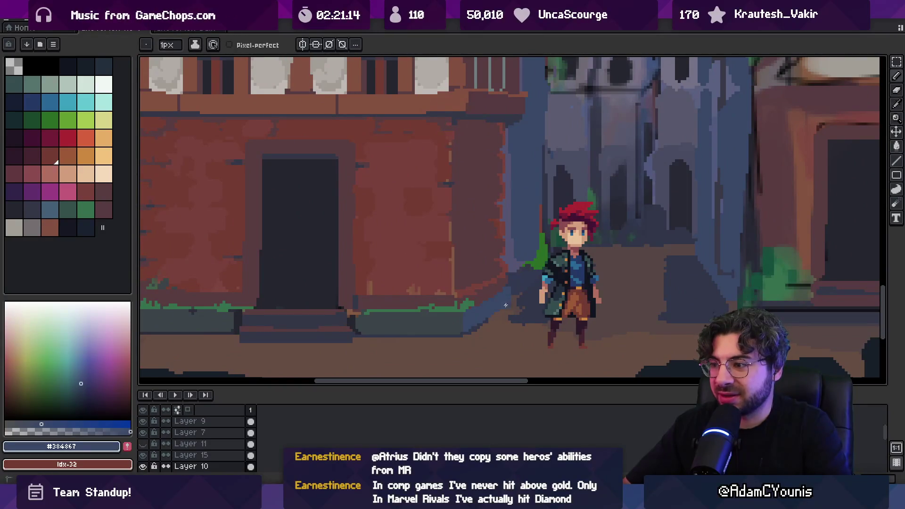
pyautogui.keyDown('alt'); pyautogui.click(485, 297); pyautogui.keyUp('alt')
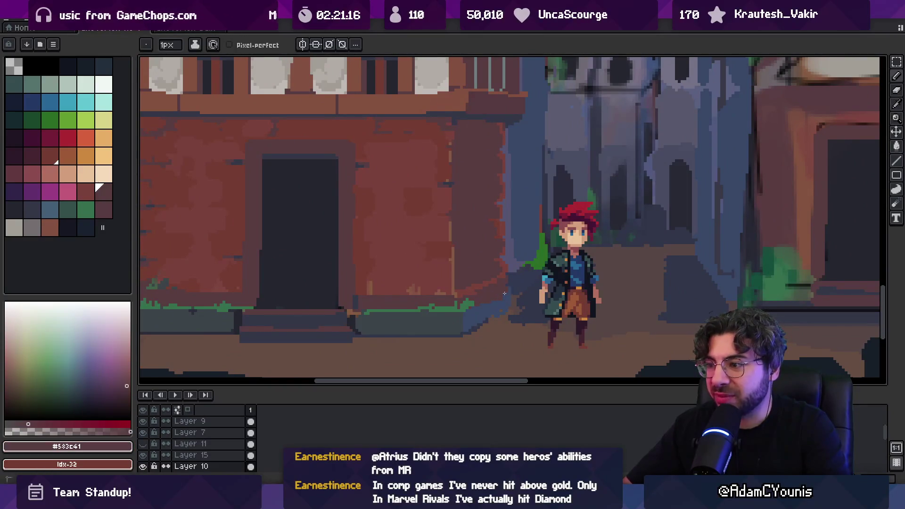
pyautogui.keyDown('alt'); pyautogui.click(504, 294); pyautogui.keyUp('alt')
pyautogui.keyDown('alt'); pyautogui.click(472, 285); pyautogui.keyUp('alt')
pyautogui.press('alt')
pyautogui.keyDown('alt'); pyautogui.click(500, 309); pyautogui.keyUp('alt')
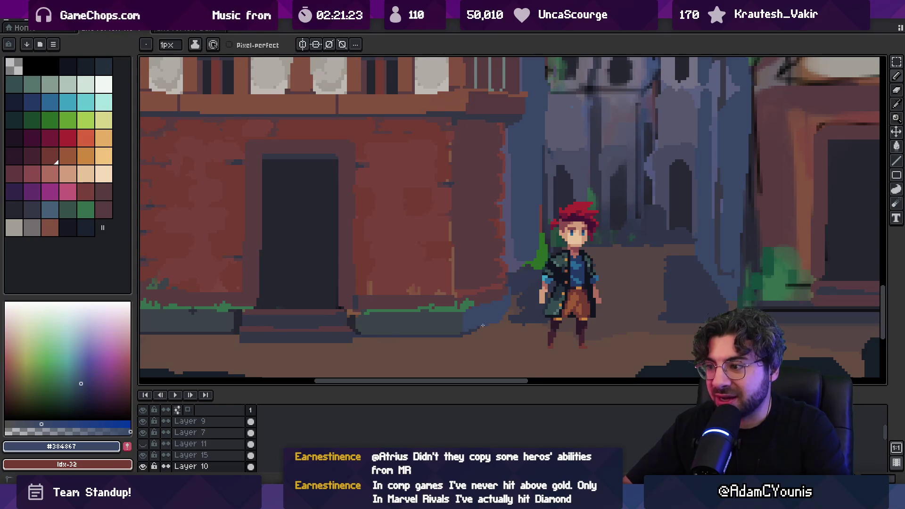
pyautogui.keyDown('alt'); pyautogui.click(482, 300); pyautogui.keyUp('alt')
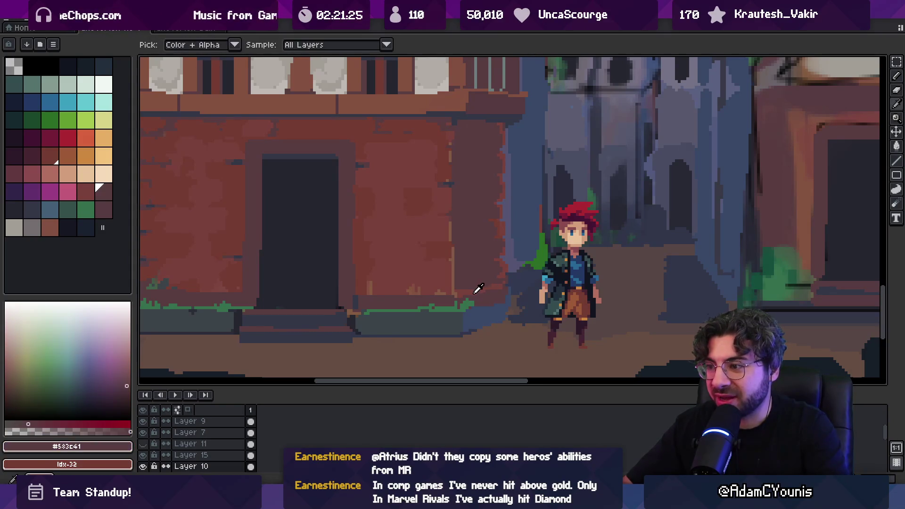
pyautogui.keyDown('alt'); pyautogui.click(495, 290); pyautogui.keyUp('alt')
pyautogui.keyDown('alt'); pyautogui.click(490, 284); pyautogui.keyUp('alt')
pyautogui.keyDown('alt'); pyautogui.click(505, 309); pyautogui.keyUp('alt')
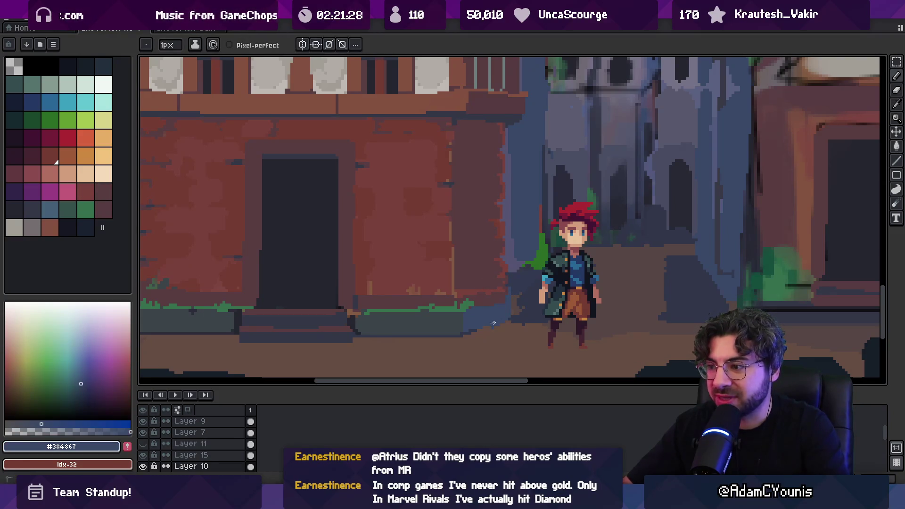
pyautogui.press('z')
pyautogui.scroll(-5, 528, 260)
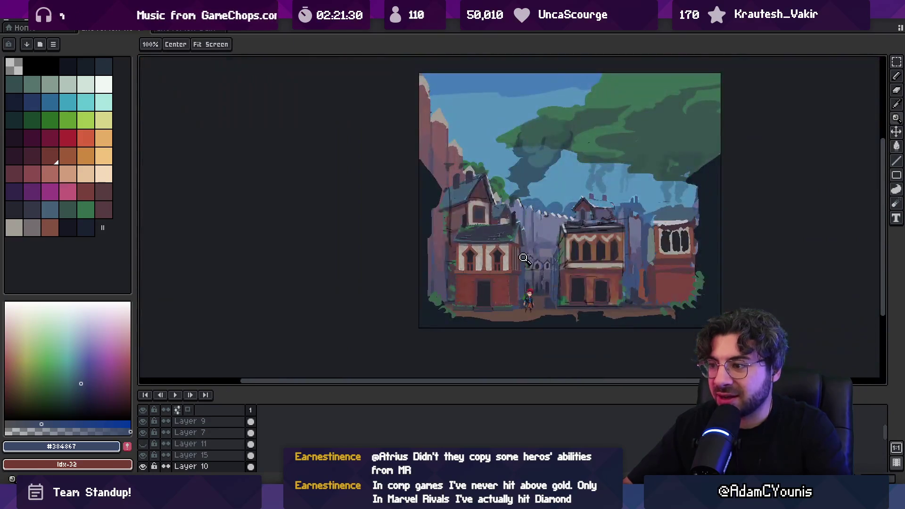
pyautogui.click(539, 280)
# - Nudge the front brick house up a pixel and slide the character left to the door
pyautogui.press('v')
pyautogui.press('Up')
pyautogui.press('Left')
pyautogui.moveTo(462, 282); pyautogui.dragTo(461, 280)
pyautogui.moveTo(503, 304); pyautogui.dragTo(424, 307)
pyautogui.scroll(3, 501, 315)
pyautogui.keyDown('alt'); pyautogui.click(512, 320); pyautogui.keyUp('alt')
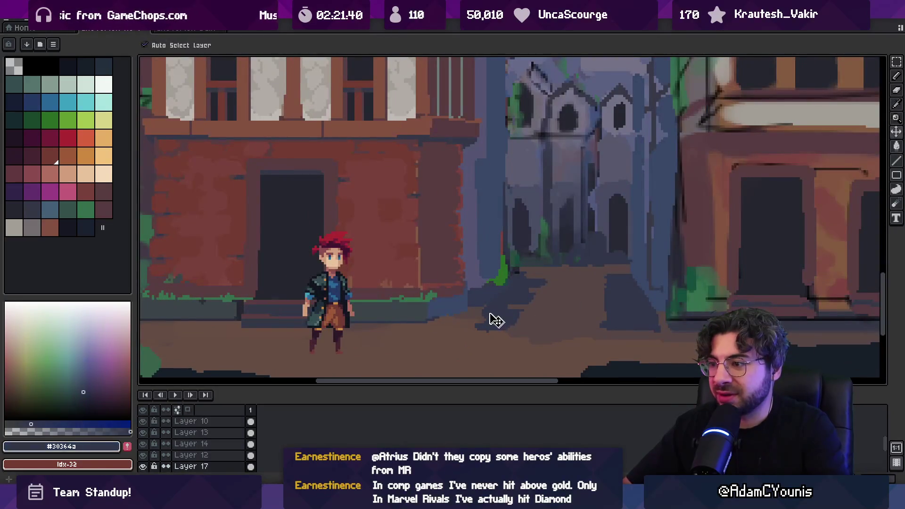
# - Move the character back right toward the alley and select Layer 17
pyautogui.press('b')
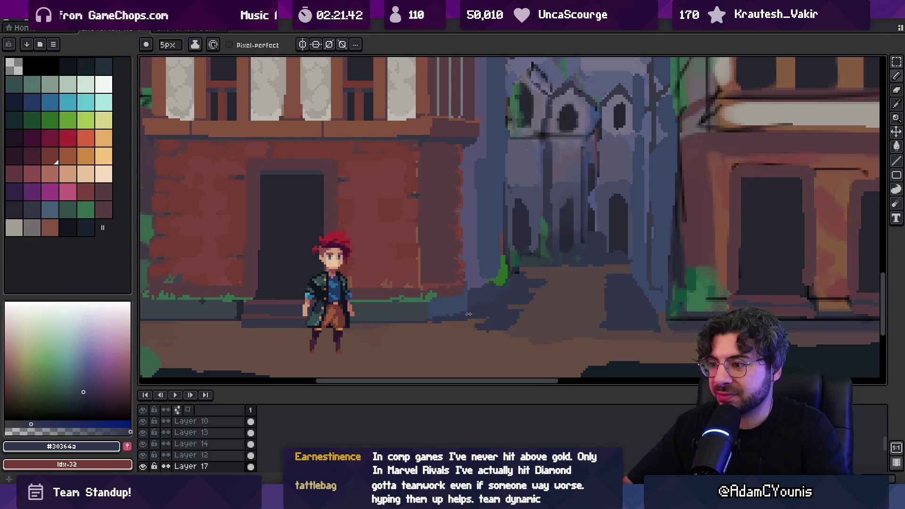
pyautogui.press('e')
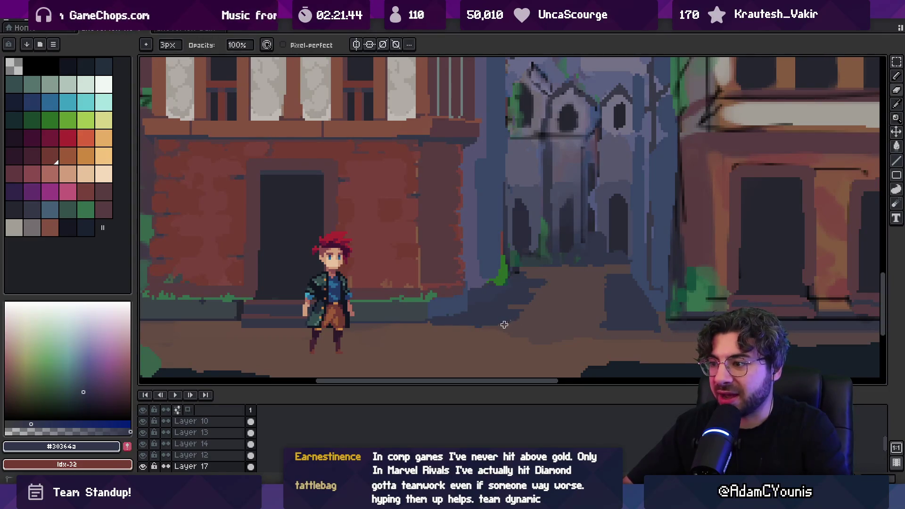
pyautogui.press('b')
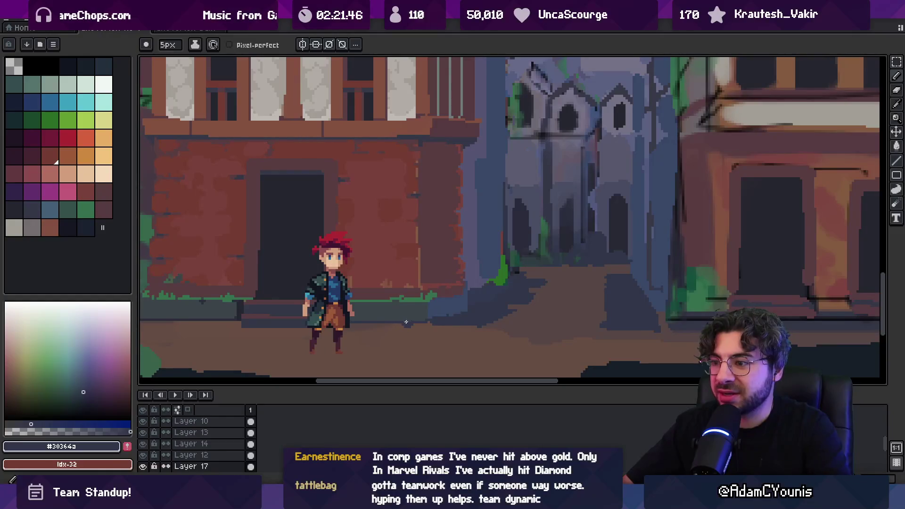
pyautogui.scroll(-3, 461, 315)
pyautogui.scroll(2, 436, 319)
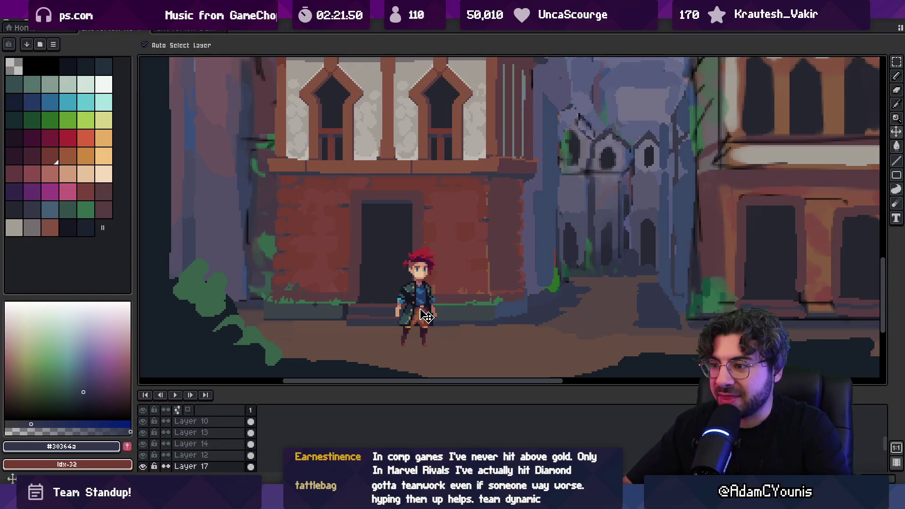
pyautogui.moveTo(433, 309); pyautogui.dragTo(529, 309)
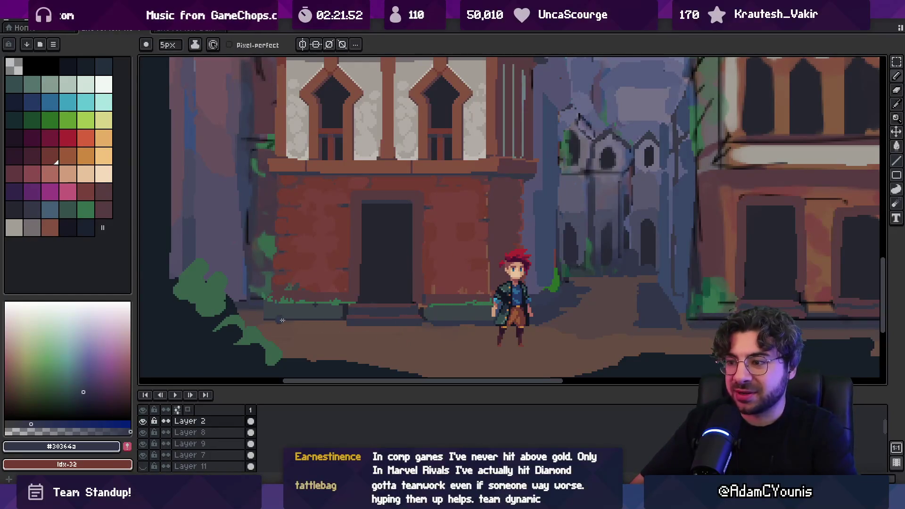
pyautogui.keyDown('ctrl'); pyautogui.click(448, 329); pyautogui.keyUp('ctrl')
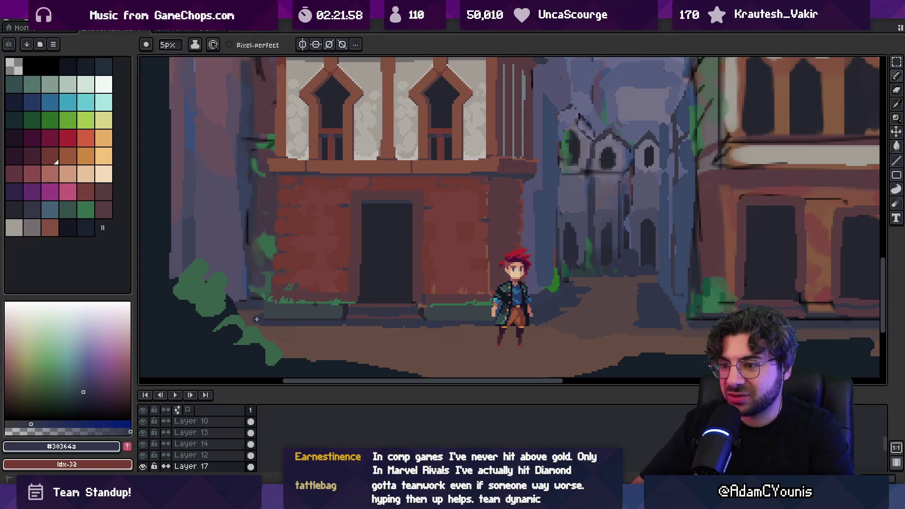
# - Review the whole scene, then sample the dark ground colour by the character's feet
pyautogui.press('b')
pyautogui.press('z')
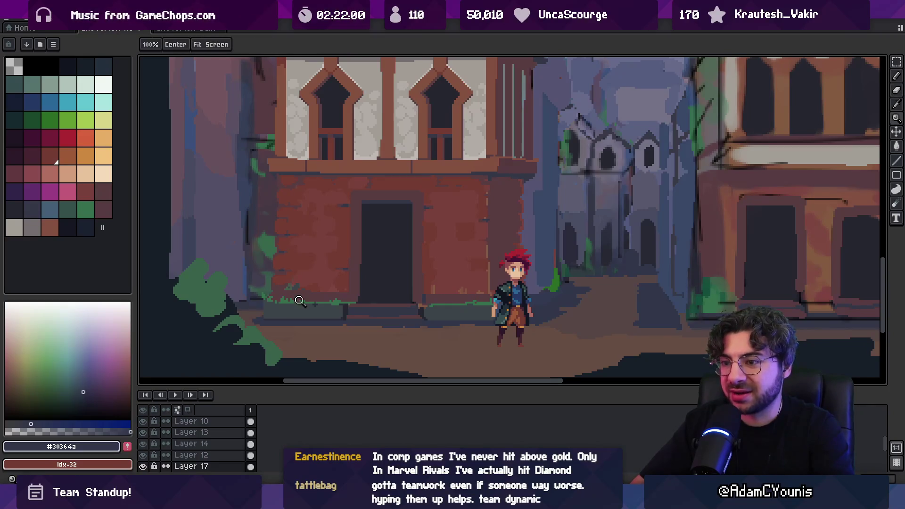
pyautogui.scroll(-3, 285, 301)
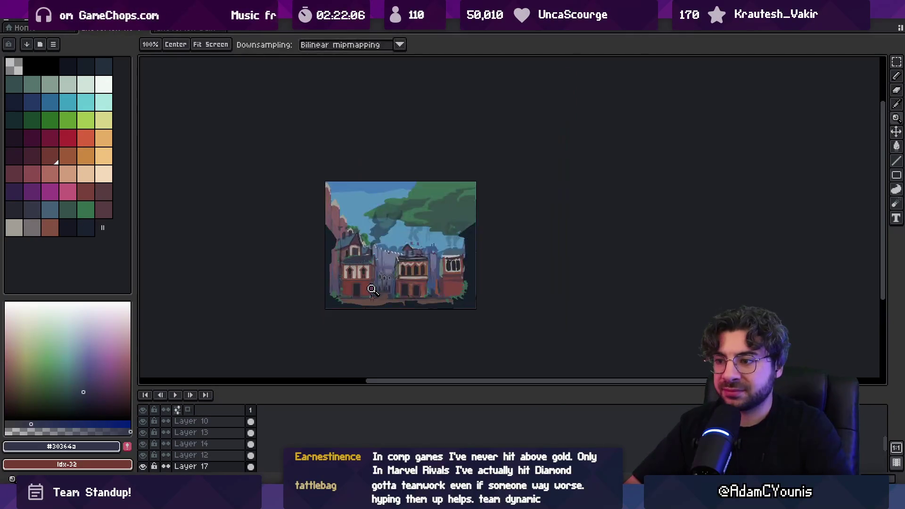
pyautogui.scroll(3, 379, 300)
pyautogui.press('m')
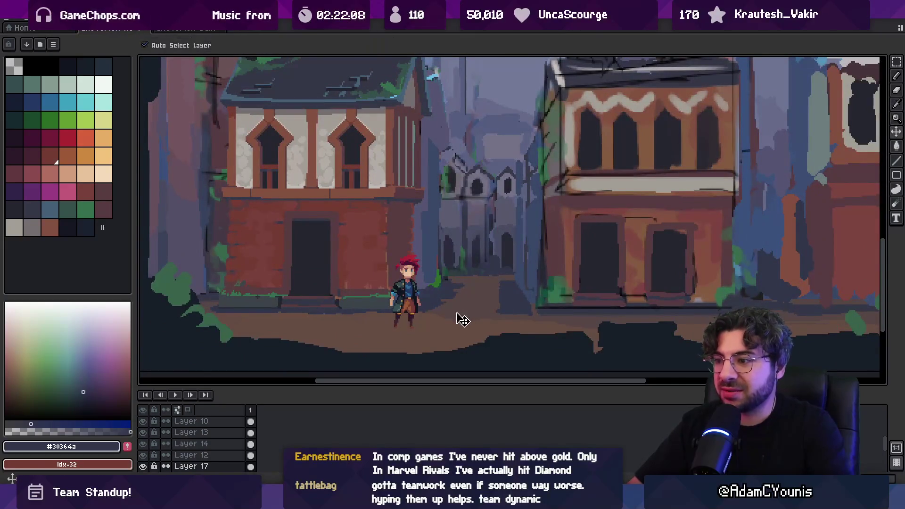
pyautogui.press('b')
pyautogui.keyDown('alt'); pyautogui.click(413, 318); pyautogui.keyUp('alt')
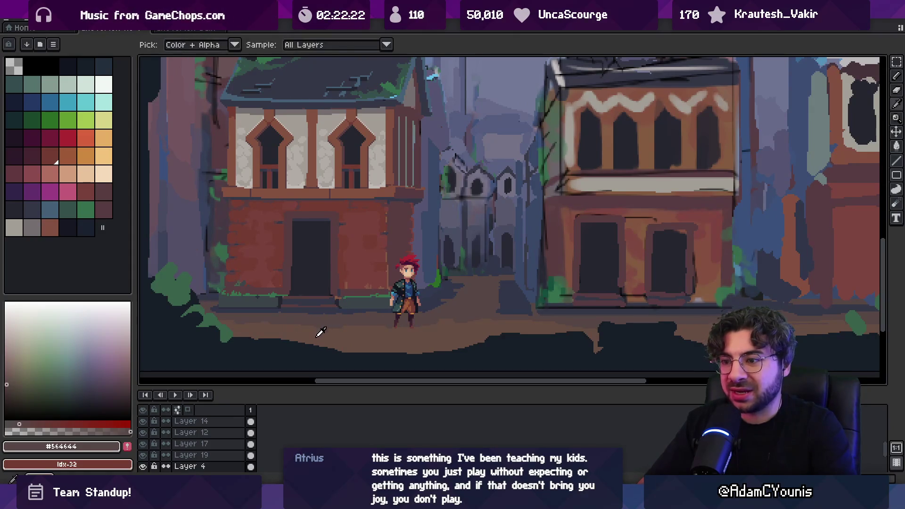
# - Brush warm brown and dark brown ground tones over the street
pyautogui.keyDown('alt'); pyautogui.click(249, 331); pyautogui.keyUp('alt')
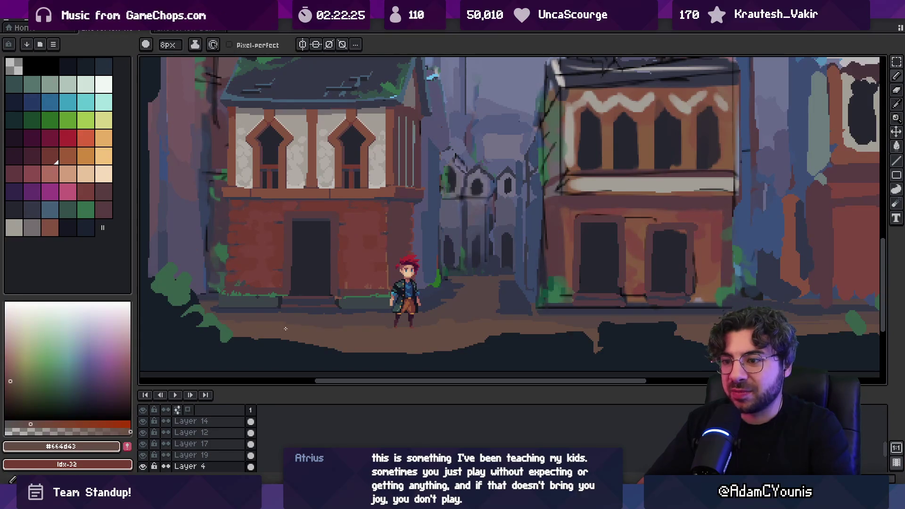
pyautogui.keyDown('alt'); pyautogui.click(348, 323); pyautogui.keyUp('alt')
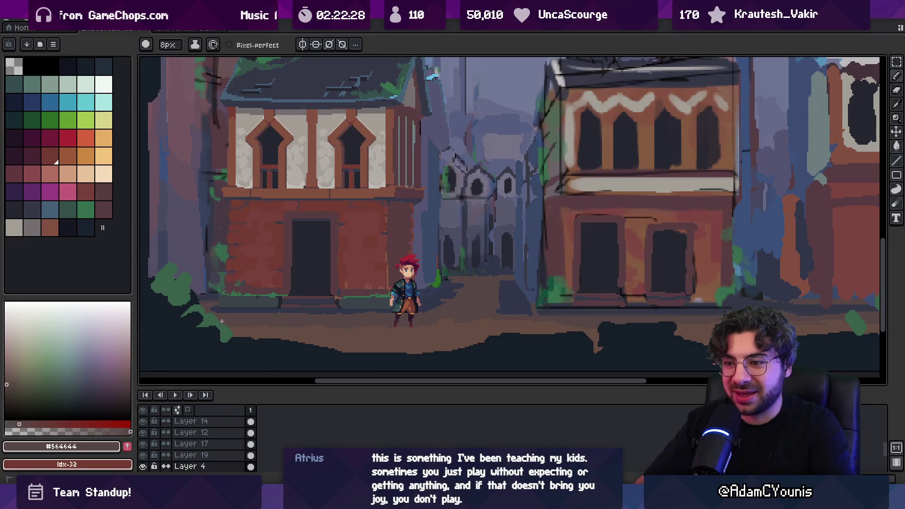
pyautogui.press('z')
pyautogui.scroll(-3, 310, 284)
pyautogui.scroll(2, 356, 287)
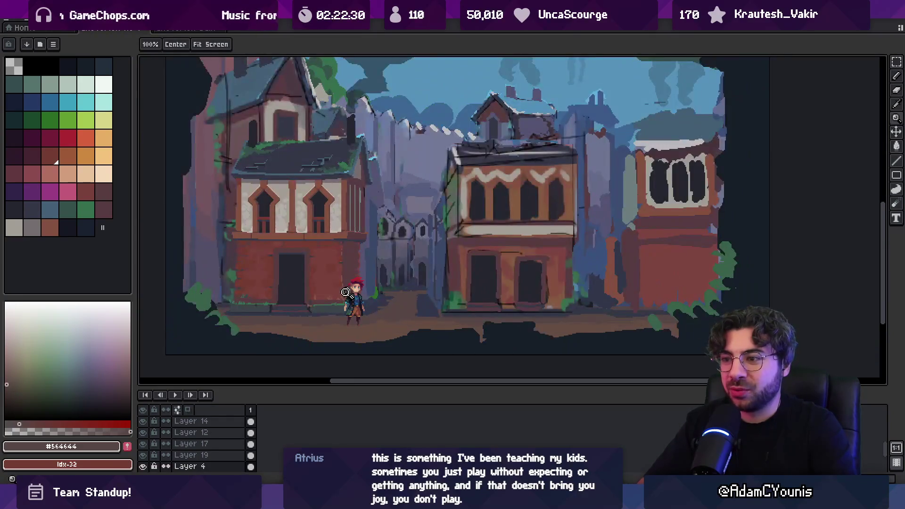
pyautogui.scroll(1, 358, 292)
pyautogui.press('b')
pyautogui.keyDown('alt'); pyautogui.click(395, 333); pyautogui.keyUp('alt')
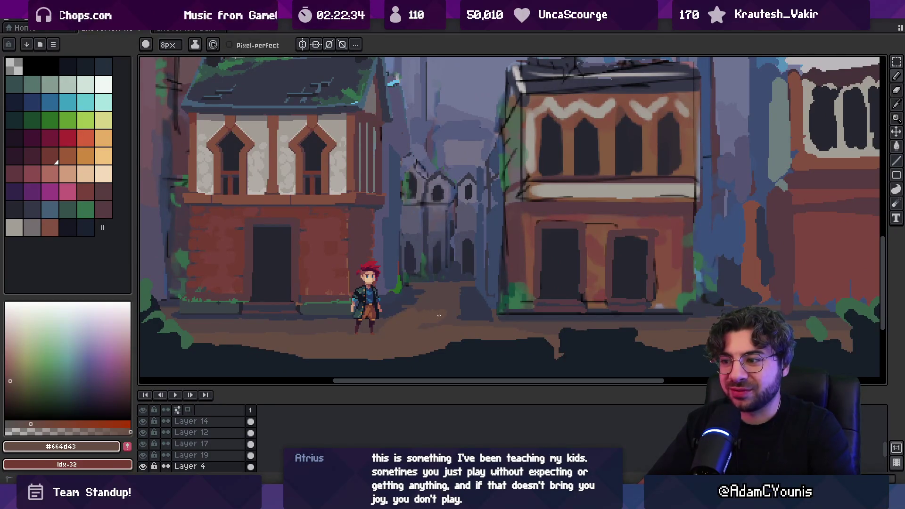
# - On Layer 17, with a smaller brush, add dark ground and dark blue-grey street pixels
pyautogui.keyDown('ctrl'); pyautogui.click(451, 302); pyautogui.keyUp('ctrl')
pyautogui.press('e')
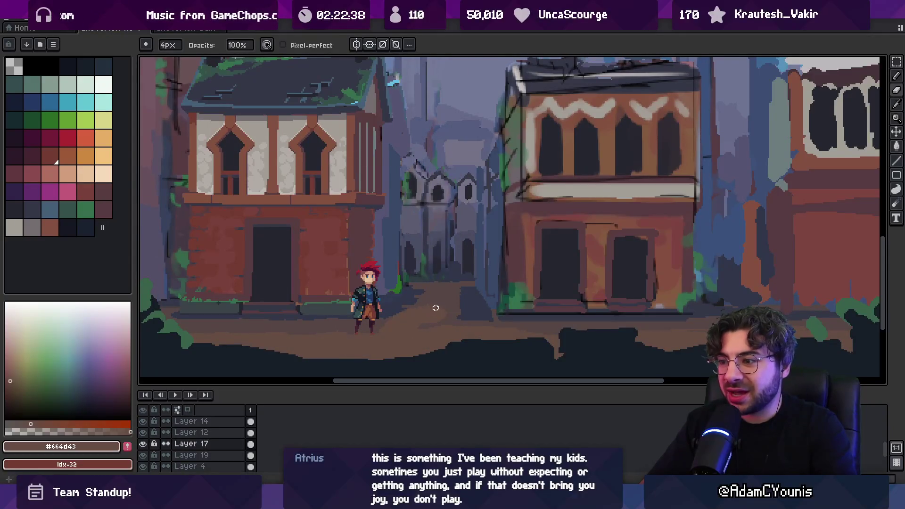
pyautogui.scroll(-2, 453, 295)
pyautogui.scroll(3, 422, 325)
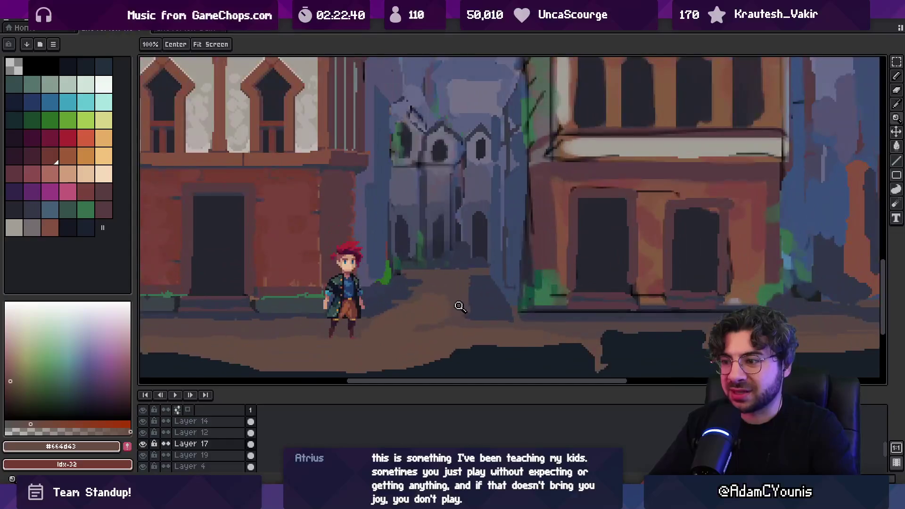
pyautogui.press('b')
pyautogui.press('-')
pyautogui.press('-')
pyautogui.press('-')
pyautogui.keyDown('alt'); pyautogui.click(449, 313); pyautogui.keyUp('alt')
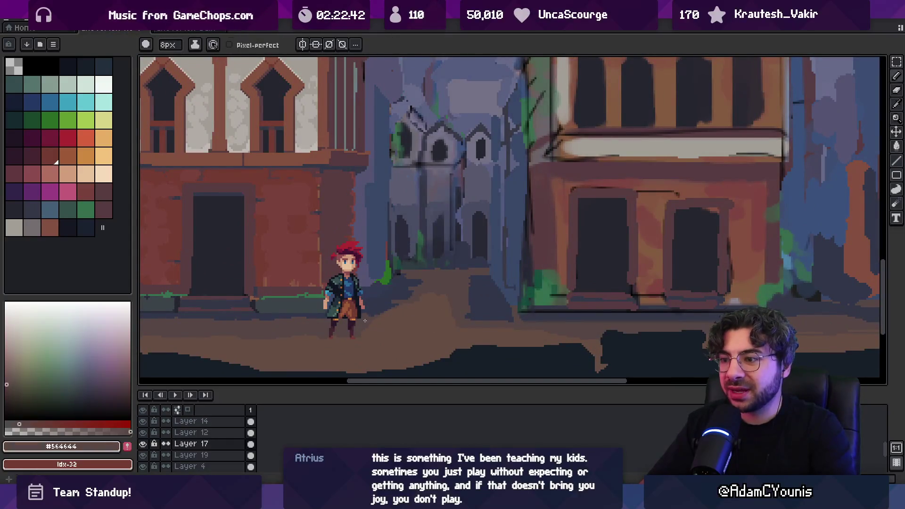
pyautogui.keyDown('alt'); pyautogui.click(390, 322); pyautogui.keyUp('alt')
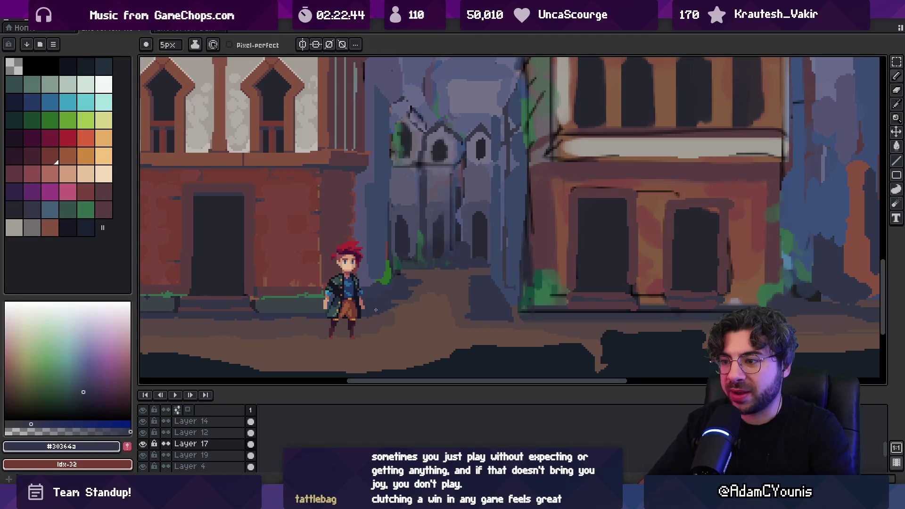
# - Drag the character layer further left toward the door
pyautogui.press('v')
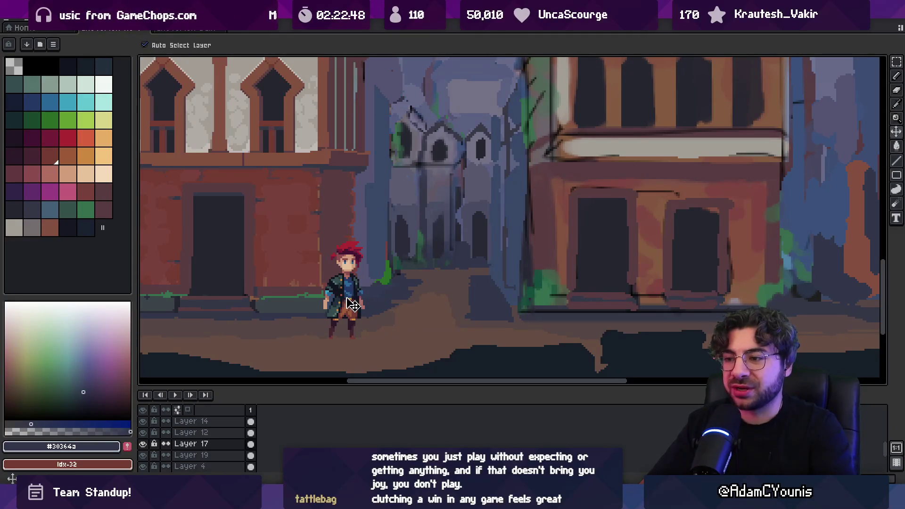
pyautogui.moveTo(349, 307); pyautogui.dragTo(307, 309)
pyautogui.press('b')
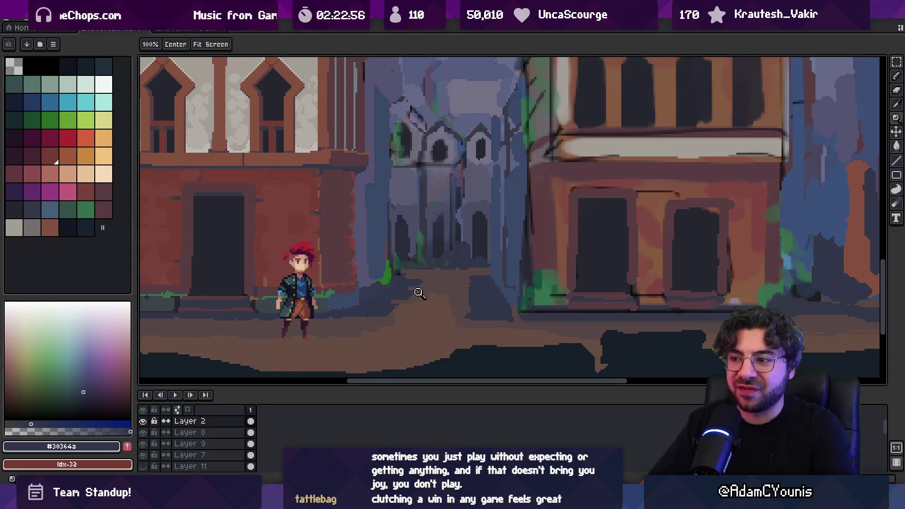
# - Shift the background building slightly left and move the middle alley layer up and right
pyautogui.scroll(-1, 427, 274)
pyautogui.scroll(1, 429, 301)
pyautogui.scroll(1, 405, 345)
pyautogui.keyDown('ctrl'); pyautogui.click(405, 348); pyautogui.keyUp('ctrl')
pyautogui.moveTo(404, 348); pyautogui.dragTo(398, 339)
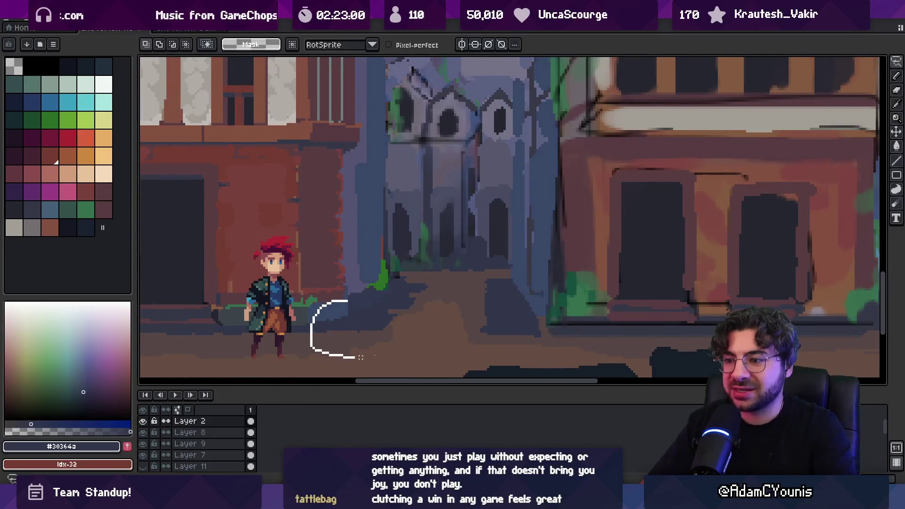
pyautogui.keyDown('ctrl'); pyautogui.click(372, 327); pyautogui.keyUp('ctrl')
pyautogui.moveTo(372, 327)
pyautogui.mouseDown()
pyautogui.moveTo(383, 335)
pyautogui.moveTo(402, 319)
pyautogui.moveTo(415, 325)
pyautogui.moveTo(422, 311)
pyautogui.moveTo(415, 324)
pyautogui.mouseUp()
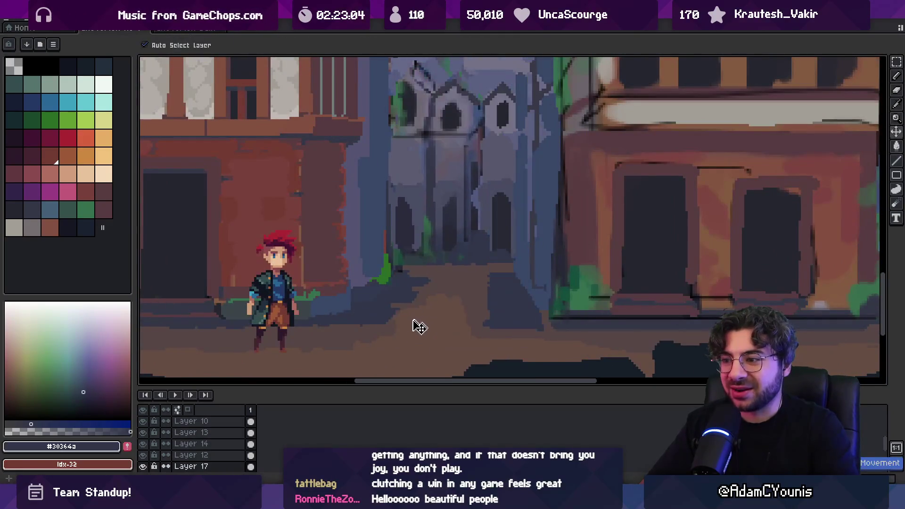
pyautogui.scroll(-3, 396, 315)
pyautogui.moveTo(411, 363); pyautogui.dragTo(428, 336)
# - Transform the street patch beside the character on Layer 17, commit it and deselect
pyautogui.press('m')
pyautogui.press('v')
pyautogui.click(420, 349)
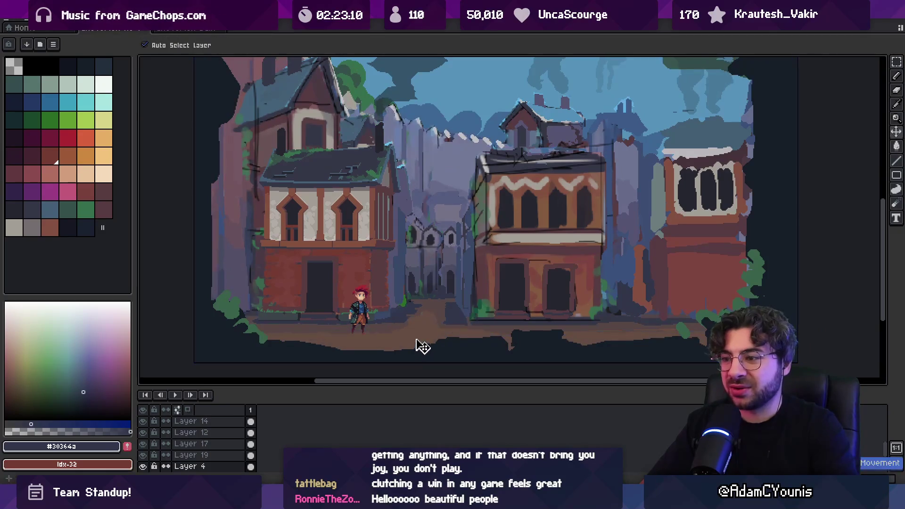
pyautogui.click(407, 334)
pyautogui.click(398, 329)
pyautogui.press('m')
pyautogui.moveTo(404, 328); pyautogui.dragTo(443, 306)
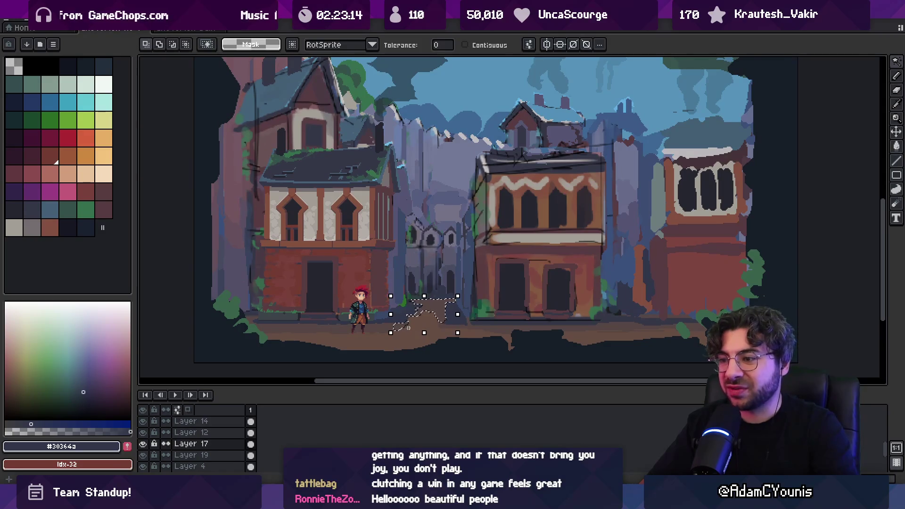
pyautogui.hotkey('ctrl', 'd')
pyautogui.press('v')
pyautogui.click(440, 309)
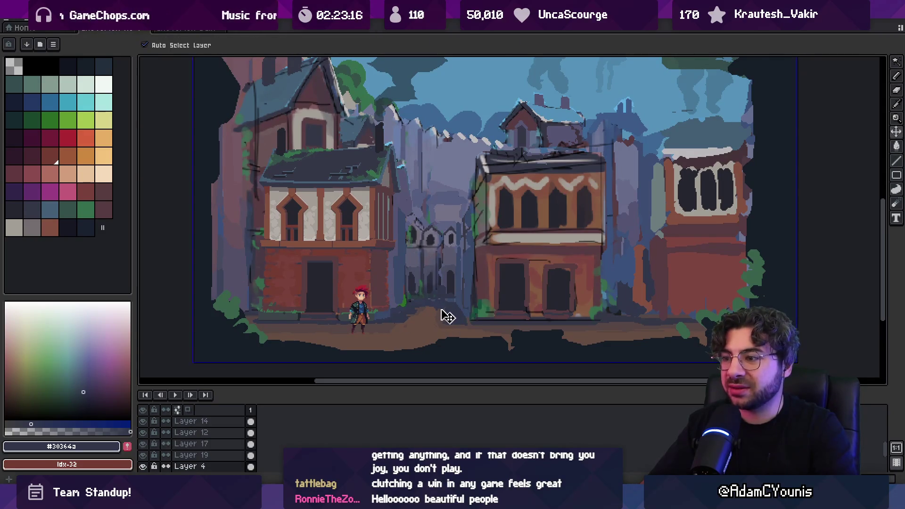
pyautogui.click(442, 307)
pyautogui.hotkey('ctrl', 'shift', 'd')
pyautogui.press('m')
pyautogui.hotkey('ctrl', 'd')
# - Sample the reddish-brown ground colour and switch to the Pencil for painting
pyautogui.press('v')
pyautogui.press('z')
pyautogui.click(408, 330)
pyautogui.press('v')
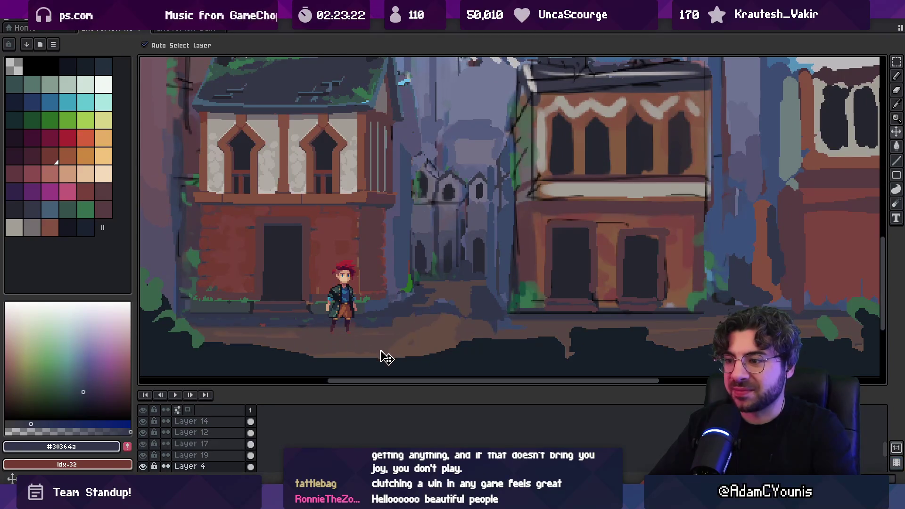
pyautogui.keyDown('alt'); pyautogui.click(407, 328); pyautogui.keyUp('alt')
pyautogui.press('b')
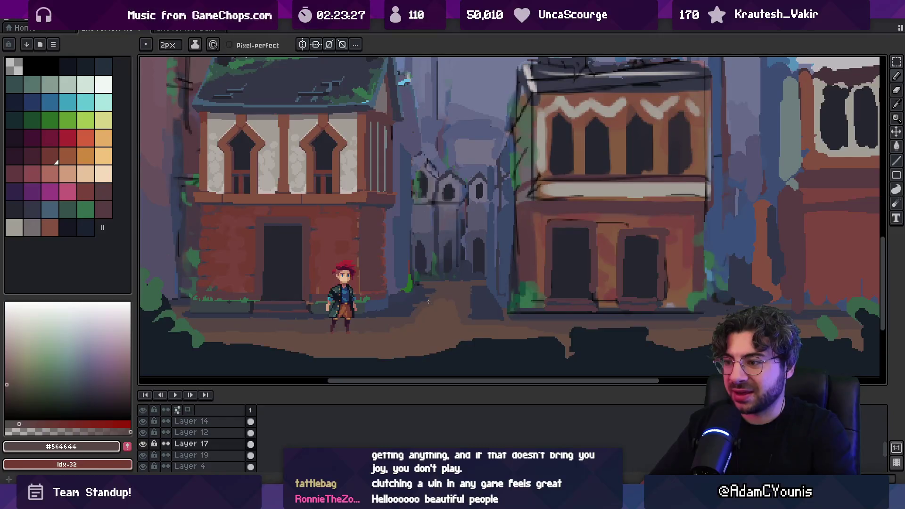
pyautogui.press('z')
pyautogui.scroll(-5, 427, 303)
pyautogui.click(456, 283)
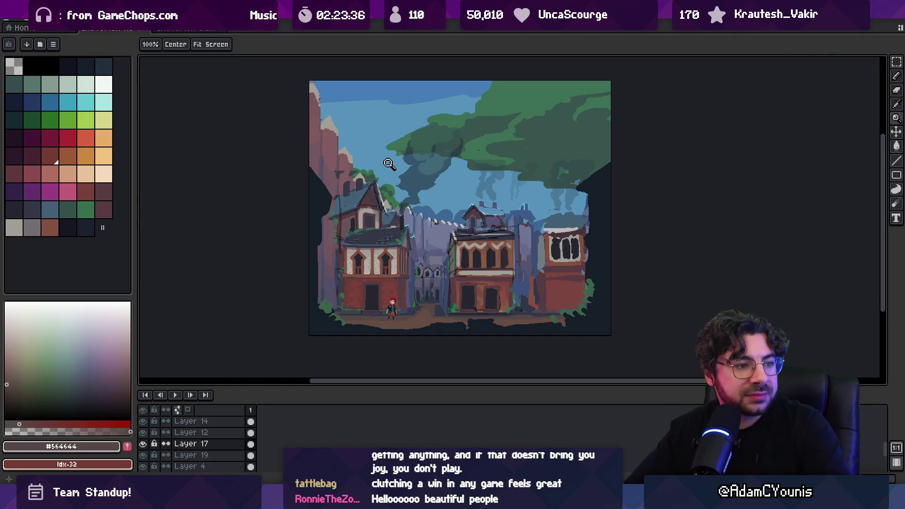
# - Select Layer 13 and zoom in on the left house and its roof
pyautogui.press('v')
pyautogui.click(372, 220)
pyautogui.click(405, 225)
pyautogui.press('z')
pyautogui.click(414, 235)
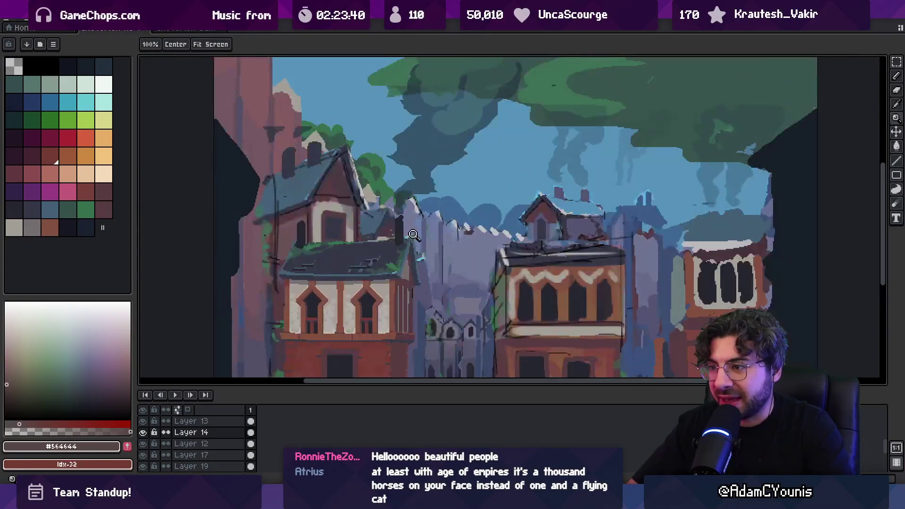
pyautogui.press('v')
pyautogui.click(342, 222)
pyautogui.press('h')
pyautogui.moveTo(348, 227); pyautogui.dragTo(354, 207)
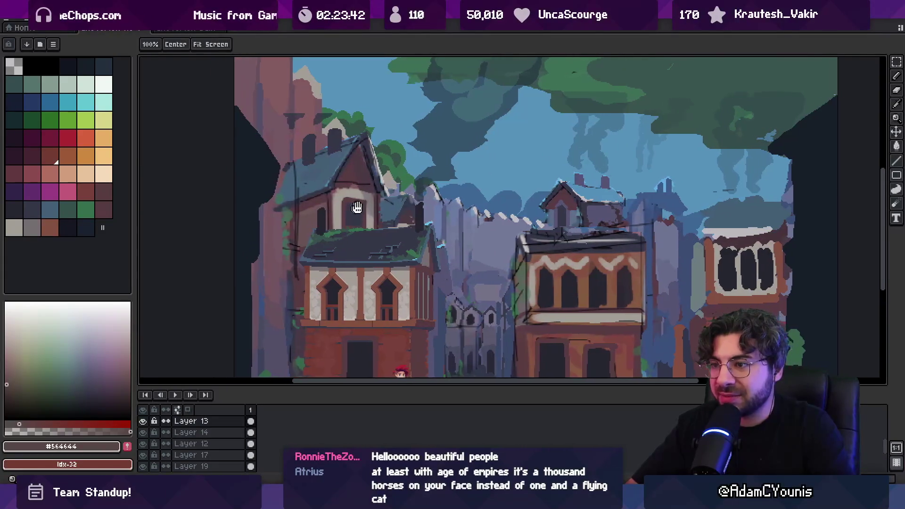
pyautogui.scroll(-2, 354, 208)
pyautogui.press('v')
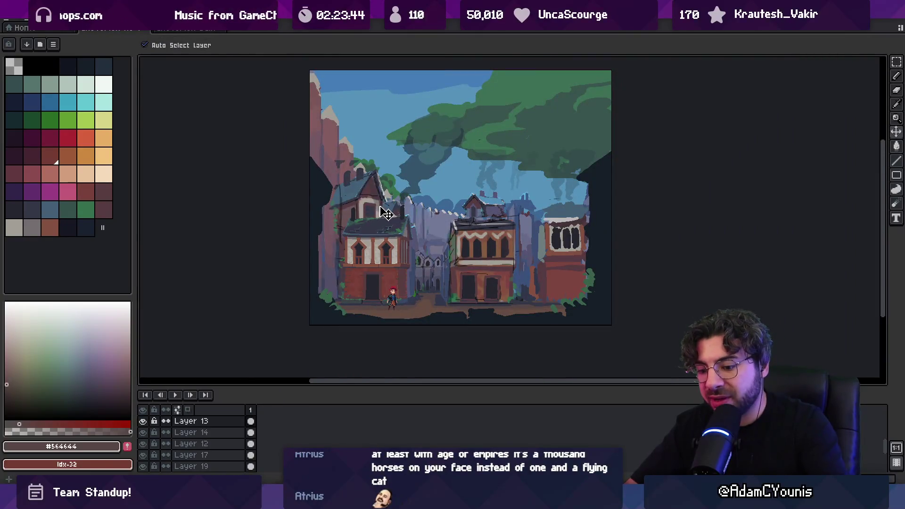
# - Lasso the left house's upper storey and roof and shift it about 28 px right
pyautogui.press('m')
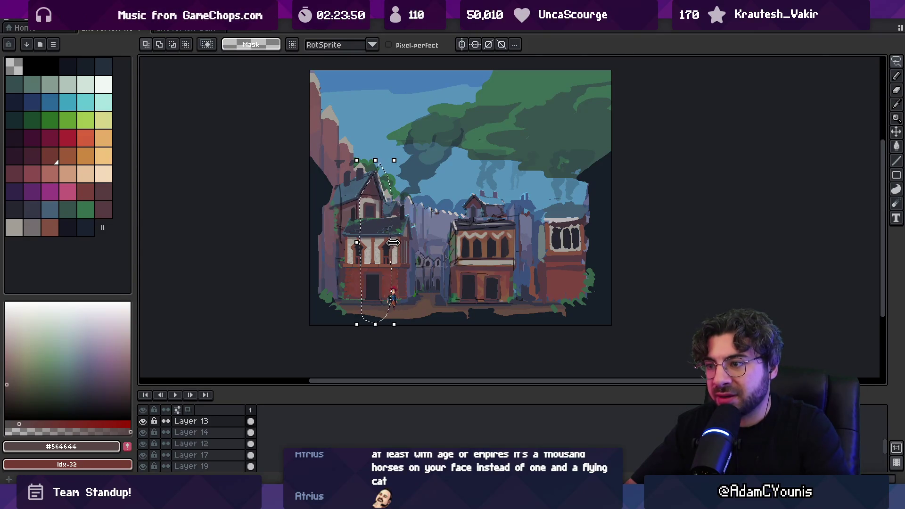
pyautogui.click(391, 249)
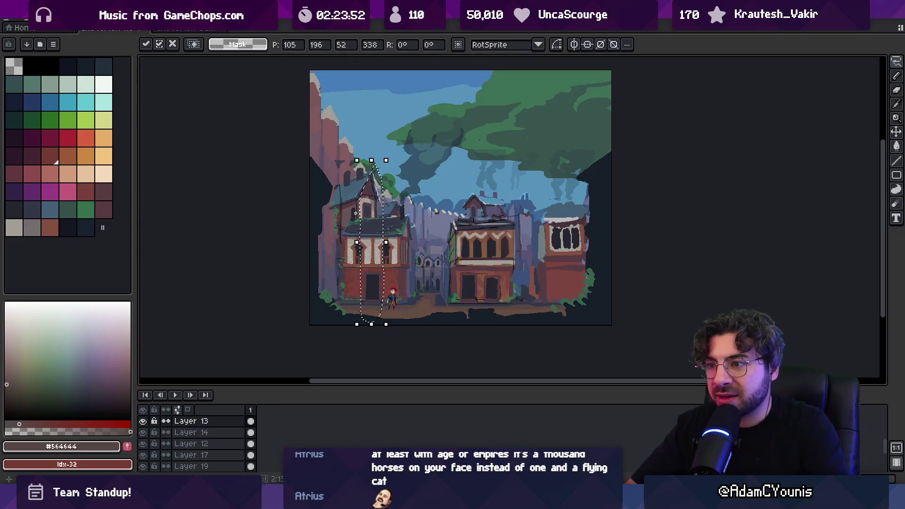
pyautogui.press('v')
pyautogui.moveTo(345, 202); pyautogui.dragTo(357, 203)
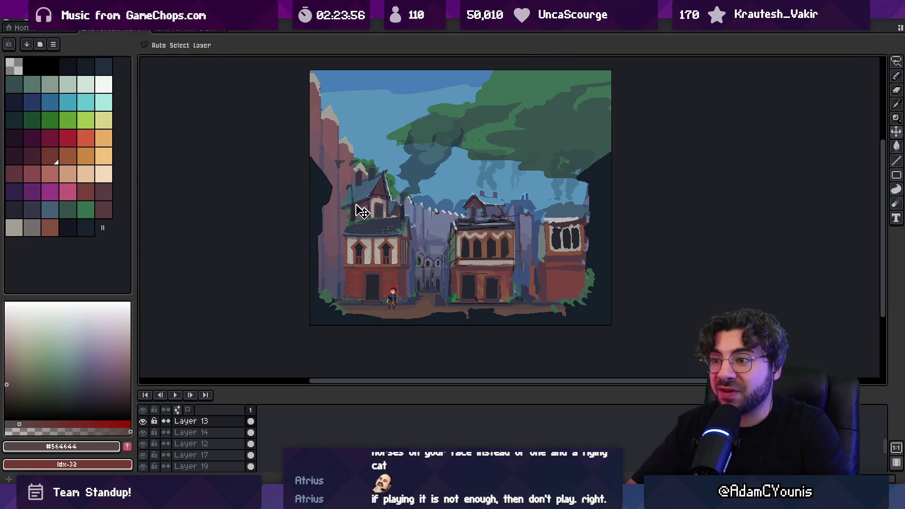
# - Marquee the whole left house and stretch its left edge further left
pyautogui.press('z')
pyautogui.click(371, 216)
pyautogui.scroll(-1, 371, 216)
pyautogui.press('m')
pyautogui.moveTo(369, 157); pyautogui.dragTo(402, 317)
pyautogui.moveTo(369, 238); pyautogui.dragTo(359, 237)
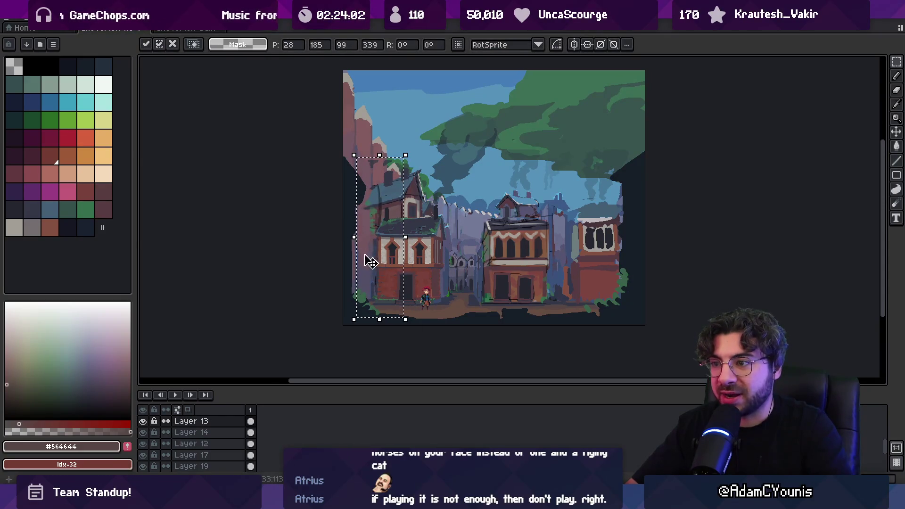
pyautogui.press('Return')
# - Rotate the upper storey and roof about 7.8° to tilt the gable slightly
pyautogui.scroll(3, 380, 231)
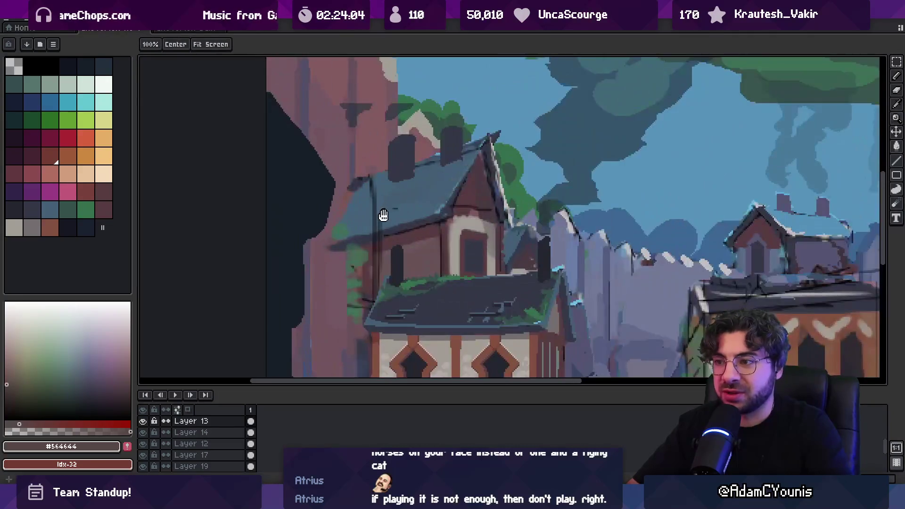
pyautogui.moveTo(321, 109)
pyautogui.mouseDown()
pyautogui.moveTo(420, 248)
pyautogui.moveTo(446, 258)
pyautogui.mouseUp()
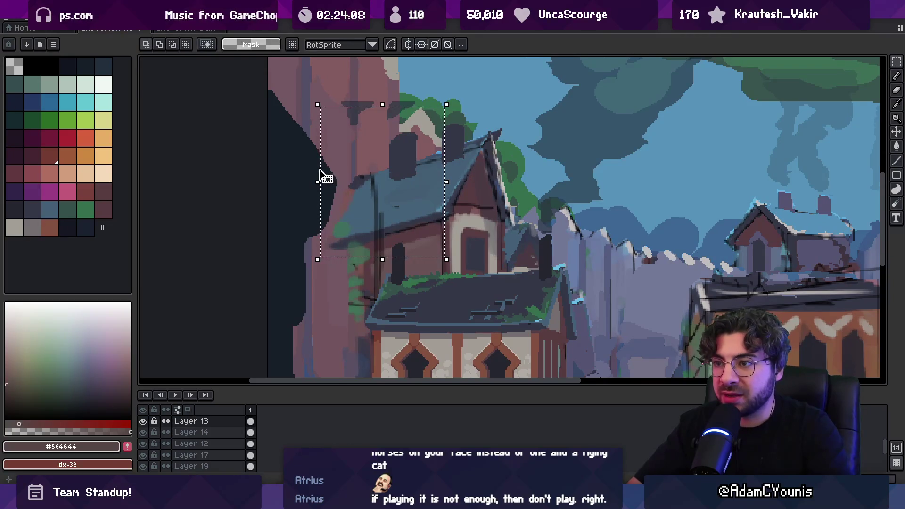
pyautogui.moveTo(313, 176); pyautogui.dragTo(396, 190)
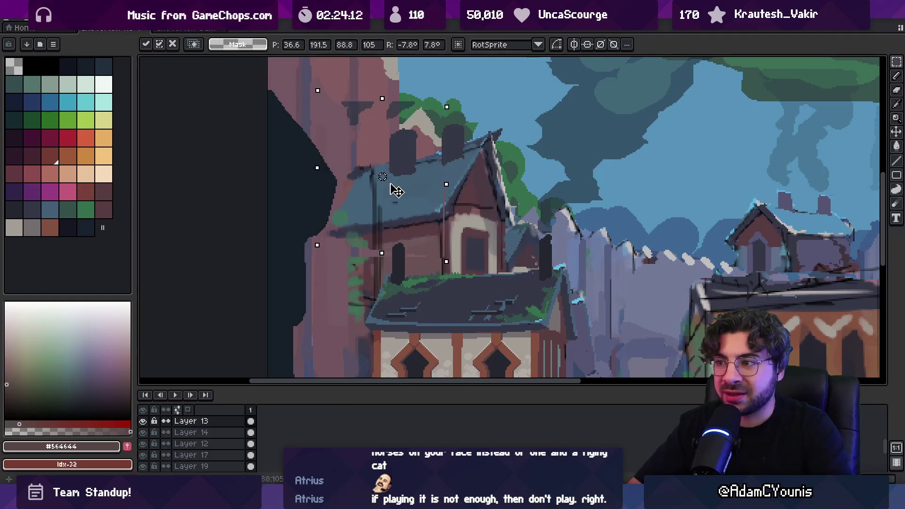
pyautogui.hotkey('ctrl', 'd')
# - Zoom out, hide the front building on Layer 10, and select the left building's layer
pyautogui.press('z')
pyautogui.press('1')
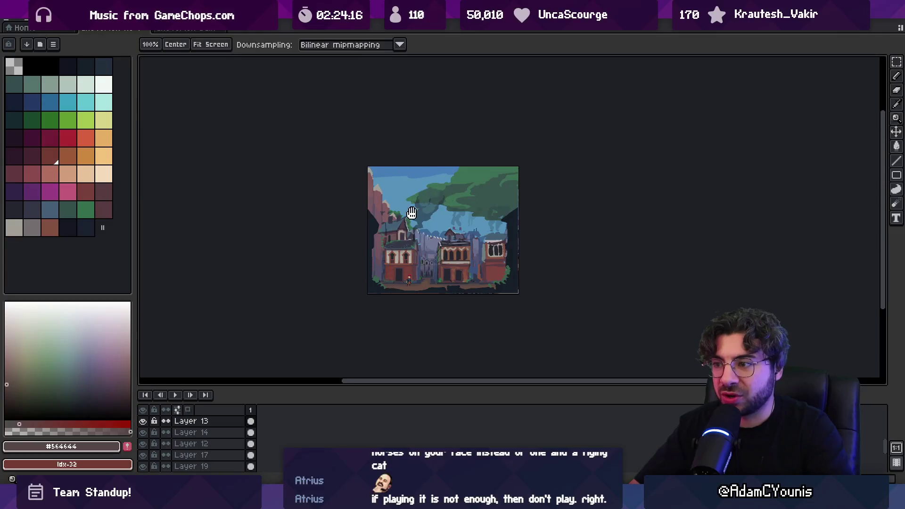
pyautogui.scroll(4, 408, 226)
pyautogui.press('v')
pyautogui.click(143, 421)
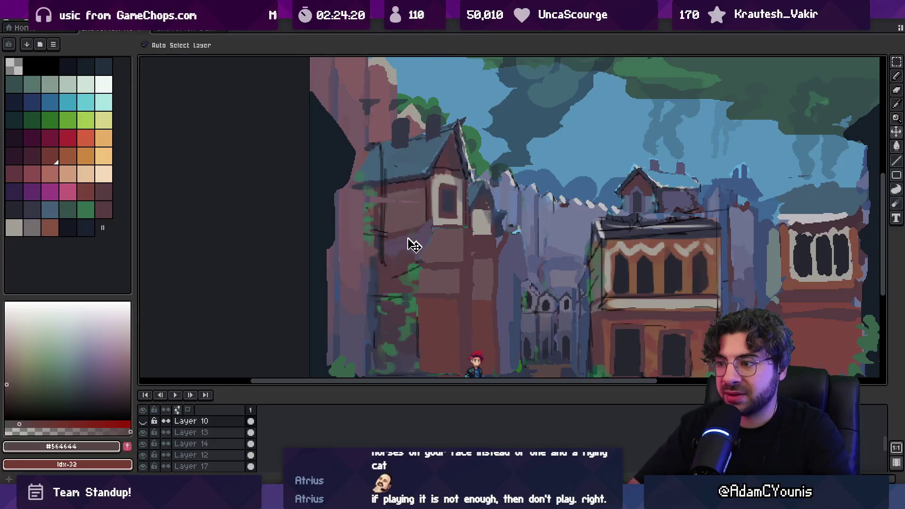
pyautogui.scroll(-1, 410, 240)
pyautogui.click(406, 221)
# - Pick the left house's lighter and darker wall colours, undoing a stray move
pyautogui.press('b')
pyautogui.keyDown('alt'); pyautogui.click(404, 196); pyautogui.keyUp('alt')
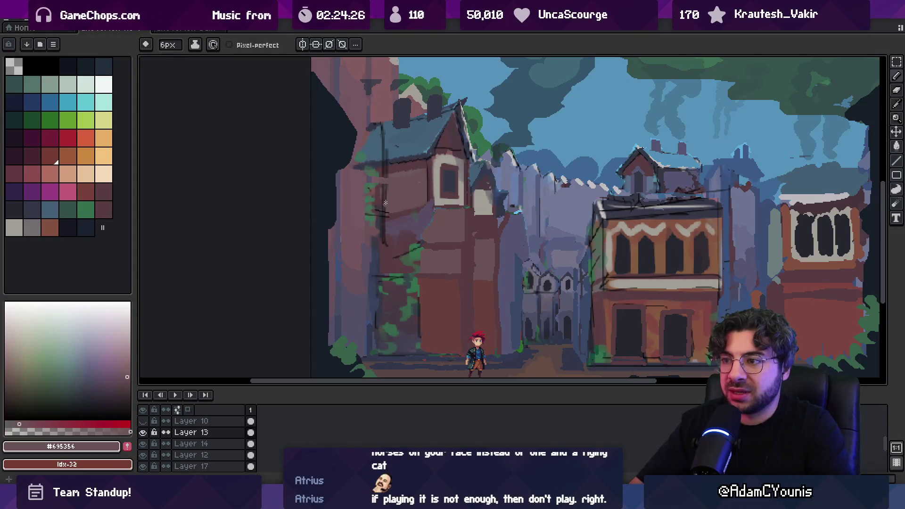
pyautogui.press('v')
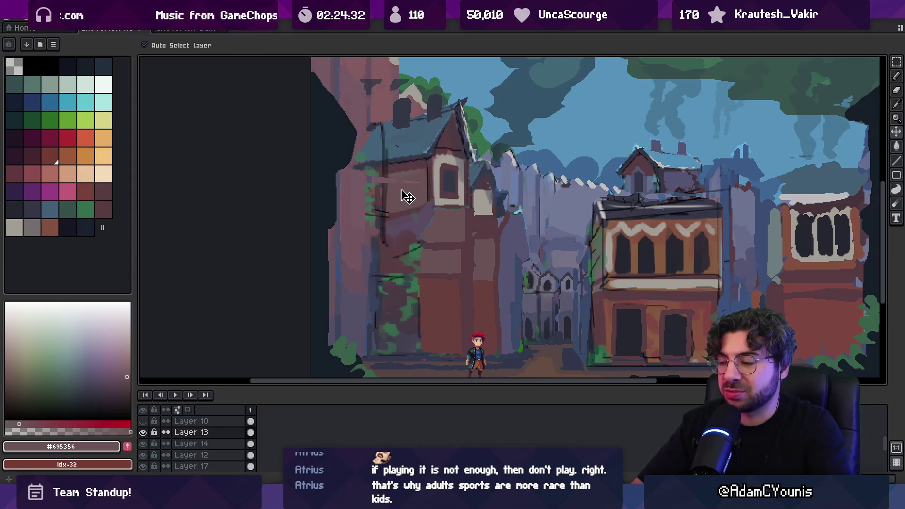
pyautogui.moveTo(414, 159); pyautogui.dragTo(410, 137)
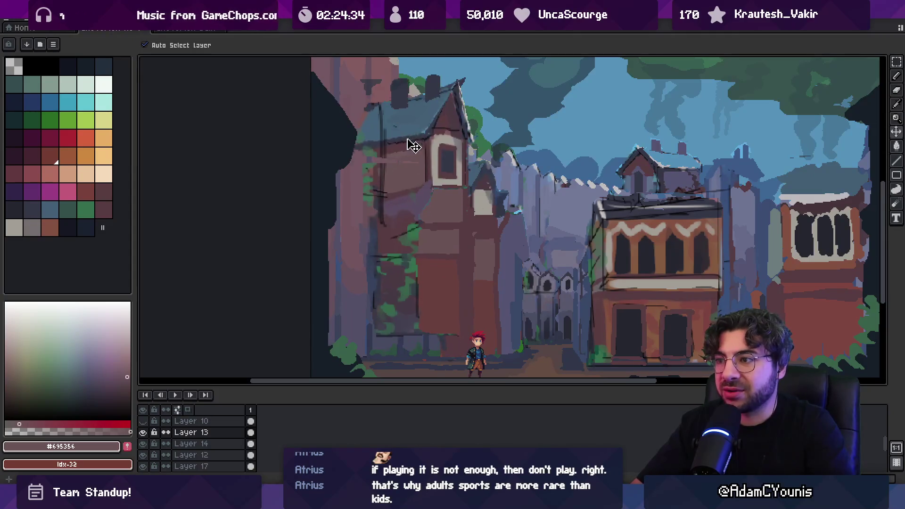
pyautogui.hotkey('ctrl', 'z')
pyautogui.press('i')
pyautogui.press('b')
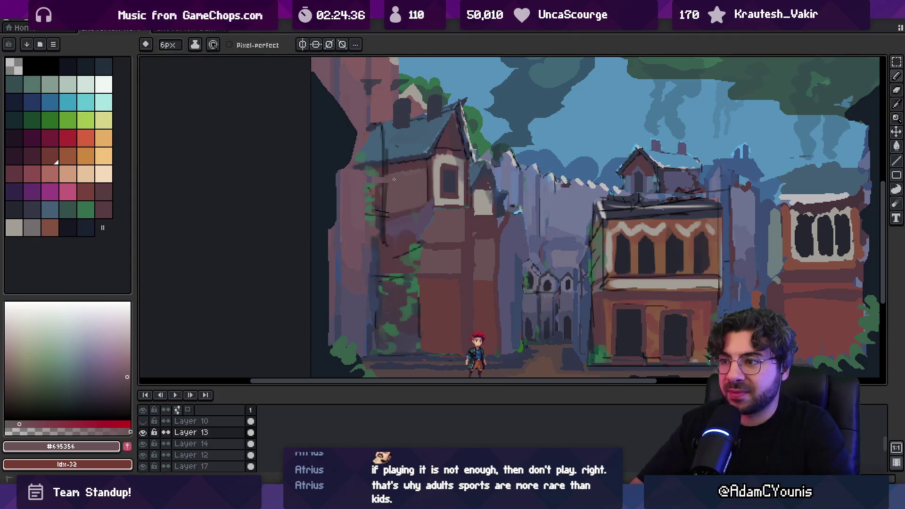
pyautogui.keyDown('alt'); pyautogui.click(390, 211); pyautogui.keyUp('alt')
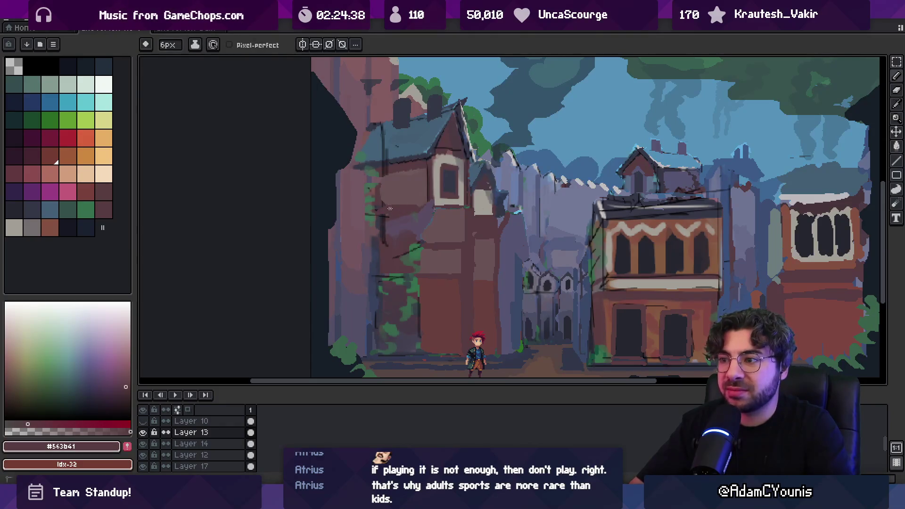
# - Sample and touch up the left house's light and dark wall tones
pyautogui.press('alt')
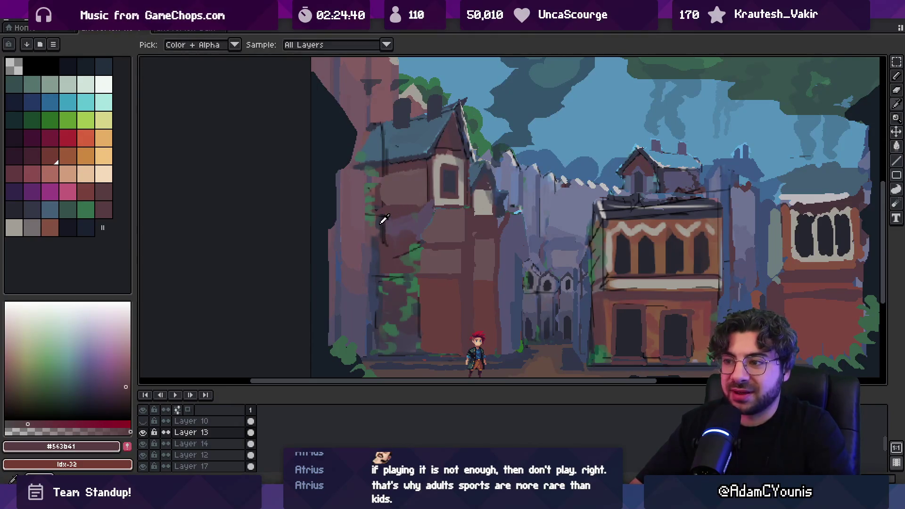
pyautogui.keyDown('alt'); pyautogui.click(432, 216); pyautogui.keyUp('alt')
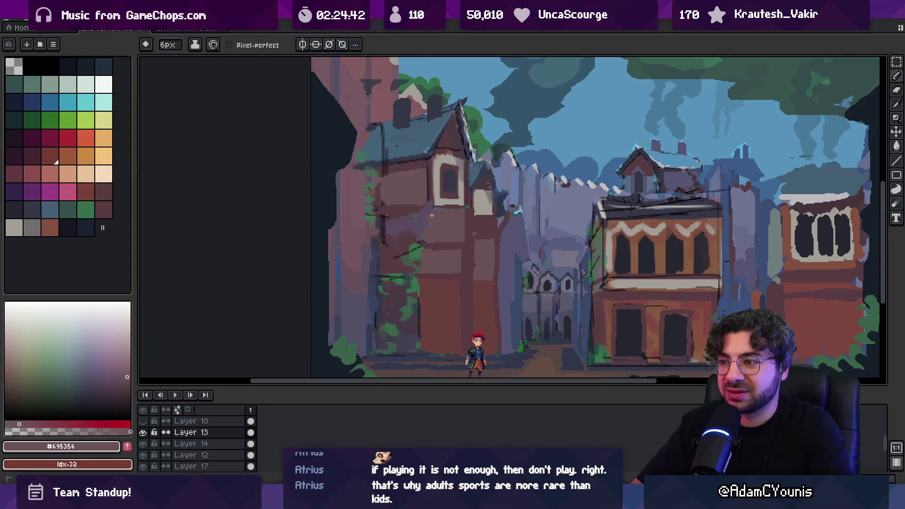
pyautogui.keyDown('alt'); pyautogui.click(429, 238); pyautogui.keyUp('alt')
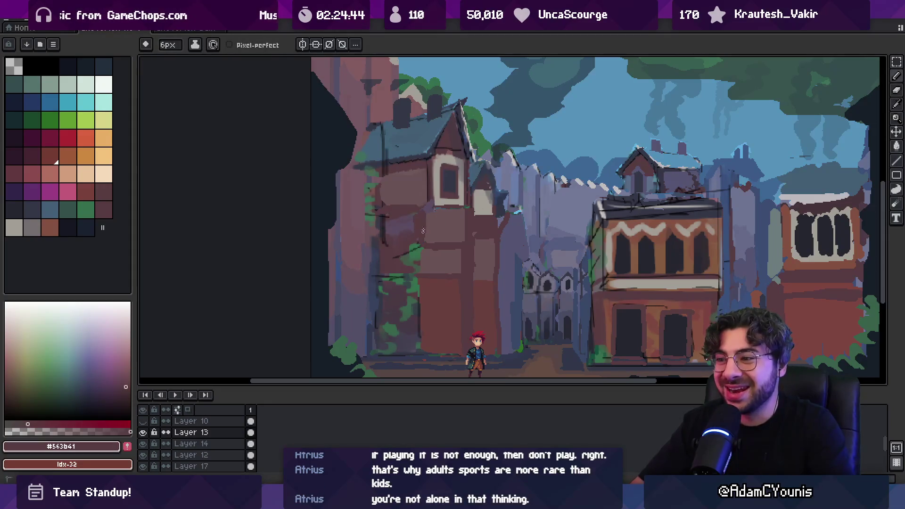
pyautogui.keyDown('alt'); pyautogui.click(430, 213); pyautogui.keyUp('alt')
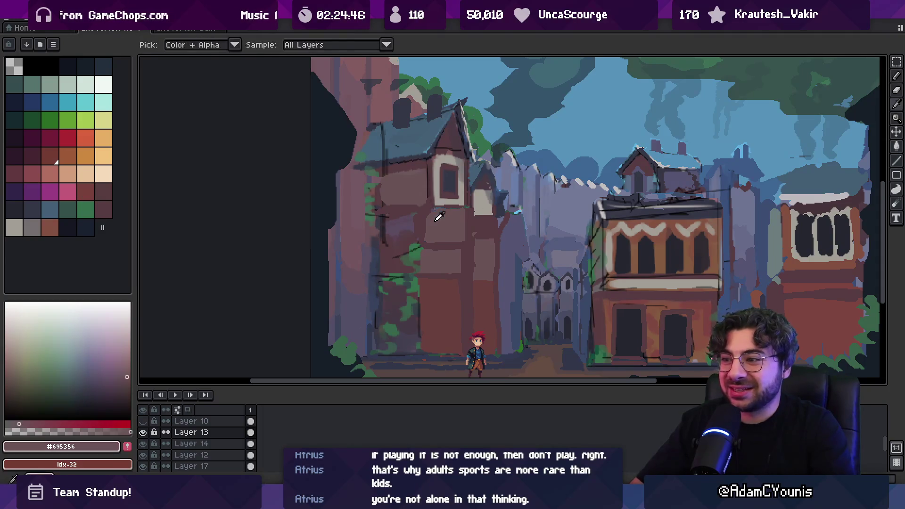
pyautogui.keyDown('alt'); pyautogui.click(431, 249); pyautogui.keyUp('alt')
pyautogui.keyDown('alt'); pyautogui.click(403, 236); pyautogui.keyUp('alt')
pyautogui.keyDown('alt'); pyautogui.click(390, 246); pyautogui.keyUp('alt')
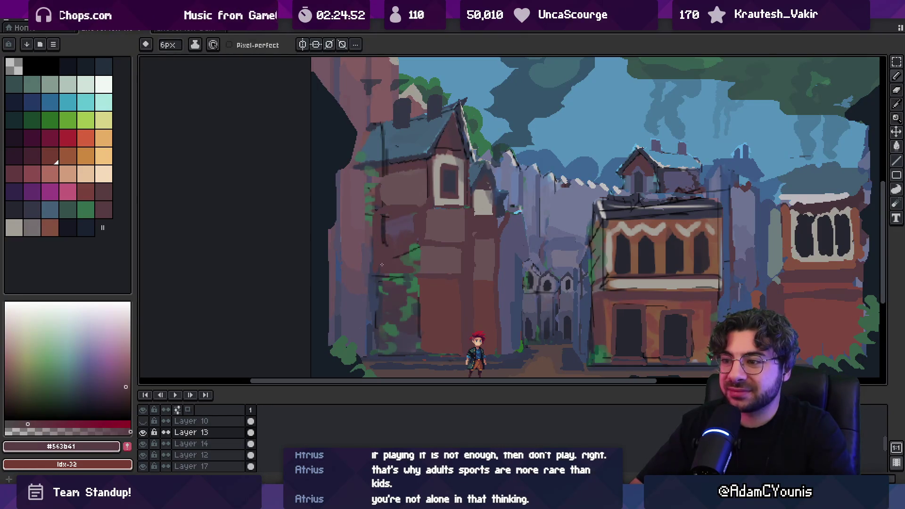
pyautogui.keyDown('alt'); pyautogui.click(383, 203); pyautogui.keyUp('alt')
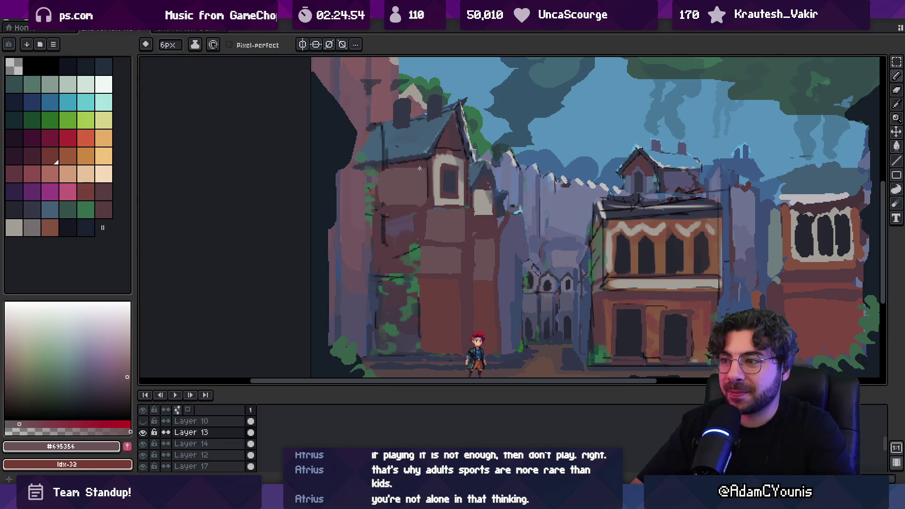
# - Paint blue-grey slate #445f75 along the roof's left slope with pencil and eraser, then zoom out
pyautogui.press('e')
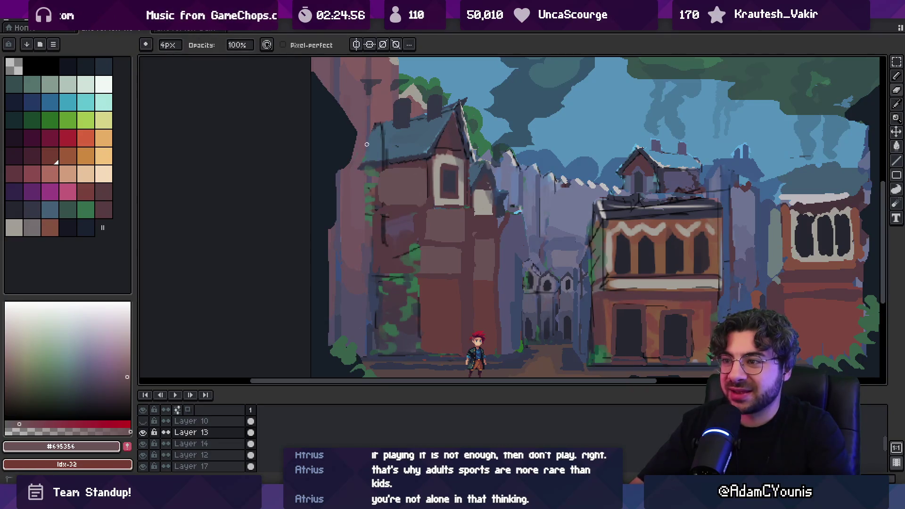
pyautogui.keyDown('alt'); pyautogui.click(364, 150); pyautogui.keyUp('alt')
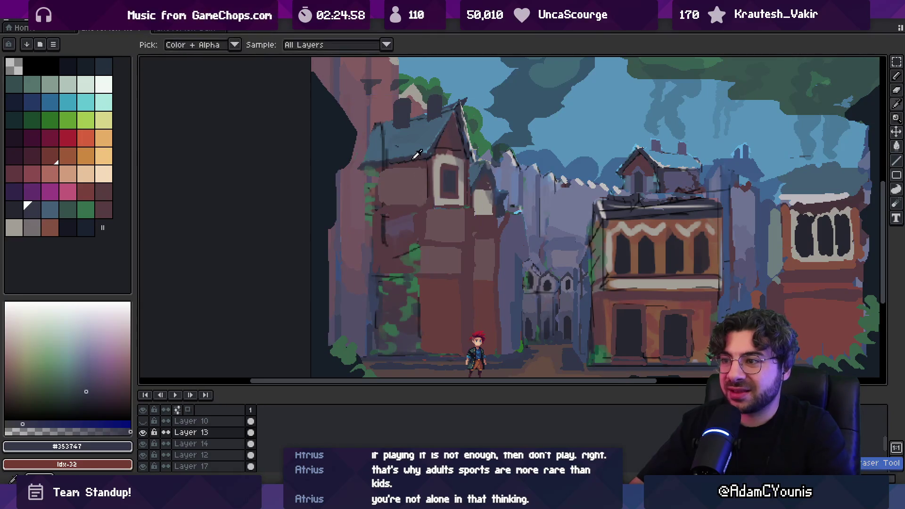
pyautogui.keyDown('alt'); pyautogui.click(392, 160); pyautogui.keyUp('alt')
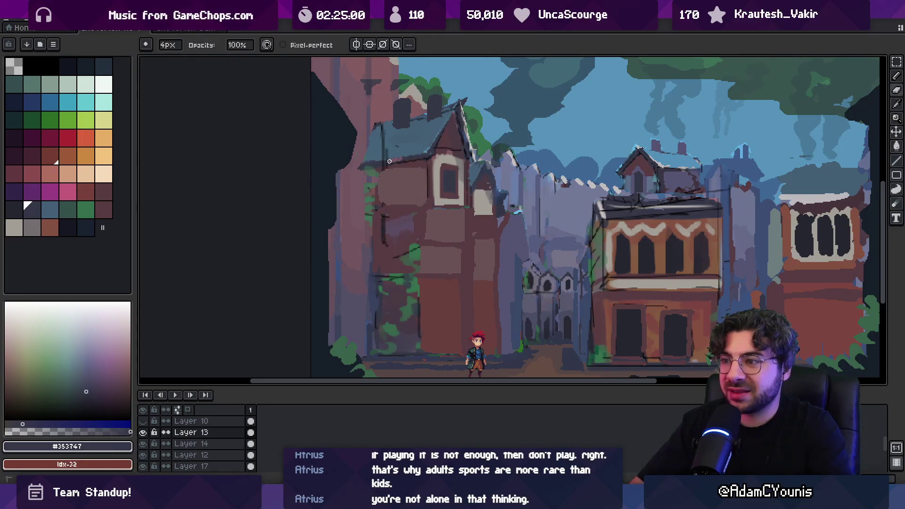
pyautogui.press('b')
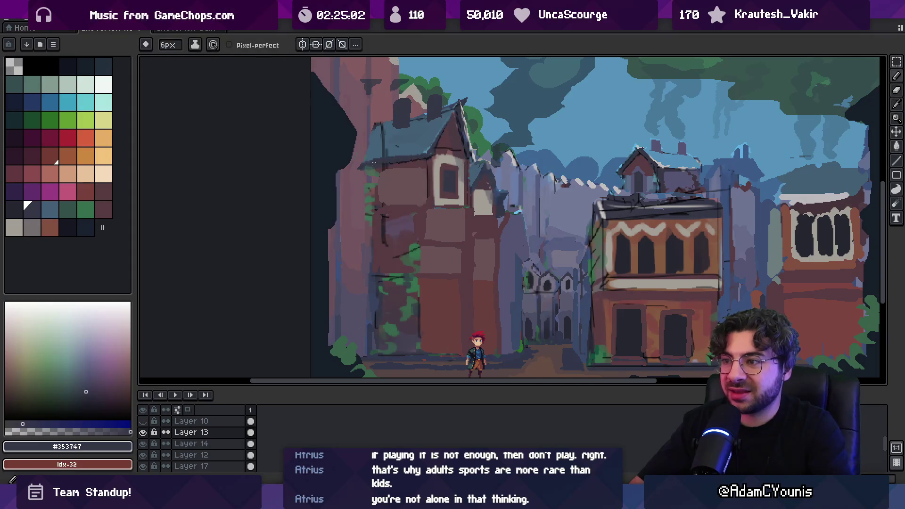
pyautogui.keyDown('alt'); pyautogui.click(373, 151); pyautogui.keyUp('alt')
pyautogui.keyDown('alt'); pyautogui.click(390, 134); pyautogui.keyUp('alt')
pyautogui.press('e')
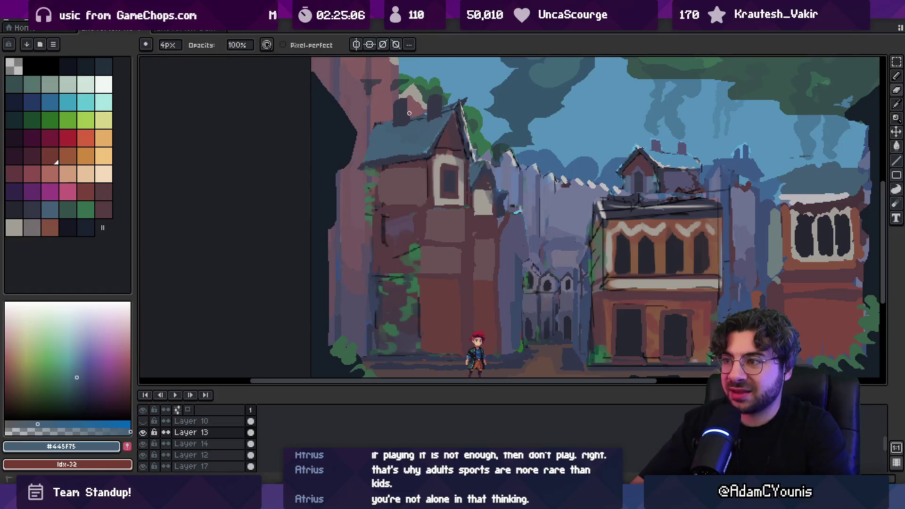
pyautogui.press('b')
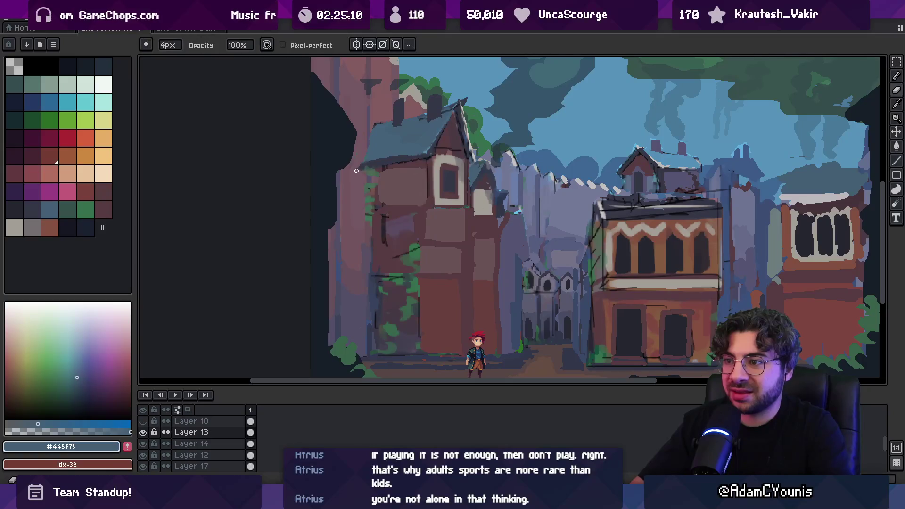
pyautogui.press('z')
pyautogui.scroll(-4, 404, 171)
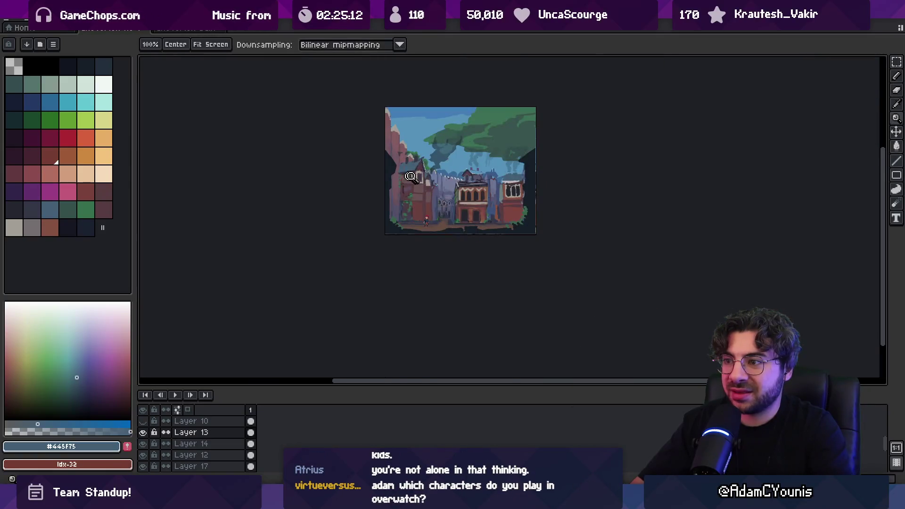
# - Paint dark brown along the ivy edge and over the light ledge mark on the left wall
pyautogui.scroll(4, 404, 171)
pyautogui.press('b')
pyautogui.keyDown('alt'); pyautogui.click(405, 206); pyautogui.keyUp('alt')
pyautogui.moveTo(394, 164)
pyautogui.mouseDown()
pyautogui.moveTo(384, 205)
pyautogui.moveTo(421, 213)
pyautogui.mouseUp()
pyautogui.keyDown('alt'); pyautogui.click(411, 178); pyautogui.keyUp('alt')
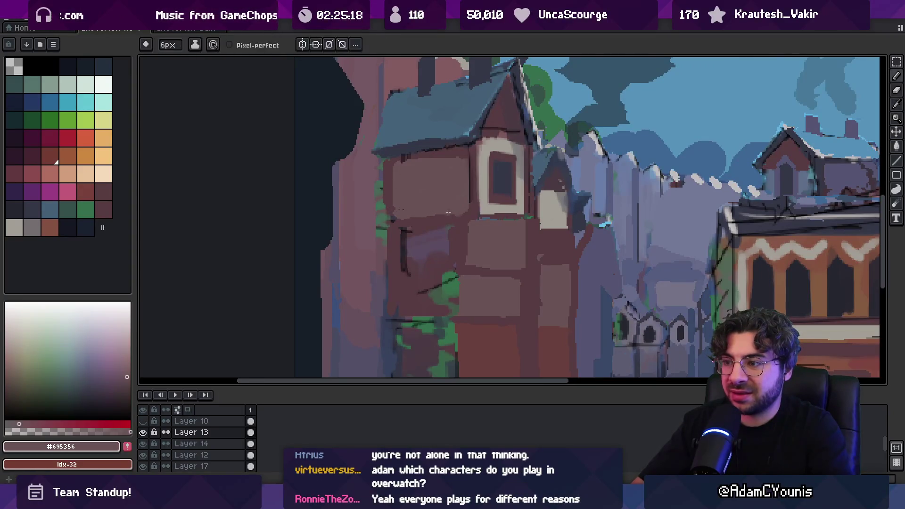
pyautogui.scroll(-4, 448, 213)
pyautogui.scroll(6, 438, 216)
pyautogui.keyDown('alt'); pyautogui.click(432, 220); pyautogui.keyUp('alt')
pyautogui.moveTo(433, 220); pyautogui.dragTo(453, 215)
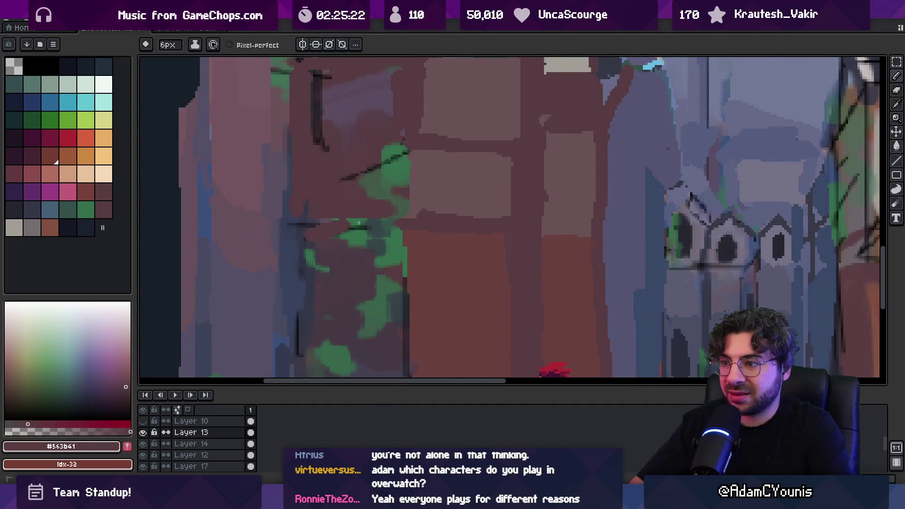
pyautogui.keyDown('alt'); pyautogui.click(427, 242); pyautogui.keyUp('alt')
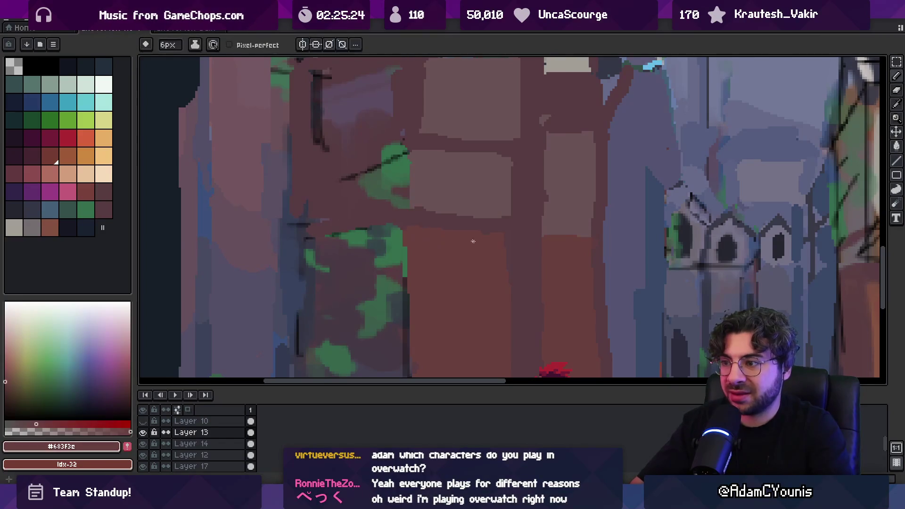
# - Zoom out to the whole image and make Layer 10's house front visible again
pyautogui.press('z')
pyautogui.press('1')
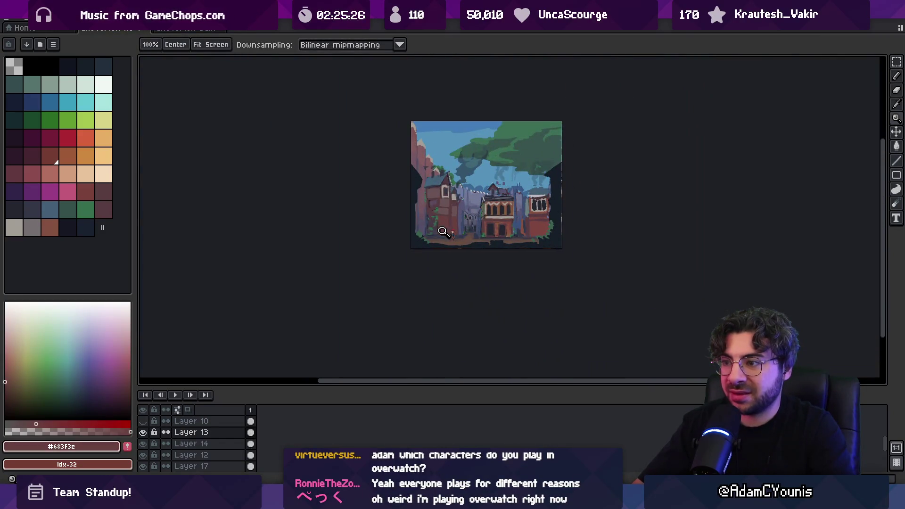
pyautogui.click(443, 232)
pyautogui.click(143, 421)
pyautogui.scroll(-3, 378, 238)
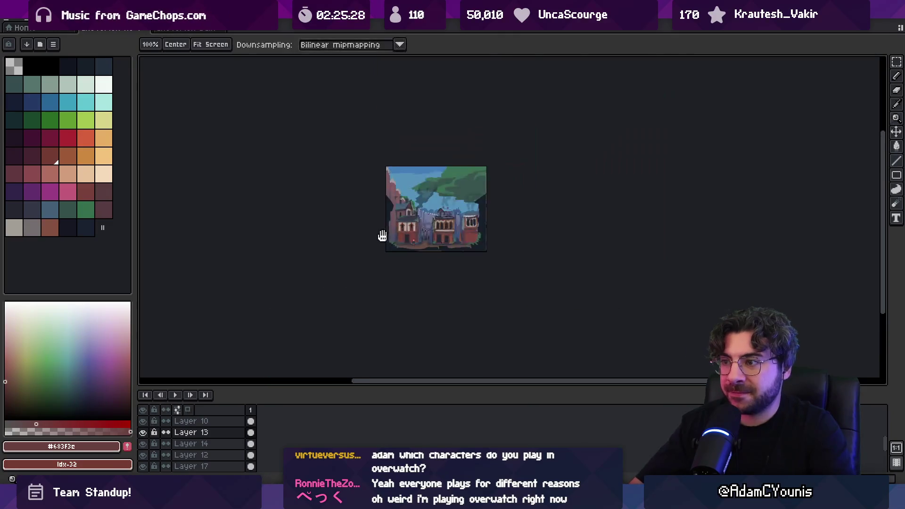
pyautogui.scroll(1, 464, 228)
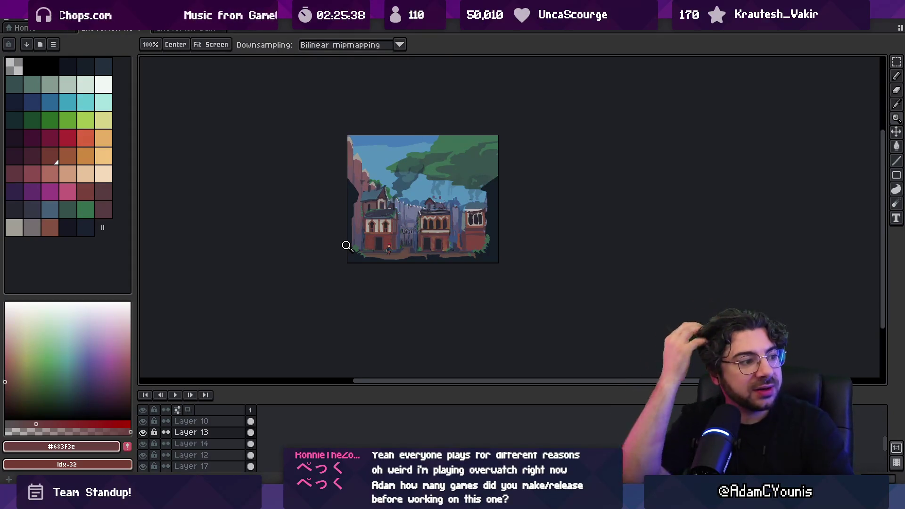
pyautogui.click(389, 212)
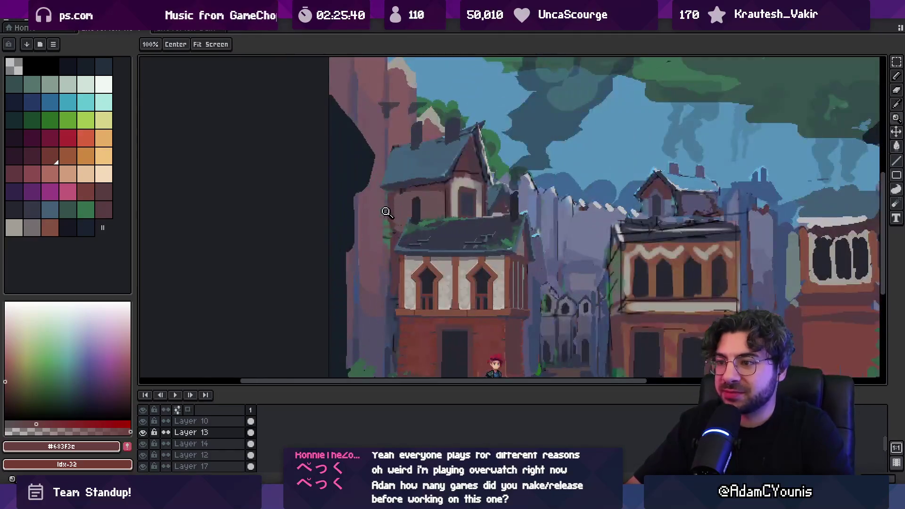
# - Make Layer 13 the paint layer, sample the roof blue and adjust the brush size
pyautogui.press('v')
pyautogui.click(340, 146)
pyautogui.click(390, 198)
pyautogui.scroll(2, 389, 207)
pyautogui.press('b')
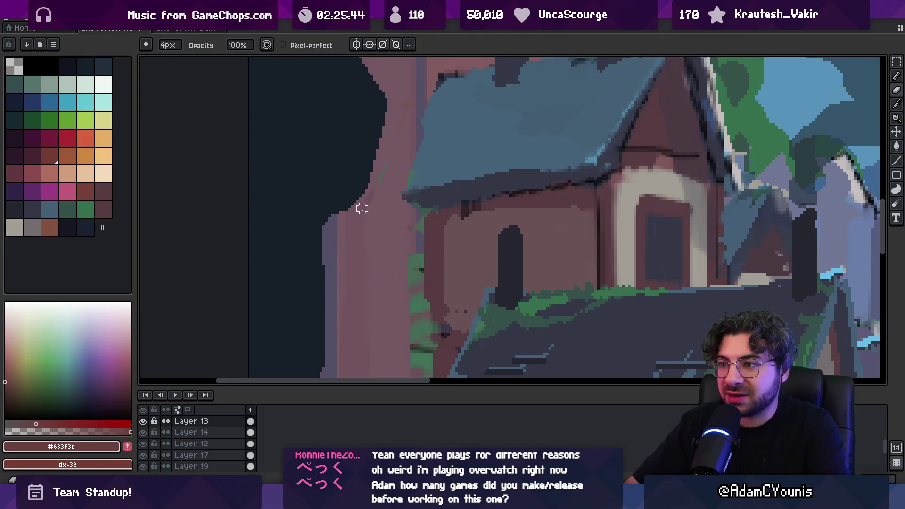
pyautogui.press('i')
pyautogui.scroll(-1, 396, 158)
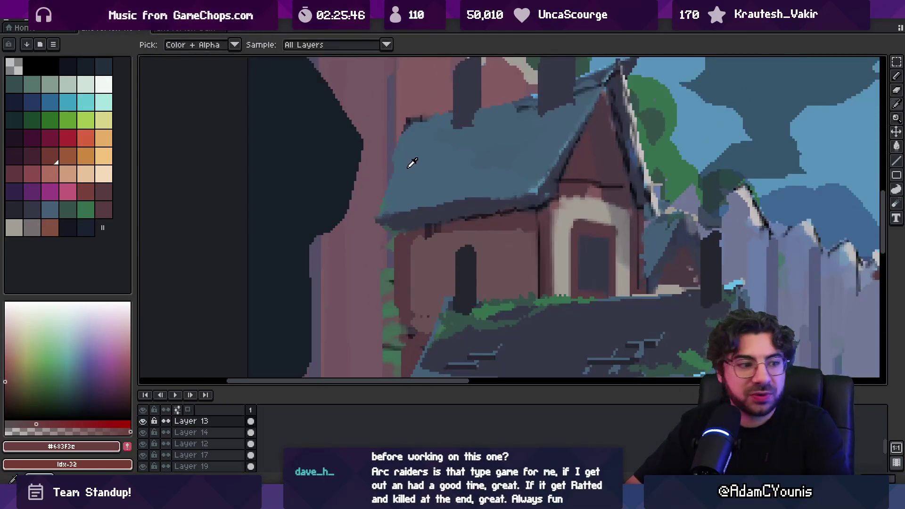
pyautogui.click(412, 163)
pyautogui.press('b')
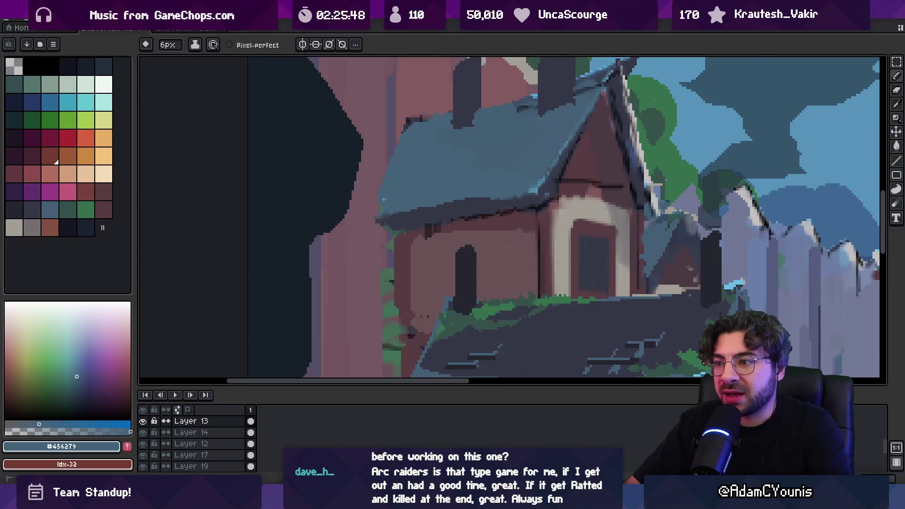
pyautogui.press('-')
pyautogui.press('-')
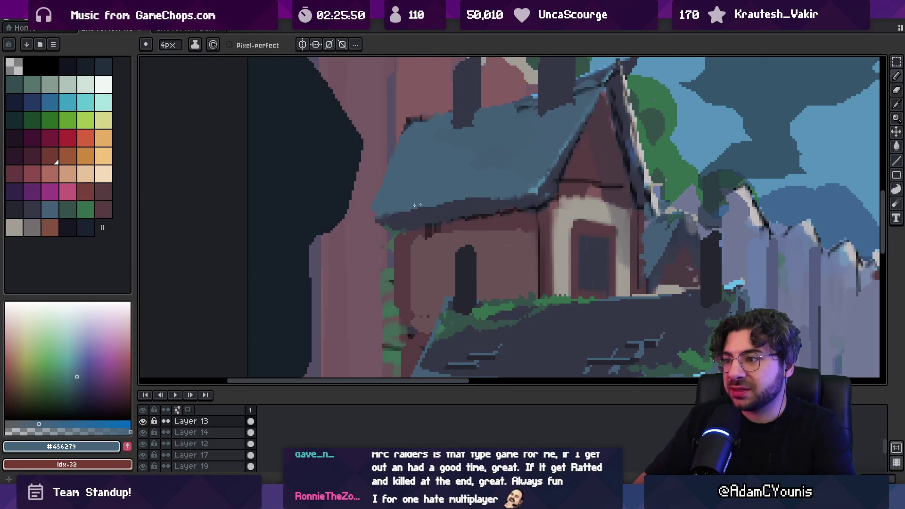
pyautogui.press('+')
pyautogui.press('+')
pyautogui.press('+')
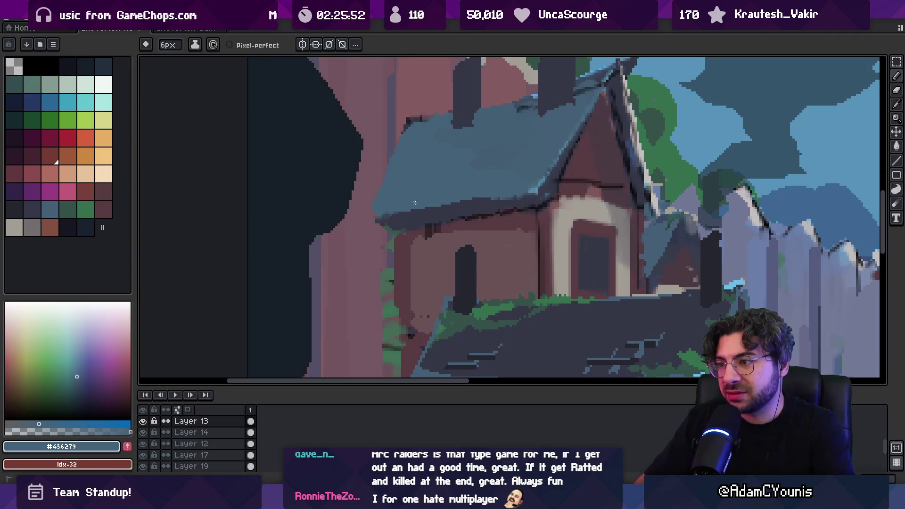
# - Cover the shadow under the eave with wall brown, sampling lighter and darker browns and trim grey
pyautogui.keyDown('alt'); pyautogui.click(409, 234); pyautogui.keyUp('alt')
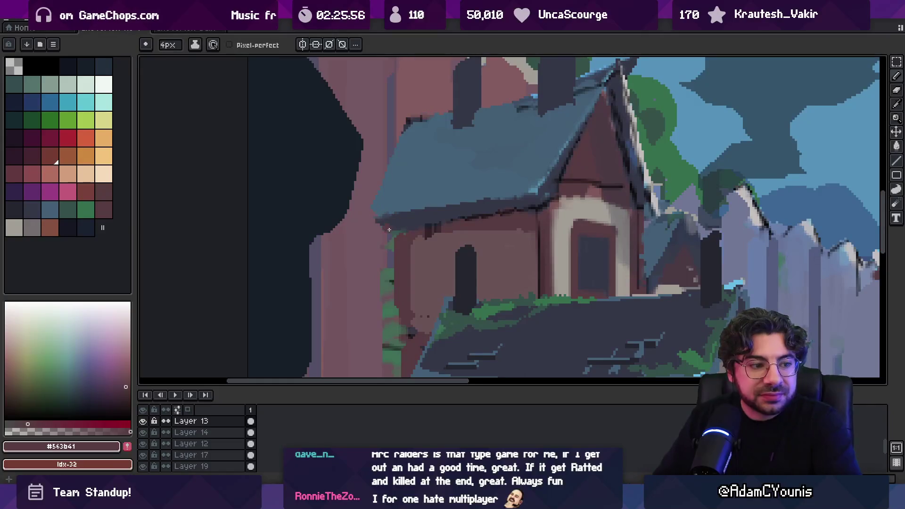
pyautogui.moveTo(450, 224); pyautogui.dragTo(426, 230)
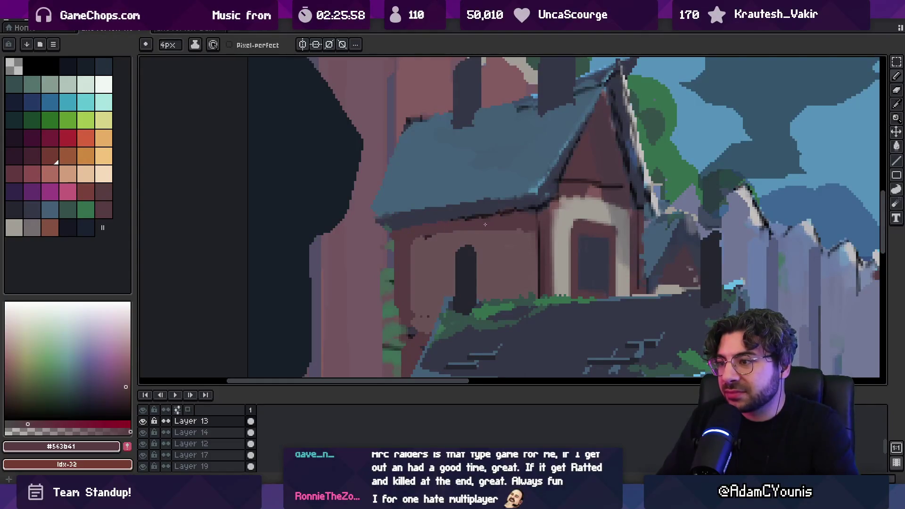
pyautogui.keyDown('alt'); pyautogui.click(511, 229); pyautogui.keyUp('alt')
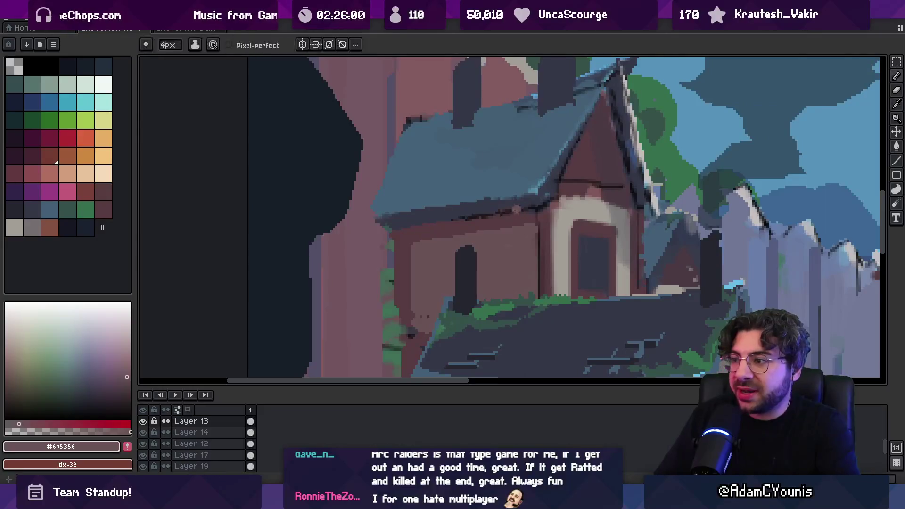
pyautogui.keyDown('alt'); pyautogui.click(455, 234); pyautogui.keyUp('alt')
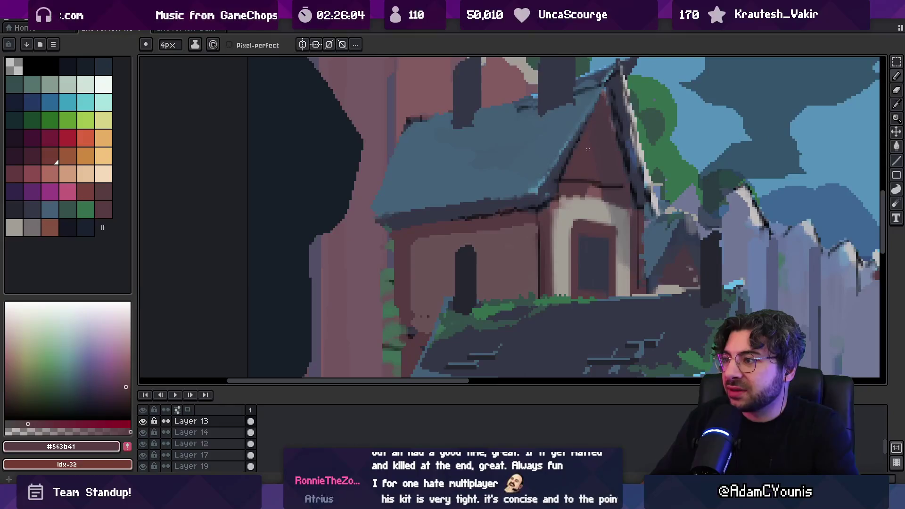
pyautogui.press('alt')
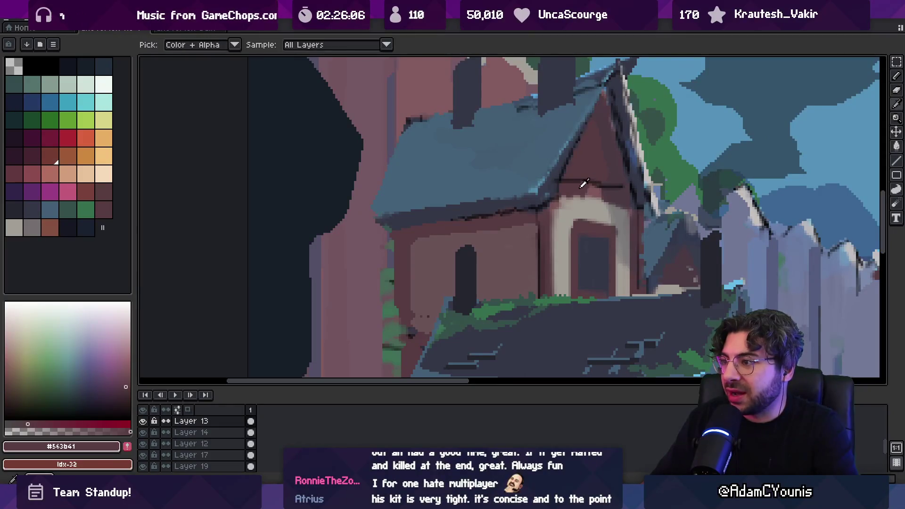
pyautogui.keyDown('alt'); pyautogui.click(579, 205); pyautogui.keyUp('alt')
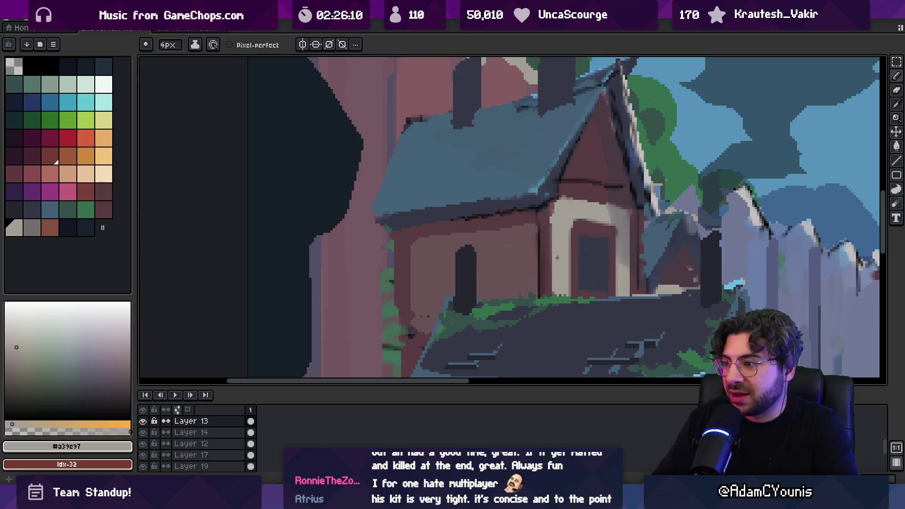
# - Zoom in on the small window, sampling its dark colour and the mauve-brown wall #6b5658 at 5px
pyautogui.press('z')
pyautogui.scroll(-4, 543, 207)
pyautogui.scroll(3, 542, 212)
pyautogui.scroll(1, 539, 219)
pyautogui.keyDown('alt'); pyautogui.click(511, 196); pyautogui.keyUp('alt')
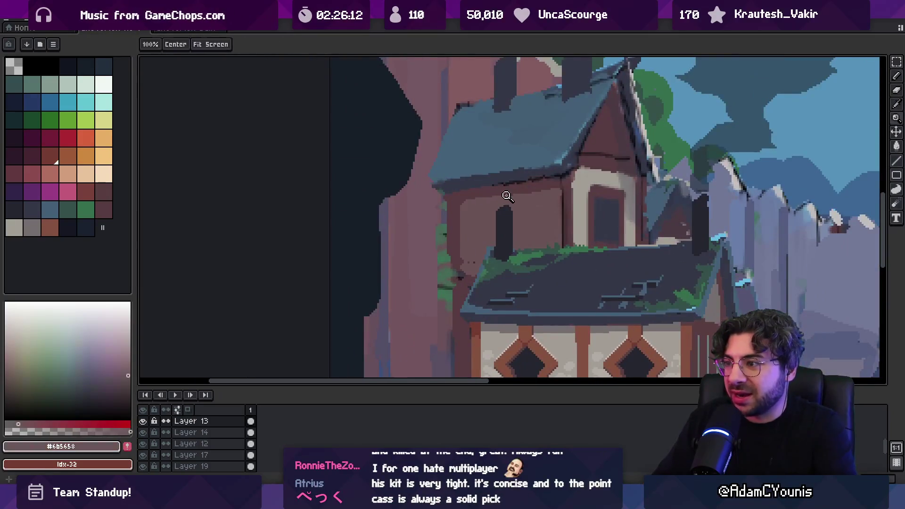
pyautogui.press('b')
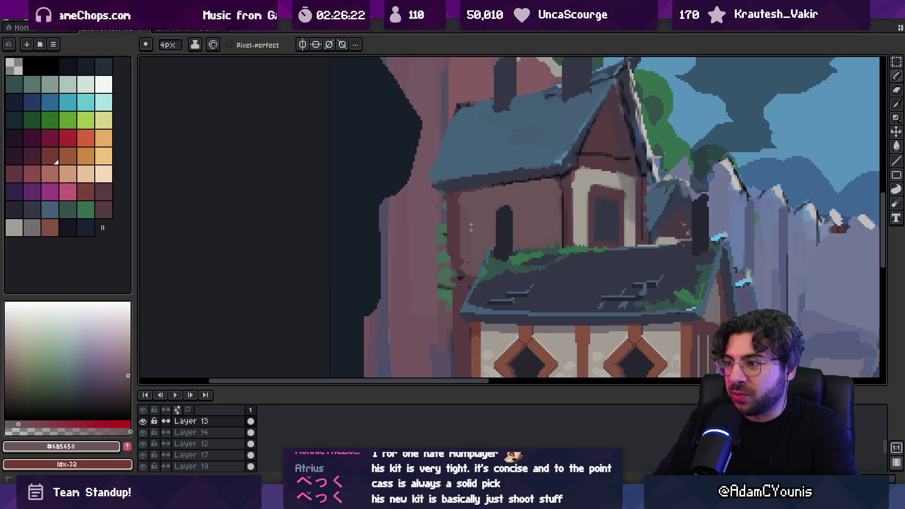
pyautogui.keyDown('alt'); pyautogui.click(499, 226); pyautogui.keyUp('alt')
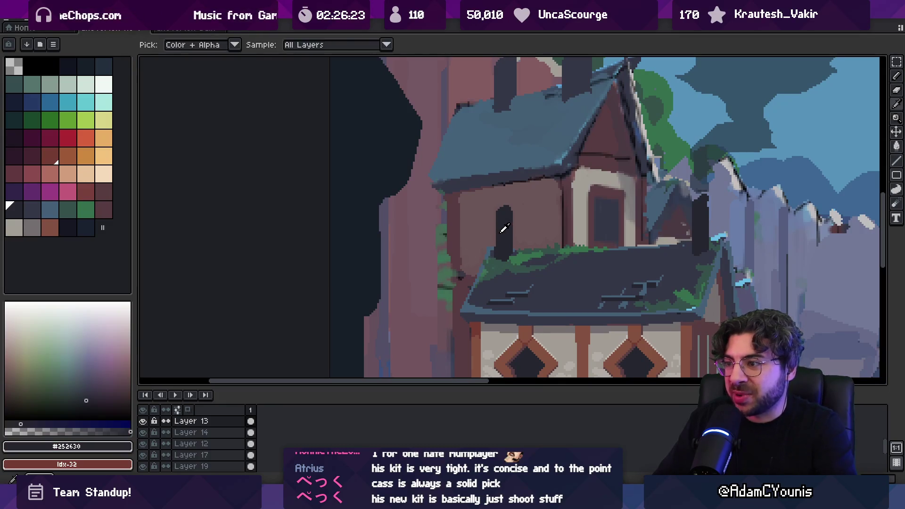
pyautogui.press('+')
pyautogui.keyDown('alt'); pyautogui.click(529, 210); pyautogui.keyUp('alt')
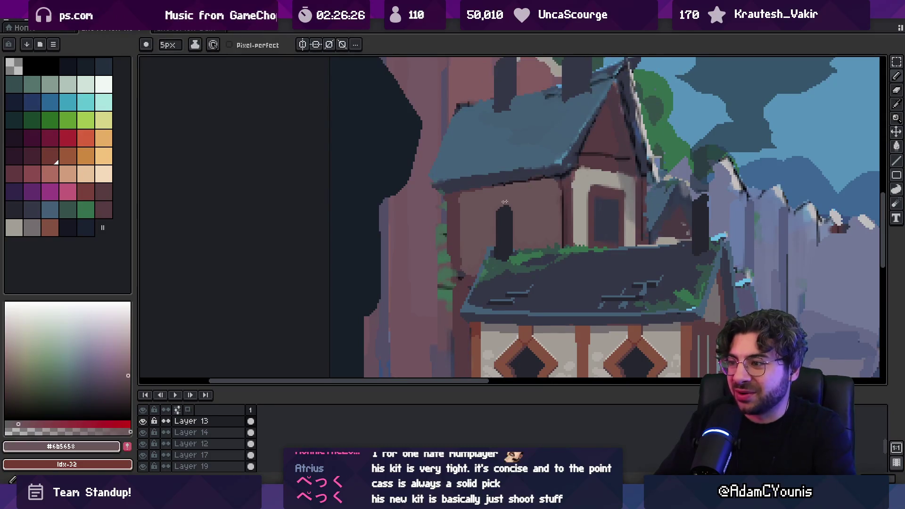
pyautogui.scroll(-3, 492, 255)
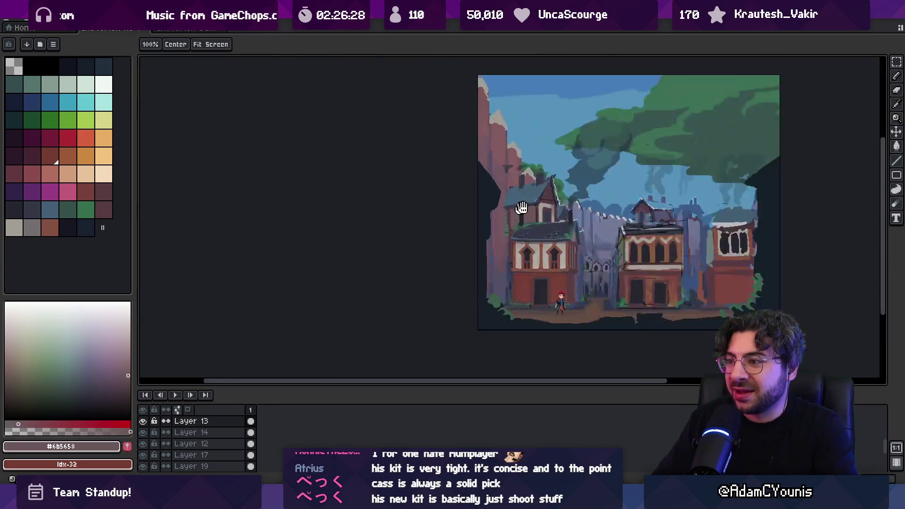
# - Add small dark brown strokes to the upper wall and sample mid and dark wall browns
pyautogui.scroll(3, 477, 226)
pyautogui.keyDown('alt'); pyautogui.click(503, 218); pyautogui.keyUp('alt')
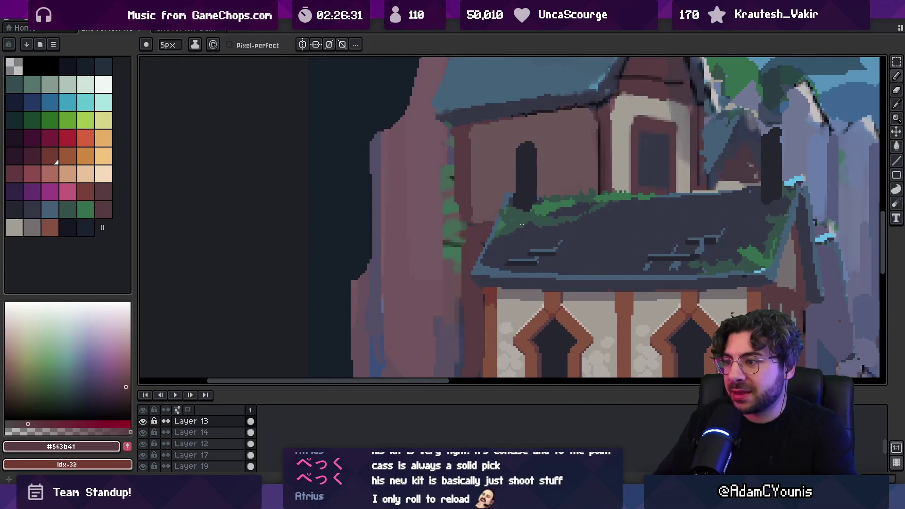
pyautogui.moveTo(486, 219)
pyautogui.mouseDown()
pyautogui.moveTo(468, 196)
pyautogui.moveTo(464, 219)
pyautogui.mouseUp()
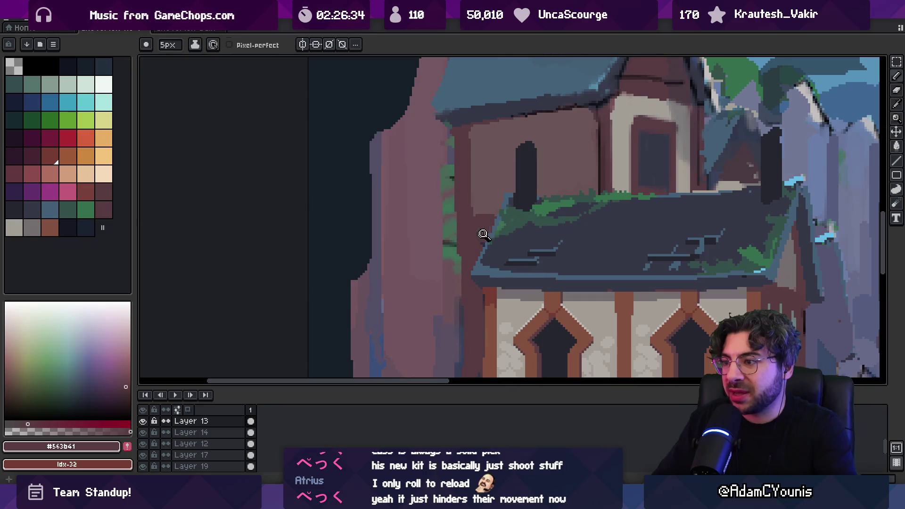
pyautogui.scroll(-3, 479, 234)
pyautogui.scroll(3, 469, 208)
pyautogui.keyDown('alt'); pyautogui.click(465, 267); pyautogui.keyUp('alt')
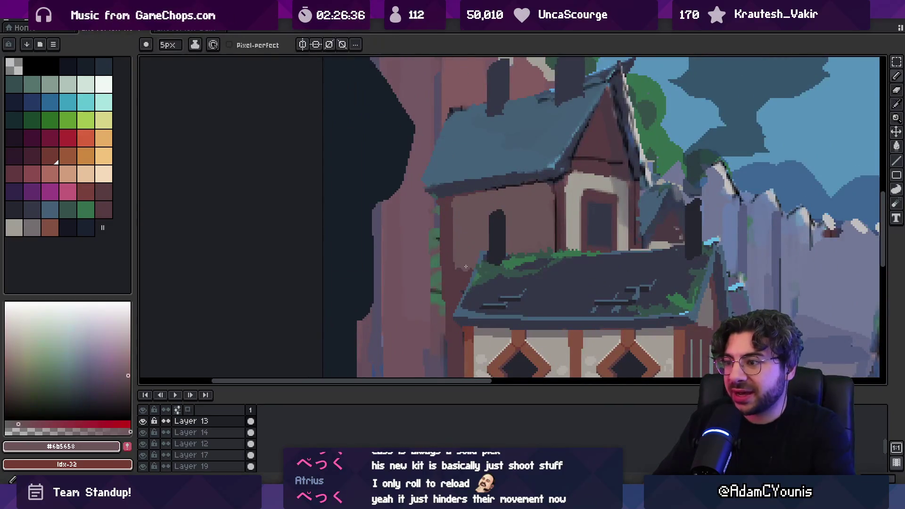
pyautogui.keyDown('alt'); pyautogui.click(447, 290); pyautogui.keyUp('alt')
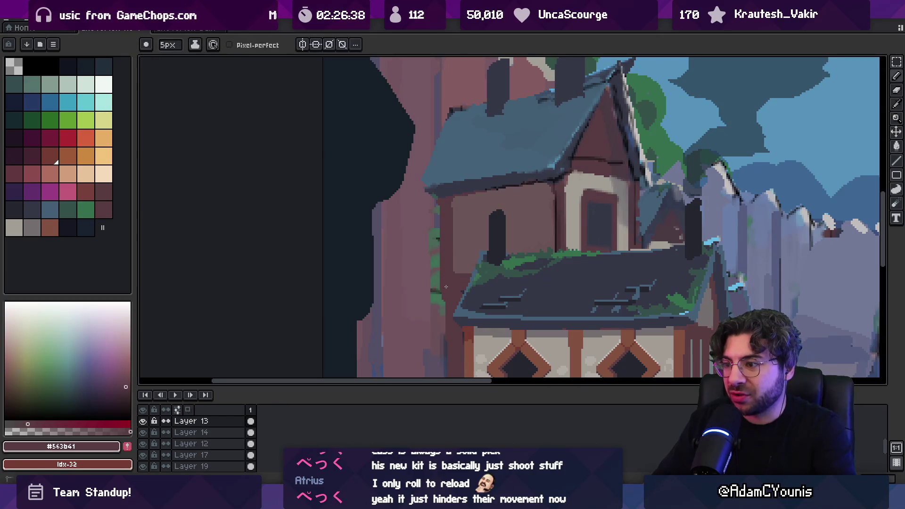
pyautogui.scroll(-3, 446, 298)
pyautogui.scroll(3, 490, 214)
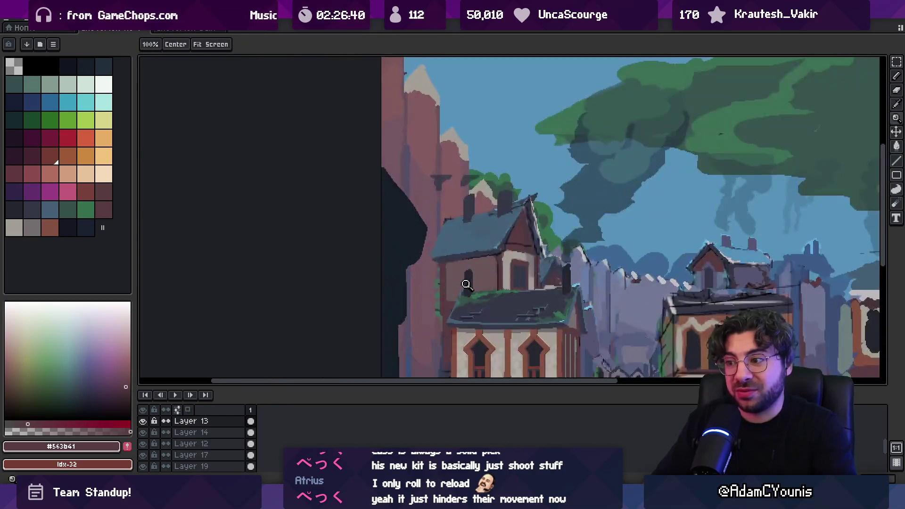
# - Redraw the dark diagonal timber beams across the upper wall with a 4px brush
pyautogui.press('alt')
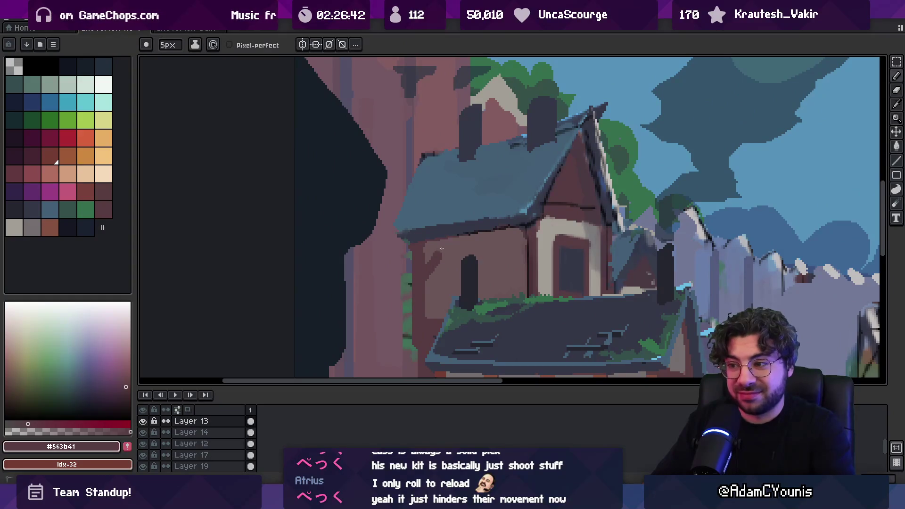
pyautogui.hotkey('ctrl', 'z')
pyautogui.press('-')
pyautogui.moveTo(425, 279)
pyautogui.mouseDown()
pyautogui.moveTo(450, 240)
pyautogui.moveTo(526, 274)
pyautogui.mouseUp()
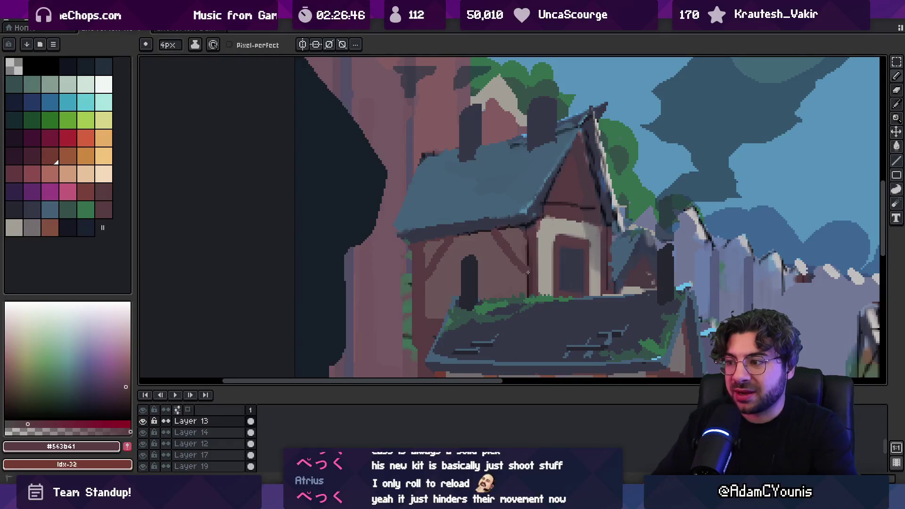
pyautogui.keyDown('alt'); pyautogui.click(520, 275); pyautogui.keyUp('alt')
pyautogui.keyDown('alt'); pyautogui.click(495, 227); pyautogui.keyUp('alt')
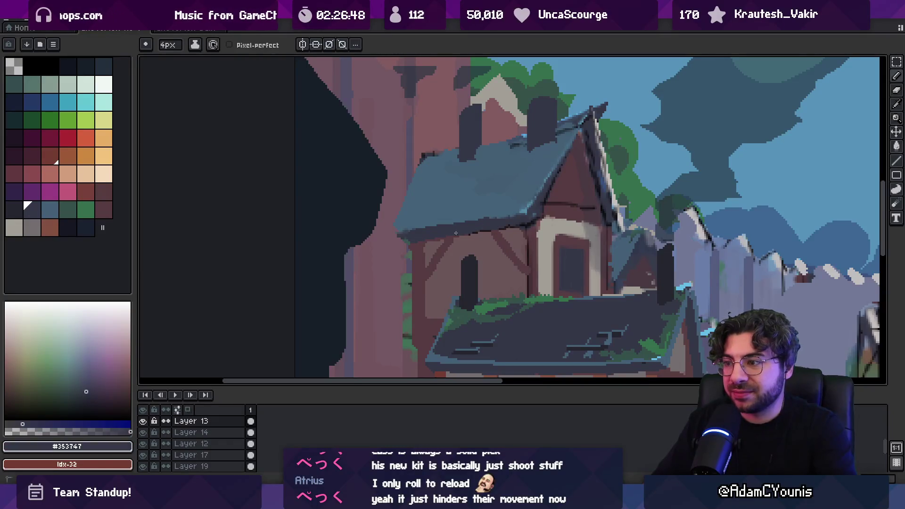
pyautogui.scroll(-3, 478, 222)
pyautogui.scroll(4, 508, 147)
pyautogui.keyDown('alt'); pyautogui.click(504, 151); pyautogui.keyUp('alt')
pyautogui.moveTo(483, 128); pyautogui.dragTo(525, 178)
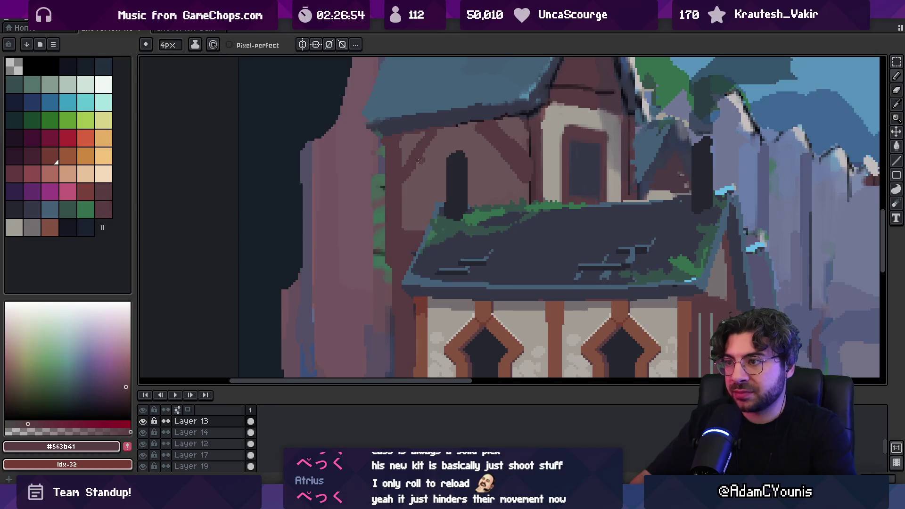
pyautogui.moveTo(405, 188); pyautogui.dragTo(436, 141)
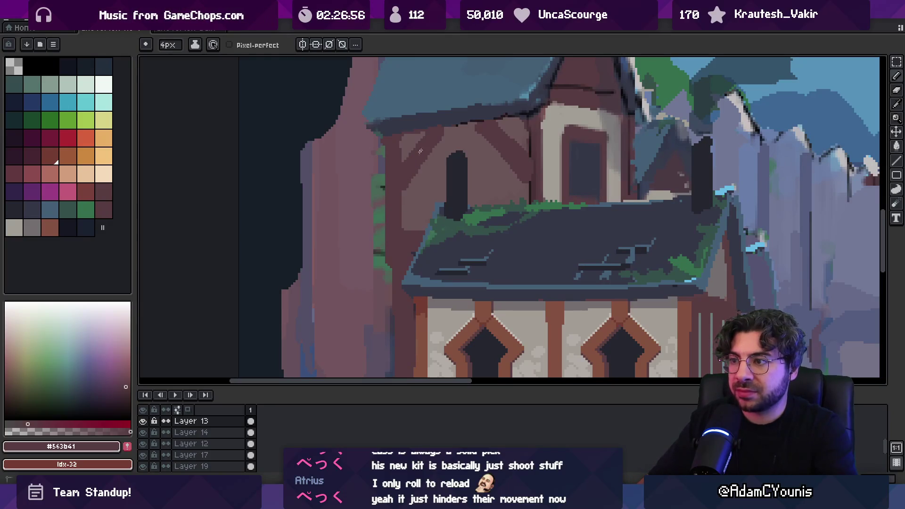
# - Paint the dark lower roof edge in blue-grey roof colour #456279
pyautogui.keyDown('alt'); pyautogui.click(432, 123); pyautogui.keyUp('alt')
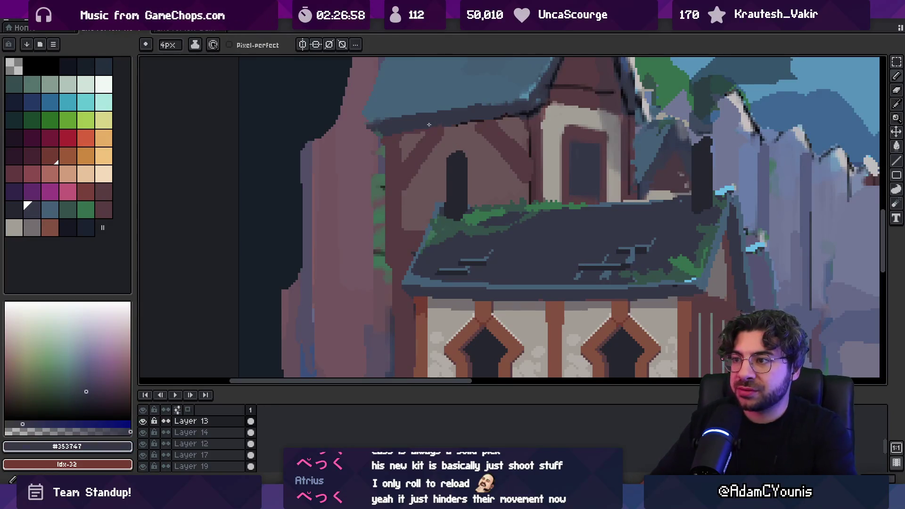
pyautogui.keyDown('alt'); pyautogui.click(474, 103); pyautogui.keyUp('alt')
pyautogui.moveTo(372, 120)
pyautogui.mouseDown()
pyautogui.moveTo(429, 112)
pyautogui.moveTo(446, 220)
pyautogui.mouseUp()
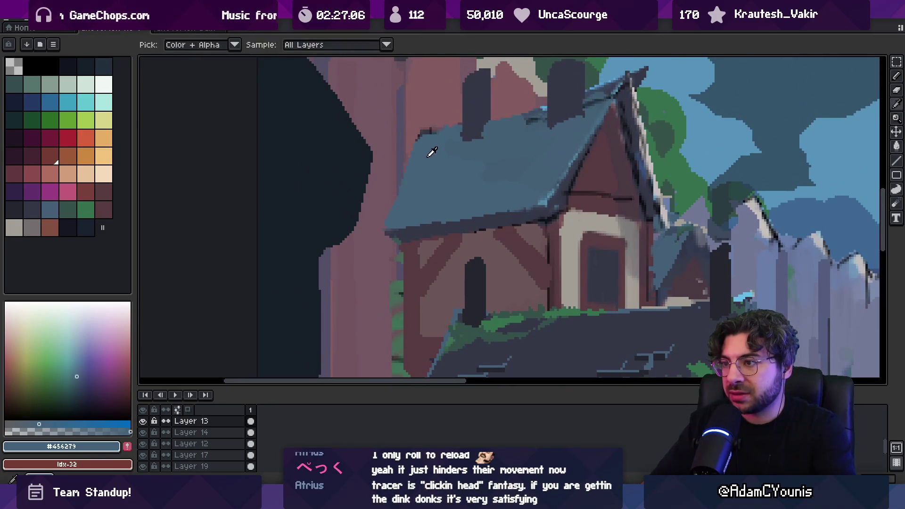
# - Sample roof blue and dark colours from the canvas, trying and undoing a small roof-edge patch
pyautogui.press('alt')
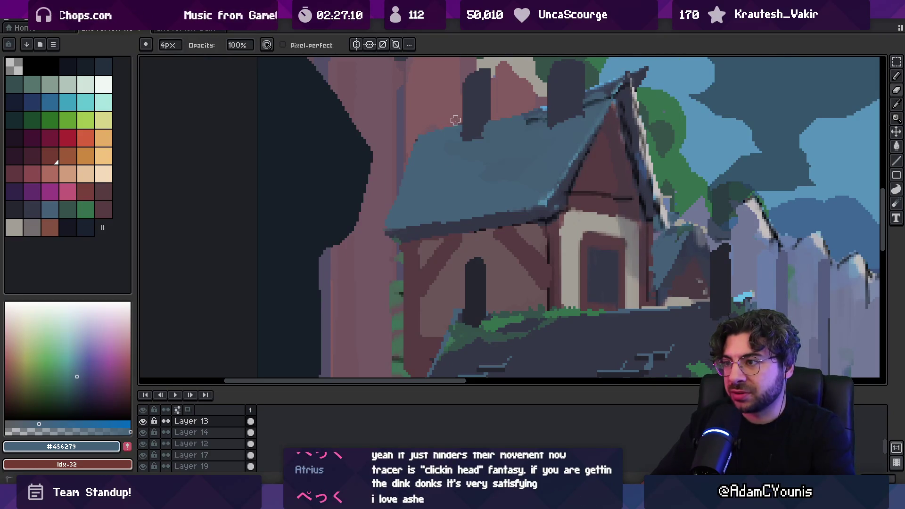
pyautogui.scroll(-2, 485, 117)
pyautogui.scroll(3, 452, 133)
pyautogui.keyDown('alt'); pyautogui.click(452, 146); pyautogui.keyUp('alt')
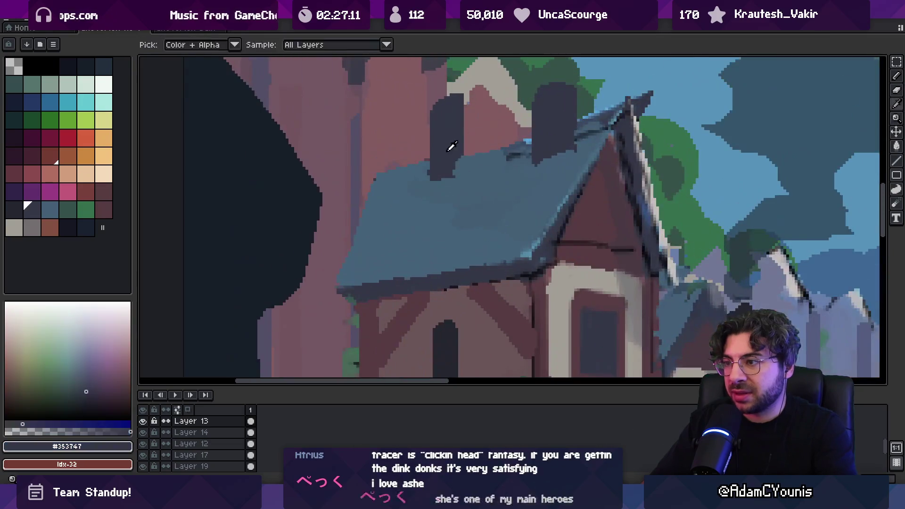
pyautogui.keyDown('alt'); pyautogui.click(464, 174); pyautogui.keyUp('alt')
pyautogui.keyDown('alt'); pyautogui.click(541, 163); pyautogui.keyUp('alt')
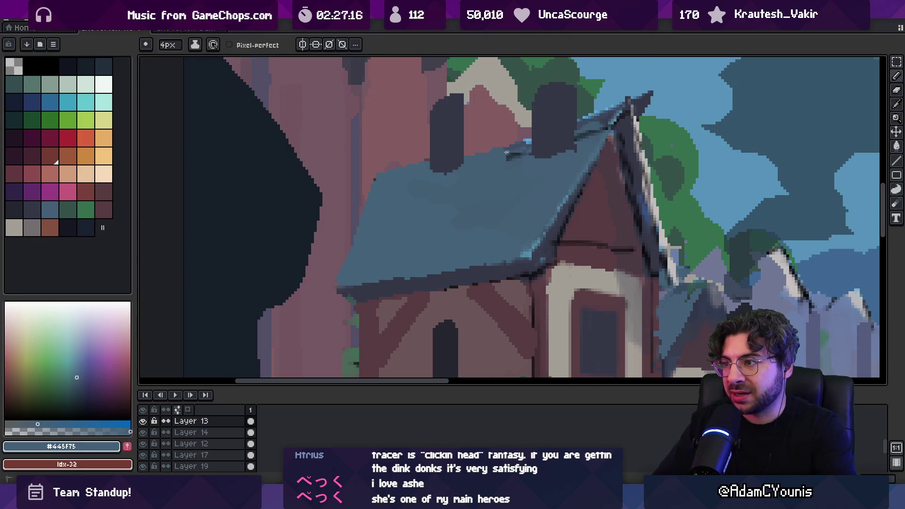
pyautogui.click(488, 140)
pyautogui.hotkey('ctrl', 'z')
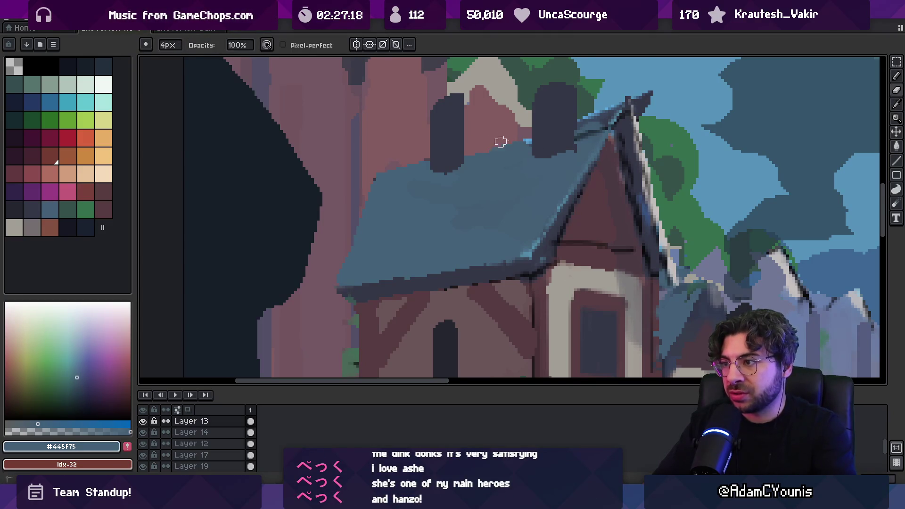
pyautogui.keyDown('alt'); pyautogui.click(528, 143); pyautogui.keyUp('alt')
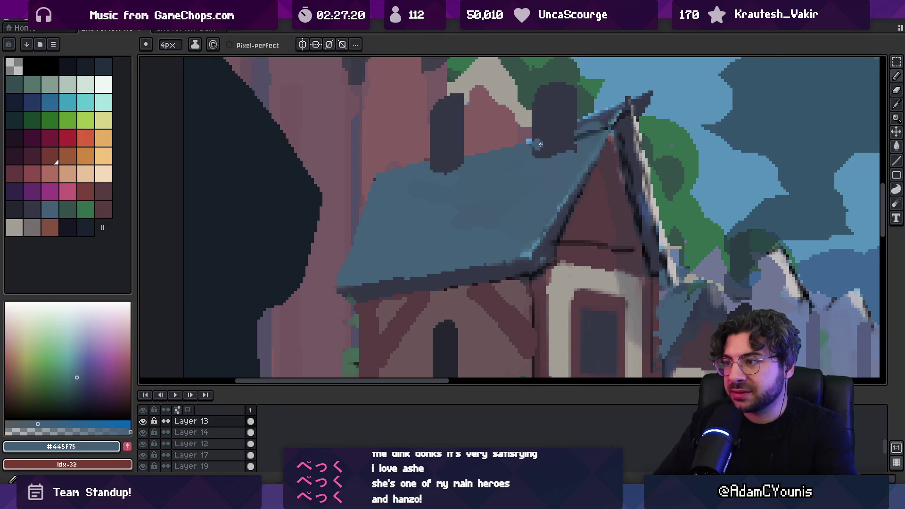
pyautogui.press('b')
pyautogui.keyDown('alt'); pyautogui.click(539, 142); pyautogui.keyUp('alt')
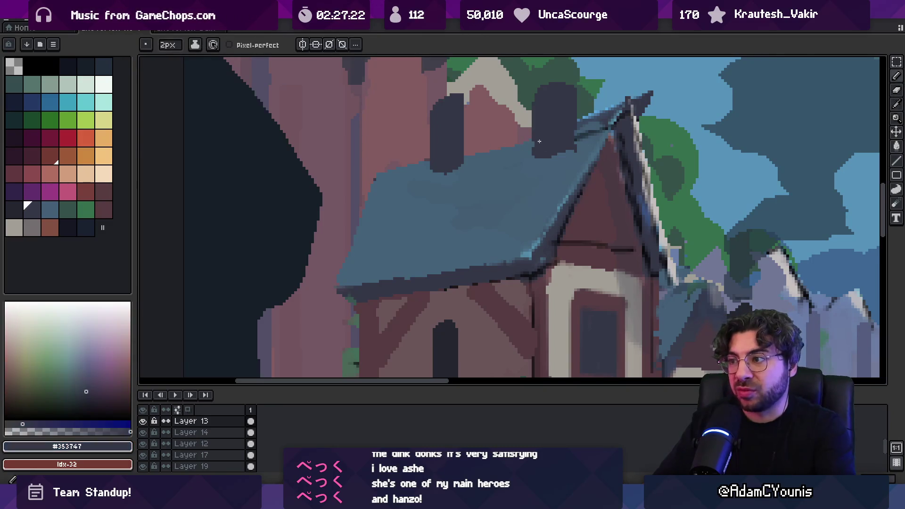
pyautogui.keyDown('alt'); pyautogui.click(579, 157); pyautogui.keyUp('alt')
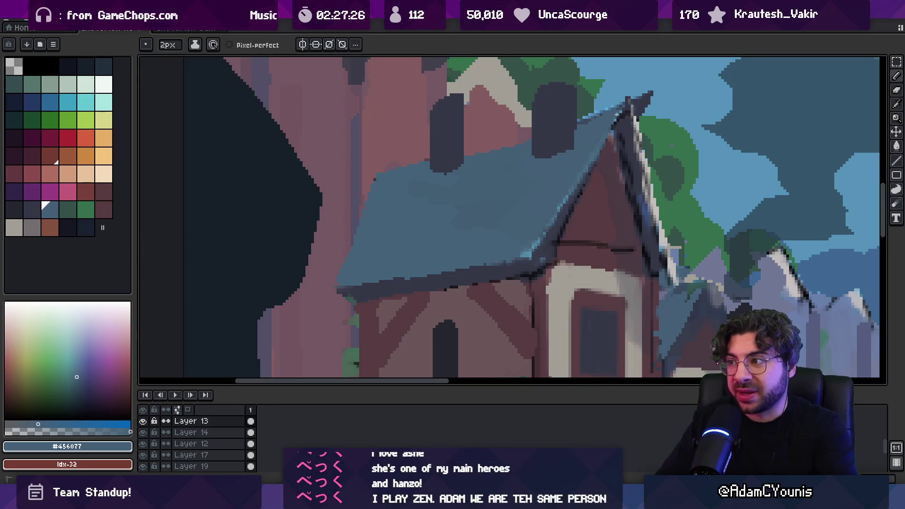
# - Thicken the right roof slope's outline in dark #353747 with a 3px brush
pyautogui.press('space')
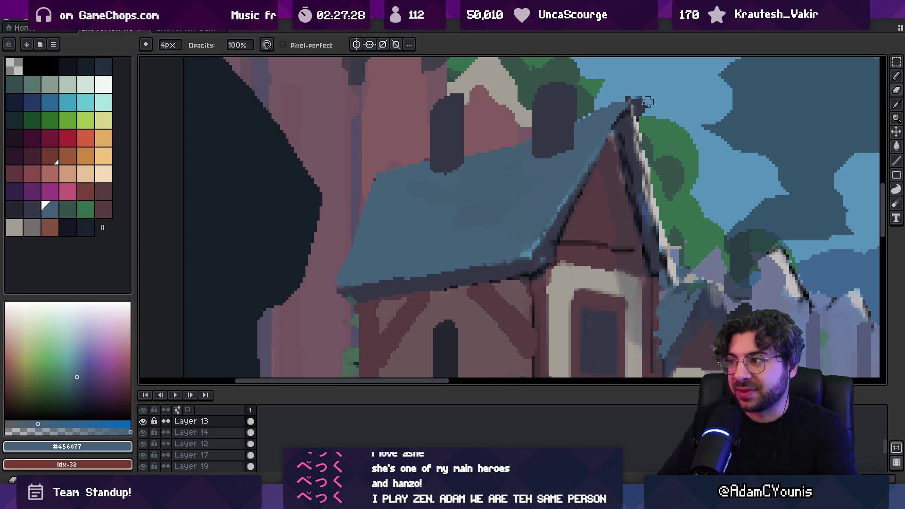
pyautogui.scroll(-3, 562, 126)
pyautogui.scroll(3, 562, 126)
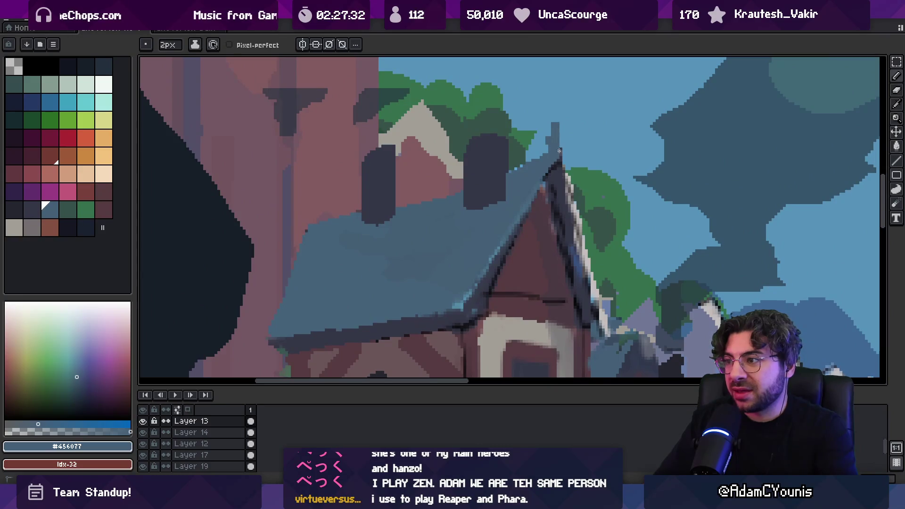
pyautogui.keyDown('alt'); pyautogui.click(558, 177); pyautogui.keyUp('alt')
pyautogui.press('+')
pyautogui.moveTo(555, 180)
pyautogui.mouseDown()
pyautogui.moveTo(579, 313)
pyautogui.moveTo(585, 265)
pyautogui.moveTo(559, 189)
pyautogui.mouseUp()
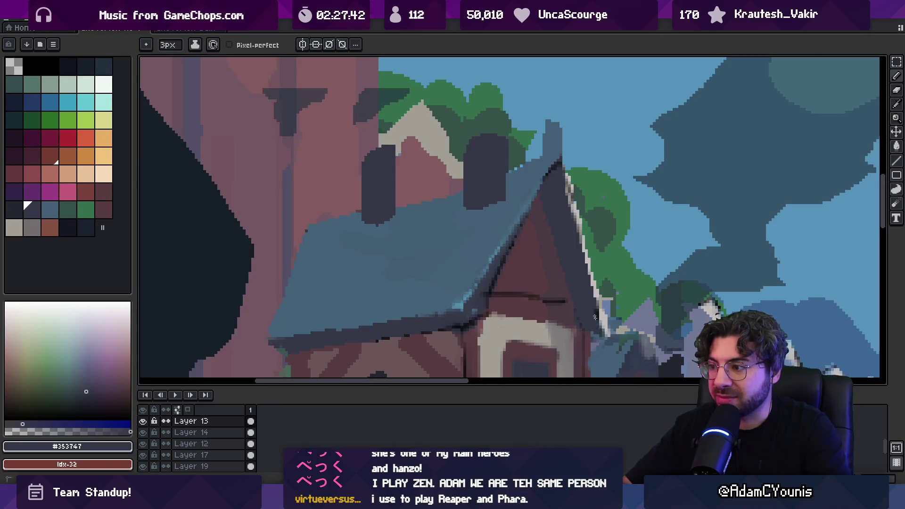
pyautogui.scroll(-5, 593, 331)
pyautogui.scroll(5, 518, 235)
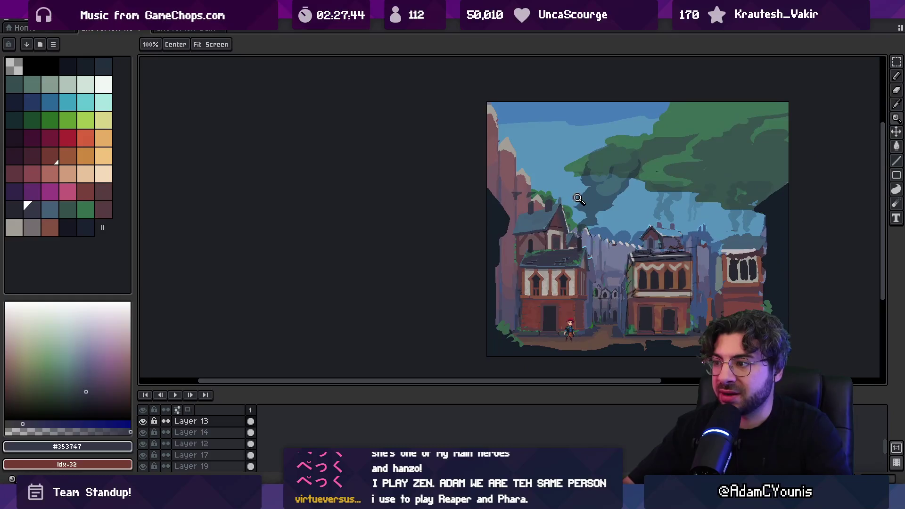
# - Draw a dark outline from the lower roof up its right edge toward the peak
pyautogui.keyDown('alt'); pyautogui.click(504, 245); pyautogui.keyUp('alt')
pyautogui.press('alt')
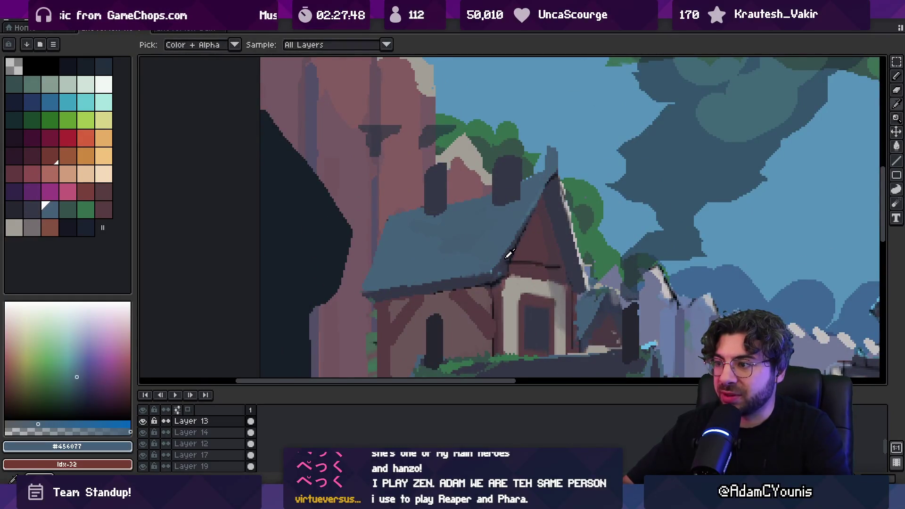
pyautogui.keyDown('alt'); pyautogui.click(510, 253); pyautogui.keyUp('alt')
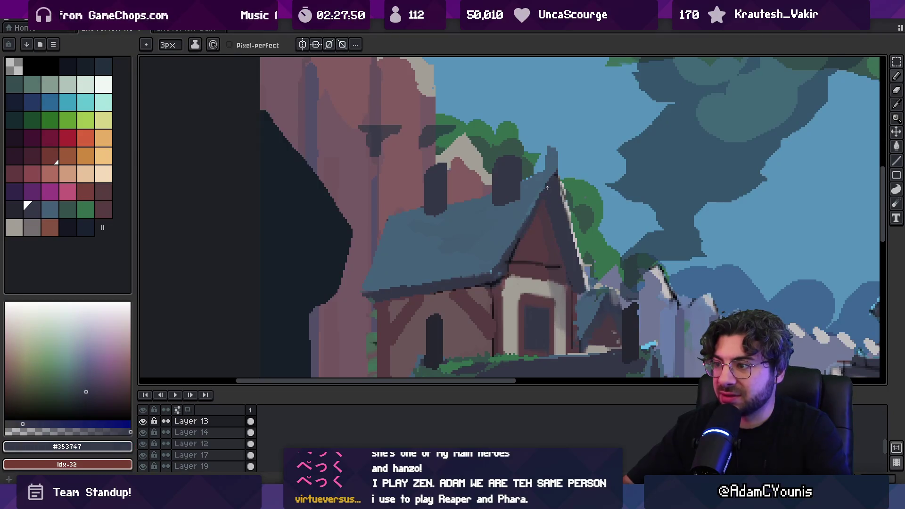
pyautogui.moveTo(509, 264); pyautogui.dragTo(541, 197)
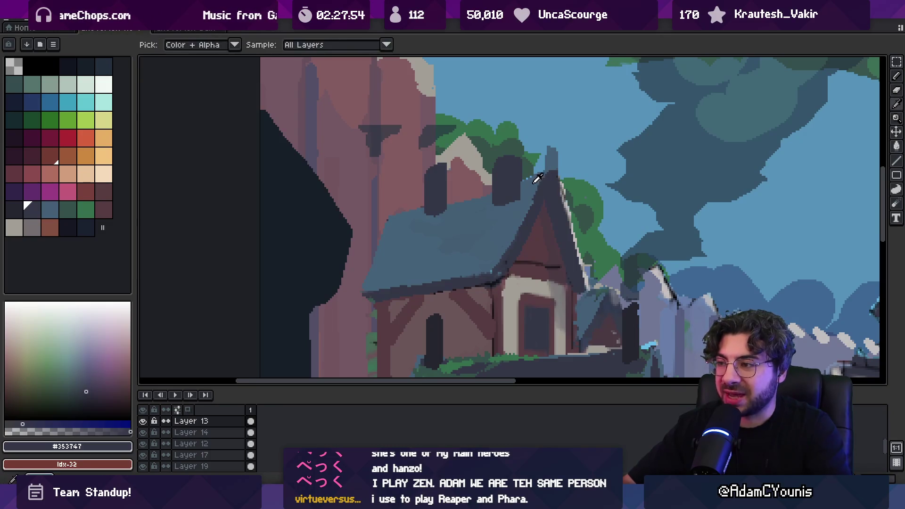
# - Retouch the lower eave edge near the gable, alternating roof blue and dark slate
pyautogui.keyDown('alt'); pyautogui.click(535, 188); pyautogui.keyUp('alt')
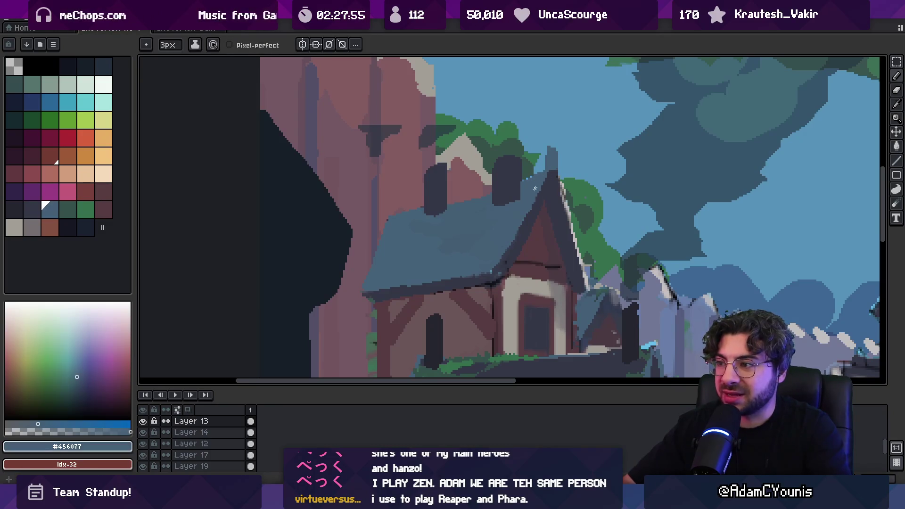
pyautogui.keyDown('alt'); pyautogui.click(496, 265); pyautogui.keyUp('alt')
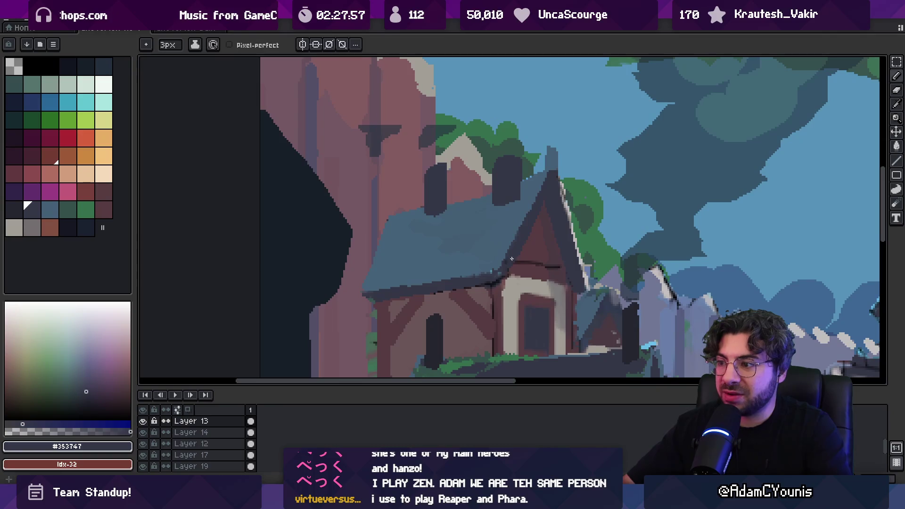
pyautogui.keyDown('alt'); pyautogui.click(492, 275); pyautogui.keyUp('alt')
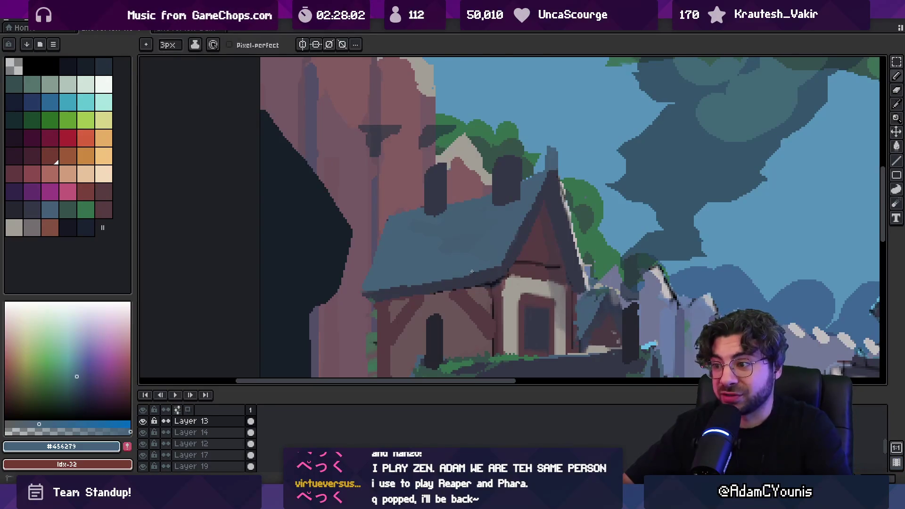
pyautogui.keyDown('alt'); pyautogui.click(480, 283); pyautogui.keyUp('alt')
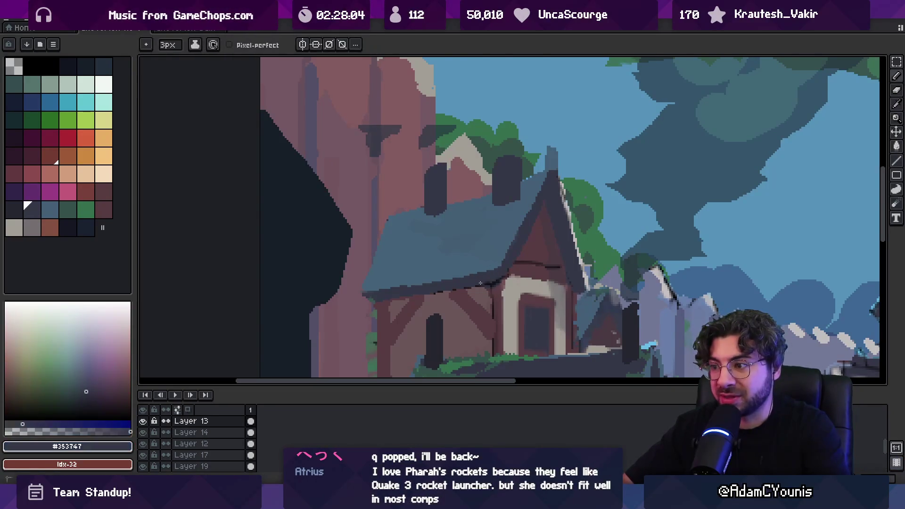
pyautogui.keyDown('alt'); pyautogui.click(500, 273); pyautogui.keyUp('alt')
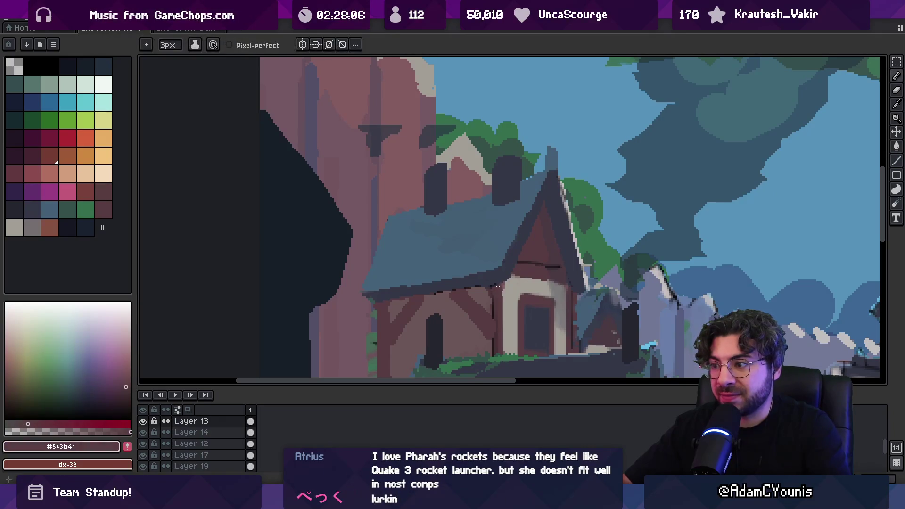
pyautogui.scroll(-3, 526, 239)
pyautogui.scroll(2, 524, 212)
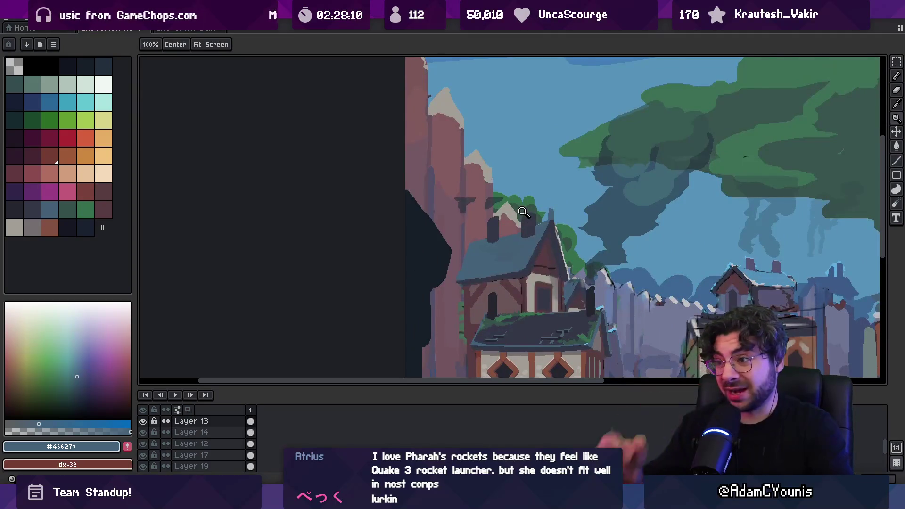
# - Lasso the foliage above the roof behind the left house's chimneys and recentre the street view
pyautogui.press('q')
pyautogui.moveTo(485, 176)
pyautogui.mouseDown()
pyautogui.moveTo(490, 218)
pyautogui.moveTo(536, 202)
pyautogui.mouseUp()
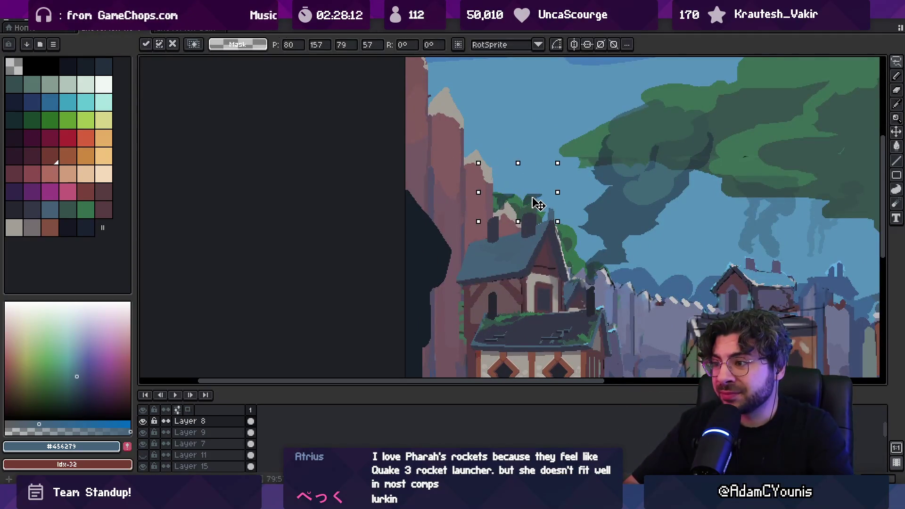
pyautogui.scroll(-3, 530, 196)
pyautogui.scroll(2, 531, 188)
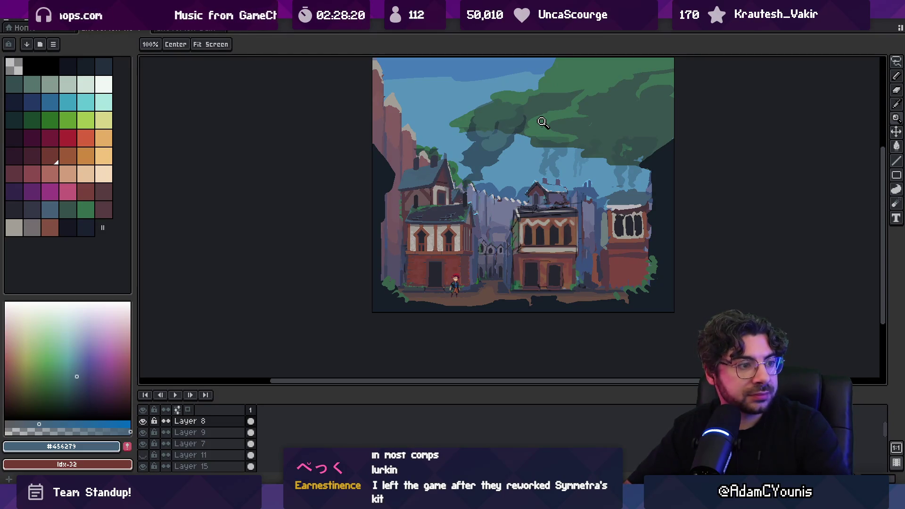
pyautogui.moveTo(477, 186); pyautogui.dragTo(458, 197)
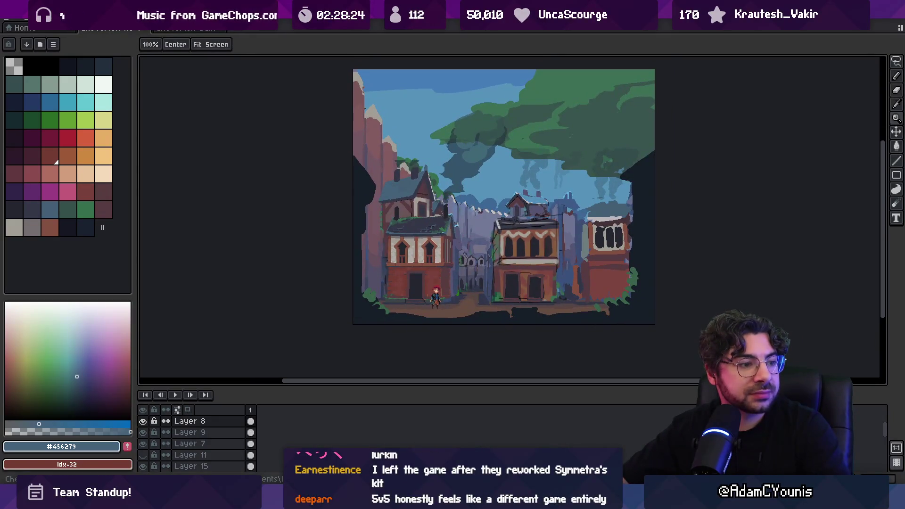
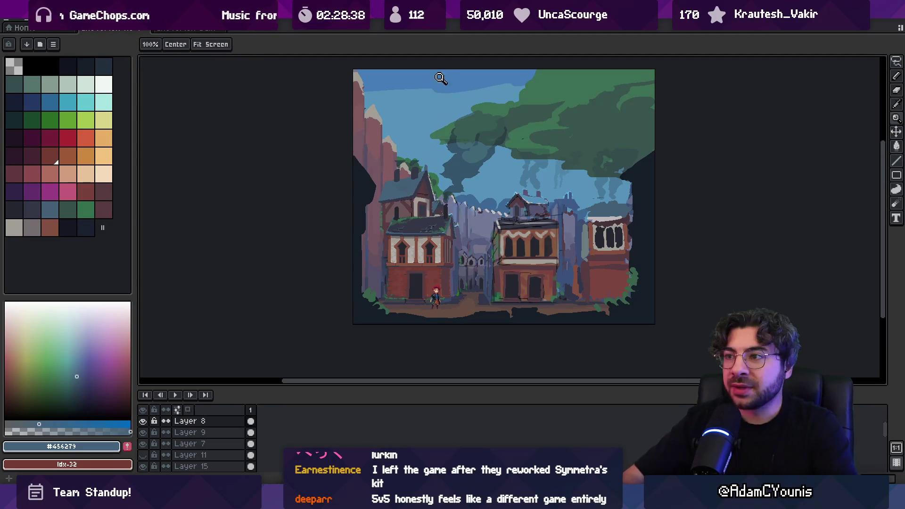
# - Zoom into the left house and sample its light grey wall, reddish door-frame and dark door colours
pyautogui.scroll(1, 456, 100)
pyautogui.scroll(3, 434, 233)
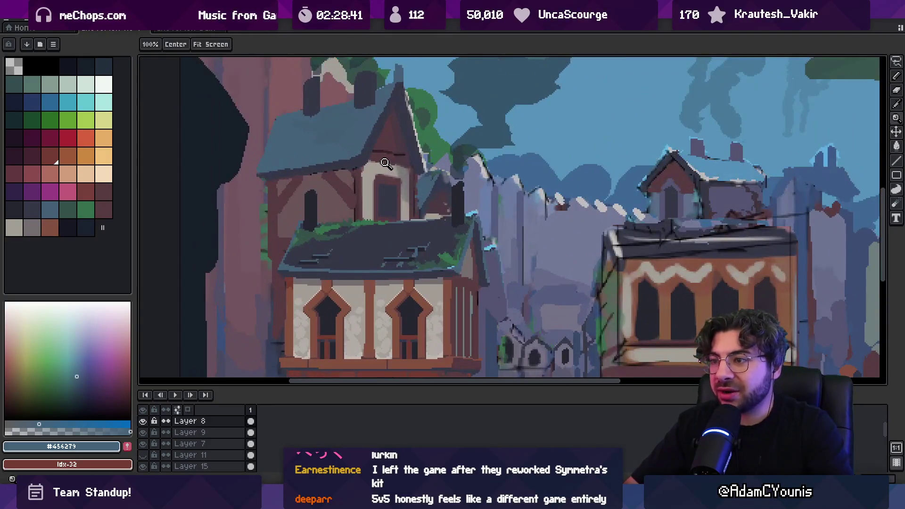
pyautogui.press('v')
pyautogui.press('b')
pyautogui.keyDown('alt'); pyautogui.click(388, 173); pyautogui.keyUp('alt')
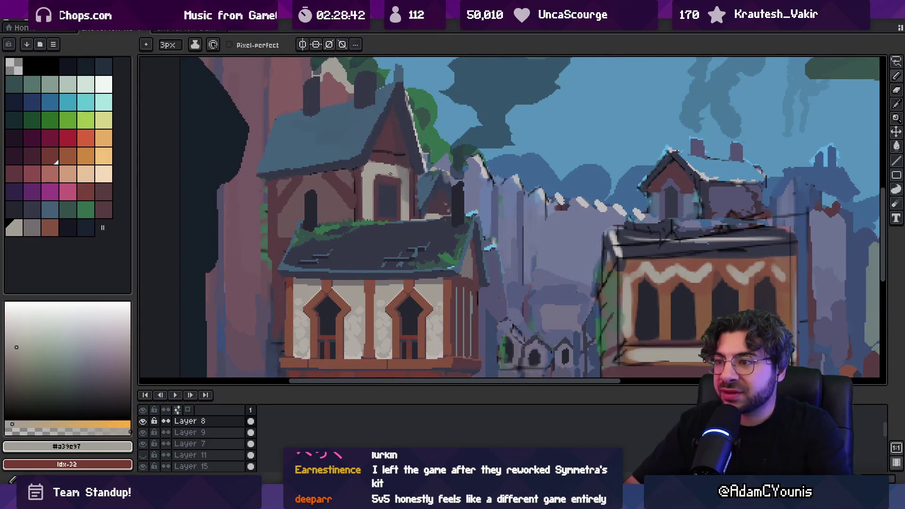
pyautogui.scroll(2, 404, 163)
pyautogui.keyDown('alt'); pyautogui.click(404, 176); pyautogui.keyUp('alt')
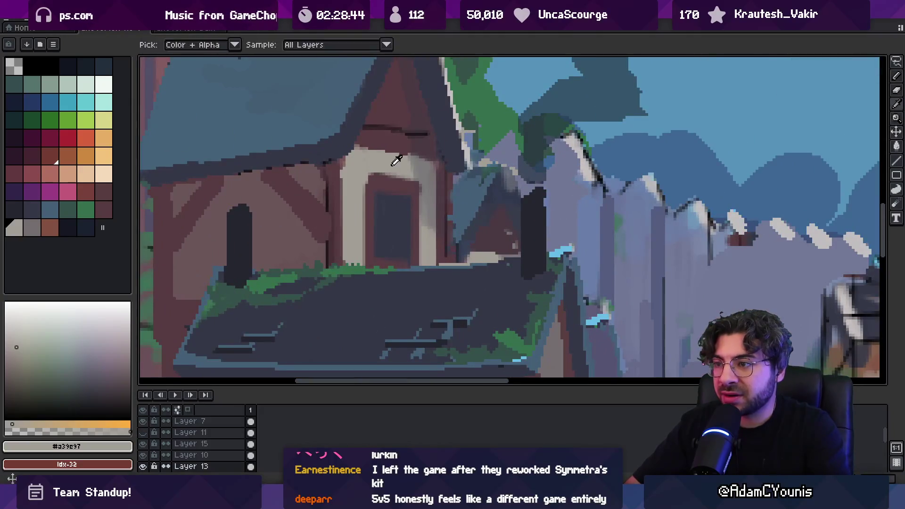
pyautogui.keyDown('alt'); pyautogui.click(377, 181); pyautogui.keyUp('alt')
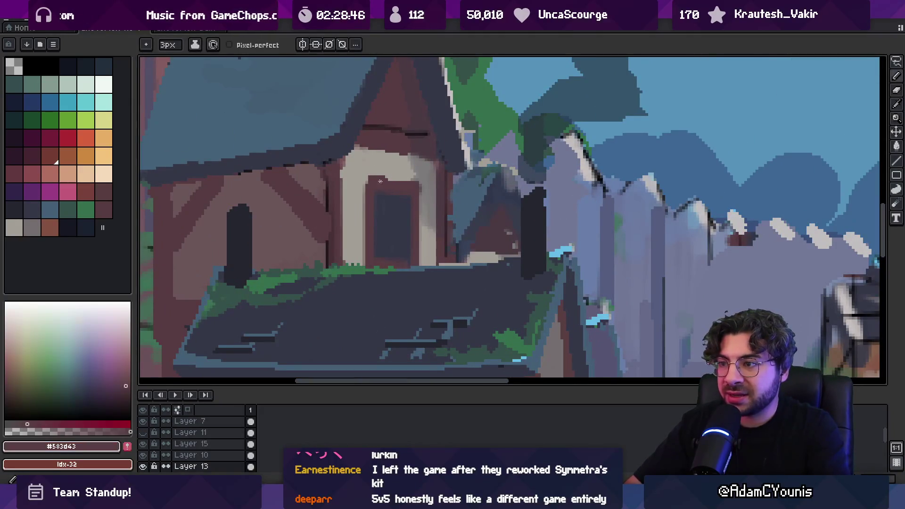
pyautogui.keyDown('alt'); pyautogui.click(401, 183); pyautogui.keyUp('alt')
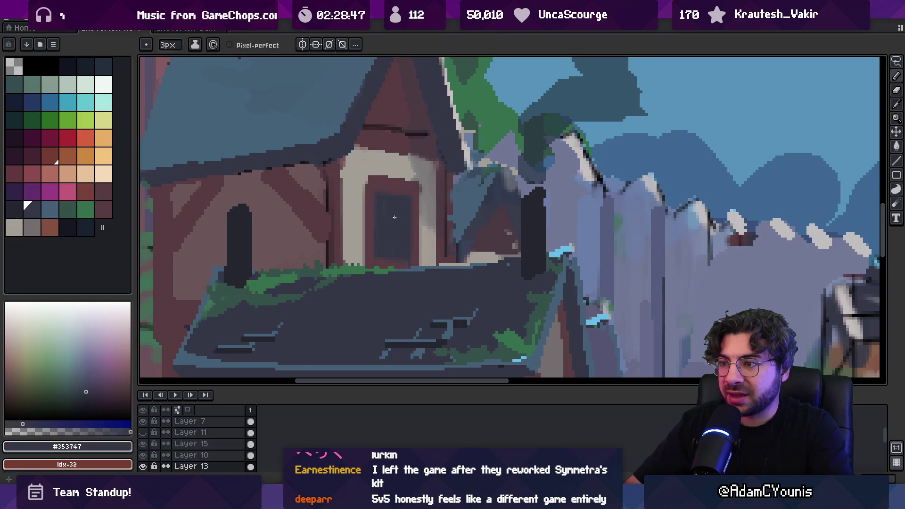
pyautogui.keyDown('alt'); pyautogui.click(249, 250); pyautogui.keyUp('alt')
# - Re-sample the reddish-brown door-frame, light grey wall and dark door colours at closer zoom
pyautogui.press('z')
pyautogui.scroll(-3, 401, 220)
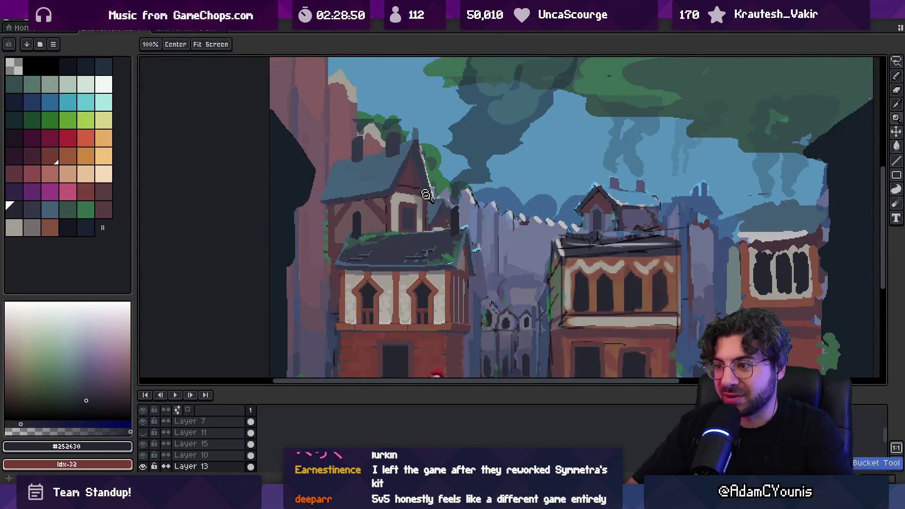
pyautogui.scroll(3, 412, 215)
pyautogui.press('b')
pyautogui.keyDown('alt'); pyautogui.click(396, 198); pyautogui.keyUp('alt')
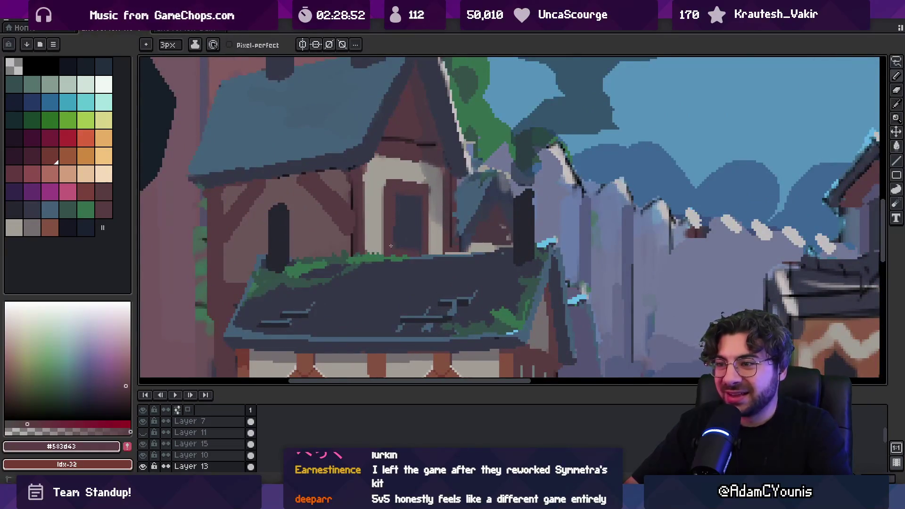
pyautogui.keyDown('alt'); pyautogui.click(386, 245); pyautogui.keyUp('alt')
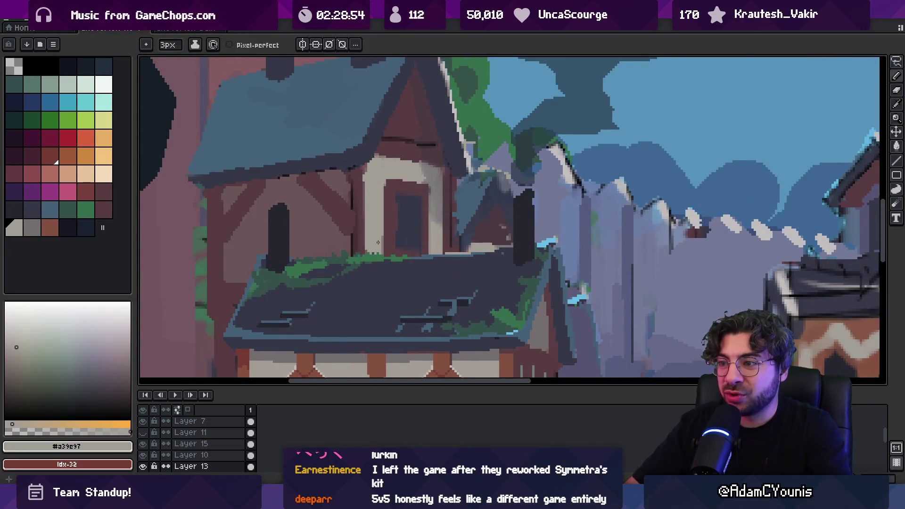
pyautogui.keyDown('alt'); pyautogui.click(403, 211); pyautogui.keyUp('alt')
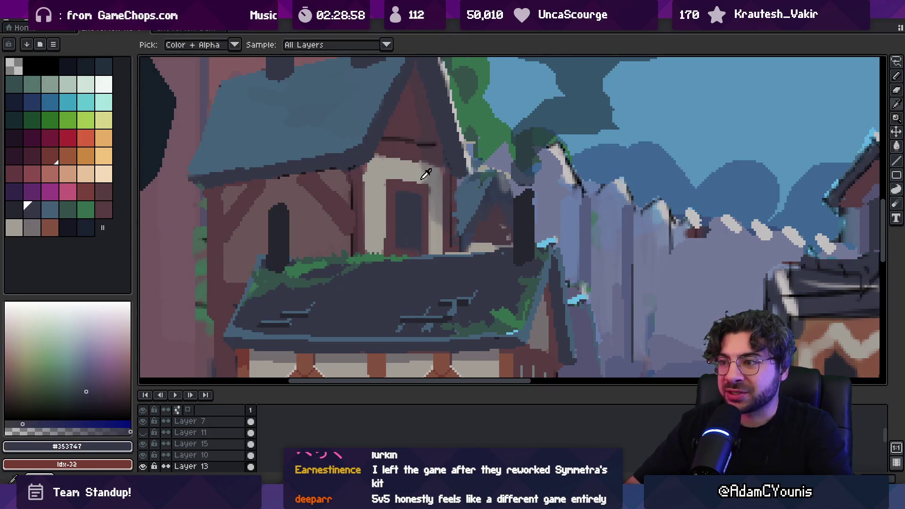
pyautogui.keyDown('alt'); pyautogui.click(400, 184); pyautogui.keyUp('alt')
pyautogui.scroll(-4, 391, 182)
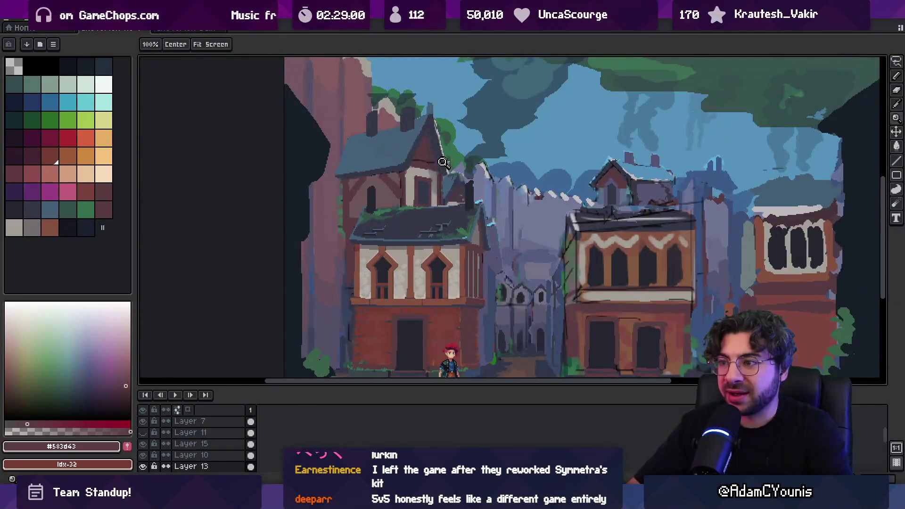
pyautogui.scroll(5, 387, 175)
# - Sample the reddish-brown roof colour and draw a line along the gable's roof edge
pyautogui.keyDown('alt'); pyautogui.click(385, 171); pyautogui.keyUp('alt')
pyautogui.keyDown('alt'); pyautogui.click(403, 156); pyautogui.keyUp('alt')
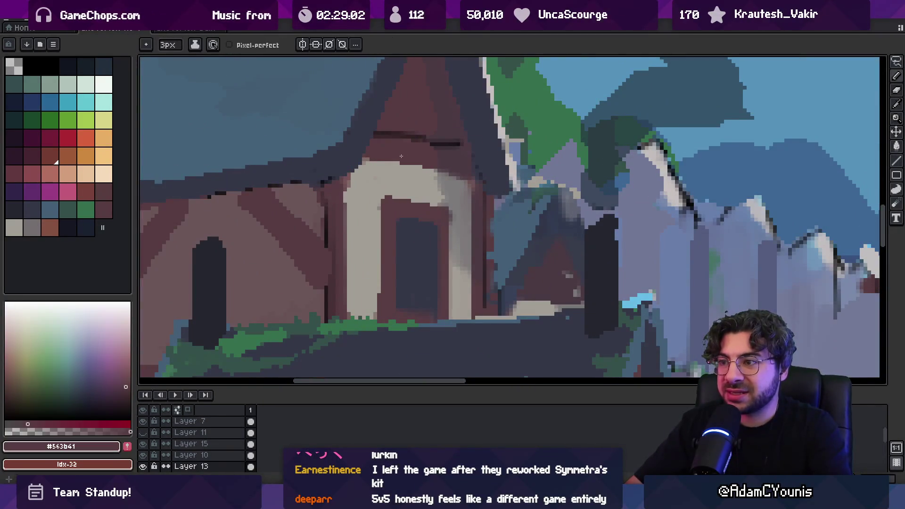
pyautogui.moveTo(402, 159); pyautogui.dragTo(383, 159)
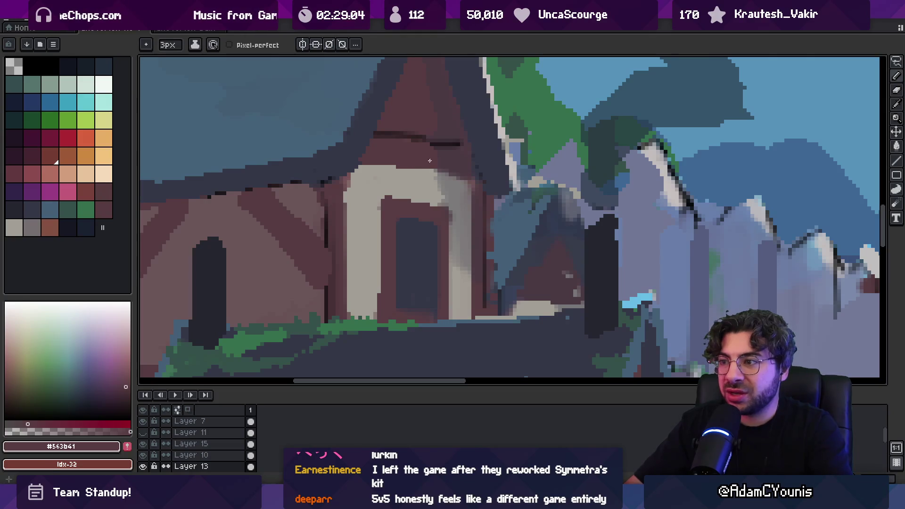
pyautogui.scroll(2, 407, 189)
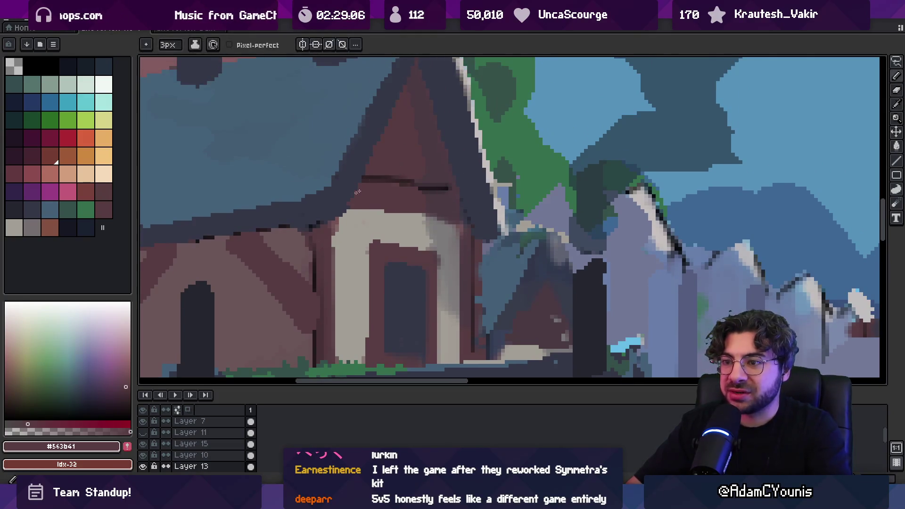
pyautogui.hscroll(-5, 400, 161)
pyautogui.scroll(-1, 400, 160)
# - Sample the dark roof-edge, muted wall and blue roof colours from the left house
pyautogui.keyDown('alt'); pyautogui.click(388, 181); pyautogui.keyUp('alt')
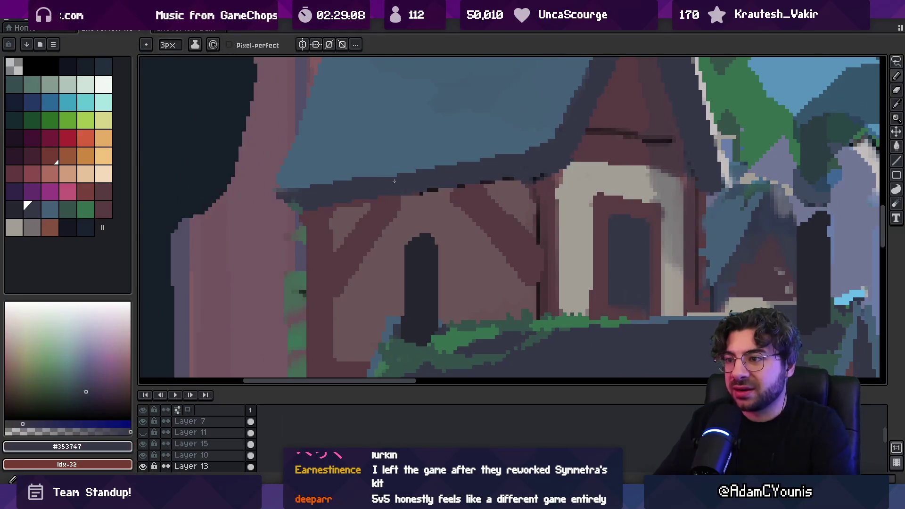
pyautogui.keyDown('alt'); pyautogui.click(429, 198); pyautogui.keyUp('alt')
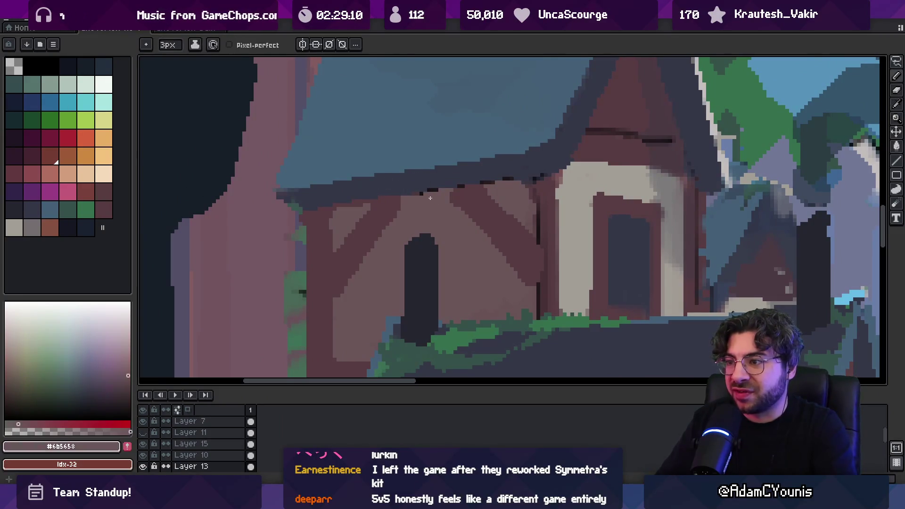
pyautogui.keyDown('alt'); pyautogui.click(422, 185); pyautogui.keyUp('alt')
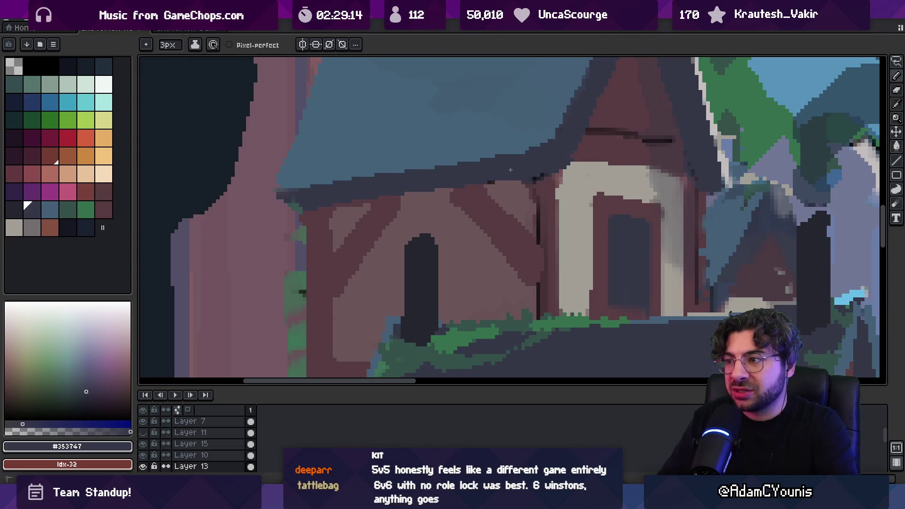
pyautogui.keyDown('alt'); pyautogui.click(502, 153); pyautogui.keyUp('alt')
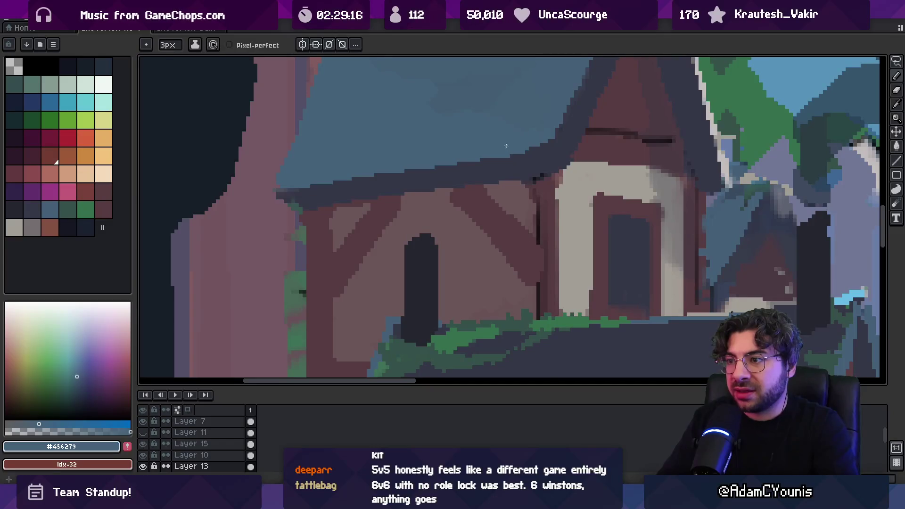
pyautogui.press('z')
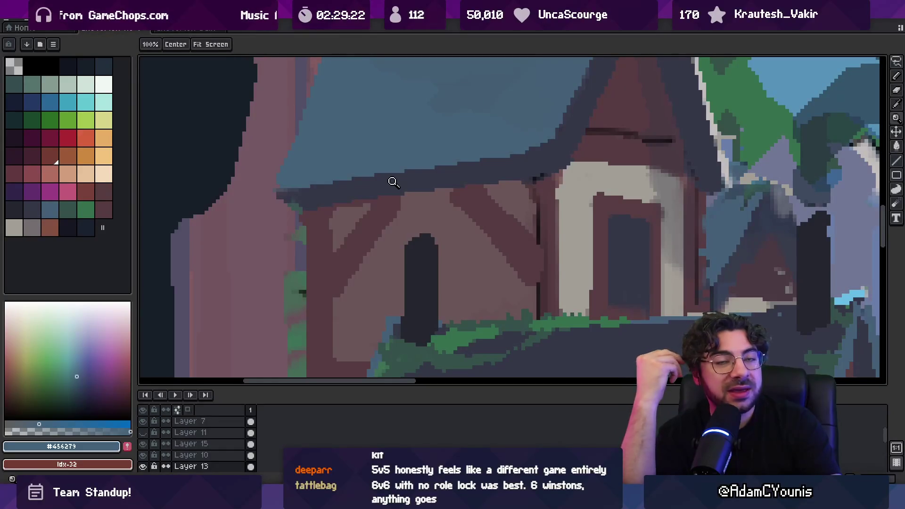
pyautogui.press('i')
pyautogui.press('b')
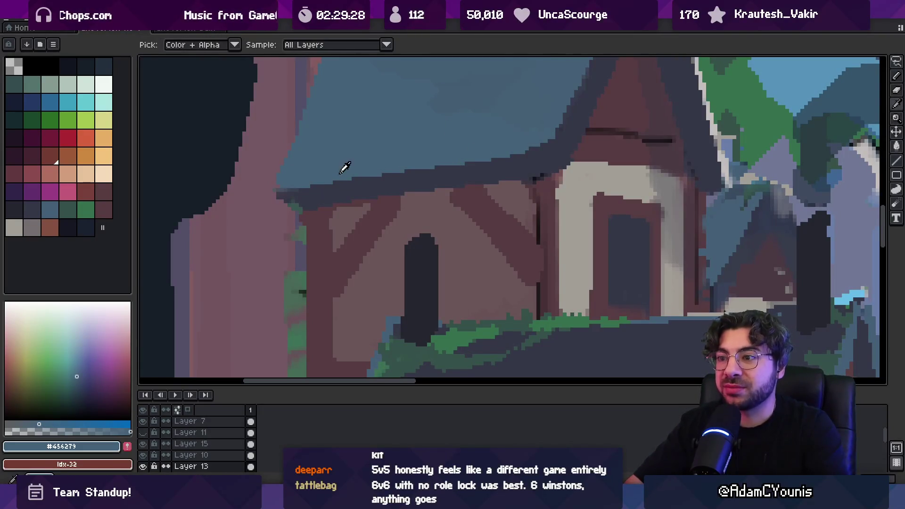
# - Alternate between dark roof-edge and blue roof colours, switching the pencil between 1px and 3px
pyautogui.keyDown('alt'); pyautogui.click(298, 191); pyautogui.keyUp('alt')
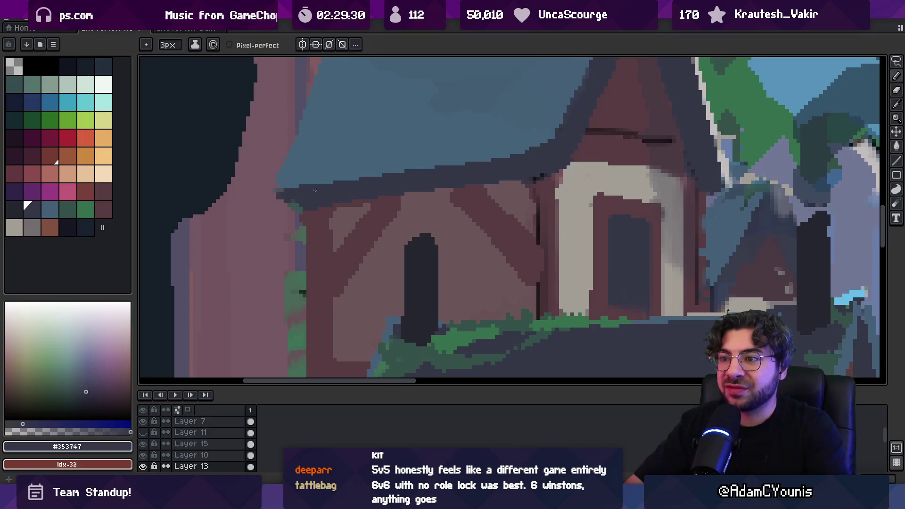
pyautogui.press('e')
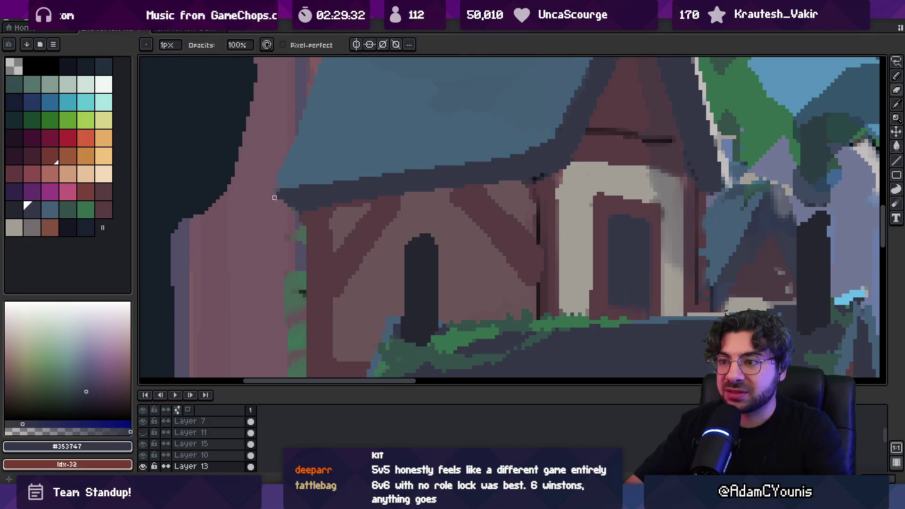
pyautogui.keyDown('alt'); pyautogui.click(279, 187); pyautogui.keyUp('alt')
pyautogui.press('b')
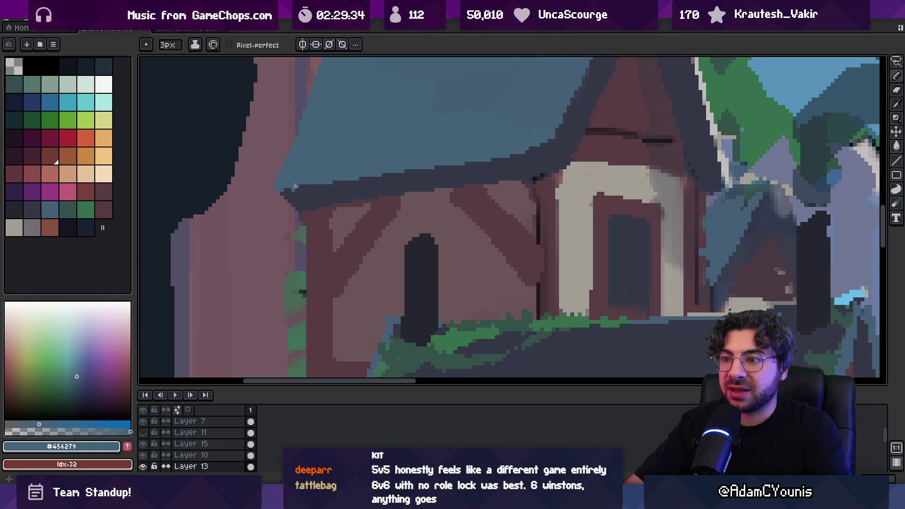
pyautogui.keyDown('alt'); pyautogui.click(286, 192); pyautogui.keyUp('alt')
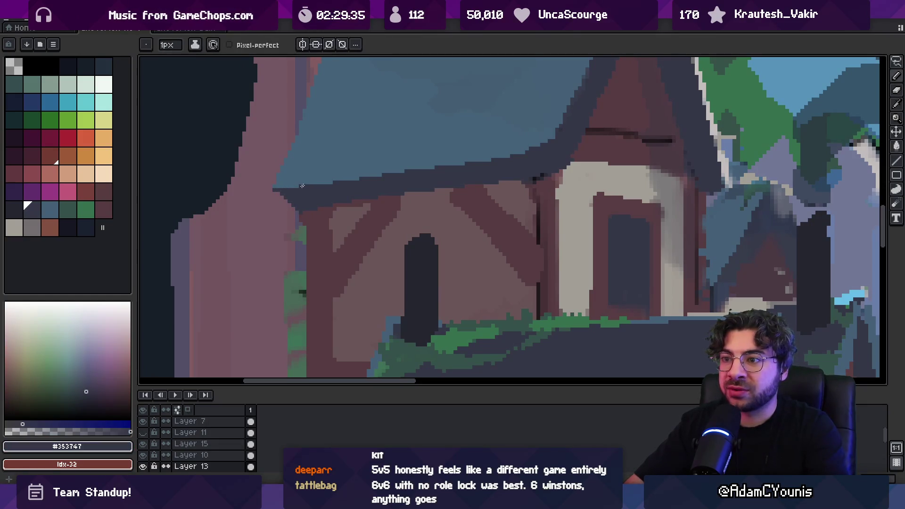
pyautogui.press('z')
pyautogui.scroll(-2, 340, 186)
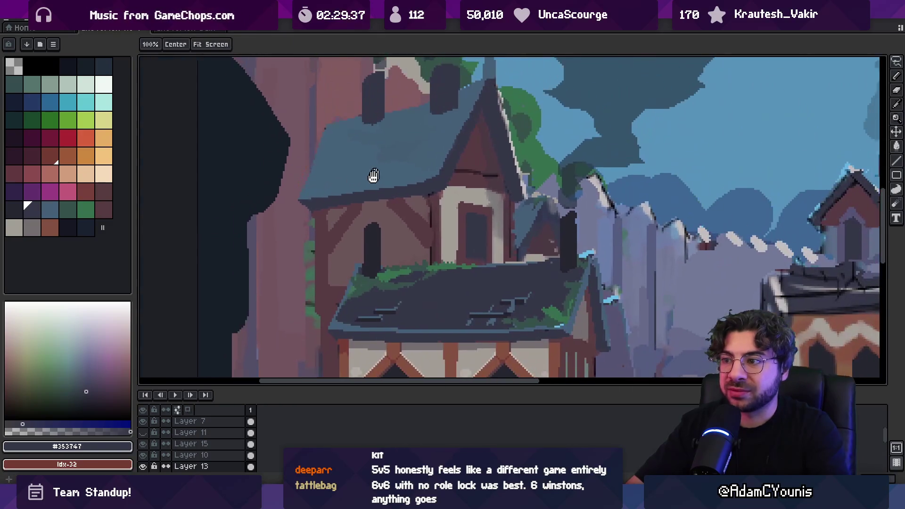
pyautogui.scroll(3, 442, 184)
# - With a 1px pencil, sample the dark roof edge, then settle on the blue roof colour
pyautogui.press('b')
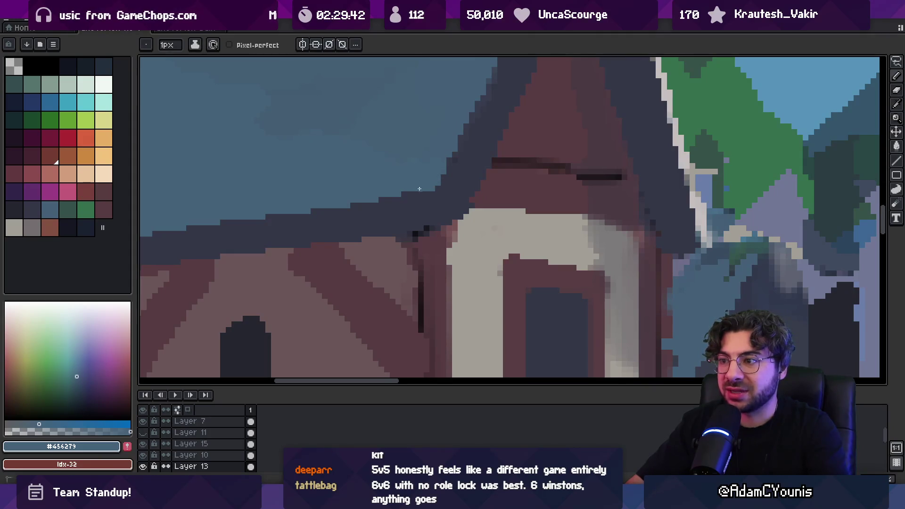
pyautogui.keyDown('alt'); pyautogui.click(465, 186); pyautogui.keyUp('alt')
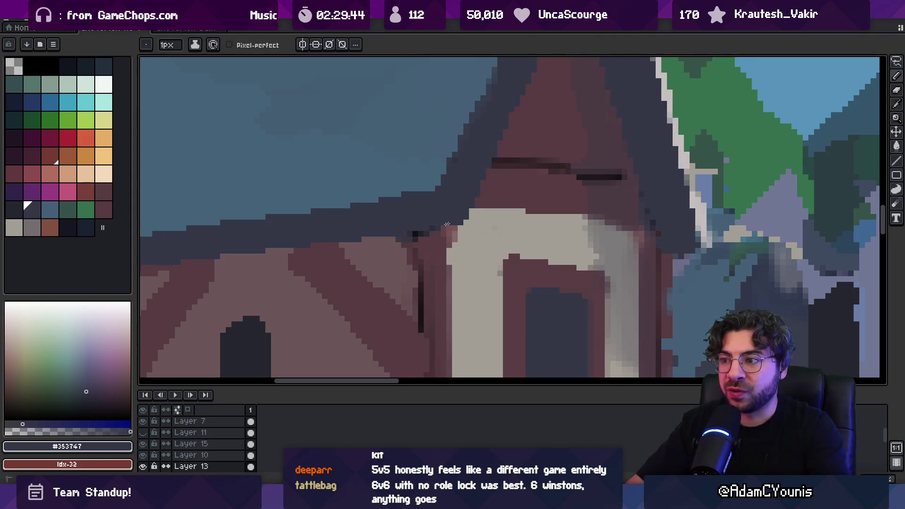
pyautogui.scroll(-3, 452, 227)
pyautogui.keyDown('alt'); pyautogui.click(430, 198); pyautogui.keyUp('alt')
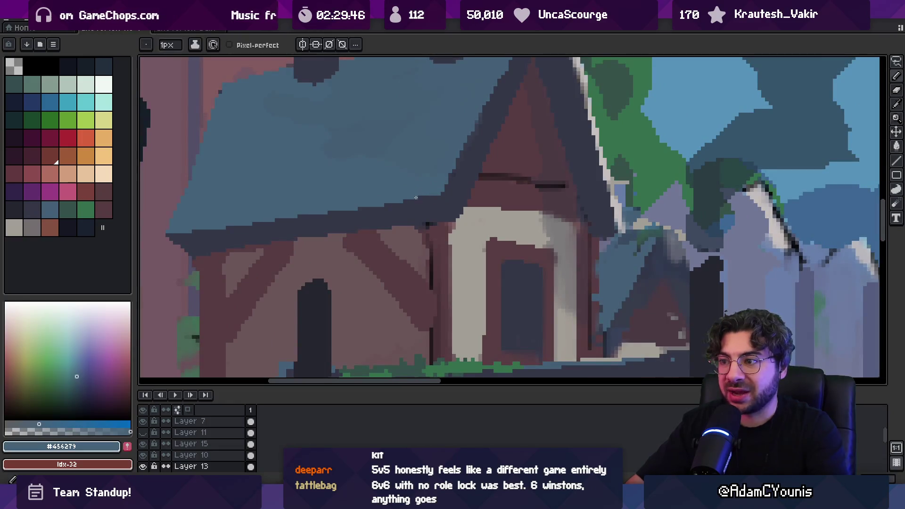
pyautogui.scroll(-1, 440, 186)
pyautogui.scroll(1, 434, 164)
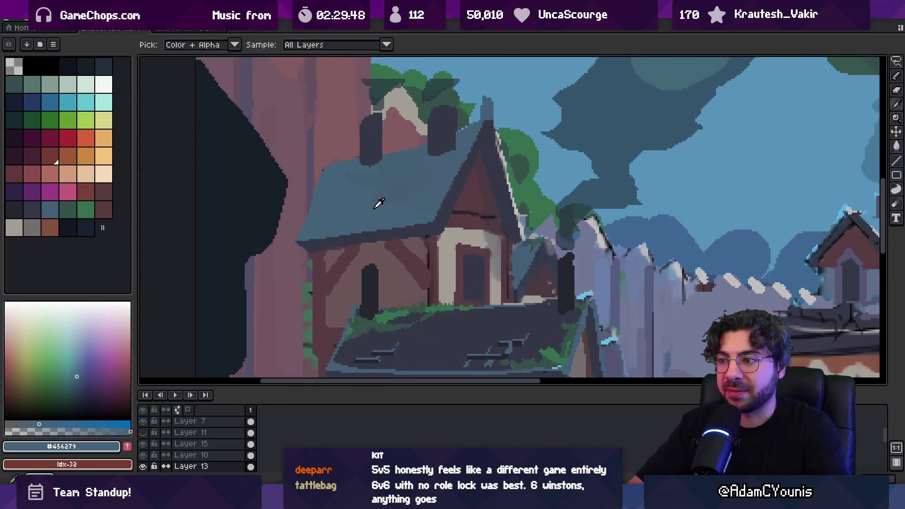
pyautogui.scroll(1, 399, 178)
pyautogui.scroll(2, 414, 202)
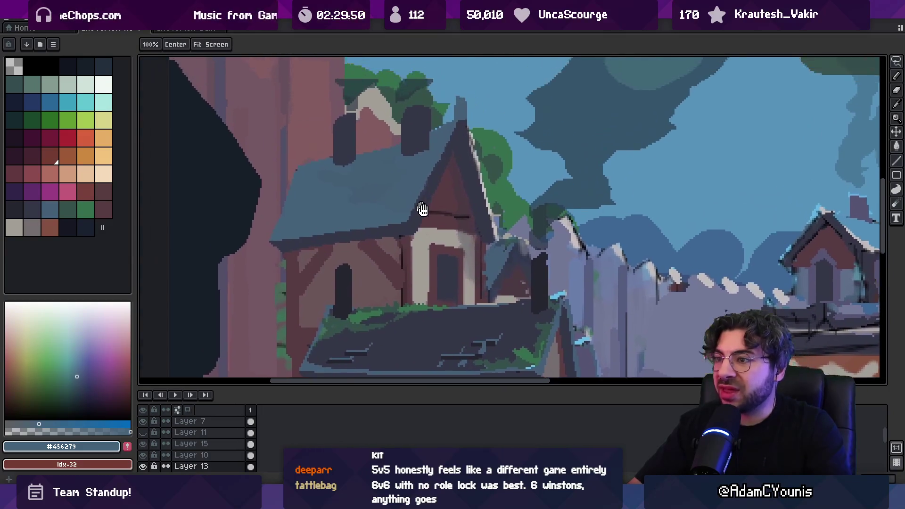
# - Zoom in on the left house's roof and sample the dark chimney and blue roof colours
pyautogui.press('b')
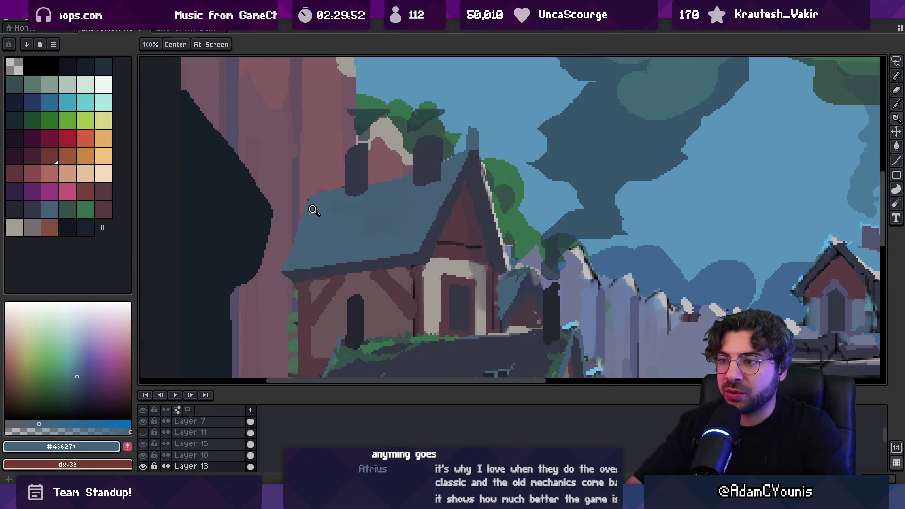
pyautogui.scroll(3, 317, 189)
pyautogui.press('z')
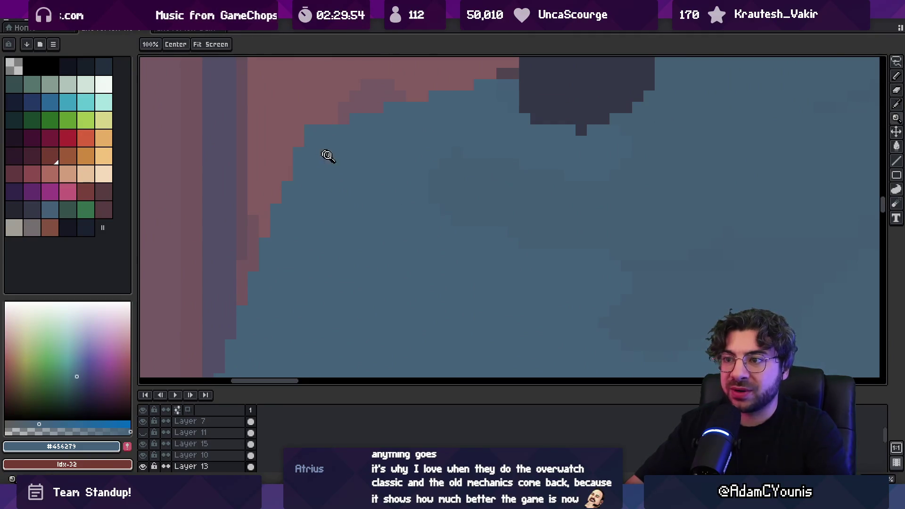
pyautogui.scroll(-2, 322, 141)
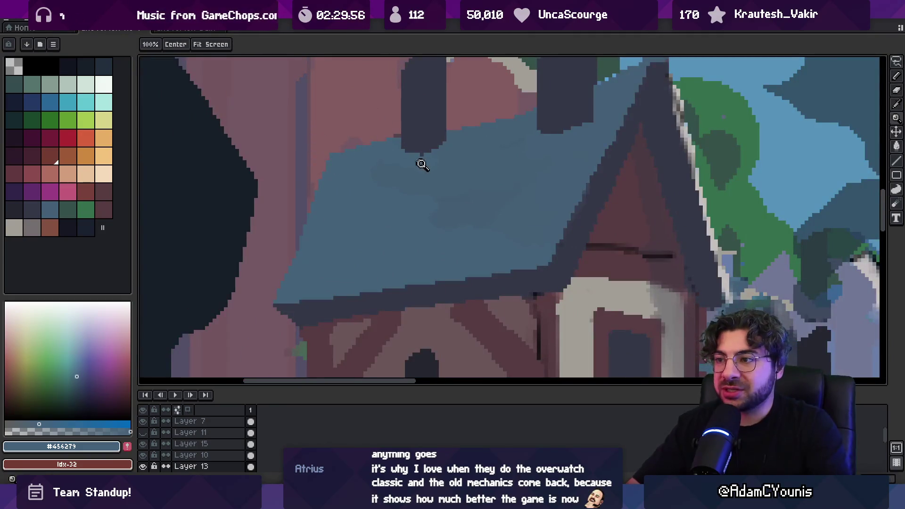
pyautogui.scroll(-2, 410, 156)
pyautogui.scroll(-1, 476, 151)
pyautogui.scroll(1, 474, 154)
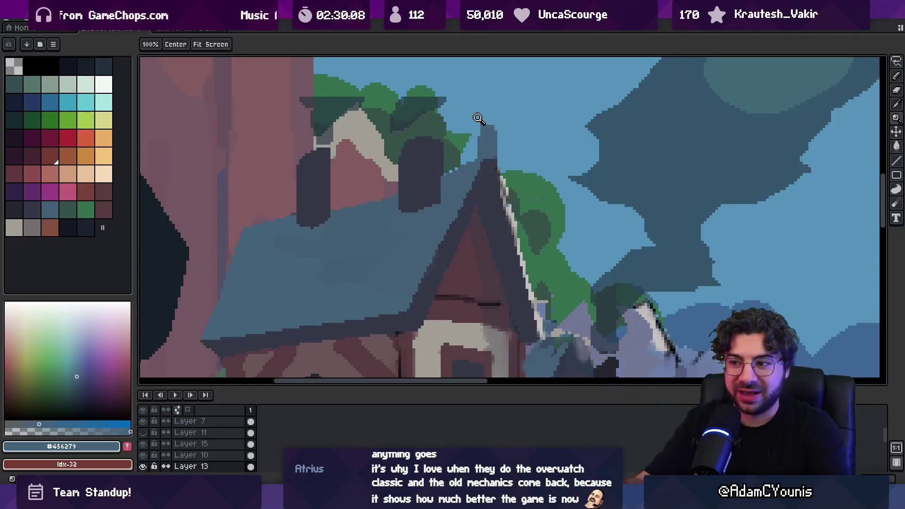
pyautogui.scroll(1, 330, 215)
pyautogui.press('v')
pyautogui.keyDown('alt'); pyautogui.click(309, 226); pyautogui.keyUp('alt')
pyautogui.press('b')
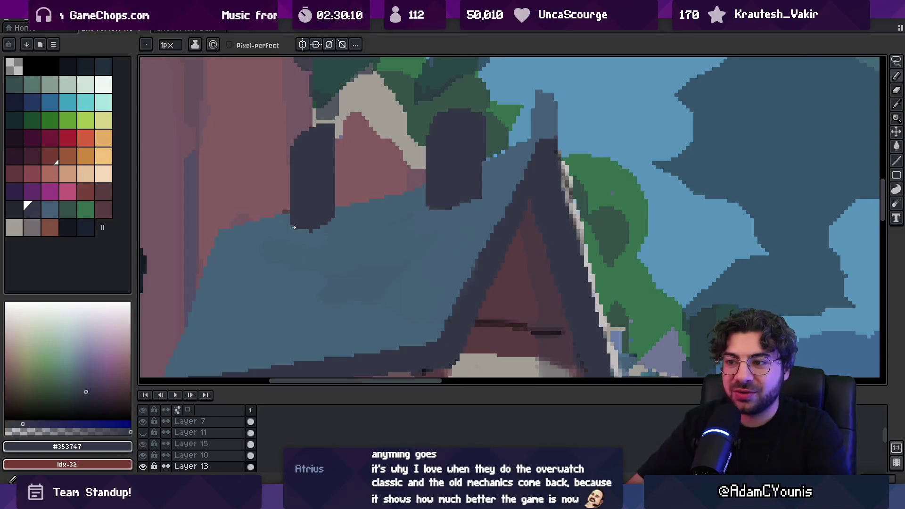
pyautogui.keyDown('alt'); pyautogui.click(330, 226); pyautogui.keyUp('alt')
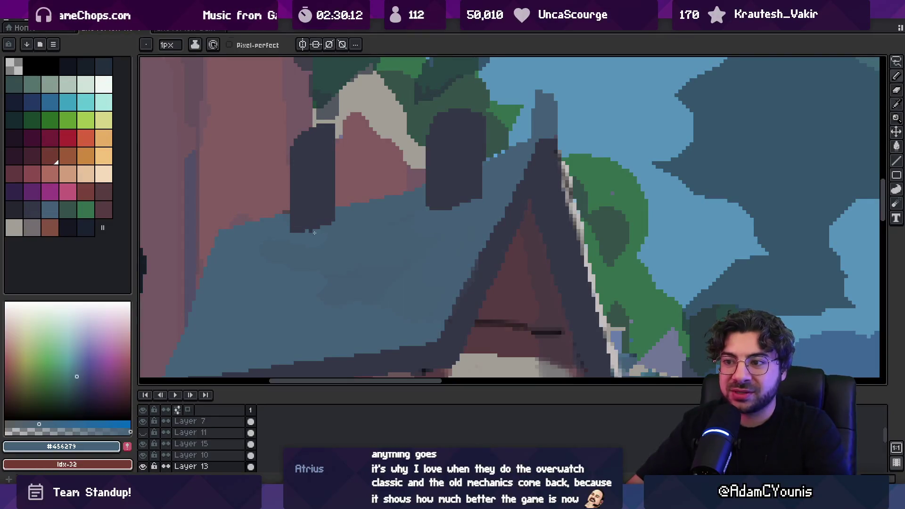
# - Zoom closer to the chimneys and re-sample the dark chimney colour
pyautogui.press('z')
pyautogui.scroll(-1, 367, 208)
pyautogui.scroll(1, 366, 208)
pyautogui.scroll(1, 367, 208)
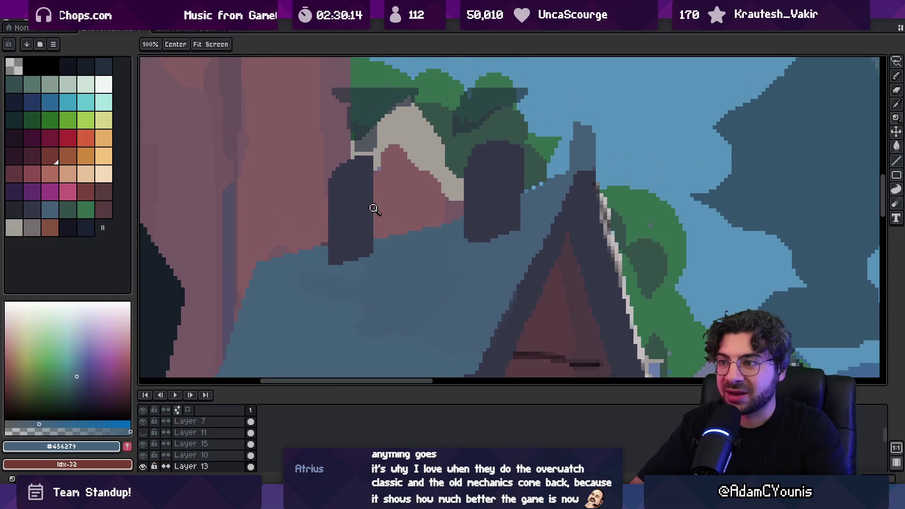
pyautogui.press('b')
pyautogui.keyDown('alt'); pyautogui.click(346, 168); pyautogui.keyUp('alt')
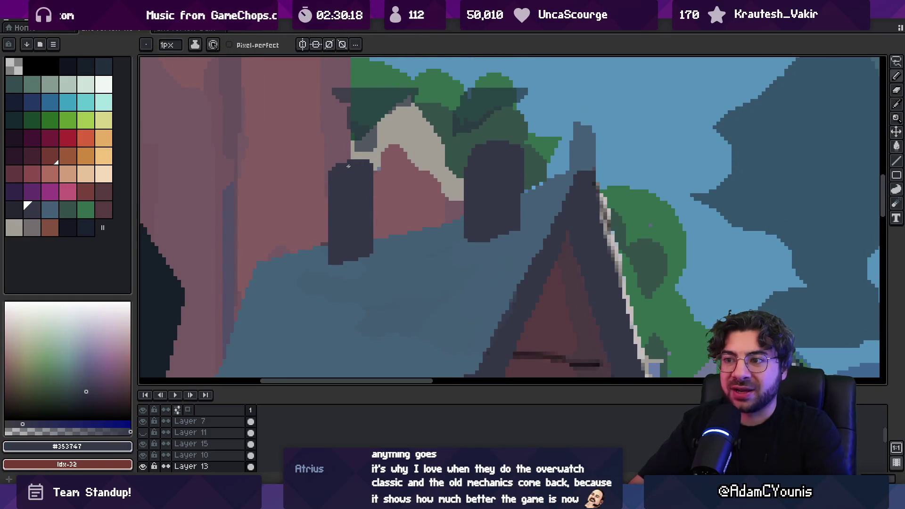
# - Lasso the left chimney, shift it to the right, drop it, and sample the roof blue
pyautogui.press('q')
pyautogui.moveTo(457, 141)
pyautogui.mouseDown()
pyautogui.moveTo(455, 236)
pyautogui.moveTo(493, 203)
pyautogui.moveTo(489, 146)
pyautogui.moveTo(458, 142)
pyautogui.mouseUp()
pyautogui.moveTo(474, 189); pyautogui.dragTo(491, 190)
pyautogui.hotkey('ctrl', 'd')
pyautogui.keyDown('alt'); pyautogui.click(445, 233); pyautogui.keyUp('alt')
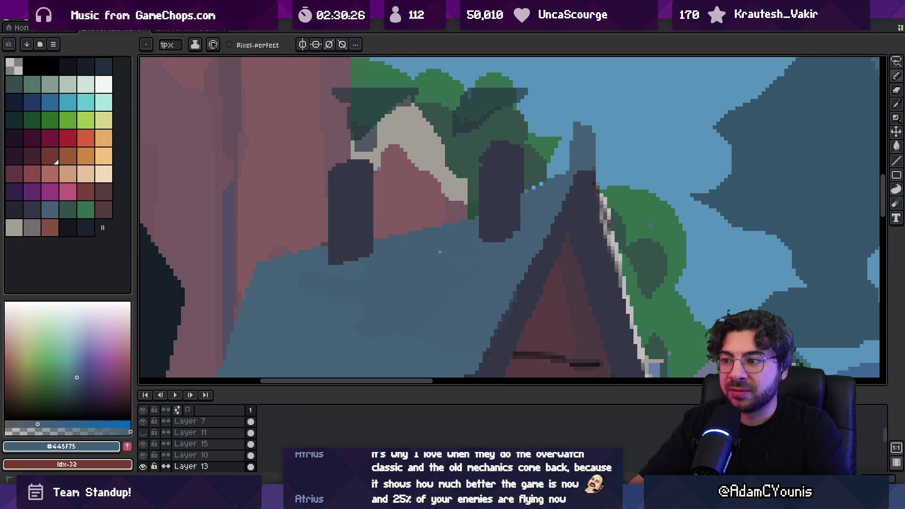
# - Check the roofline at several zoom levels, sample the dark tree green, and select Layer 13
pyautogui.press('z')
pyautogui.scroll(-2, 420, 228)
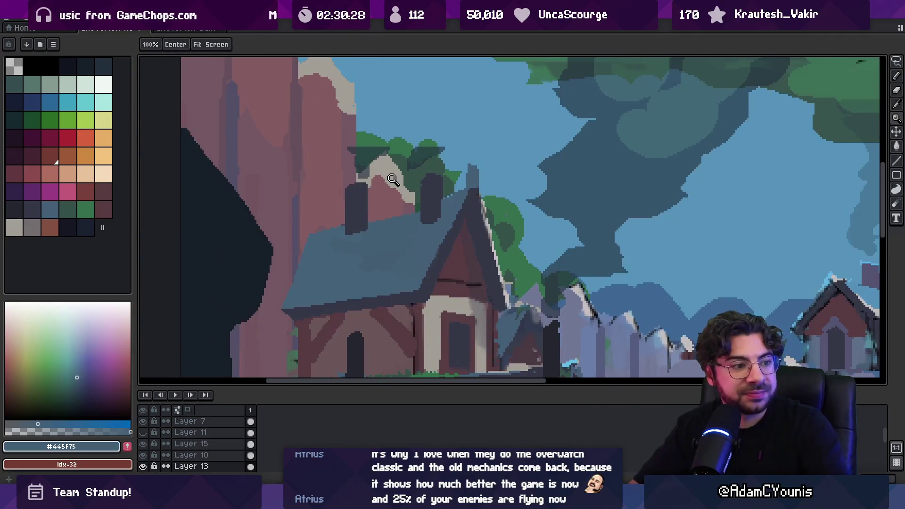
pyautogui.scroll(3, 380, 193)
pyautogui.press('b')
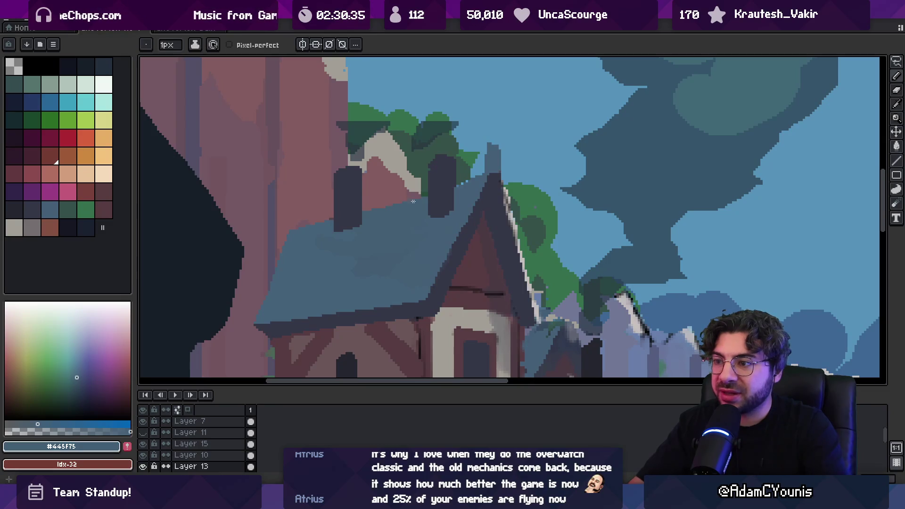
pyautogui.scroll(2, 428, 190)
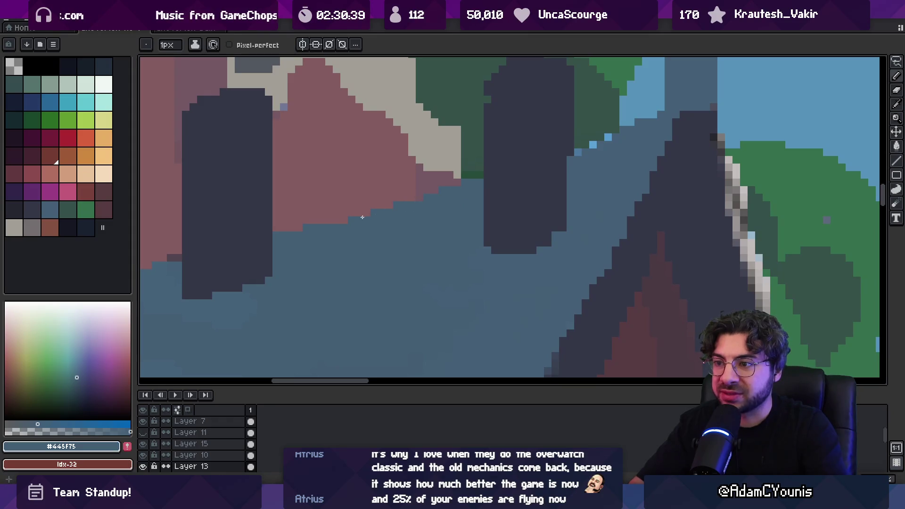
pyautogui.scroll(-3, 363, 214)
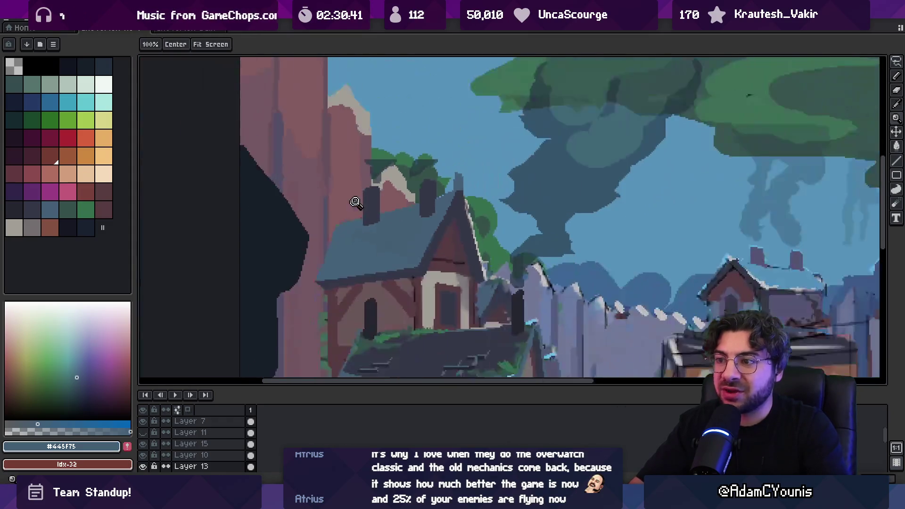
pyautogui.scroll(3, 399, 205)
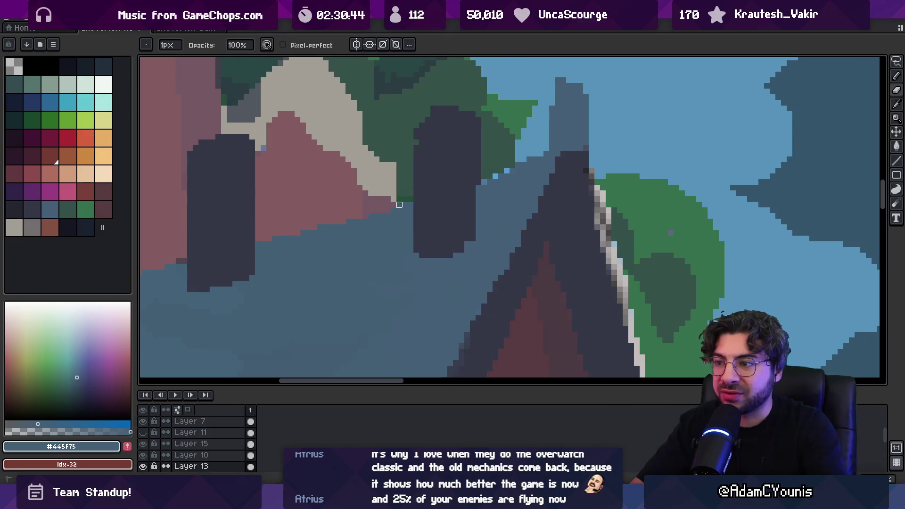
pyautogui.press('z')
pyautogui.scroll(-3, 455, 170)
pyautogui.scroll(4, 396, 195)
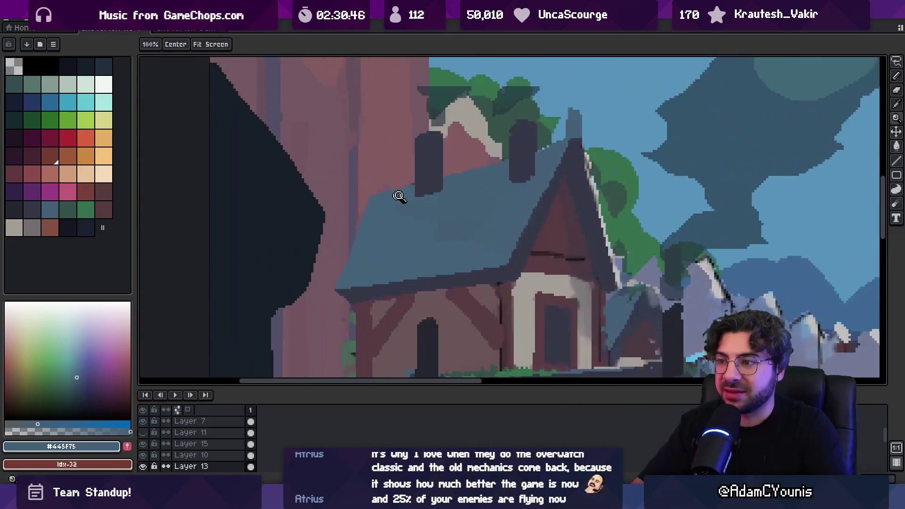
pyautogui.press('b')
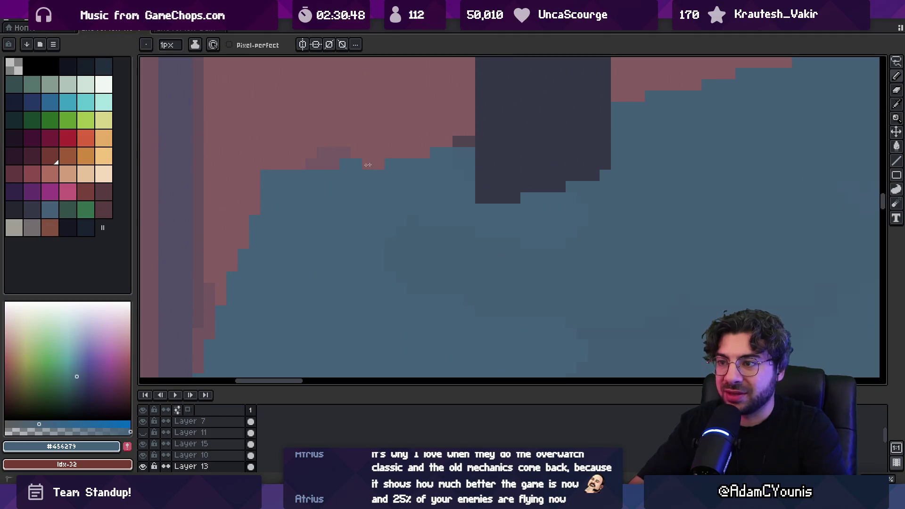
pyautogui.press('z')
pyautogui.scroll(-3, 398, 156)
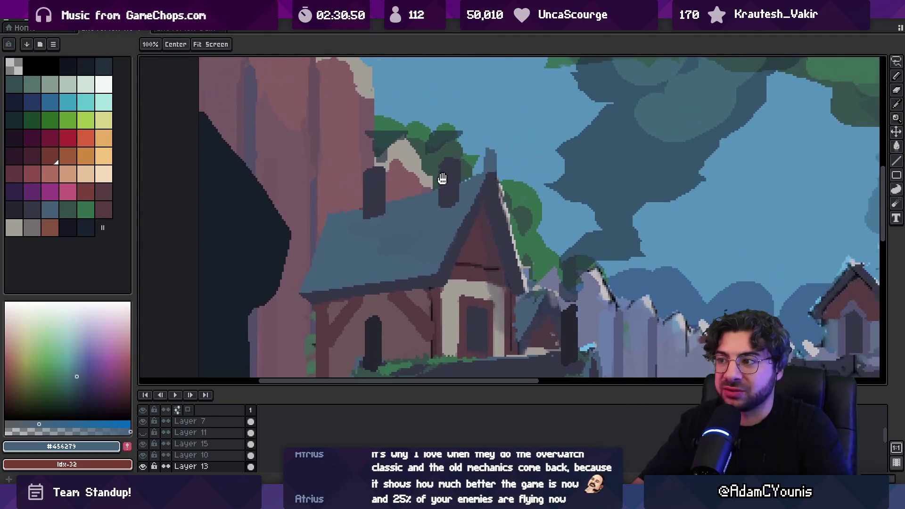
pyautogui.scroll(4, 489, 173)
pyautogui.press('b')
pyautogui.keyDown('alt'); pyautogui.click(453, 195); pyautogui.keyUp('alt')
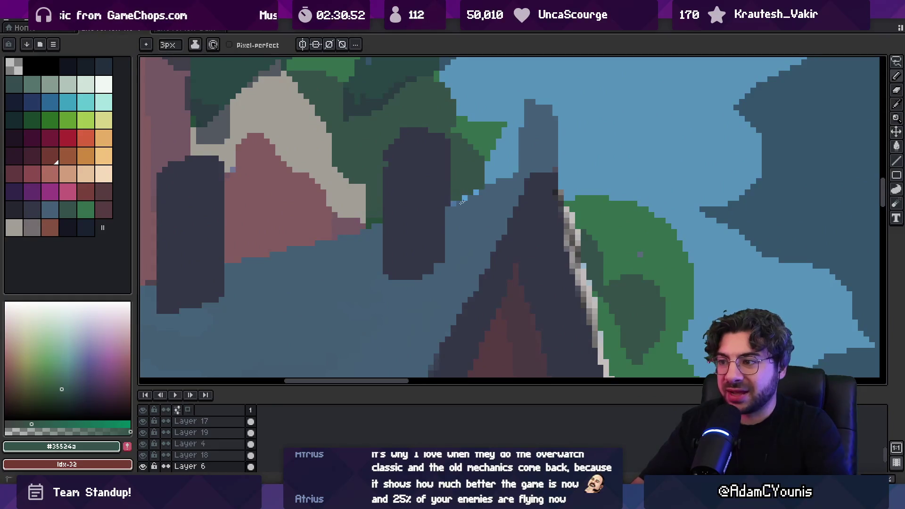
pyautogui.keyDown('ctrl'); pyautogui.click(469, 197); pyautogui.keyUp('ctrl')
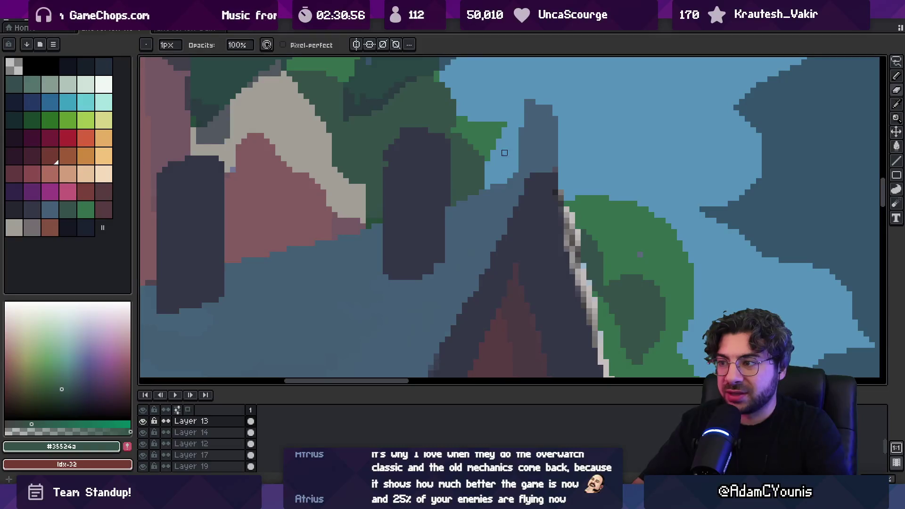
# - Sample the dark chimney colour with a 4px pencil and choose the darkest blue palette swatch
pyautogui.press('z')
pyautogui.scroll(-4, 482, 156)
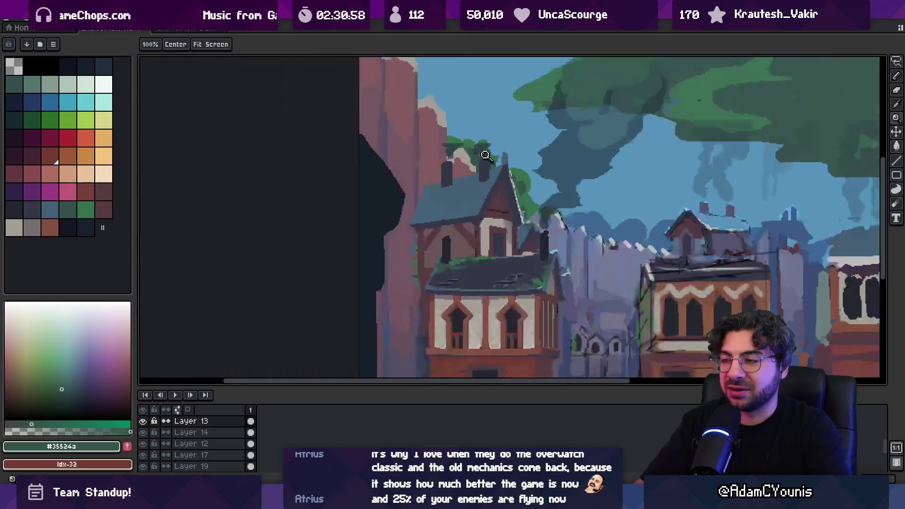
pyautogui.scroll(3, 482, 154)
pyautogui.keyDown('alt'); pyautogui.click(470, 160); pyautogui.keyUp('alt')
pyautogui.press('b')
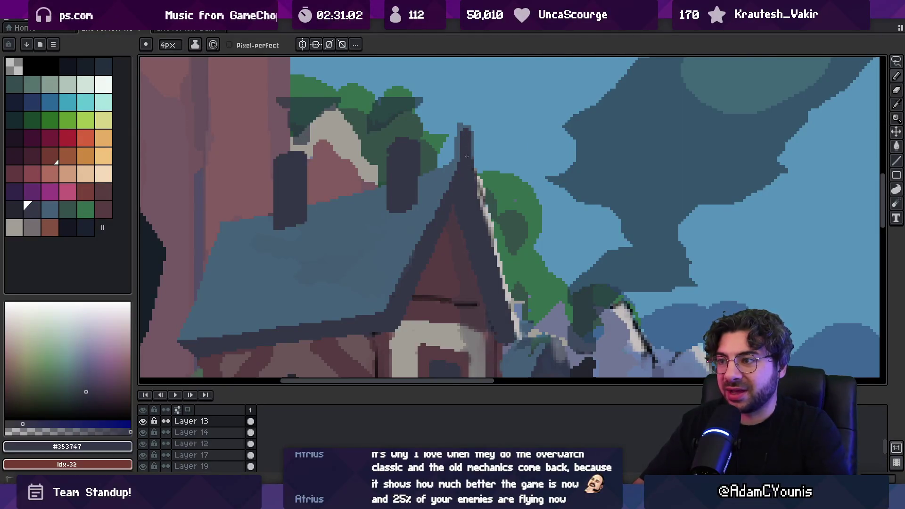
pyautogui.press('z')
pyautogui.scroll(-3, 459, 130)
pyautogui.scroll(3, 473, 144)
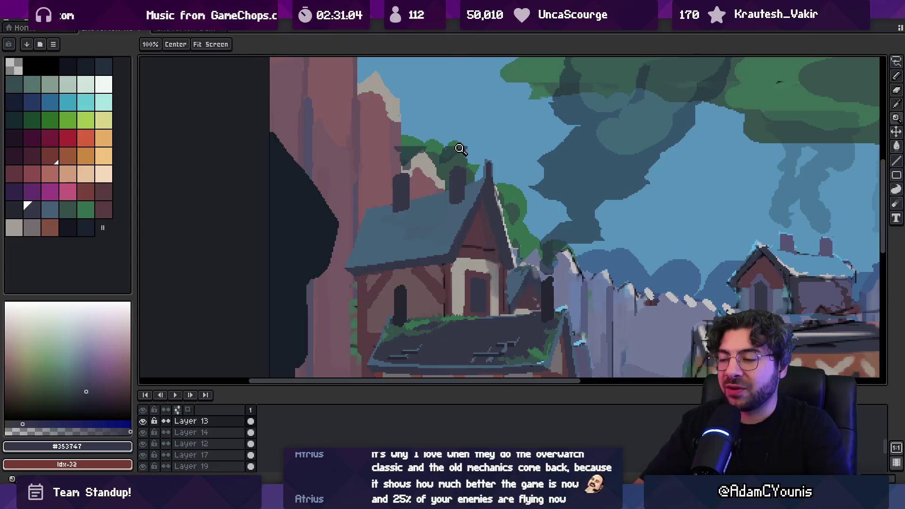
pyautogui.press('v')
pyautogui.click(104, 66)
# - Enlarge the brush to 12px and grow the chimney smoke puff upward and right
pyautogui.press('b')
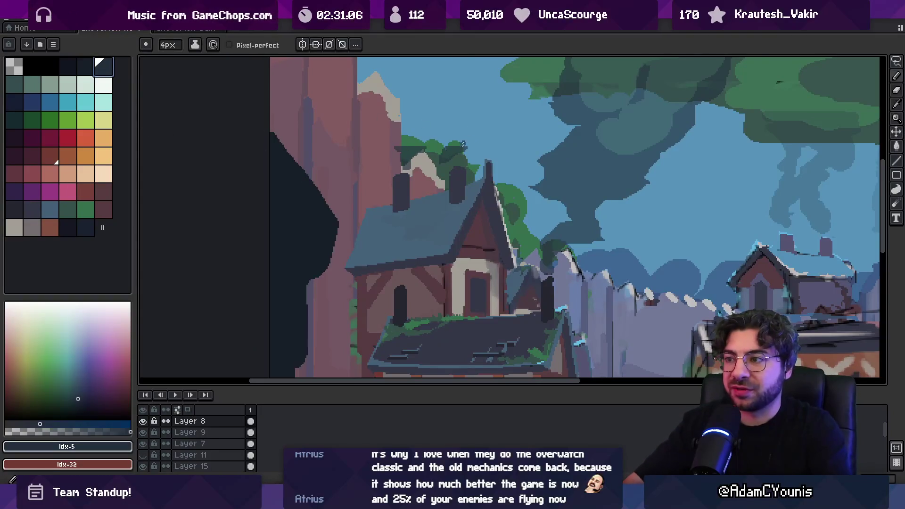
pyautogui.press('q')
pyautogui.moveTo(453, 142)
pyautogui.mouseDown()
pyautogui.moveTo(477, 145)
pyautogui.moveTo(464, 134)
pyautogui.moveTo(482, 122)
pyautogui.moveTo(486, 101)
pyautogui.moveTo(489, 111)
pyautogui.mouseUp()
pyautogui.press('b')
pyautogui.scroll(-5, 489, 112)
pyautogui.scroll(4, 425, 197)
pyautogui.press('+')
pyautogui.press('+')
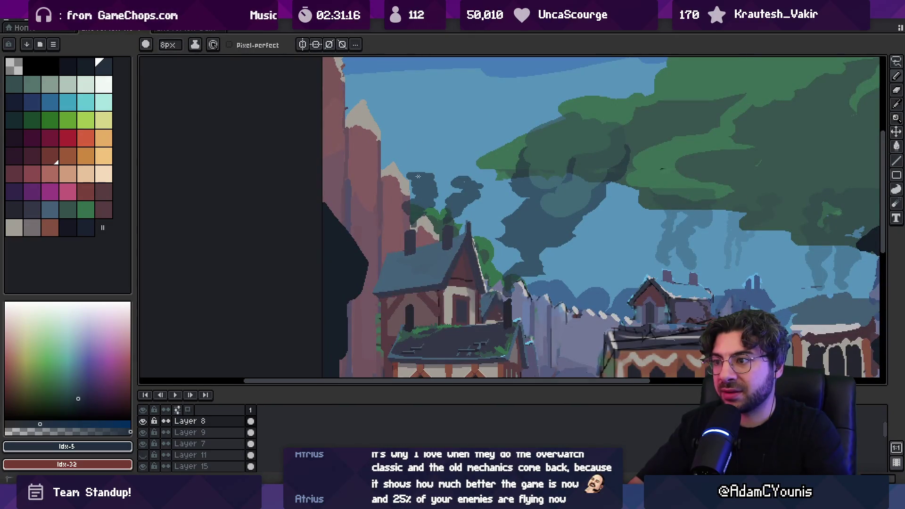
pyautogui.press('+')
pyautogui.press('+')
pyautogui.press('+')
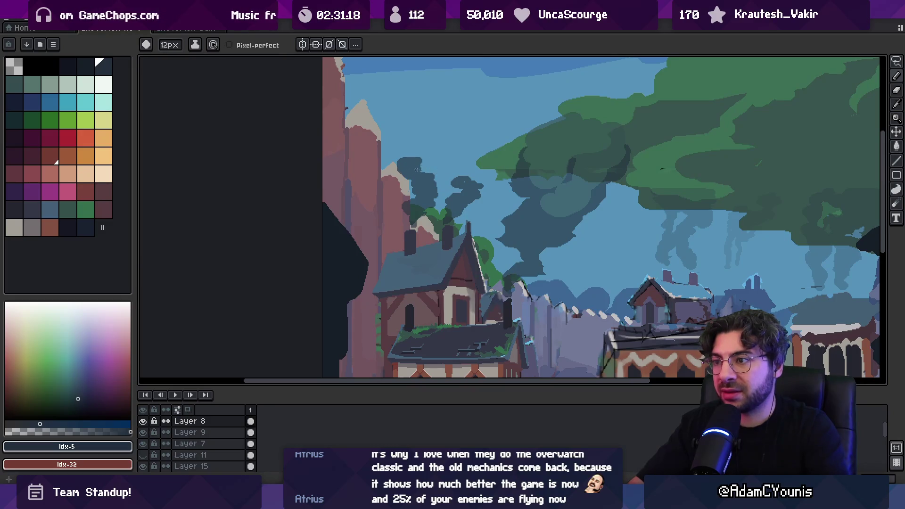
pyautogui.moveTo(428, 174)
pyautogui.mouseDown()
pyautogui.moveTo(443, 150)
pyautogui.moveTo(414, 142)
pyautogui.moveTo(469, 172)
pyautogui.moveTo(459, 154)
pyautogui.moveTo(488, 144)
pyautogui.moveTo(477, 176)
pyautogui.moveTo(493, 140)
pyautogui.moveTo(473, 150)
pyautogui.mouseUp()
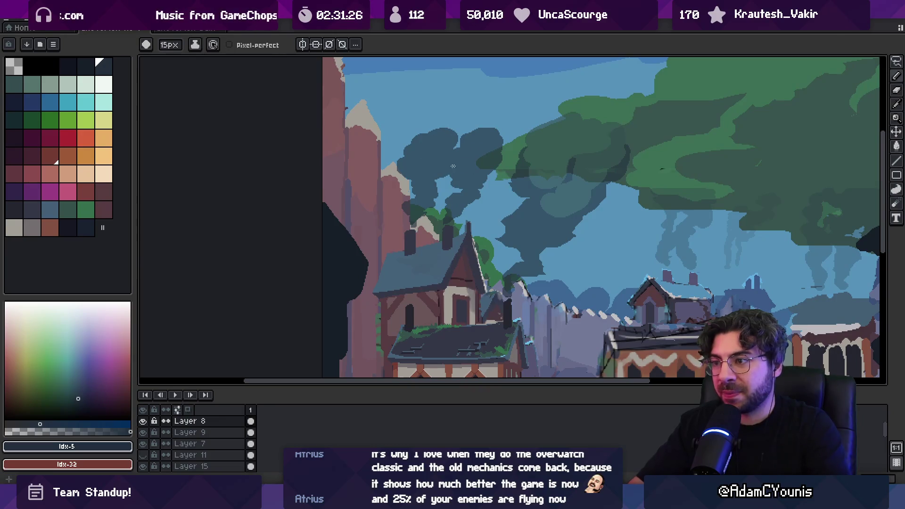
# - Zoom out to view the scene, then zoom into the smoke and sample its blue
pyautogui.press('z')
pyautogui.scroll(-5, 453, 141)
pyautogui.click(469, 168)
pyautogui.click(443, 183)
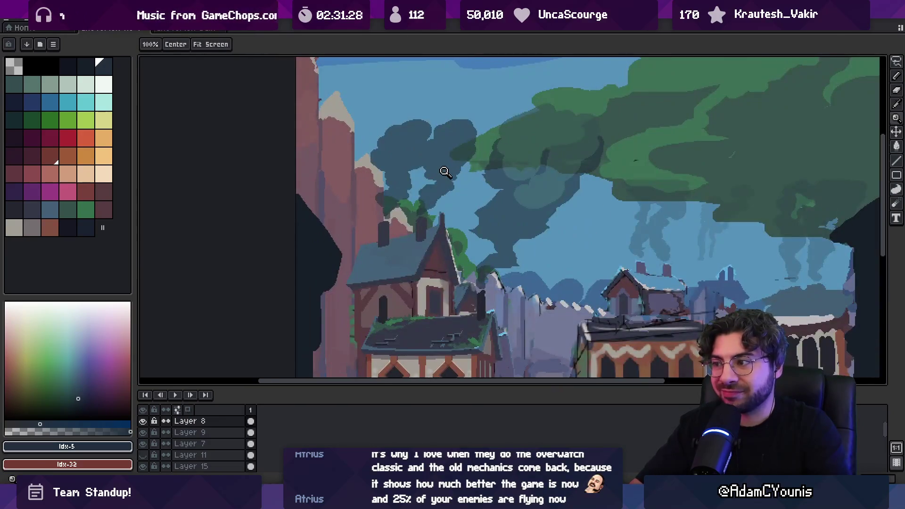
pyautogui.press('q')
pyautogui.moveTo(394, 101)
pyautogui.mouseDown()
pyautogui.moveTo(382, 228)
pyautogui.moveTo(432, 176)
pyautogui.mouseUp()
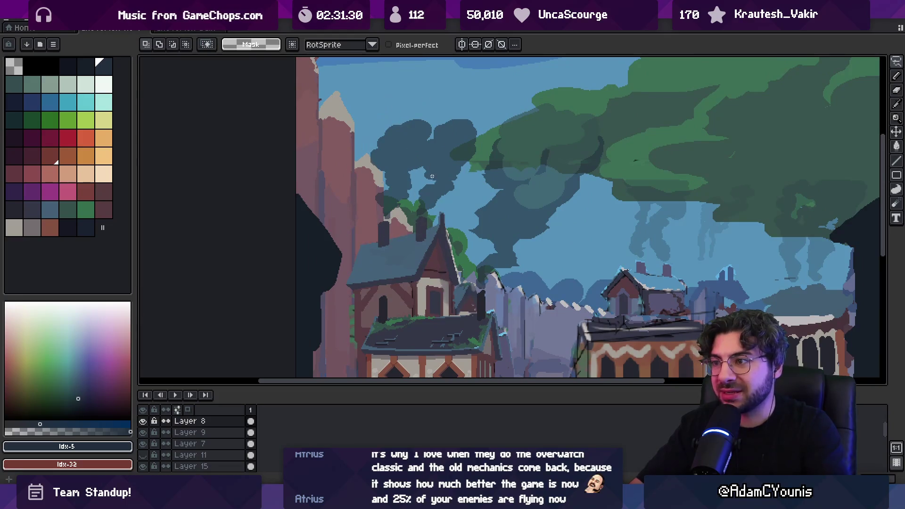
pyautogui.hotkey('ctrl', 'd')
pyautogui.press('b')
pyautogui.press('b')
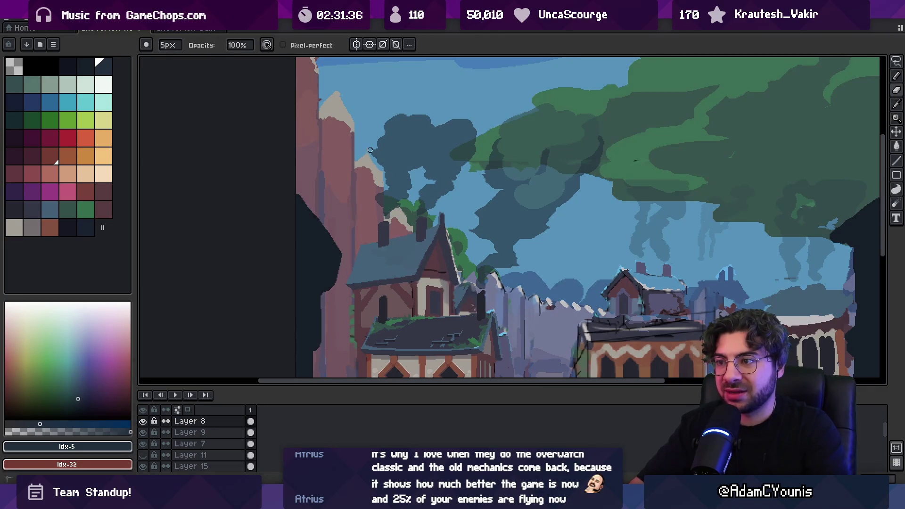
pyautogui.keyDown('alt'); pyautogui.click(404, 151); pyautogui.keyUp('alt')
pyautogui.press('b')
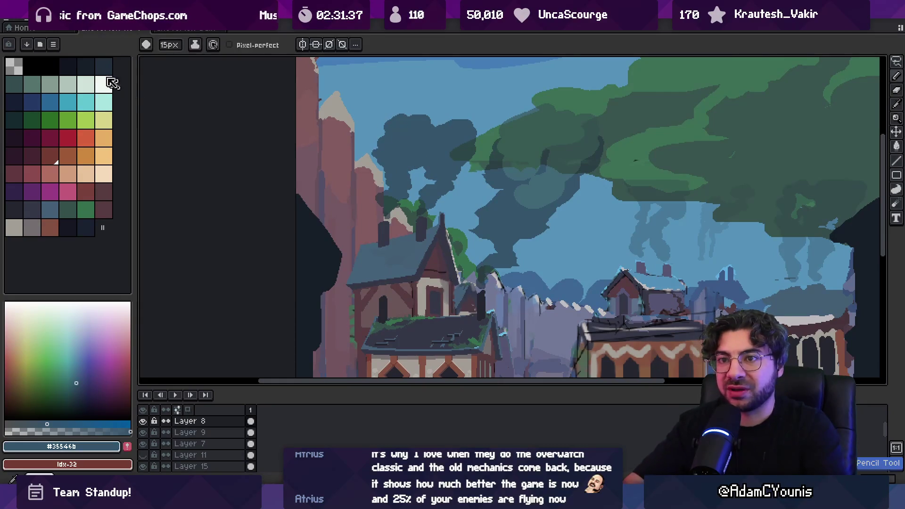
# - Extend the dark blue smoke cloud upward, then paint lighter teal down across it
pyautogui.click(103, 66)
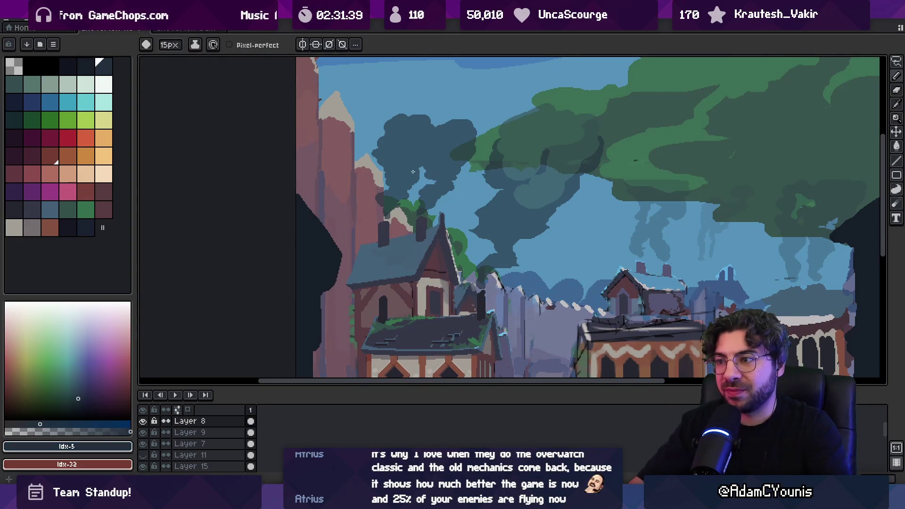
pyautogui.press('b')
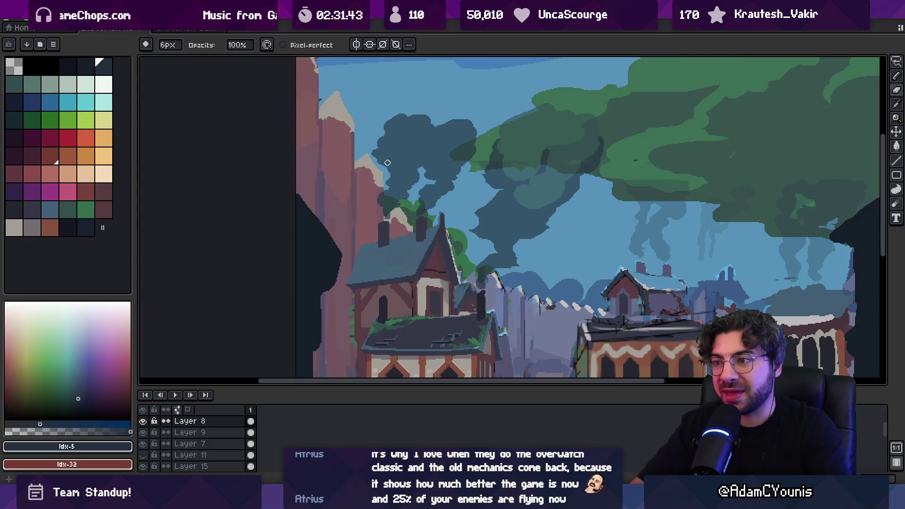
pyautogui.press('b')
pyautogui.moveTo(459, 133)
pyautogui.mouseDown()
pyautogui.moveTo(447, 120)
pyautogui.moveTo(469, 113)
pyautogui.moveTo(481, 129)
pyautogui.moveTo(433, 115)
pyautogui.mouseUp()
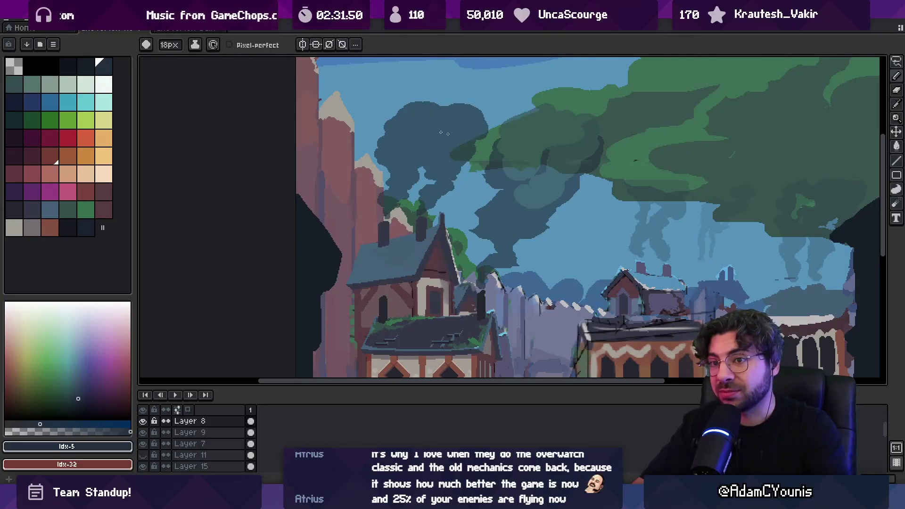
pyautogui.click(14, 84)
pyautogui.moveTo(408, 123)
pyautogui.mouseDown()
pyautogui.moveTo(415, 110)
pyautogui.moveTo(460, 123)
pyautogui.moveTo(481, 118)
pyautogui.moveTo(436, 120)
pyautogui.moveTo(464, 149)
pyautogui.moveTo(396, 146)
pyautogui.moveTo(410, 160)
pyautogui.moveTo(407, 177)
pyautogui.mouseUp()
pyautogui.press('-')
pyautogui.press('-')
pyautogui.press('-')
pyautogui.press('-')
pyautogui.press('-')
pyautogui.press('-')
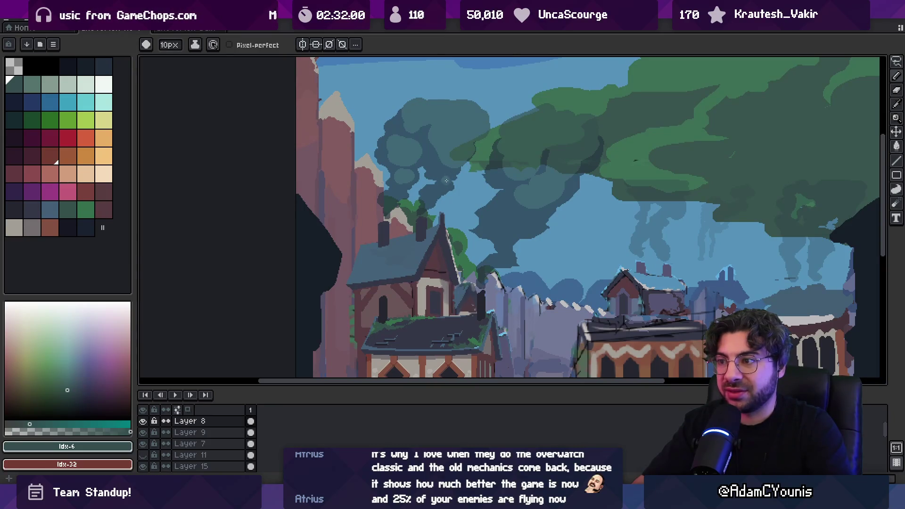
# - Try a lighter teal stroke across the clouds, then undo it
pyautogui.press('z')
pyautogui.scroll(-5, 434, 175)
pyautogui.scroll(6, 439, 141)
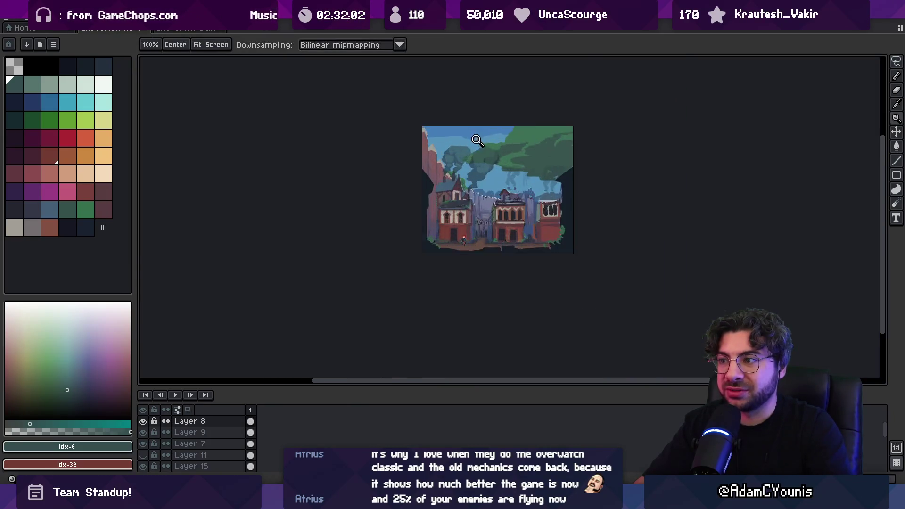
pyautogui.press('b')
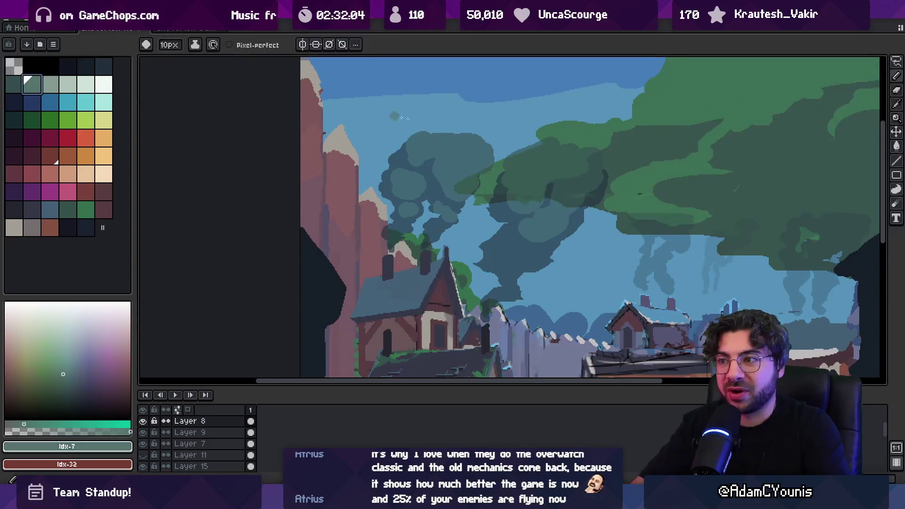
pyautogui.press(']')
pyautogui.moveTo(403, 128); pyautogui.dragTo(448, 138)
pyautogui.hotkey('ctrl', 'z')
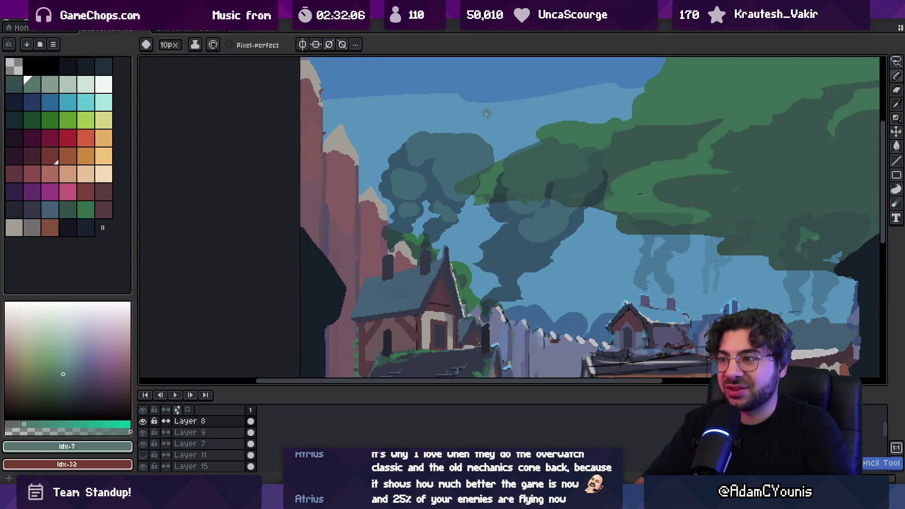
pyautogui.press('v')
pyautogui.press('e')
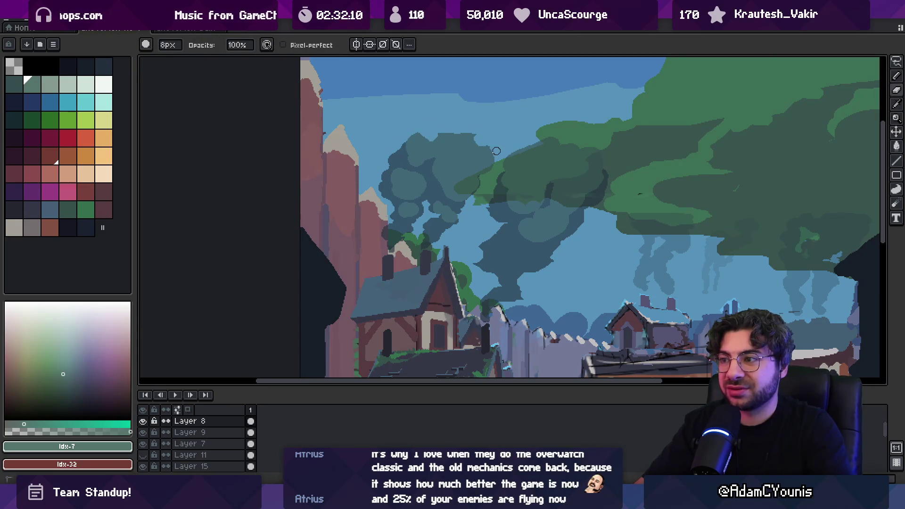
# - Zoom out to check the clouds and pan down to the lower houses
pyautogui.press('z')
pyautogui.scroll(-5, 457, 115)
pyautogui.scroll(1, 452, 118)
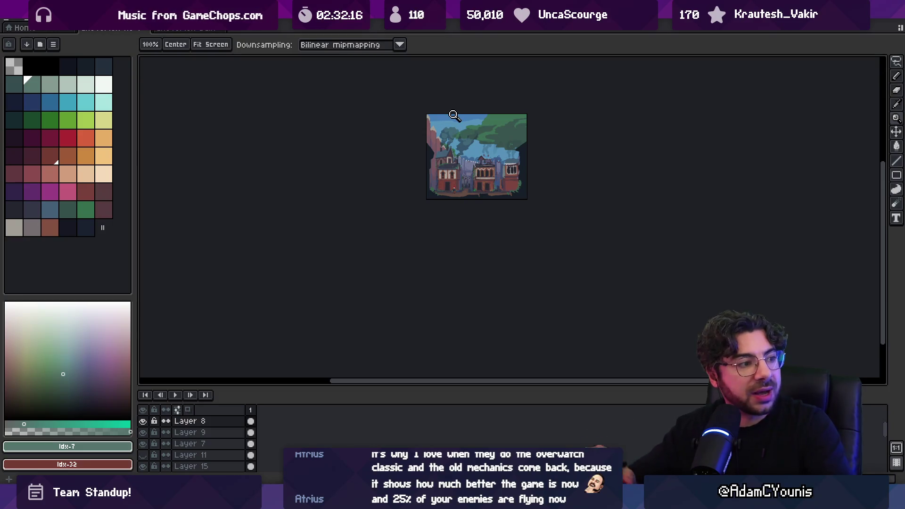
pyautogui.scroll(3, 460, 142)
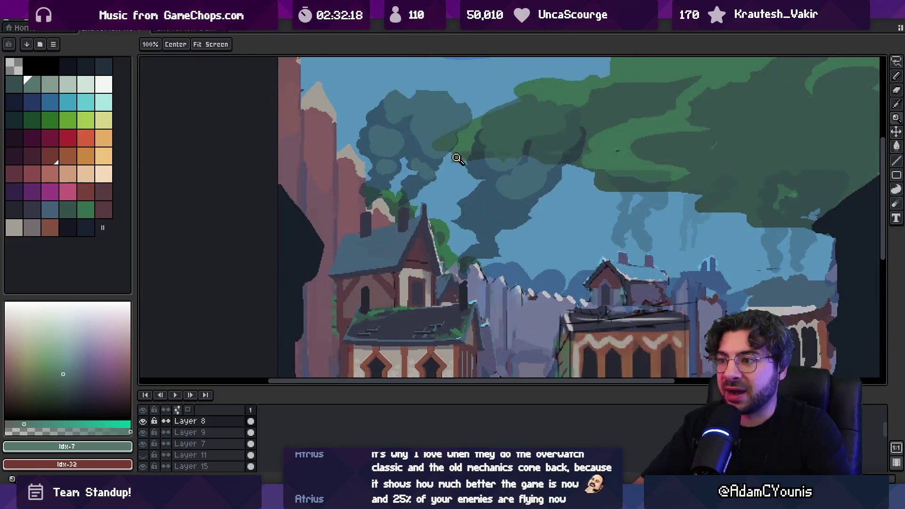
pyautogui.press('v')
pyautogui.moveTo(485, 210)
pyautogui.mouseDown()
pyautogui.moveTo(435, 156)
pyautogui.moveTo(376, 118)
pyautogui.mouseUp()
# - On Layer 15, paint dark roof colour #353747 over the central roof's pale top and side edge streaks
pyautogui.click(495, 219)
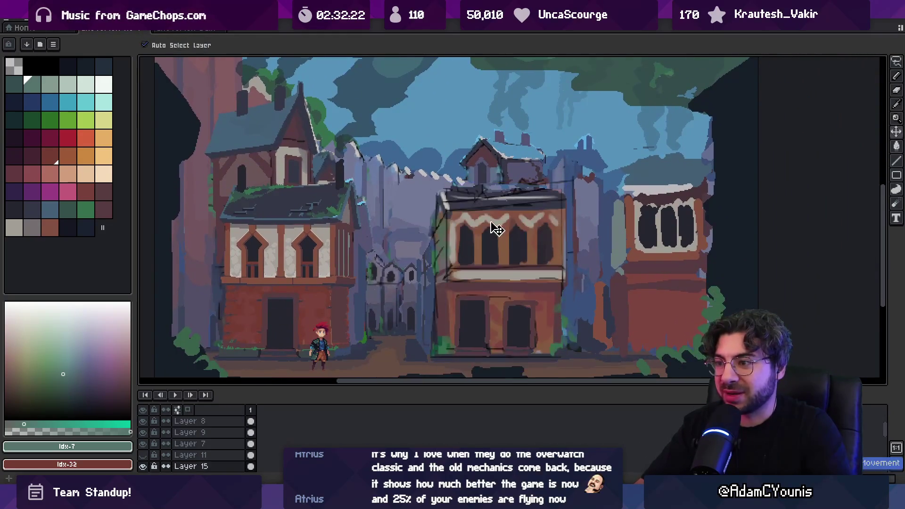
pyautogui.press('b')
pyautogui.moveTo(451, 187); pyautogui.dragTo(485, 186)
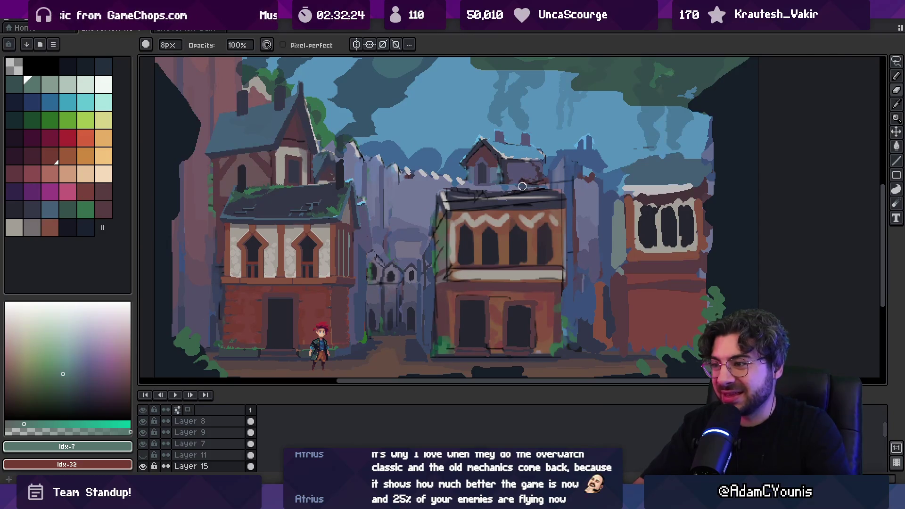
pyautogui.scroll(2, 473, 200)
pyautogui.press('i')
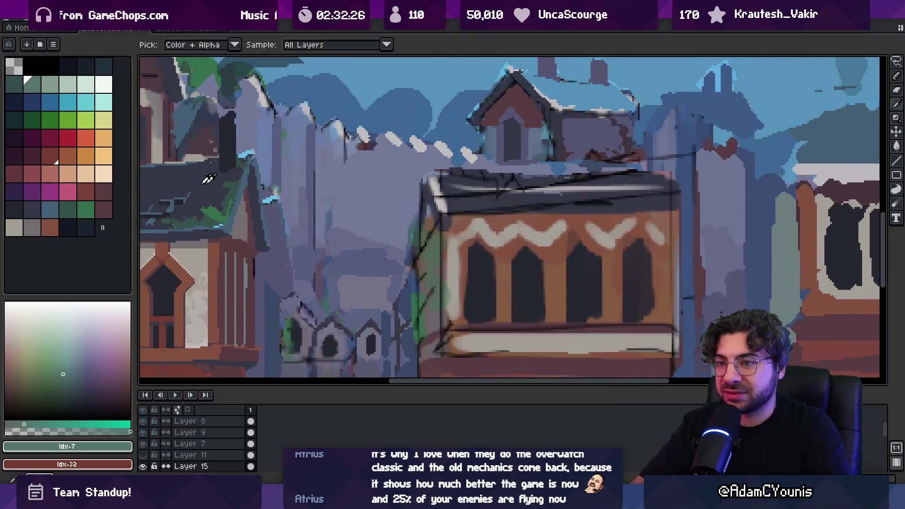
pyautogui.click(212, 180)
pyautogui.press('b')
pyautogui.click(525, 190)
pyautogui.moveTo(525, 189)
pyautogui.mouseDown()
pyautogui.moveTo(471, 185)
pyautogui.moveTo(608, 185)
pyautogui.moveTo(660, 196)
pyautogui.mouseUp()
pyautogui.moveTo(521, 182)
pyautogui.mouseDown()
pyautogui.moveTo(445, 174)
pyautogui.moveTo(646, 166)
pyautogui.moveTo(668, 177)
pyautogui.mouseUp()
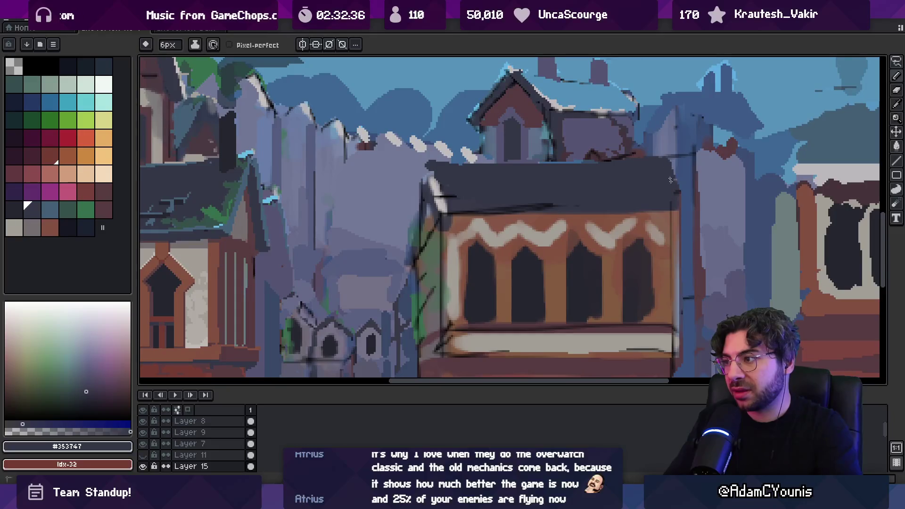
pyautogui.moveTo(516, 201); pyautogui.dragTo(503, 207)
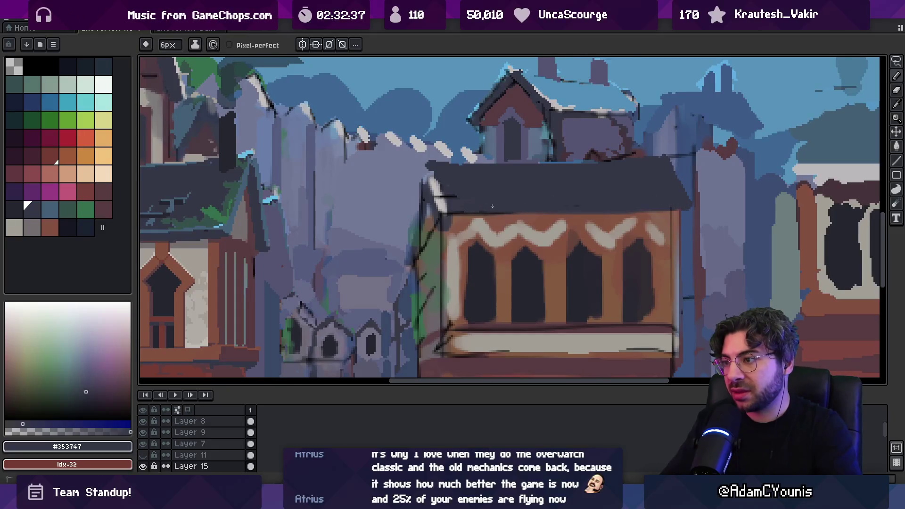
pyautogui.moveTo(445, 175); pyautogui.dragTo(439, 207)
# - Paint a dark #353747 line along the central roof's lower edge
pyautogui.press('z')
pyautogui.scroll(-5, 493, 159)
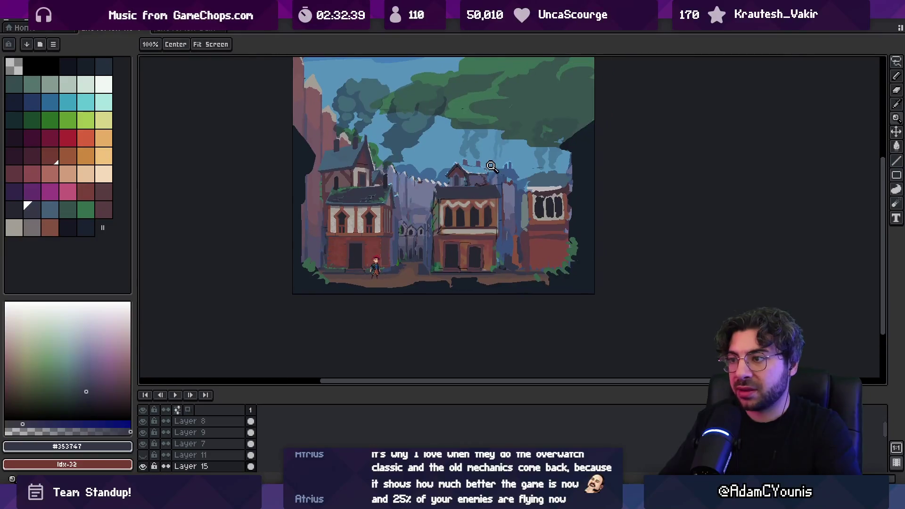
pyautogui.scroll(2, 494, 160)
pyautogui.scroll(3, 501, 168)
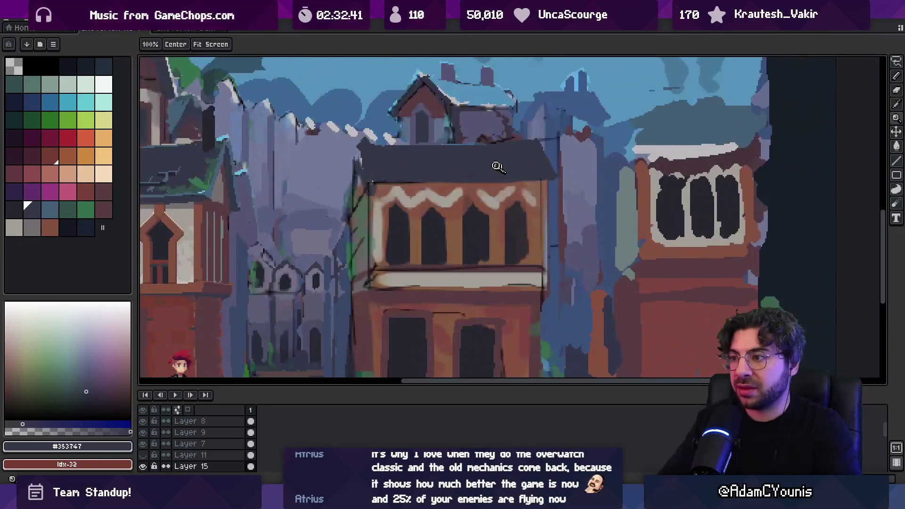
pyautogui.press('b')
pyautogui.moveTo(396, 181); pyautogui.dragTo(493, 184)
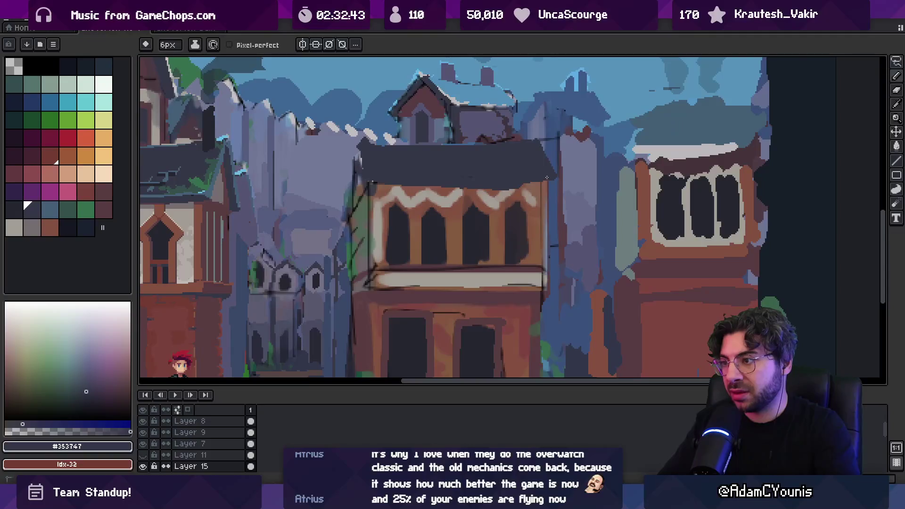
# - On Layer 10, draw a dark horizontal sign bar across the alley, undoing a stray stroke
pyautogui.press('z')
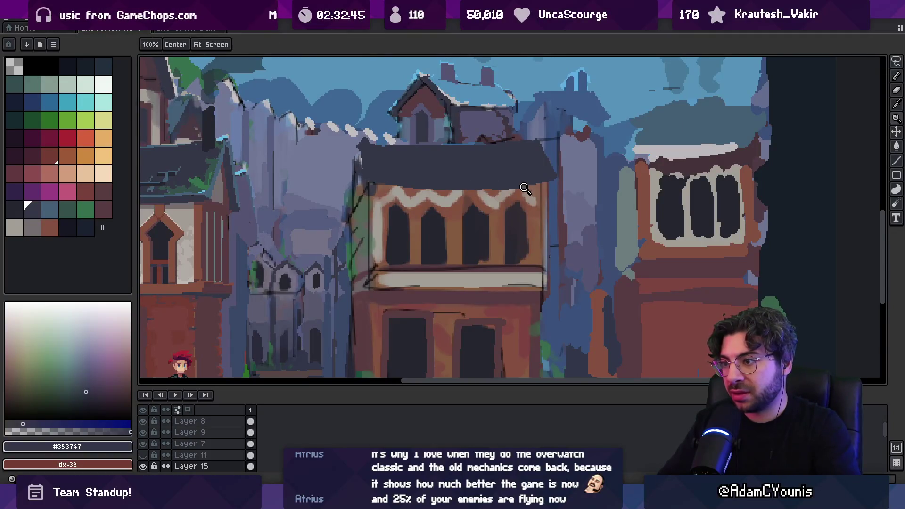
pyautogui.scroll(-5, 522, 157)
pyautogui.hscroll(1, 514, 167)
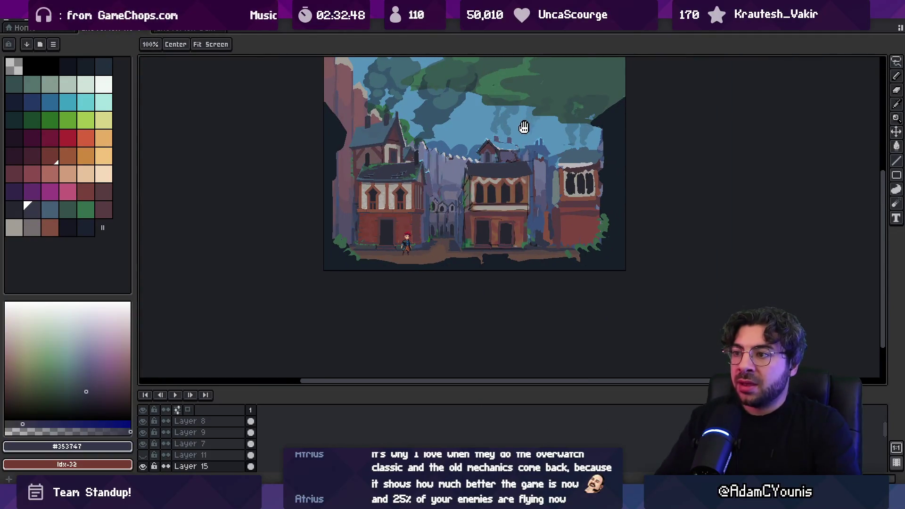
pyautogui.scroll(2, 472, 227)
pyautogui.scroll(2, 461, 253)
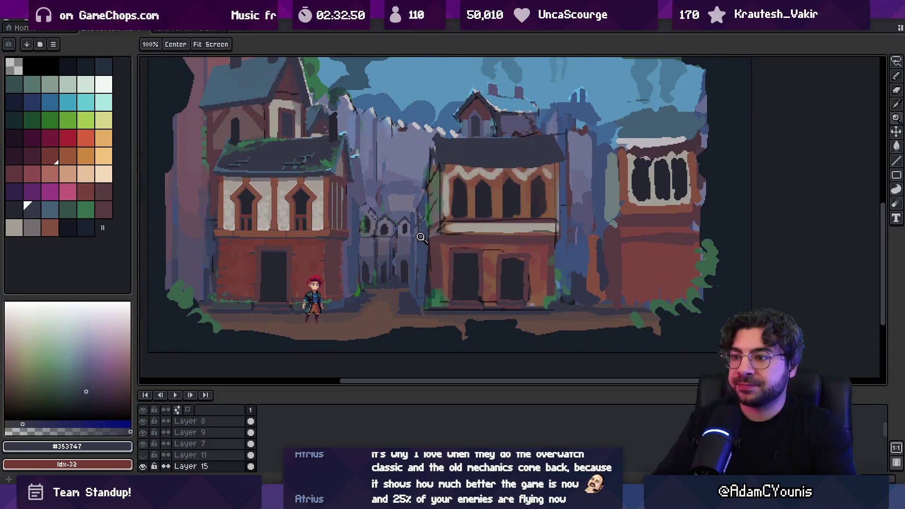
pyautogui.scroll(1, 402, 226)
pyautogui.moveTo(350, 253)
pyautogui.mouseDown()
pyautogui.moveTo(358, 263)
pyautogui.moveTo(345, 265)
pyautogui.mouseUp()
pyautogui.press('v')
pyautogui.click(342, 255)
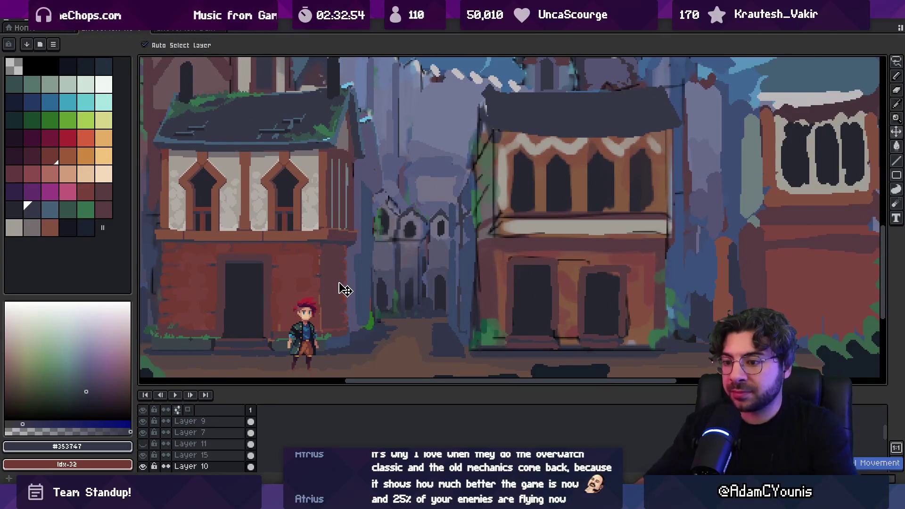
pyautogui.press('i')
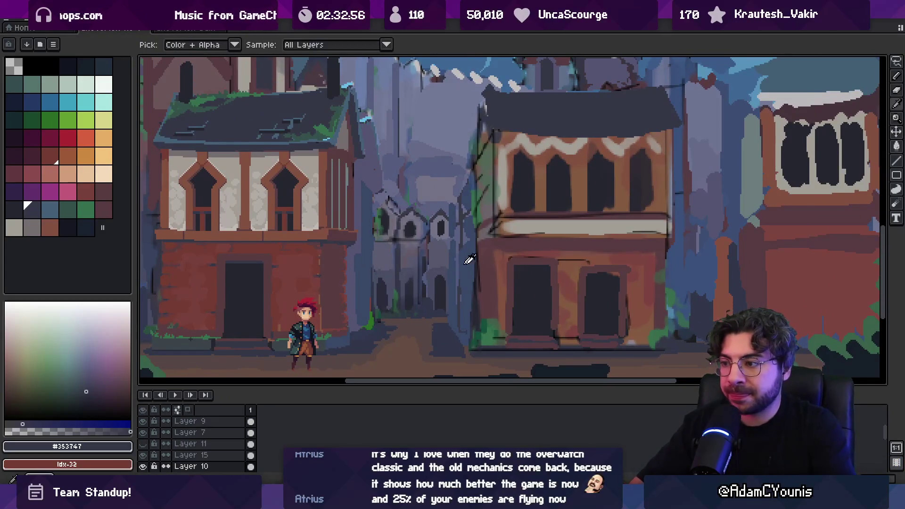
pyautogui.press('b')
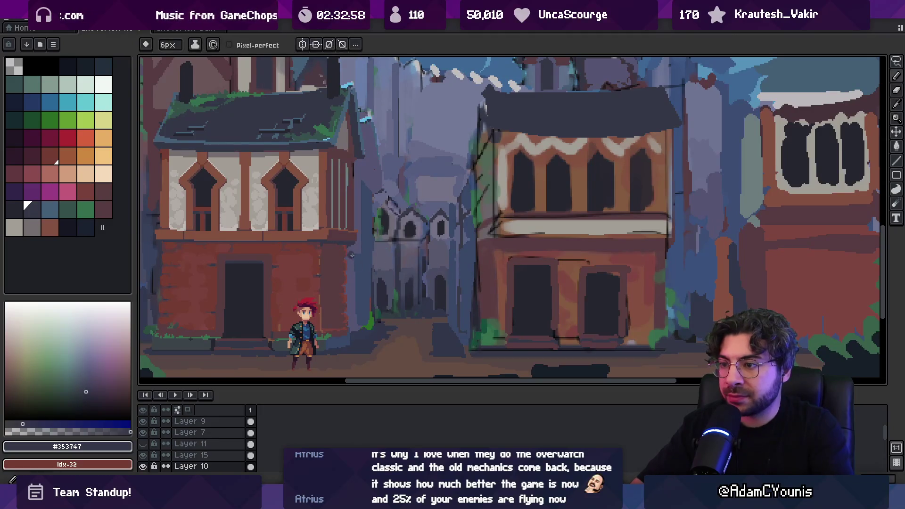
pyautogui.moveTo(333, 253); pyautogui.dragTo(381, 254)
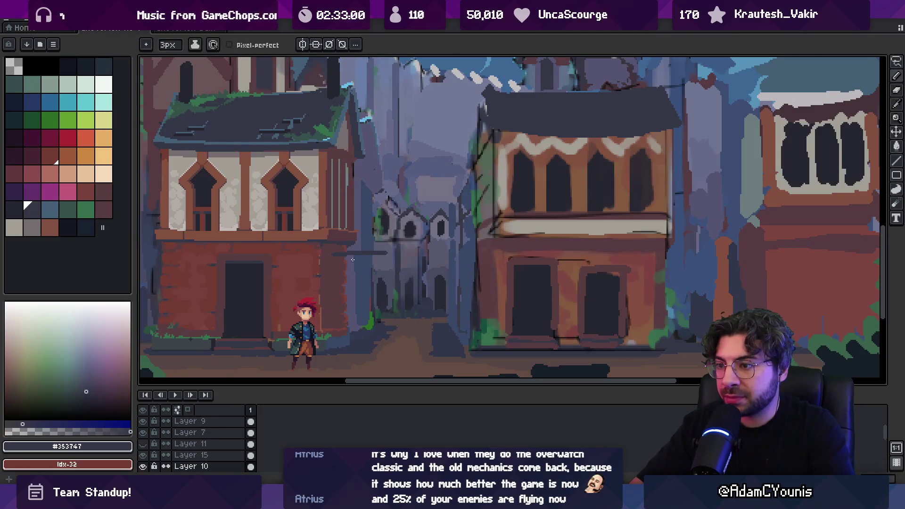
pyautogui.hotkey('ctrl', 'z')
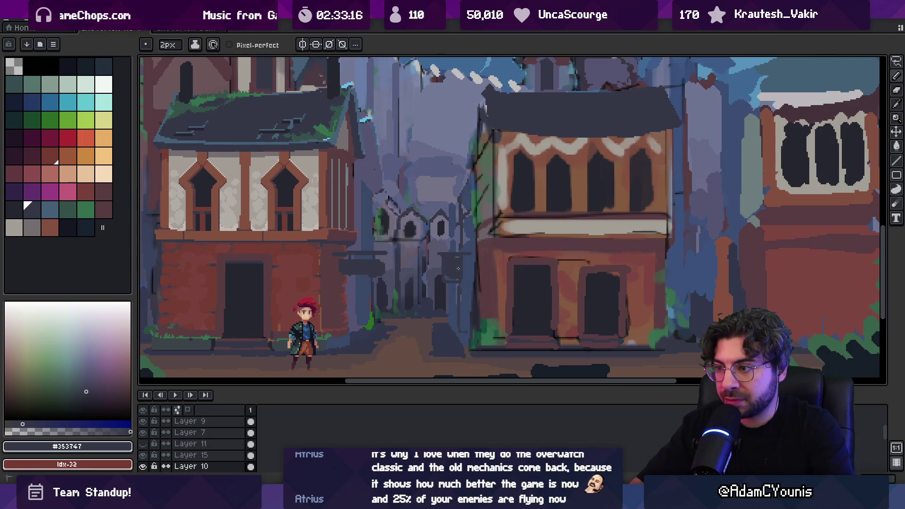
# - Cancel a trial selection transform near the alley and return to the 2px brush
pyautogui.hotkey('shift', 'm')
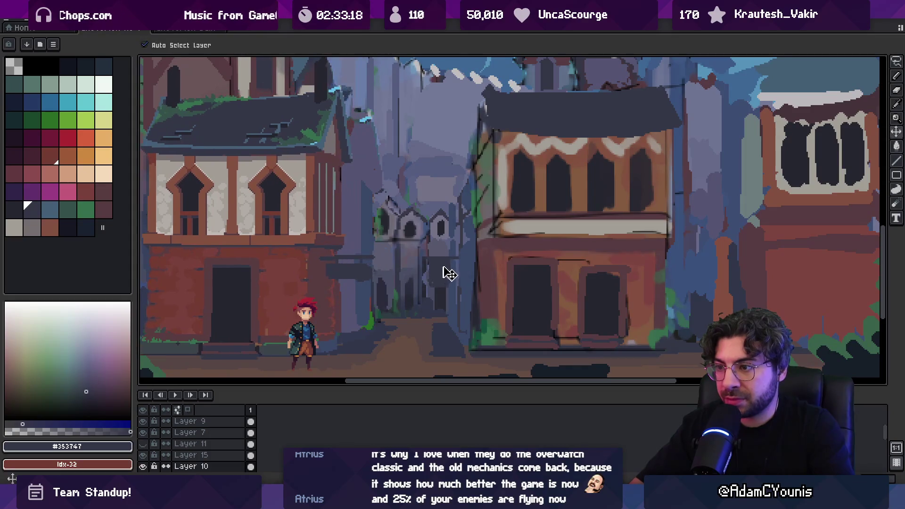
pyautogui.moveTo(425, 230); pyautogui.dragTo(472, 298)
pyautogui.hotkey('ctrl', 'd')
pyautogui.press('b')
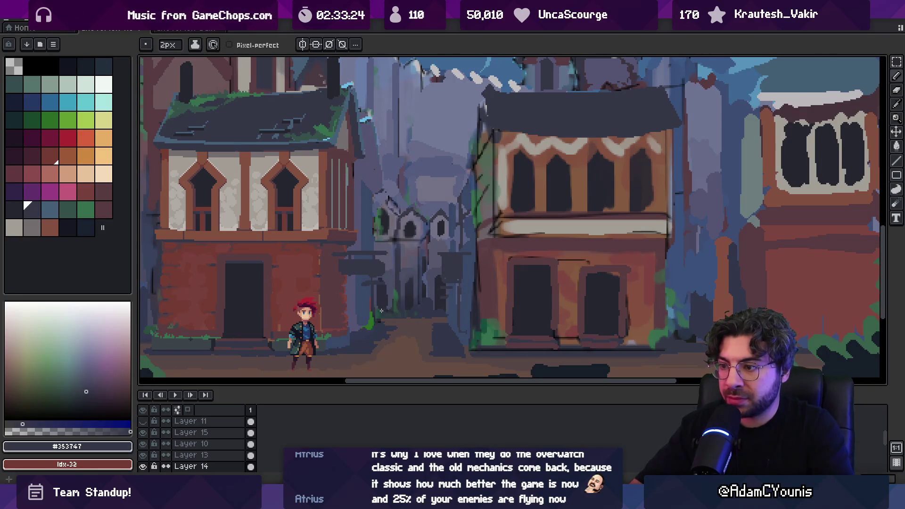
pyautogui.scroll(-5, 395, 296)
pyautogui.scroll(5, 389, 297)
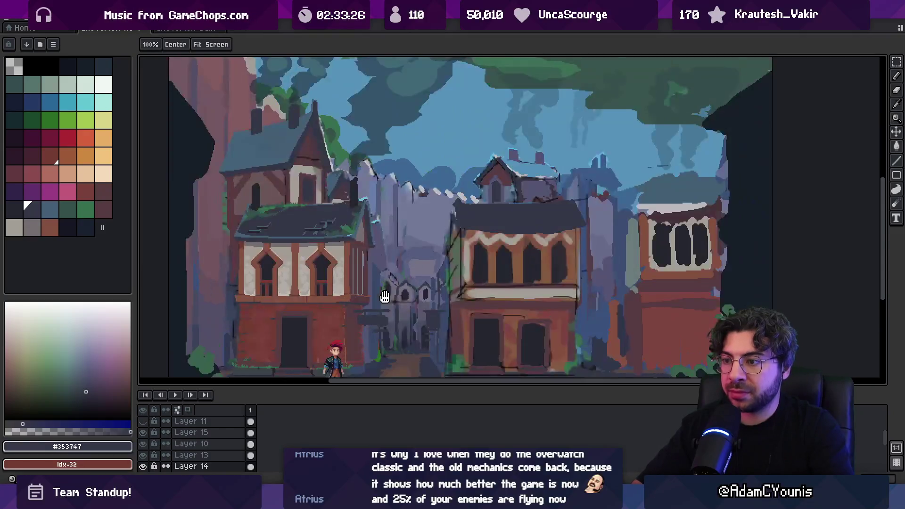
pyautogui.moveTo(385, 297); pyautogui.dragTo(394, 267)
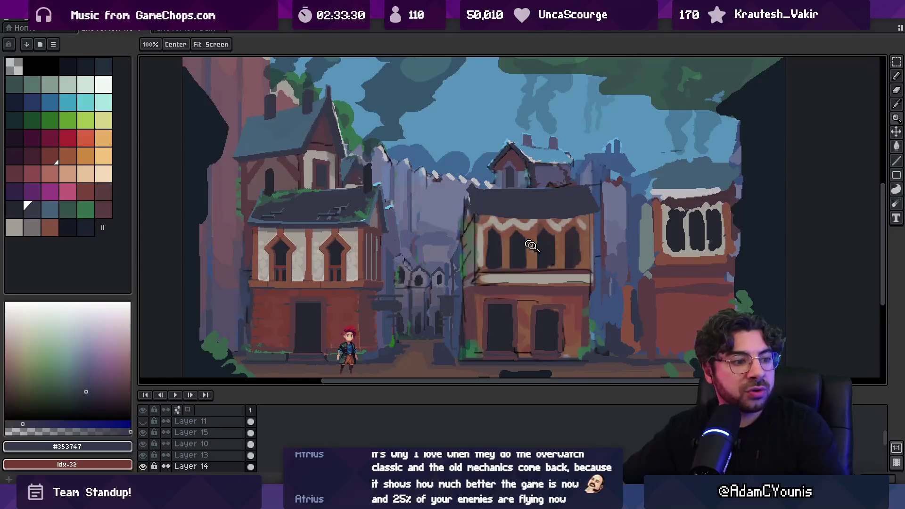
# - Zoom the reference board onto the timbered street and giant tree painting
pyautogui.hotkey('alt', 'Tab')
pyautogui.scroll(-5, 514, 289)
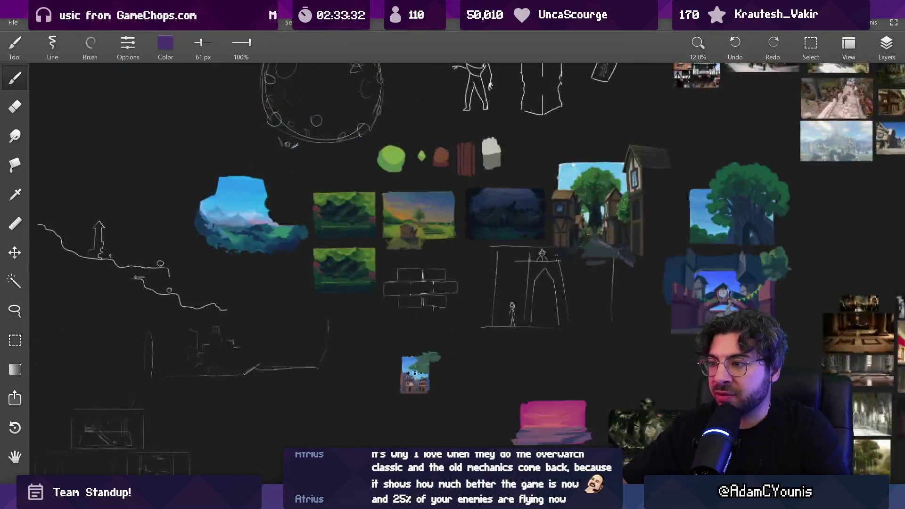
pyautogui.scroll(5, 514, 290)
pyautogui.scroll(3, 513, 290)
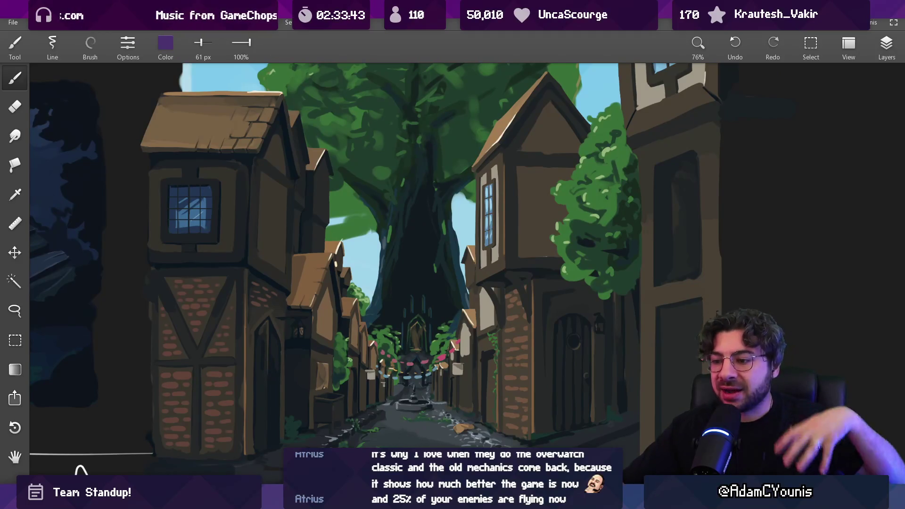
pyautogui.moveTo(578, 501)
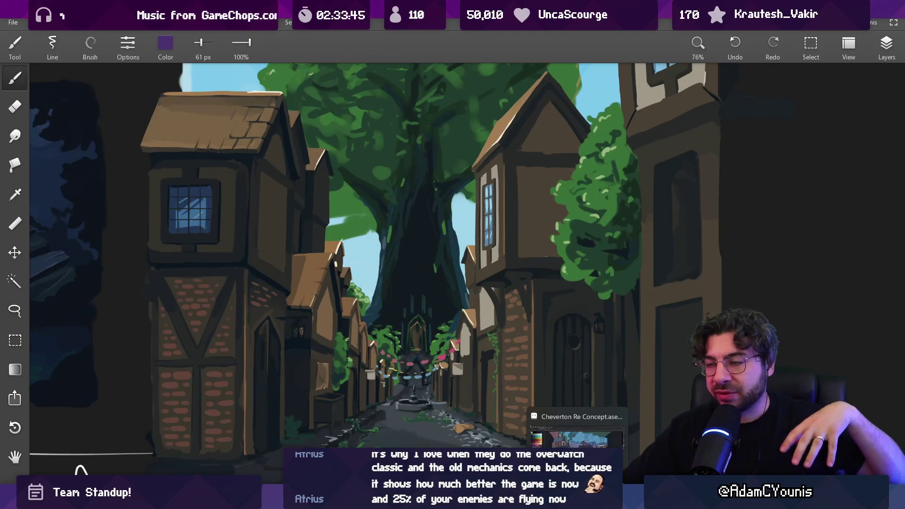
pyautogui.click(599, 418)
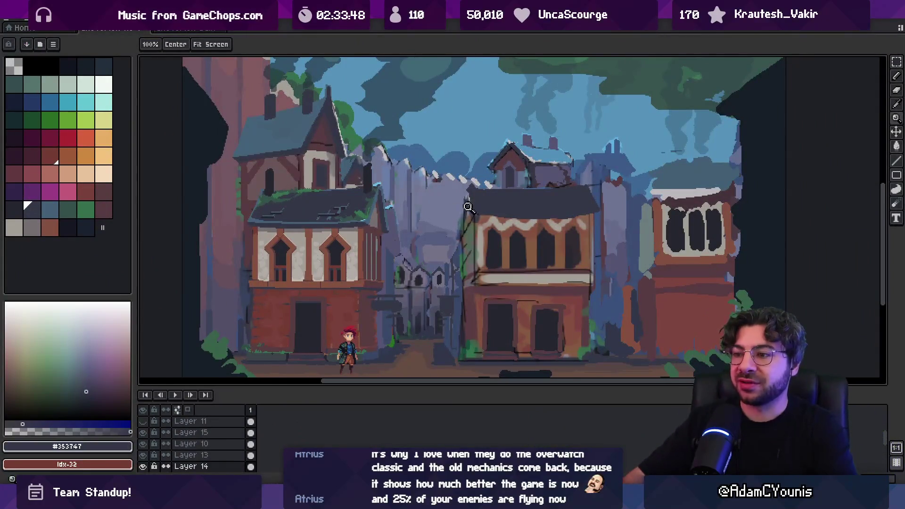
# - Lasso the small distant house above the central roof and move it into place
pyautogui.scroll(-1, 448, 208)
pyautogui.scroll(1, 446, 203)
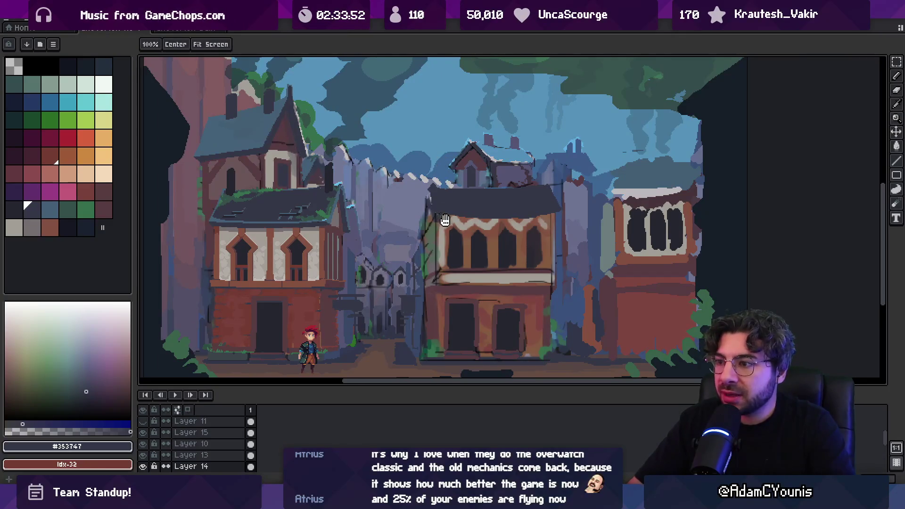
pyautogui.moveTo(445, 216); pyautogui.dragTo(438, 240)
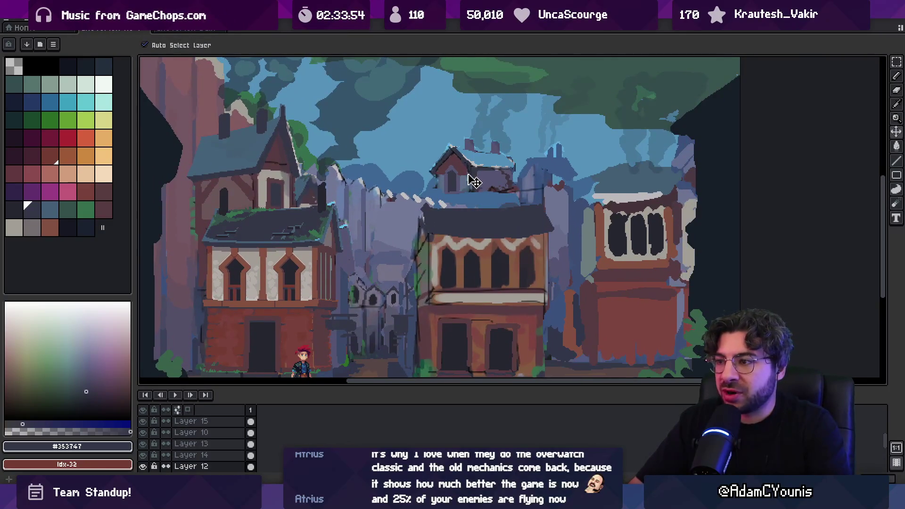
pyautogui.press('q')
pyautogui.moveTo(467, 138)
pyautogui.mouseDown()
pyautogui.moveTo(445, 142)
pyautogui.moveTo(497, 217)
pyautogui.mouseUp()
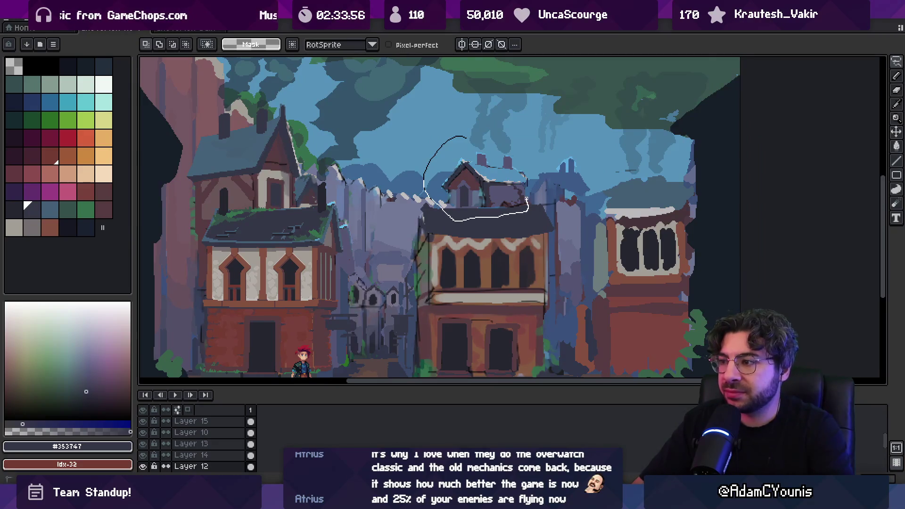
pyautogui.moveTo(530, 165)
pyautogui.mouseDown()
pyautogui.moveTo(448, 182)
pyautogui.moveTo(491, 169)
pyautogui.moveTo(530, 184)
pyautogui.mouseUp()
# - Sample the reddish roof colour #573b41, sky blue #5390b9 and a darker blue
pyautogui.press('i')
pyautogui.scroll(3, 474, 174)
pyautogui.press('b')
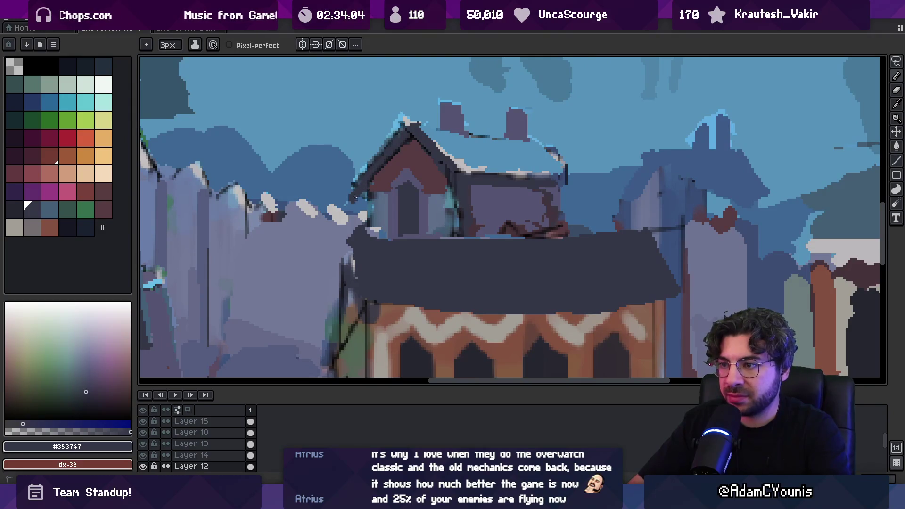
pyautogui.keyDown('alt'); pyautogui.click(428, 163); pyautogui.keyUp('alt')
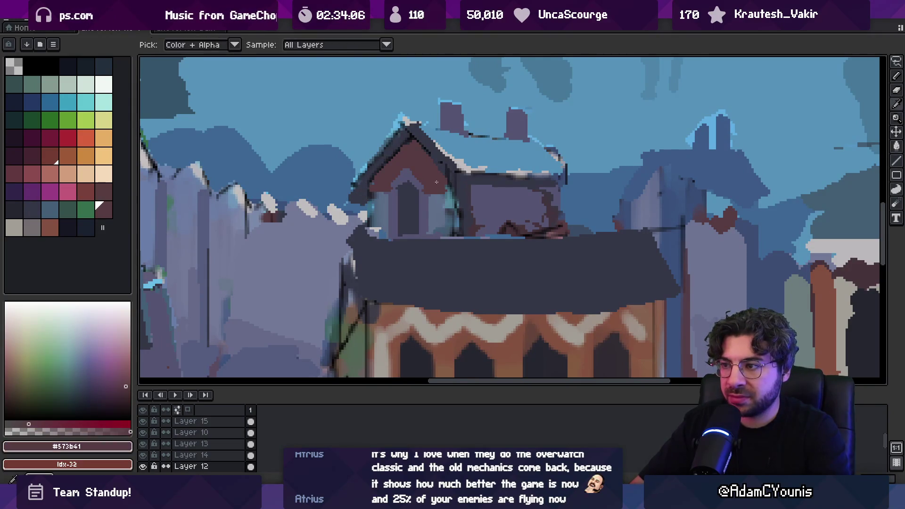
pyautogui.keyDown('alt'); pyautogui.click(561, 159); pyautogui.keyUp('alt')
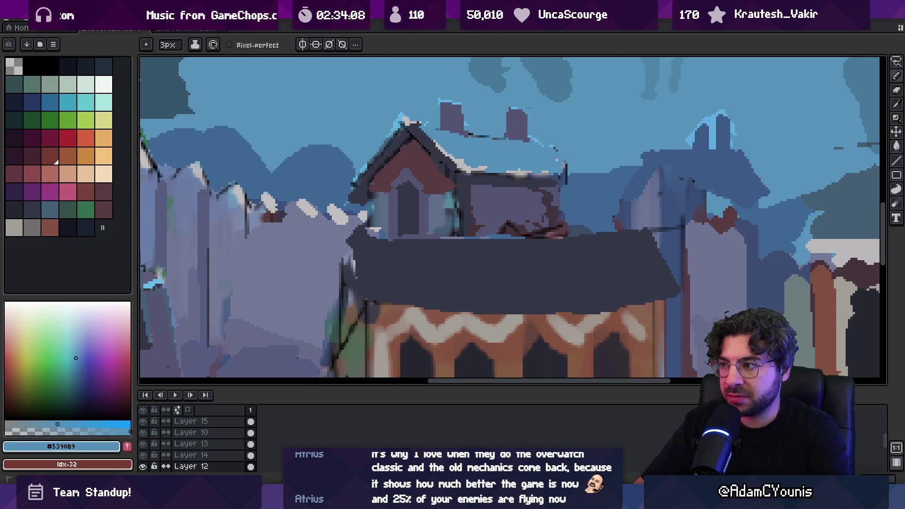
pyautogui.keyDown('alt'); pyautogui.click(571, 158); pyautogui.keyUp('alt')
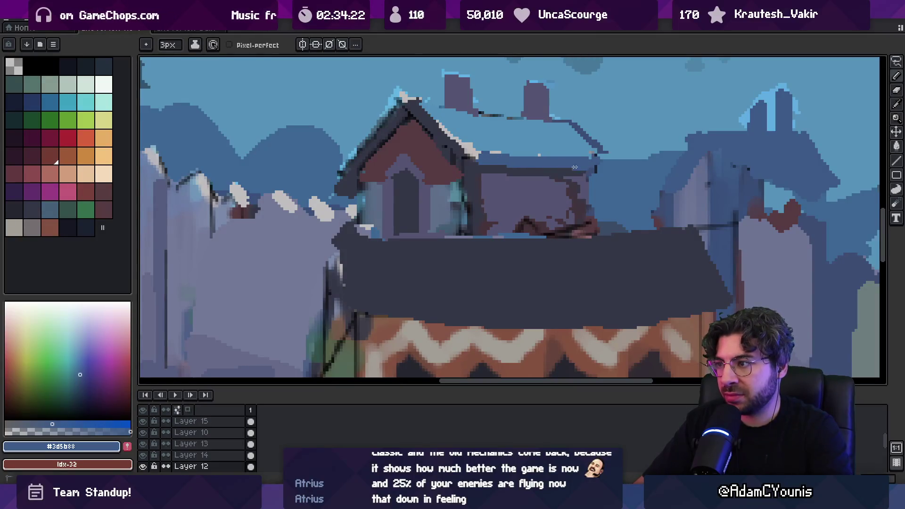
# - Make a trial lasso selection on the distant roof, then drop it
pyautogui.press('z')
pyautogui.scroll(-5, 566, 155)
pyautogui.scroll(1, 556, 142)
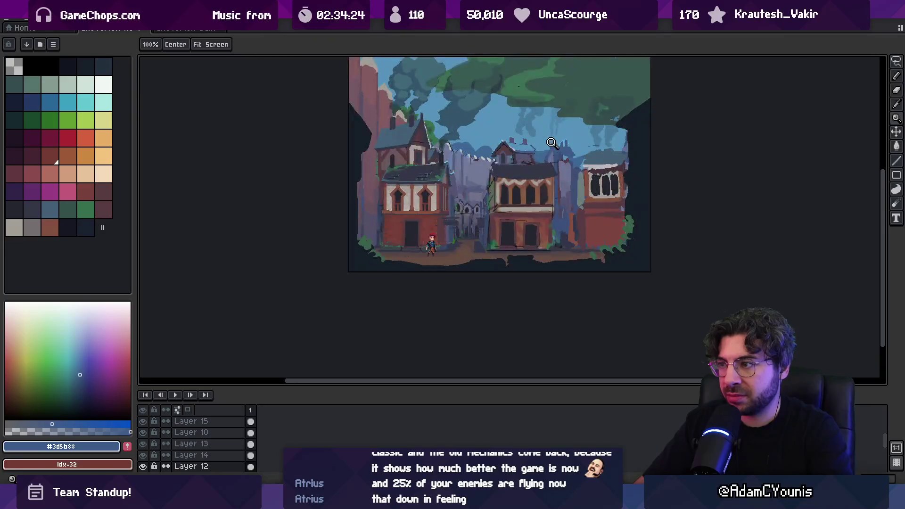
pyautogui.scroll(3, 556, 143)
pyautogui.press('q')
pyautogui.moveTo(519, 155); pyautogui.dragTo(542, 166)
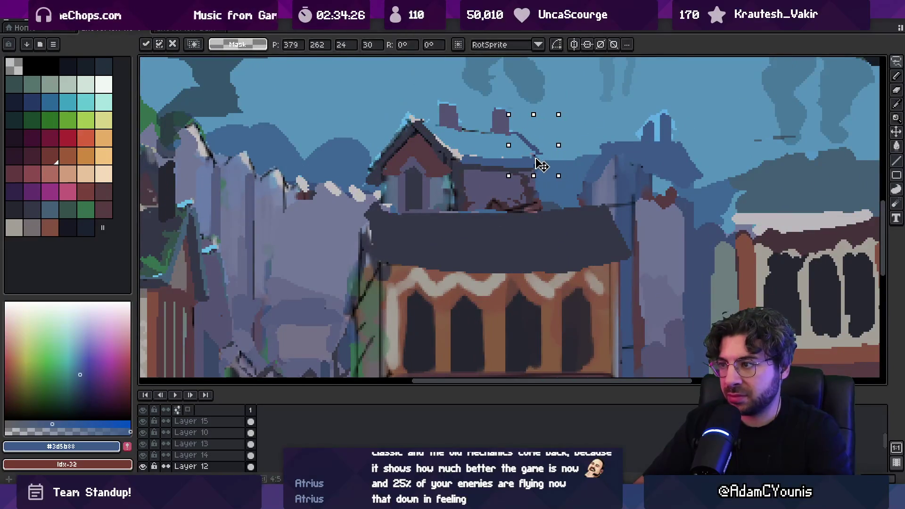
pyautogui.hotkey('ctrl', 'd')
# - Lasso a section of the distant house's snowy roof and shift it right
pyautogui.press('z')
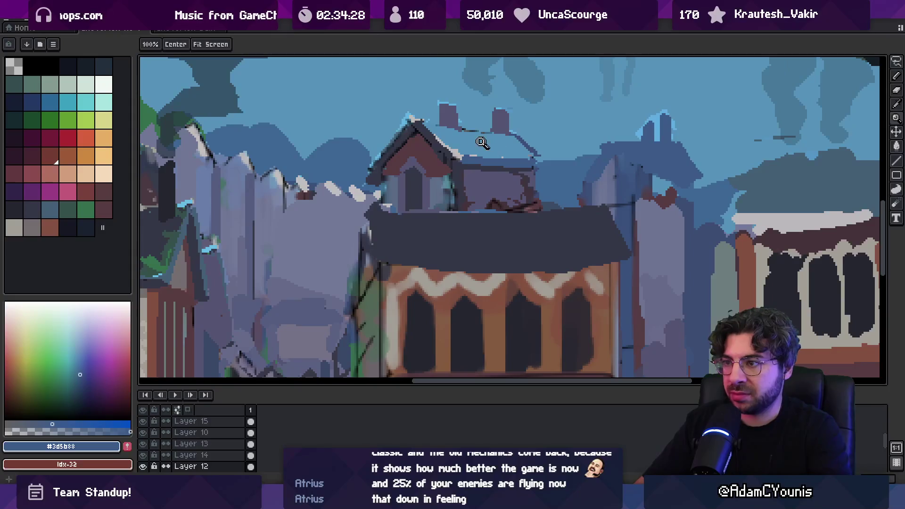
pyautogui.scroll(-4, 486, 143)
pyautogui.scroll(3, 440, 162)
pyautogui.press('q')
pyautogui.moveTo(409, 127); pyautogui.dragTo(426, 243)
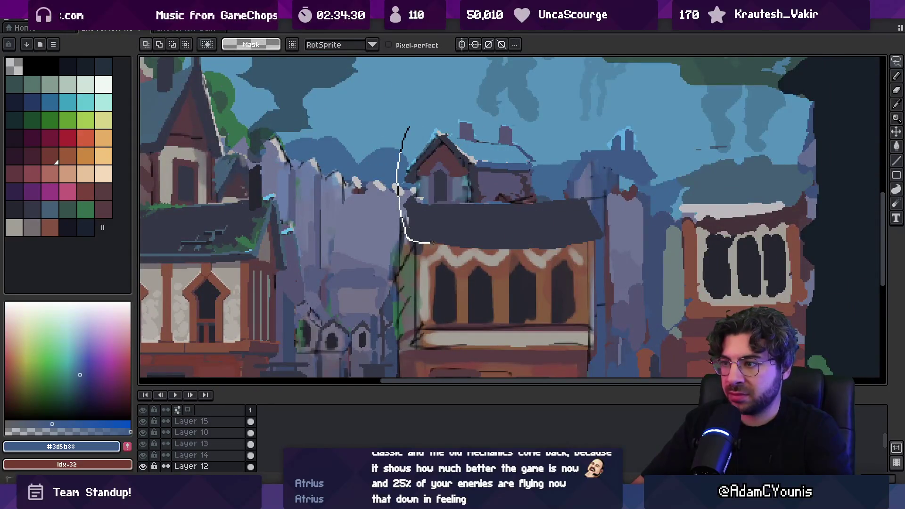
pyautogui.moveTo(470, 163); pyautogui.dragTo(429, 120)
pyautogui.moveTo(401, 185); pyautogui.dragTo(417, 187)
# - Nudge the moved roof section slightly lower with the Move tool and confirm it
pyautogui.press('z')
pyautogui.scroll(-3, 472, 179)
pyautogui.press('v')
pyautogui.moveTo(478, 173); pyautogui.dragTo(478, 178)
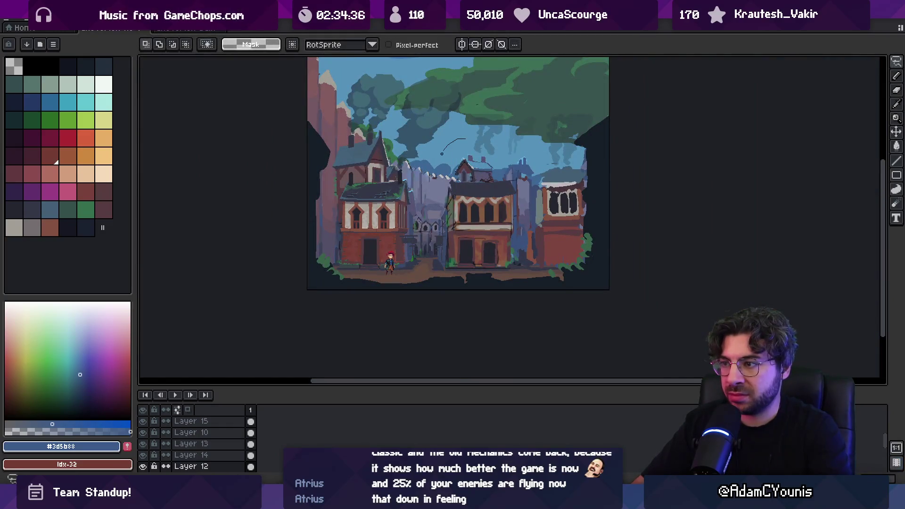
pyautogui.press('Return')
pyautogui.press('b')
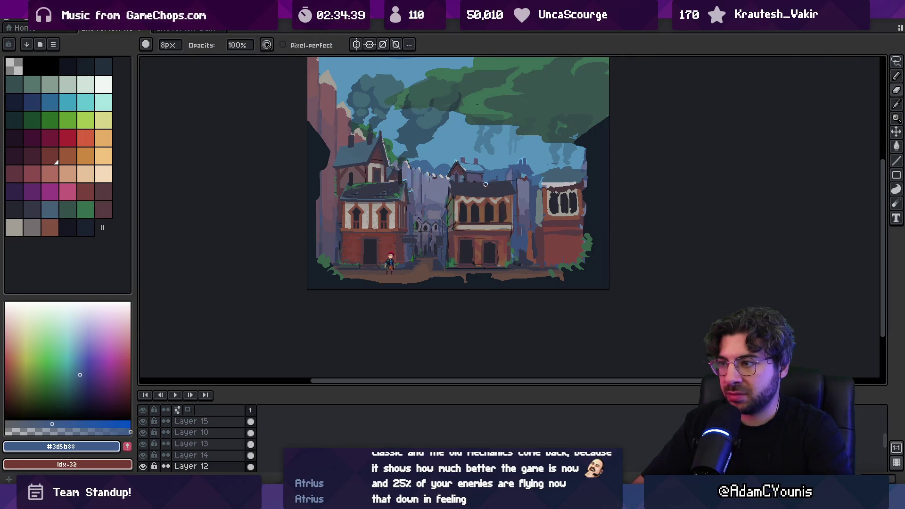
pyautogui.press('m')
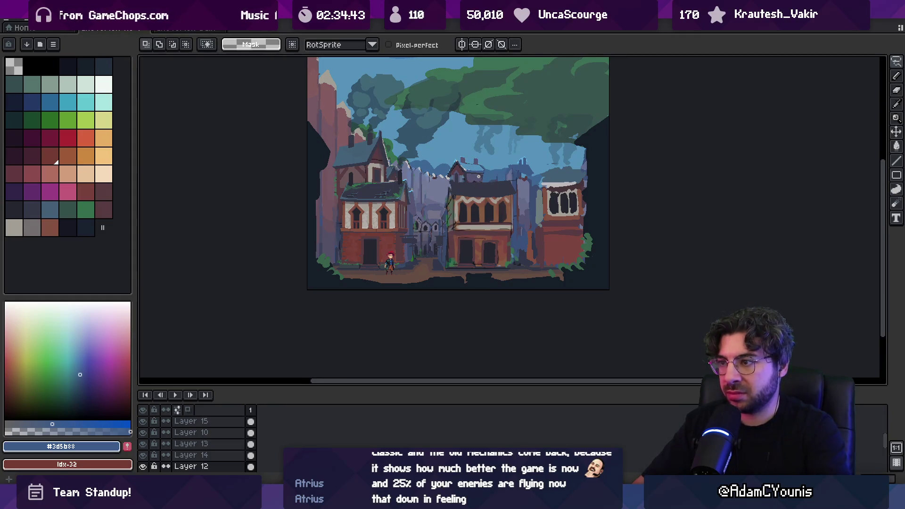
pyautogui.scroll(-1, 479, 177)
pyautogui.press('z')
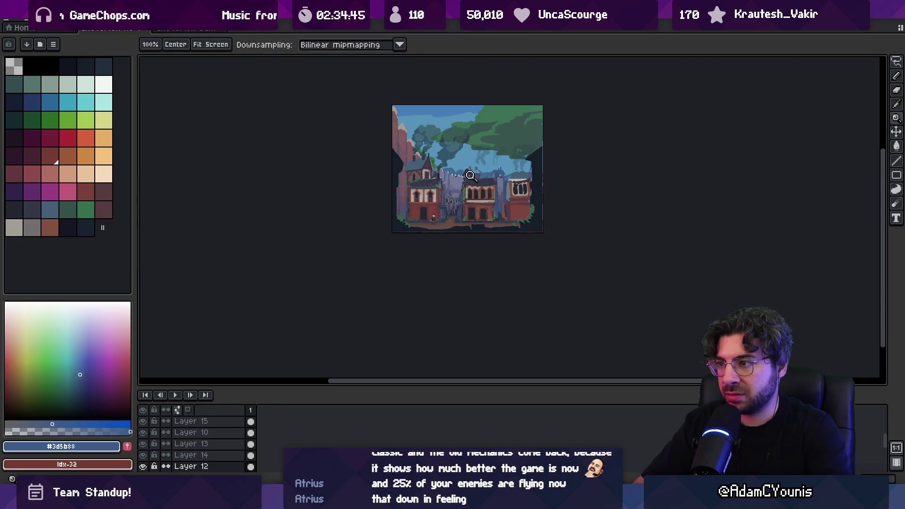
# - Select another part of the distant roof, shift it right and commit
pyautogui.click(486, 168)
pyautogui.press('m')
pyautogui.moveTo(462, 121); pyautogui.dragTo(458, 124)
pyautogui.moveTo(457, 188)
pyautogui.mouseDown()
pyautogui.moveTo(497, 198)
pyautogui.moveTo(481, 200)
pyautogui.moveTo(489, 189)
pyautogui.moveTo(518, 195)
pyautogui.mouseUp()
pyautogui.press('Return')
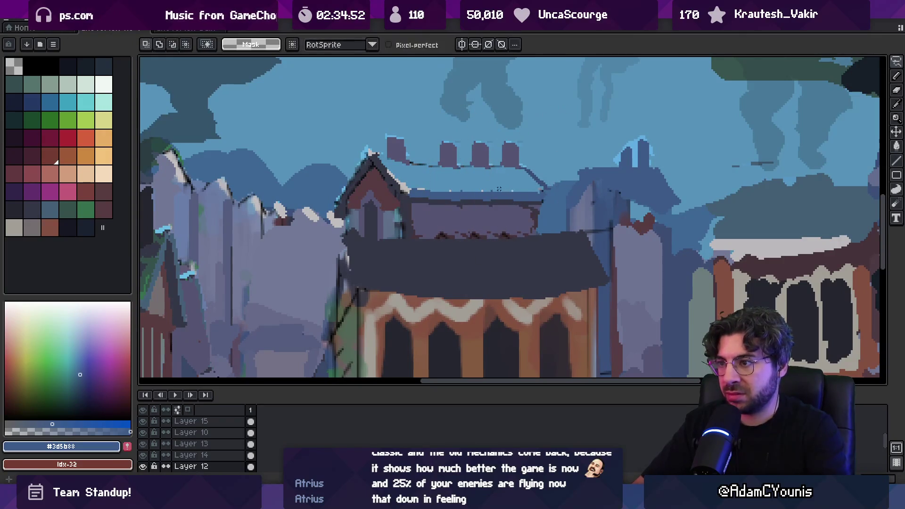
pyautogui.press('z')
pyautogui.scroll(-3, 521, 183)
pyautogui.scroll(3, 523, 178)
# - Sample light grey #c2bdbd and try a roof-edge highlight, undoing the misplaced stroke
pyautogui.press('b')
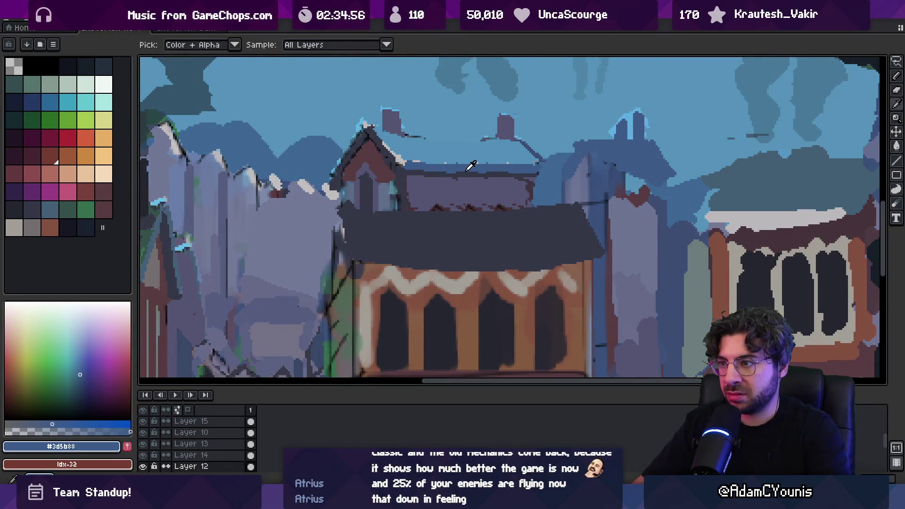
pyautogui.press('alt')
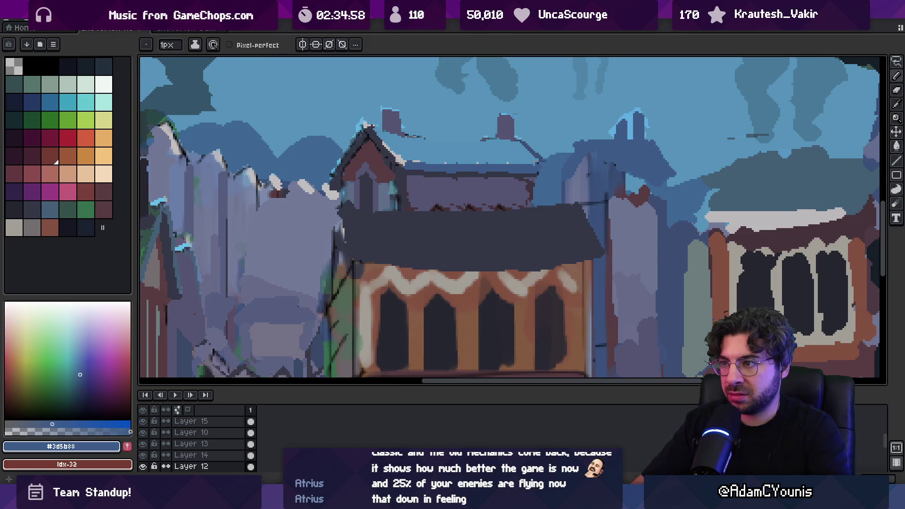
pyautogui.keyDown('alt'); pyautogui.click(471, 139); pyautogui.keyUp('alt')
pyautogui.moveTo(411, 137); pyautogui.dragTo(459, 139)
pyautogui.hotkey('ctrl', 'z')
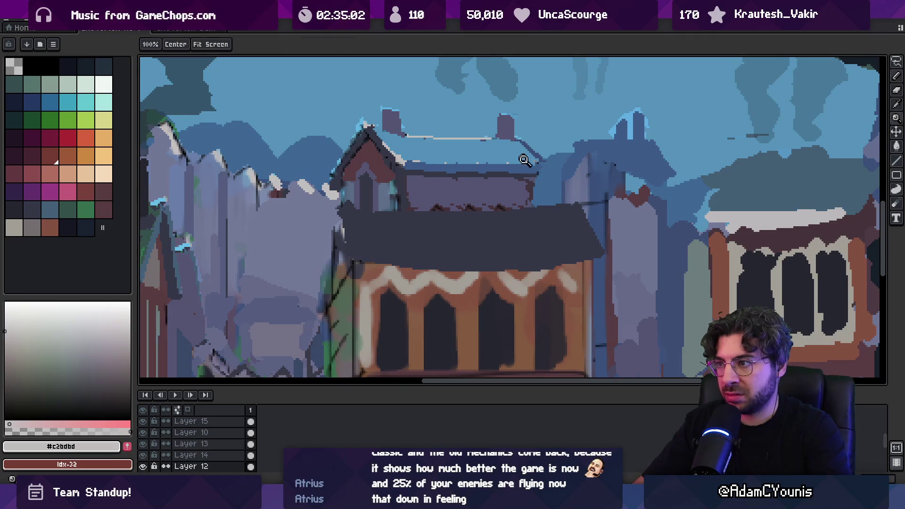
pyautogui.scroll(-3, 524, 159)
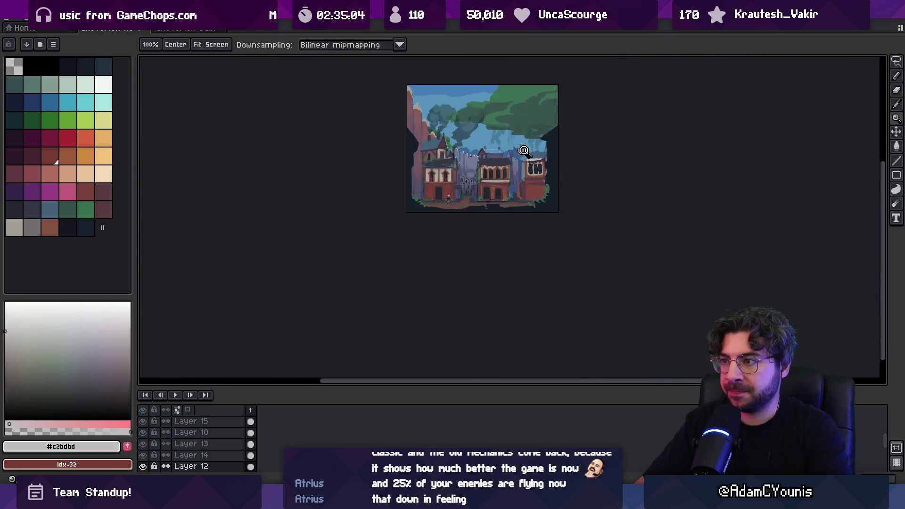
pyautogui.scroll(3, 518, 152)
# - With a 4px brush, paint light-blue snow strokes along the distant roof
pyautogui.keyDown('alt'); pyautogui.click(511, 161); pyautogui.keyUp('alt')
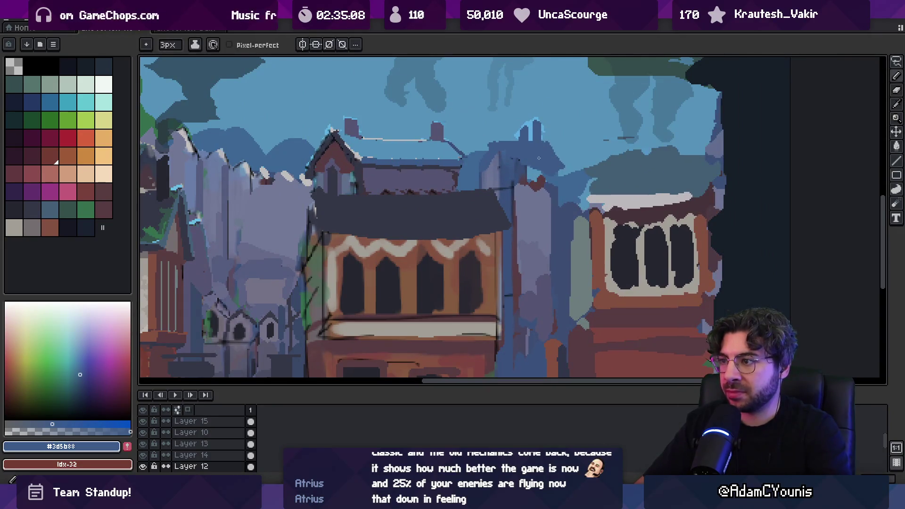
pyautogui.keyDown('alt'); pyautogui.click(440, 147); pyautogui.keyUp('alt')
pyautogui.press('-')
pyautogui.press('-')
pyautogui.press('-')
pyautogui.moveTo(500, 149)
pyautogui.mouseDown()
pyautogui.moveTo(543, 147)
pyautogui.moveTo(542, 162)
pyautogui.moveTo(541, 154)
pyautogui.mouseUp()
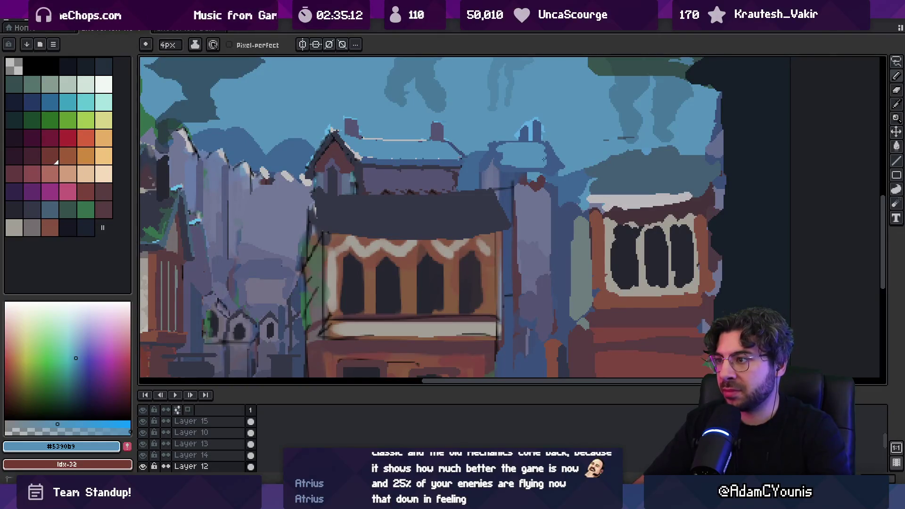
pyautogui.press('z')
pyautogui.scroll(-3, 528, 151)
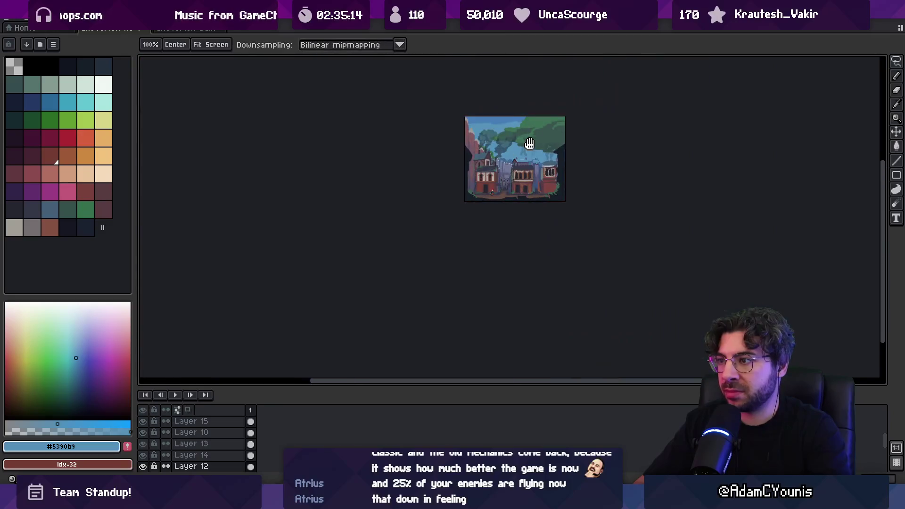
pyautogui.scroll(3, 543, 166)
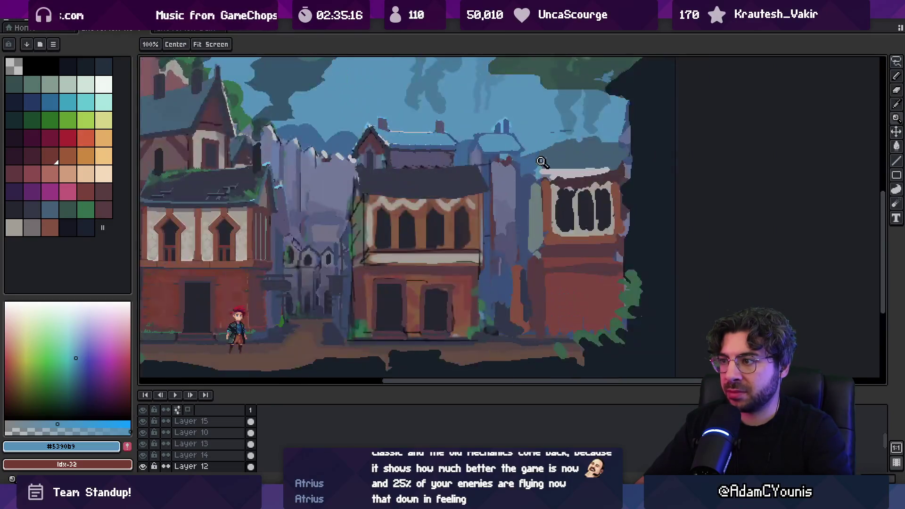
# - Move the freshly painted roof strokes up and to the right
pyautogui.hotkey('ctrl', 't')
pyautogui.moveTo(525, 149)
pyautogui.mouseDown()
pyautogui.moveTo(572, 146)
pyautogui.moveTo(565, 137)
pyautogui.mouseUp()
pyautogui.press('Return')
# - Sample #3d5b88, #353747, grey-blue #6b7495 and sky blue #5390b9 for the right house's rooftops
pyautogui.press('i')
pyautogui.click(508, 142)
pyautogui.press('b')
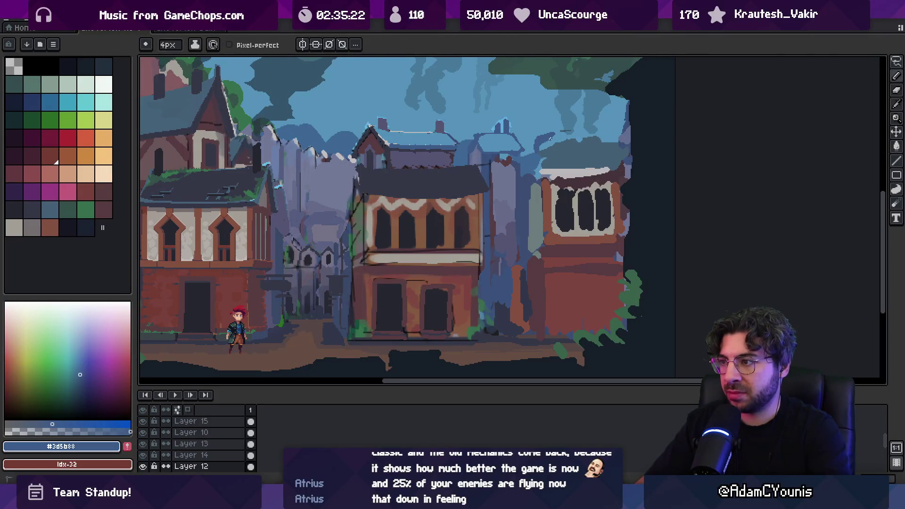
pyautogui.keyDown('alt'); pyautogui.click(572, 150); pyautogui.keyUp('alt')
pyautogui.keyDown('alt'); pyautogui.click(432, 181); pyautogui.keyUp('alt')
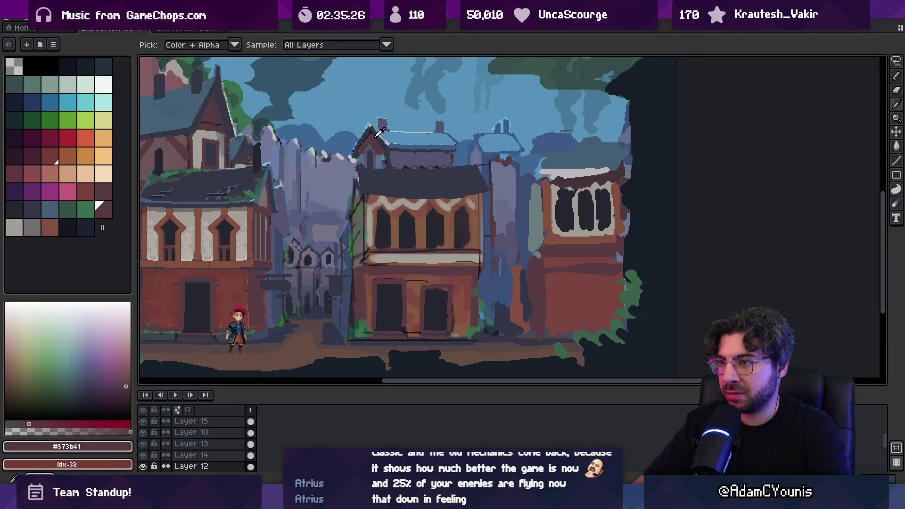
pyautogui.keyDown('alt'); pyautogui.click(545, 150); pyautogui.keyUp('alt')
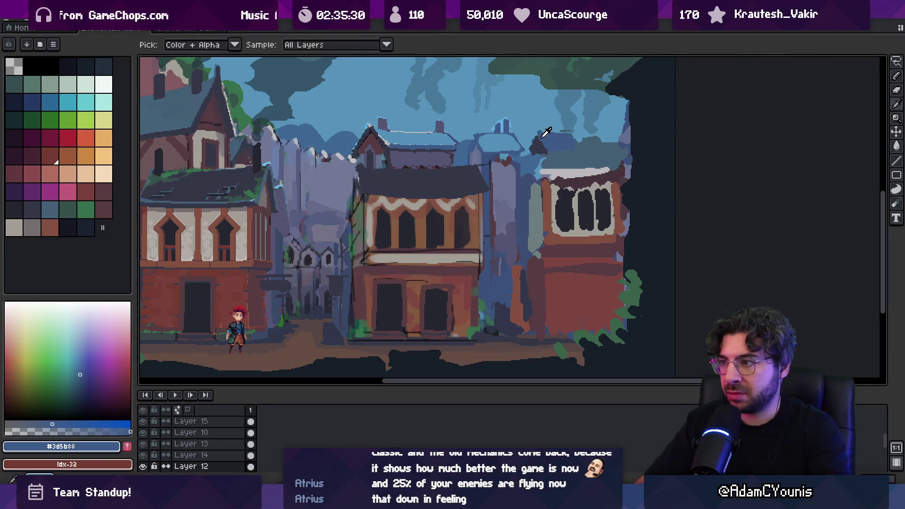
pyautogui.keyDown('alt'); pyautogui.click(485, 151); pyautogui.keyUp('alt')
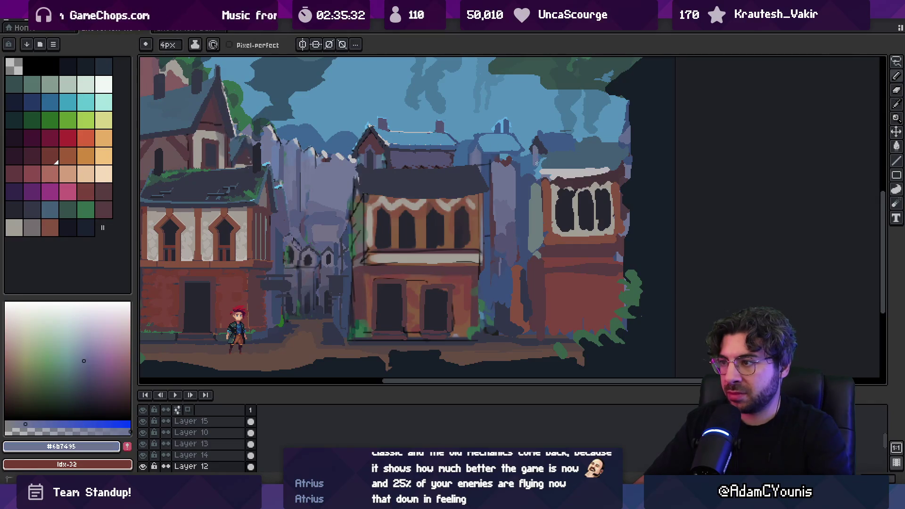
pyautogui.keyDown('alt'); pyautogui.click(561, 140); pyautogui.keyUp('alt')
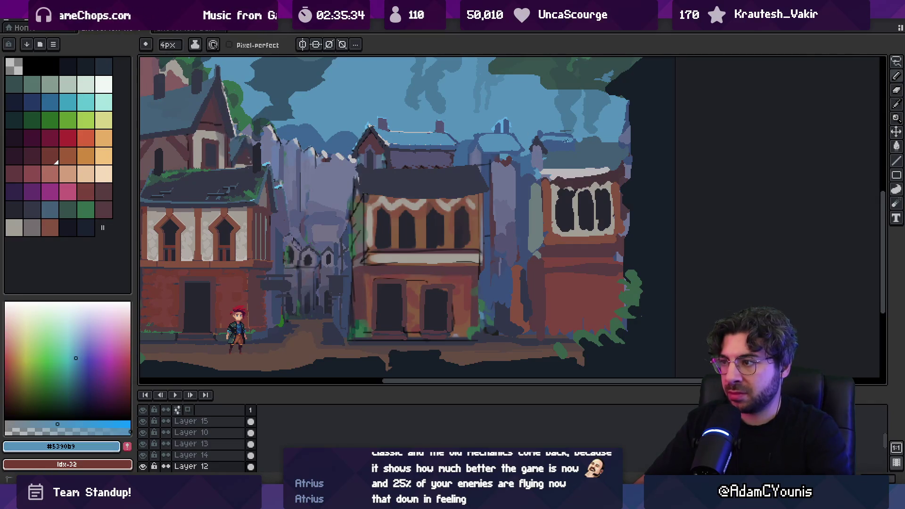
pyautogui.press('z')
pyautogui.scroll(-5, 553, 145)
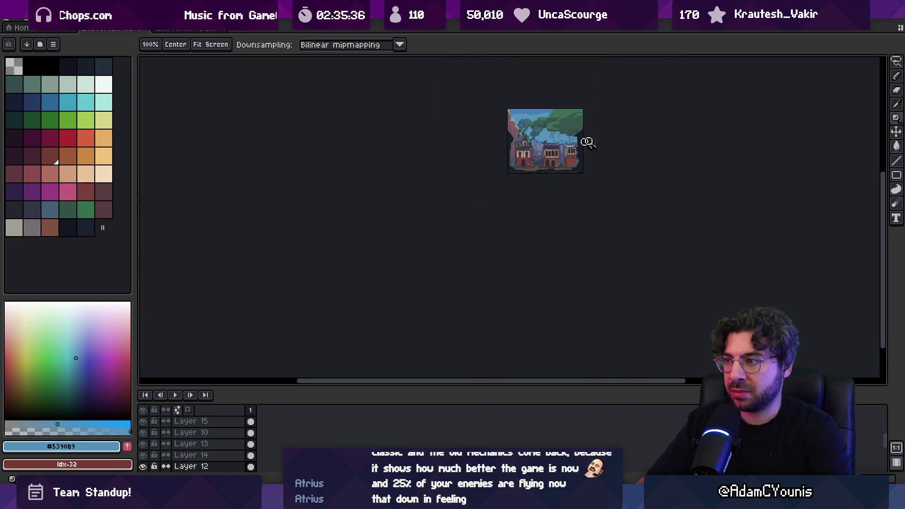
# - Paint light-blue lines and a patch on the distant tower in the gap between houses
pyautogui.scroll(4, 555, 165)
pyautogui.scroll(4, 555, 165)
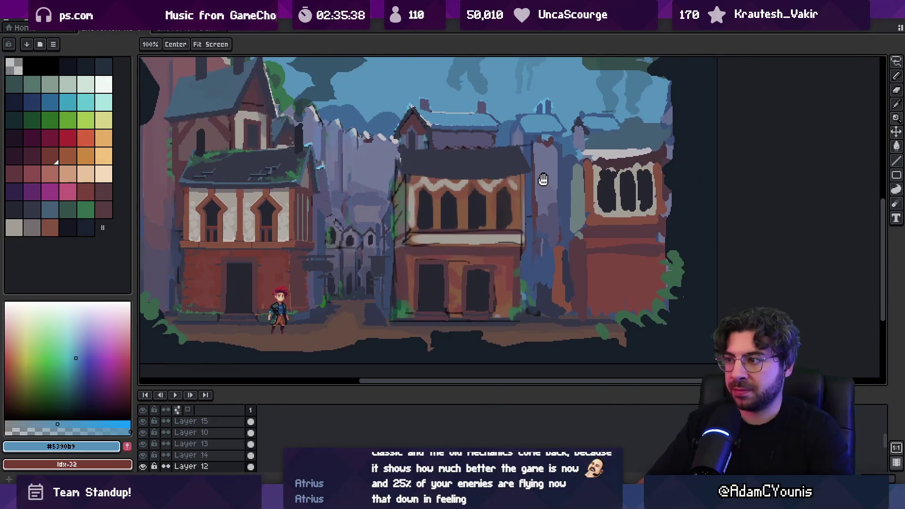
pyautogui.moveTo(487, 159)
pyautogui.mouseDown()
pyautogui.moveTo(499, 196)
pyautogui.moveTo(530, 186)
pyautogui.mouseUp()
pyautogui.scroll(1, 398, 235)
pyautogui.press('i')
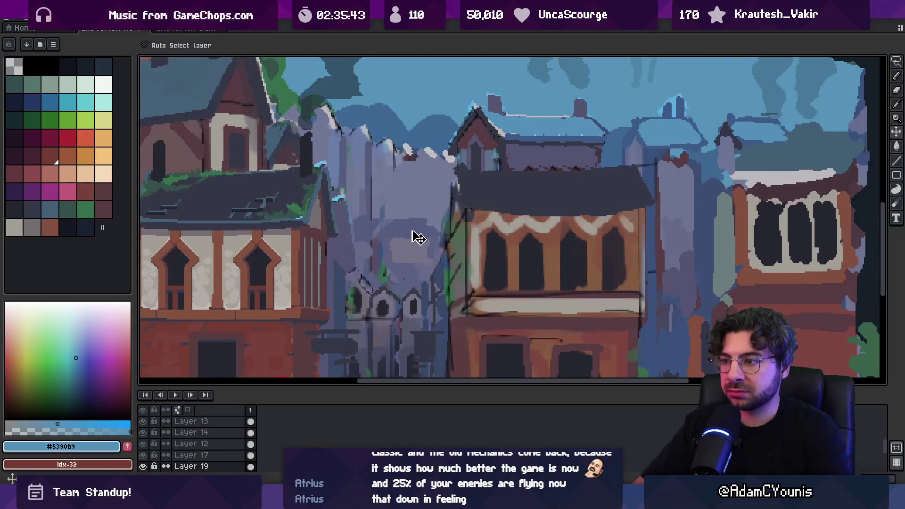
pyautogui.press('b')
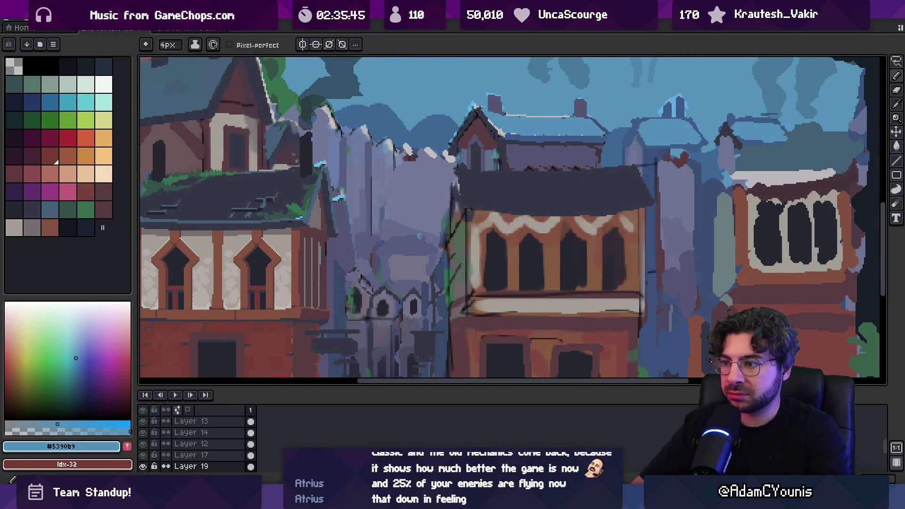
pyautogui.keyDown('shift'); pyautogui.click(389, 252); pyautogui.keyUp('shift')
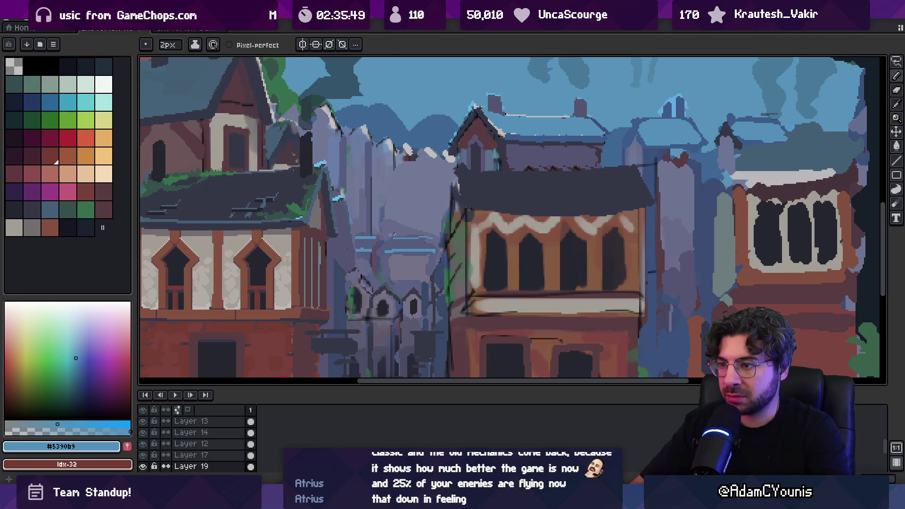
pyautogui.scroll(-4, 388, 238)
pyautogui.scroll(5, 476, 222)
pyautogui.moveTo(476, 222)
pyautogui.mouseDown()
pyautogui.moveTo(494, 203)
pyautogui.moveTo(488, 210)
pyautogui.mouseUp()
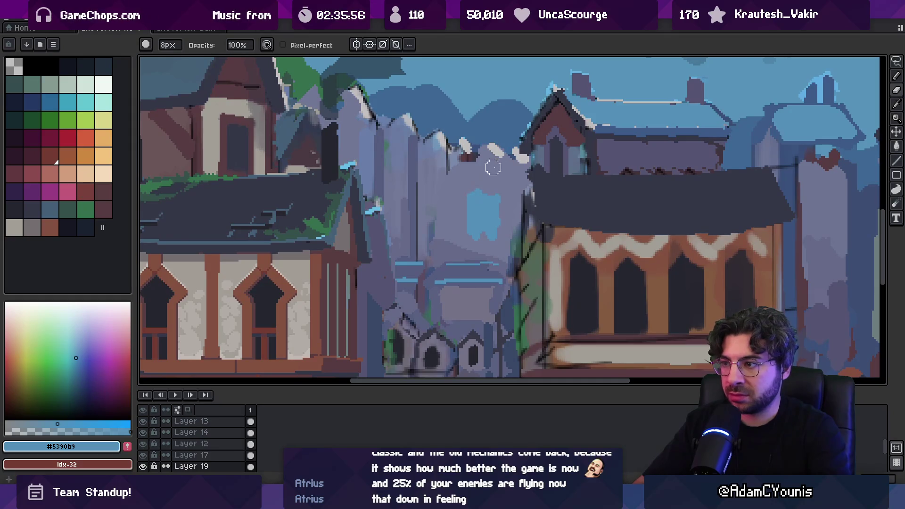
# - Add a dark-blue arched window outline, touch up with tower grey, and set a 2px brush
pyautogui.keyDown('alt'); pyautogui.click(536, 177); pyautogui.keyUp('alt')
pyautogui.keyDown('alt'); pyautogui.click(489, 190); pyautogui.keyUp('alt')
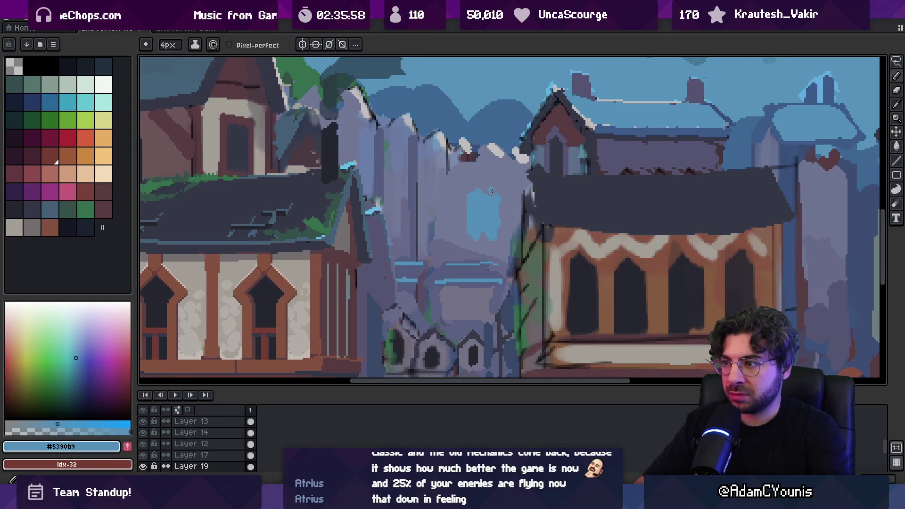
pyautogui.moveTo(469, 206); pyautogui.dragTo(478, 195)
pyautogui.keyDown('alt'); pyautogui.click(483, 228); pyautogui.keyUp('alt')
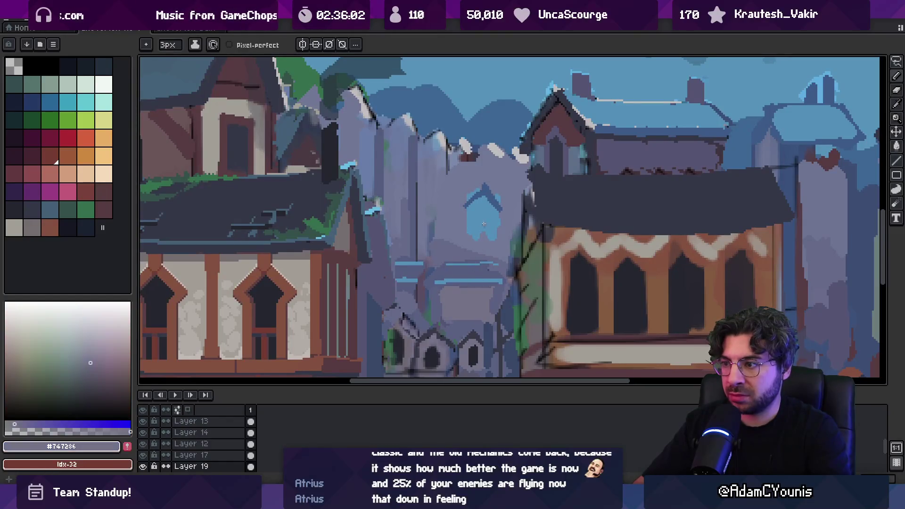
pyautogui.moveTo(472, 226); pyautogui.dragTo(491, 225)
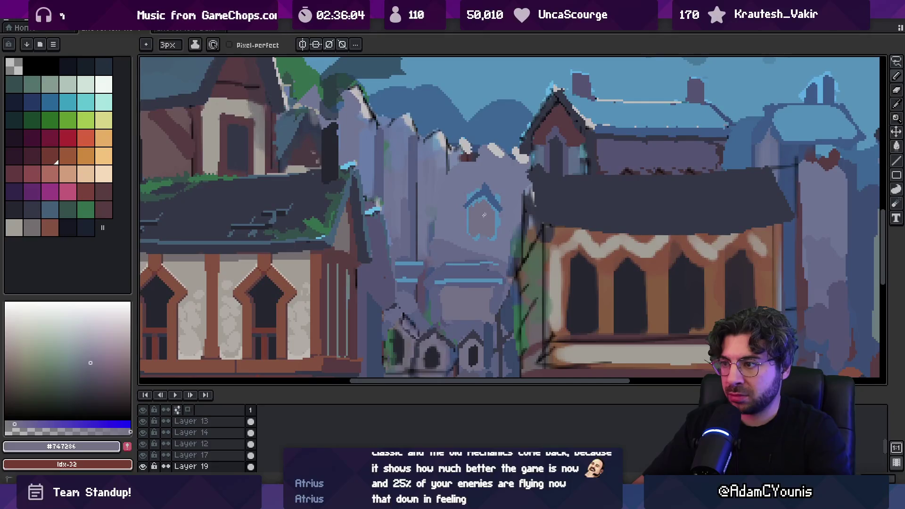
pyautogui.scroll(-2, 477, 215)
pyautogui.keyDown('alt'); pyautogui.click(468, 217); pyautogui.keyUp('alt')
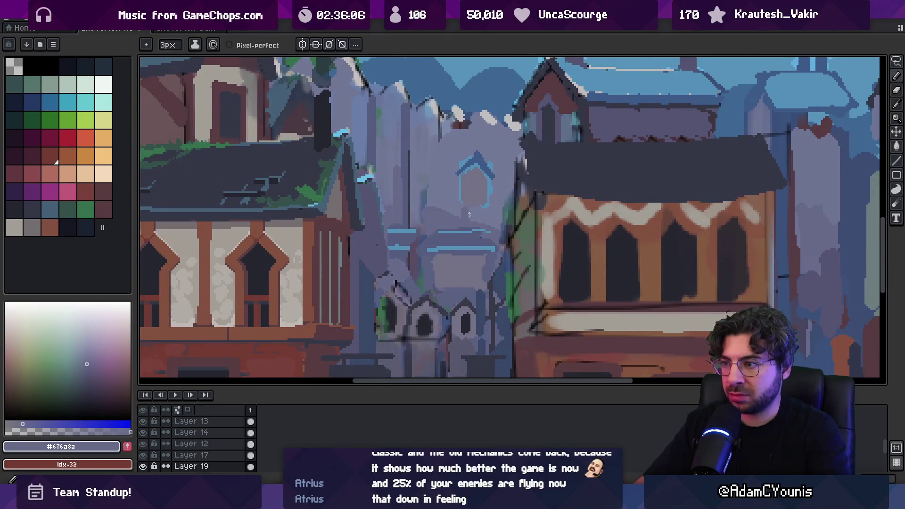
pyautogui.keyDown('alt'); pyautogui.click(478, 157); pyautogui.keyUp('alt')
pyautogui.press('-')
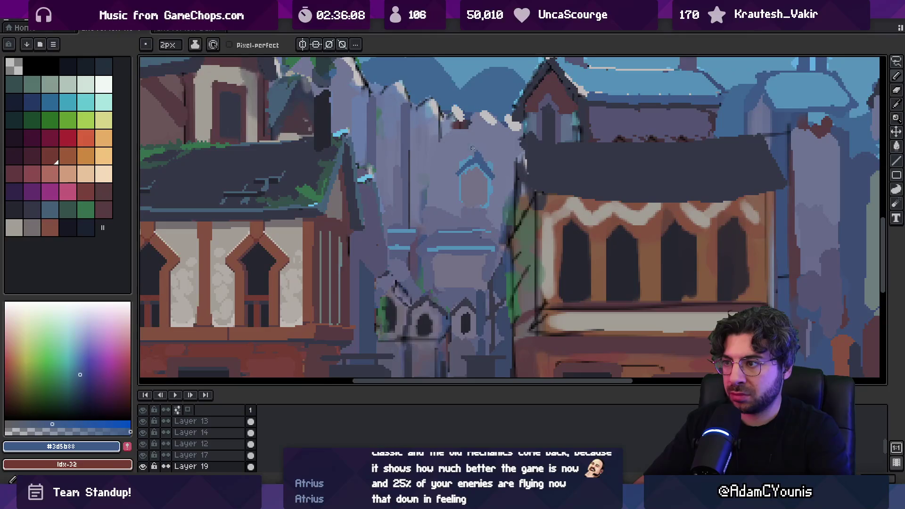
# - Zoom in on the distant tower and pick up the pale grey with a 1px brush
pyautogui.press('z')
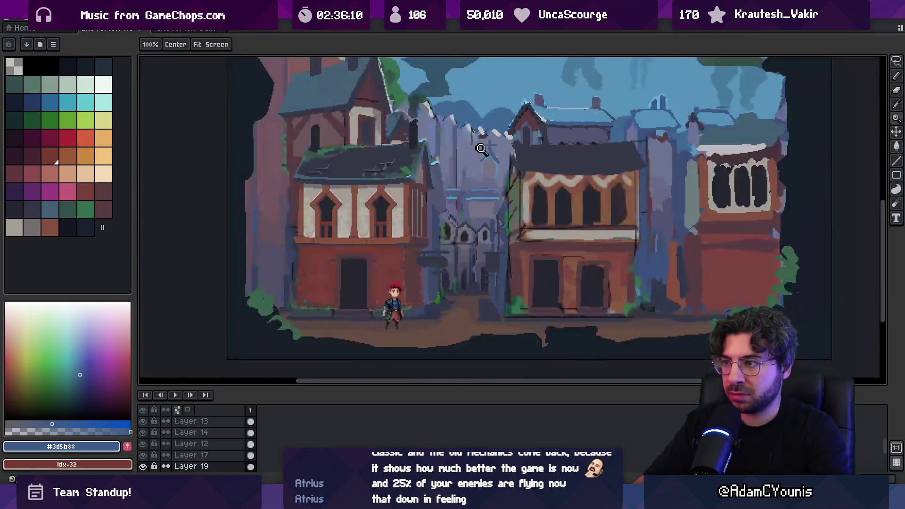
pyautogui.scroll(-5, 513, 112)
pyautogui.scroll(5, 518, 117)
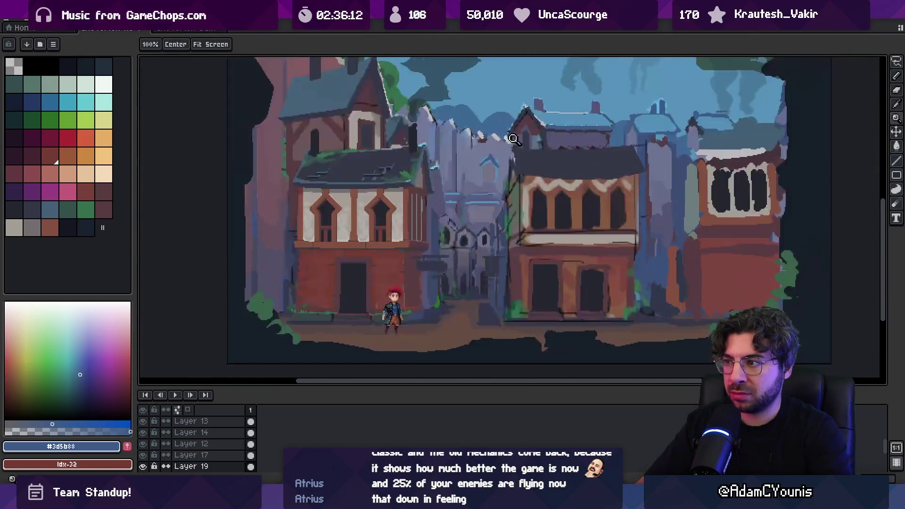
pyautogui.keyDown('alt'); pyautogui.click(594, 97); pyautogui.keyUp('alt')
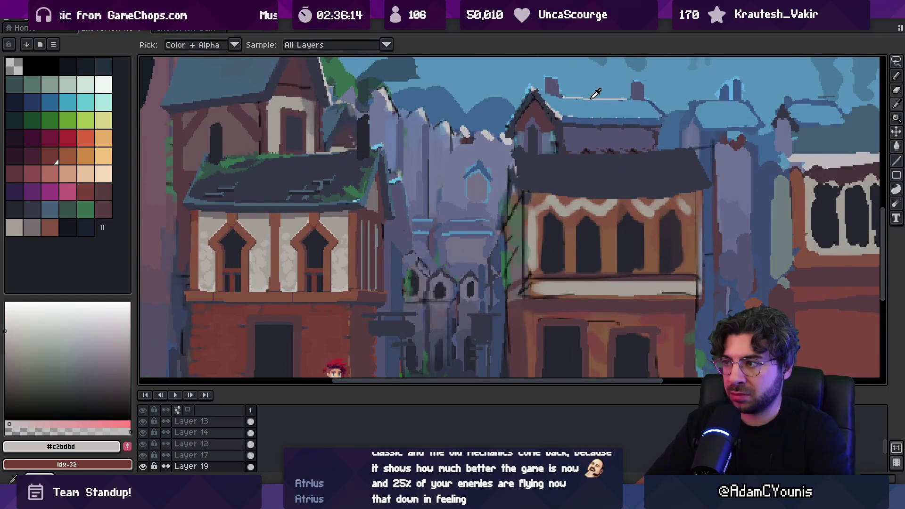
pyautogui.scroll(1, 487, 162)
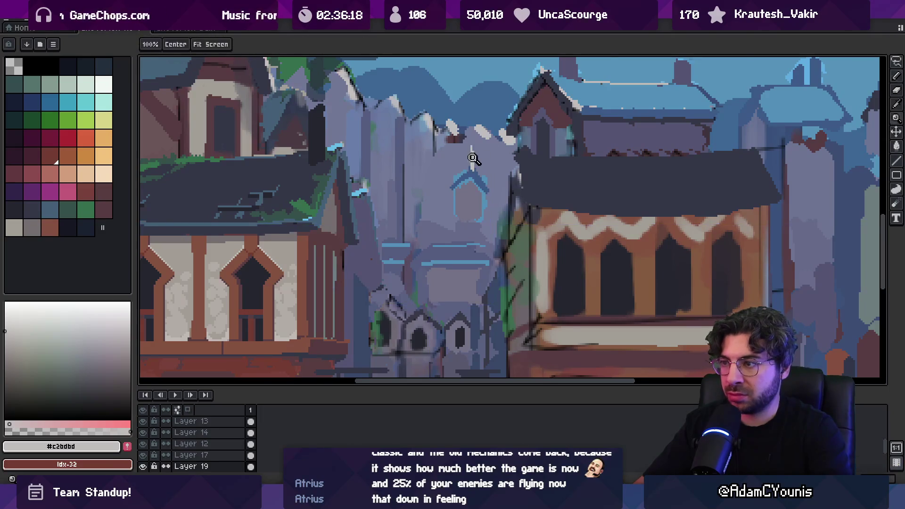
pyautogui.scroll(1, 467, 156)
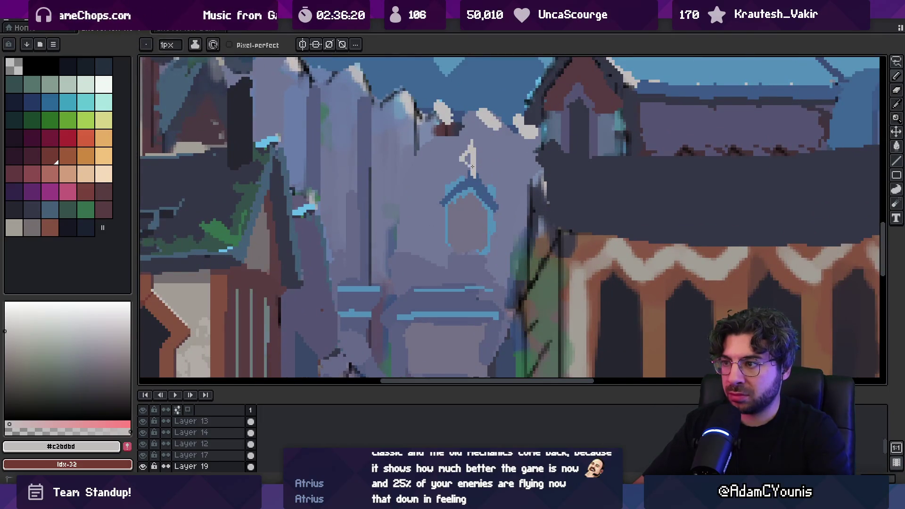
pyautogui.press('+')
pyautogui.press('+')
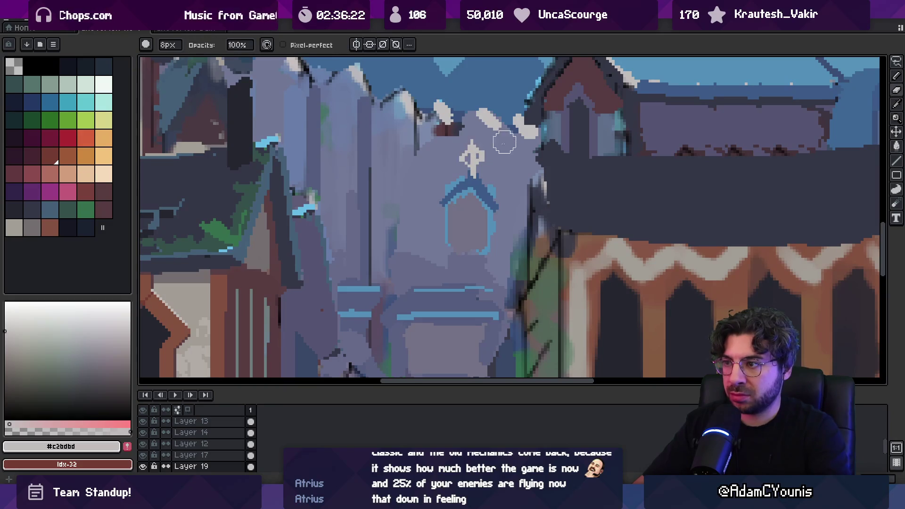
pyautogui.keyDown('alt'); pyautogui.click(471, 157); pyautogui.keyUp('alt')
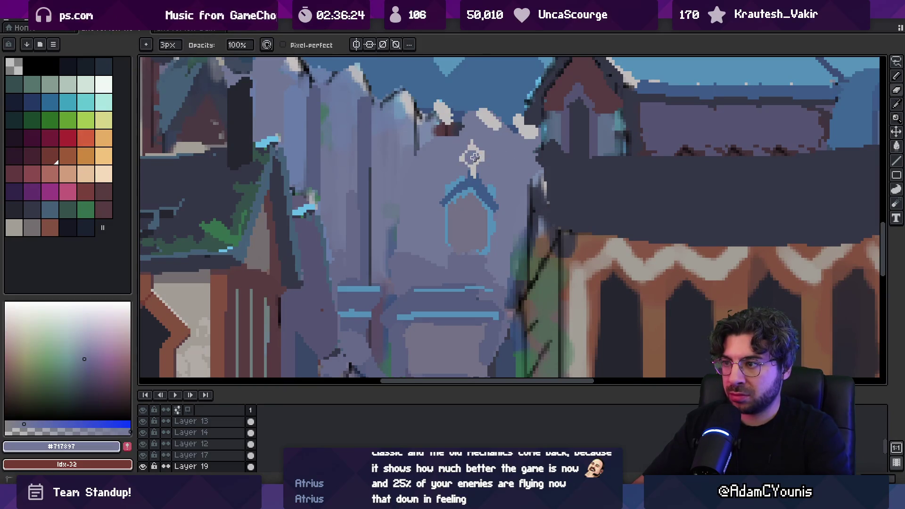
pyautogui.keyDown('alt'); pyautogui.click(472, 160); pyautogui.keyUp('alt')
pyautogui.press('-')
pyautogui.press('-')
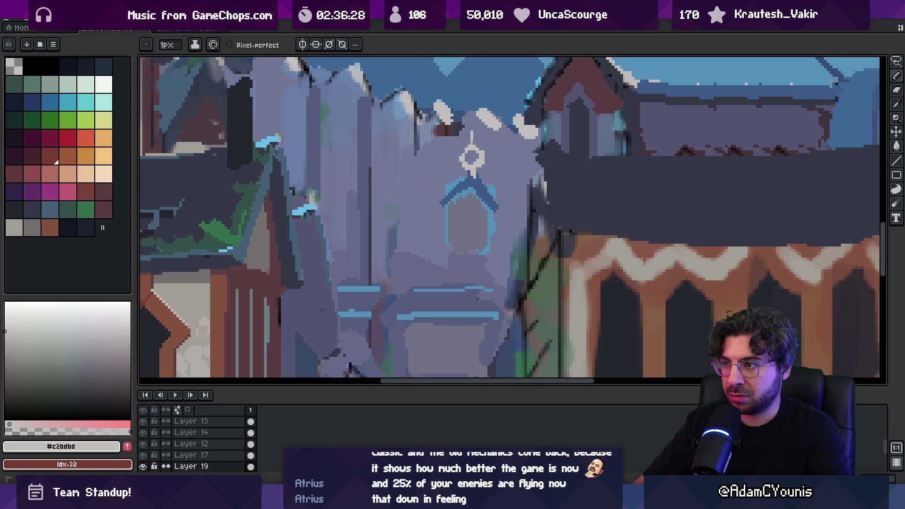
# - Return to the 1px pencil and sample the window blue and pale grey for the ring finial
pyautogui.press('e')
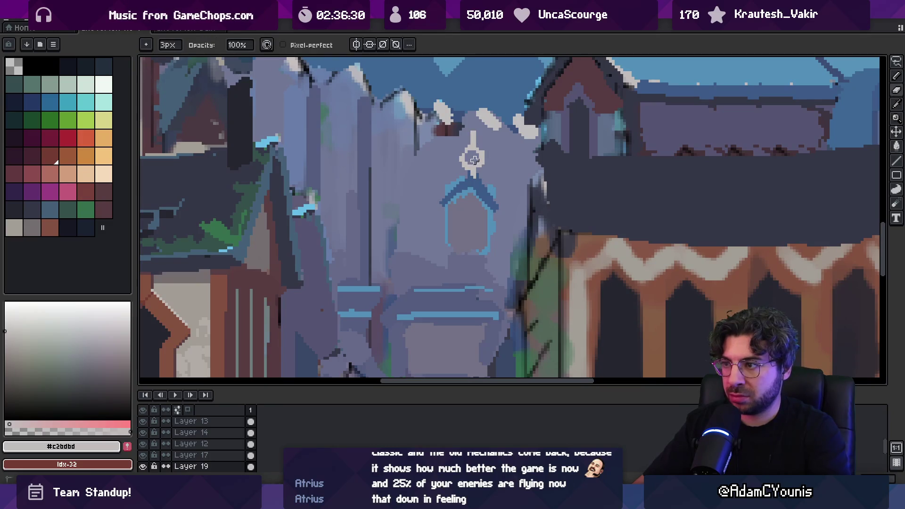
pyautogui.press('z')
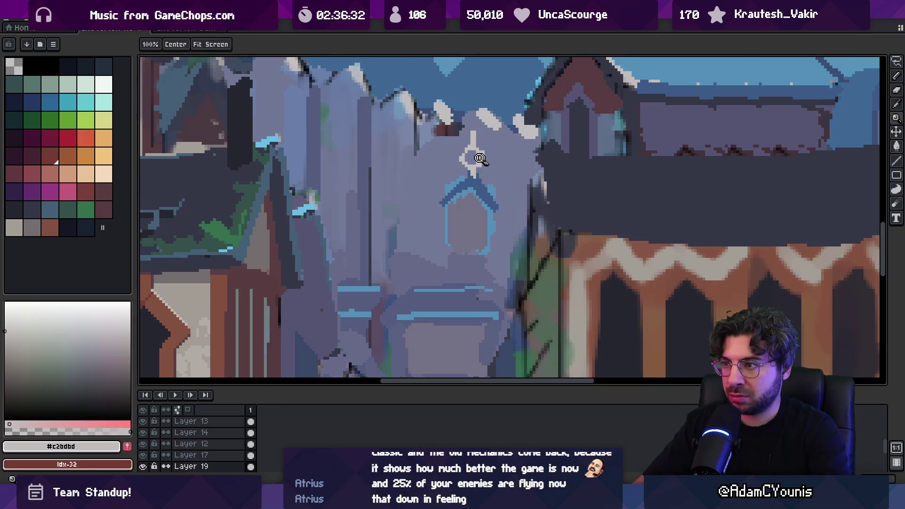
pyautogui.scroll(-5, 475, 151)
pyautogui.scroll(5, 495, 151)
pyautogui.scroll(1, 496, 159)
pyautogui.press('b')
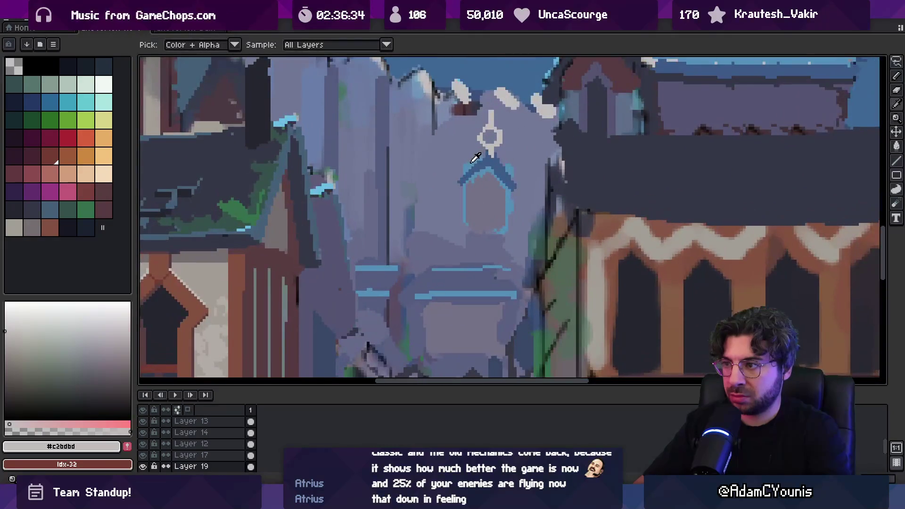
pyautogui.keyDown('alt'); pyautogui.click(492, 148); pyautogui.keyUp('alt')
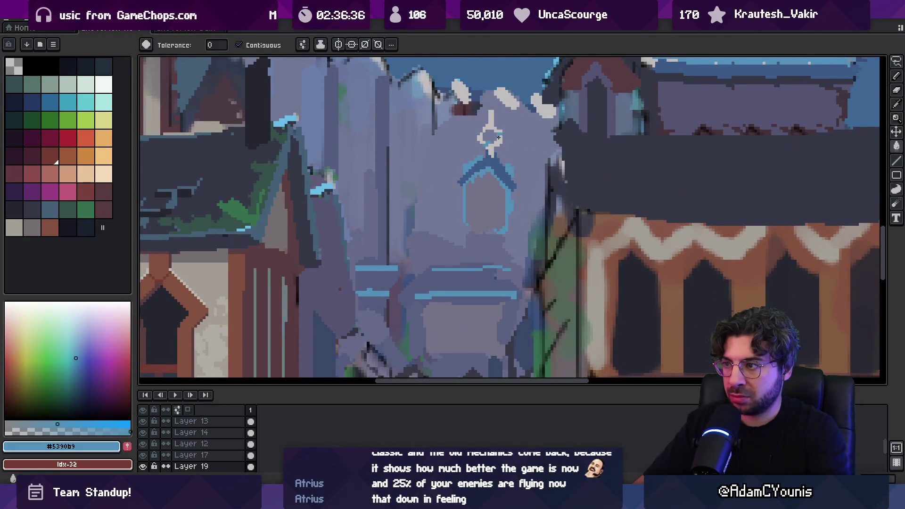
pyautogui.keyDown('alt'); pyautogui.click(484, 133); pyautogui.keyUp('alt')
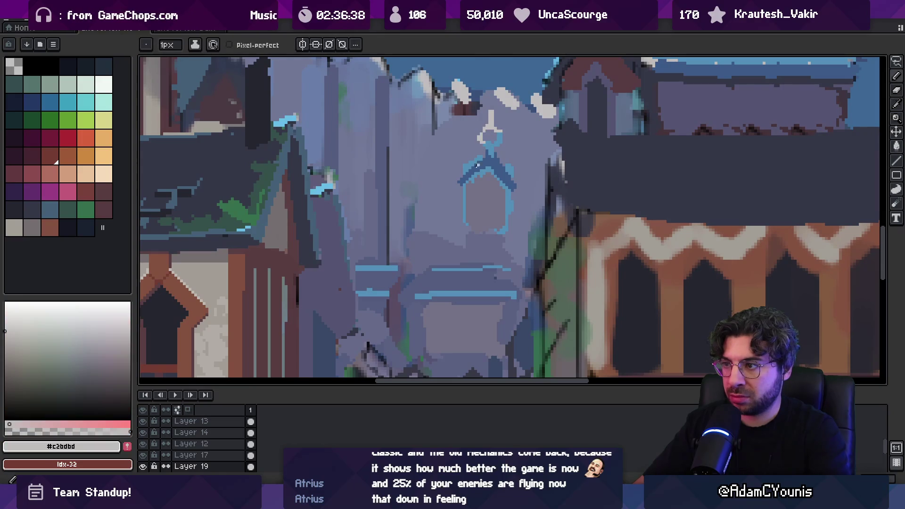
pyautogui.press('z')
pyautogui.scroll(-5, 471, 176)
pyautogui.scroll(5, 490, 177)
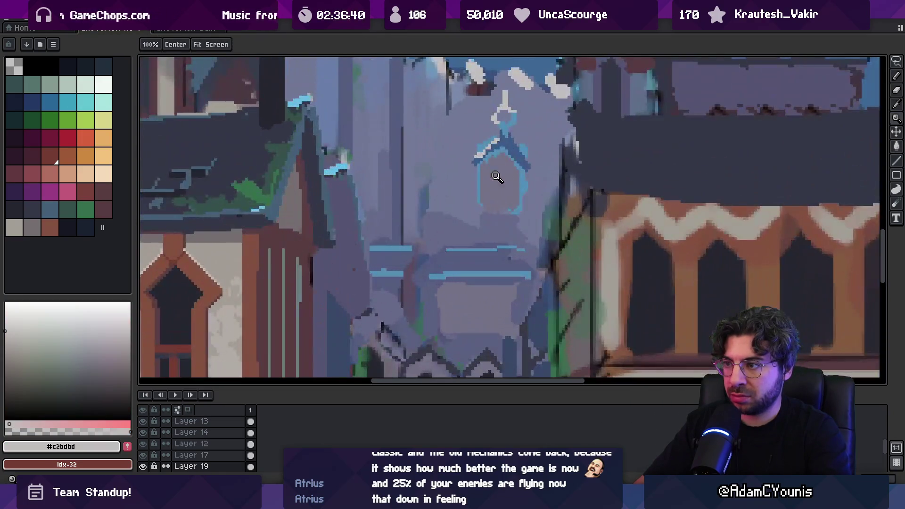
# - Shade the tower window's interior dark slate blue-grey and lighten its left edge
pyautogui.press('b')
pyautogui.keyDown('alt'); pyautogui.click(485, 176); pyautogui.keyUp('alt')
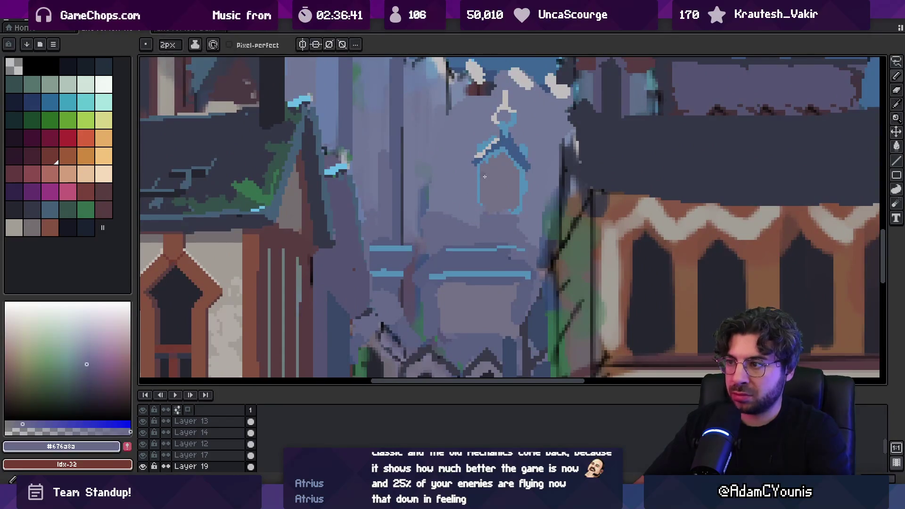
pyautogui.keyDown('alt'); pyautogui.click(430, 199); pyautogui.keyUp('alt')
pyautogui.moveTo(498, 171); pyautogui.dragTo(496, 191)
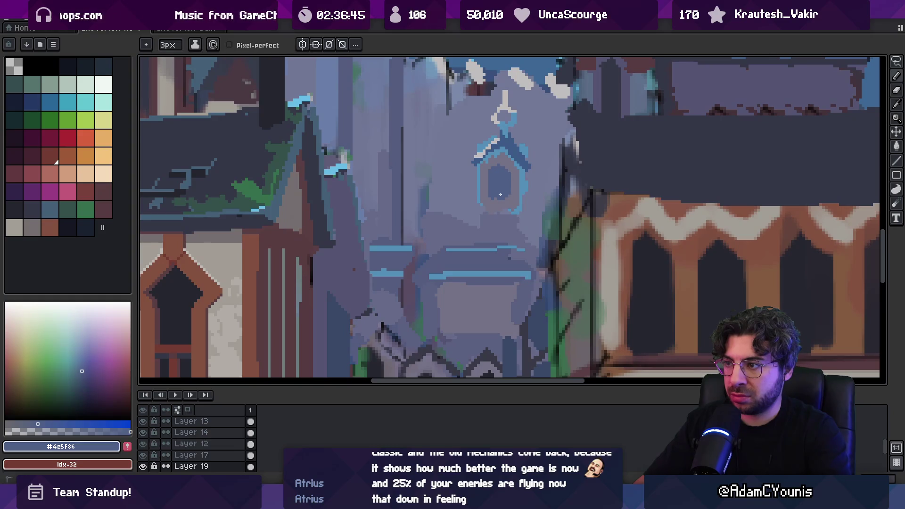
pyautogui.keyDown('alt'); pyautogui.click(485, 178); pyautogui.keyUp('alt')
pyautogui.moveTo(485, 170); pyautogui.dragTo(490, 204)
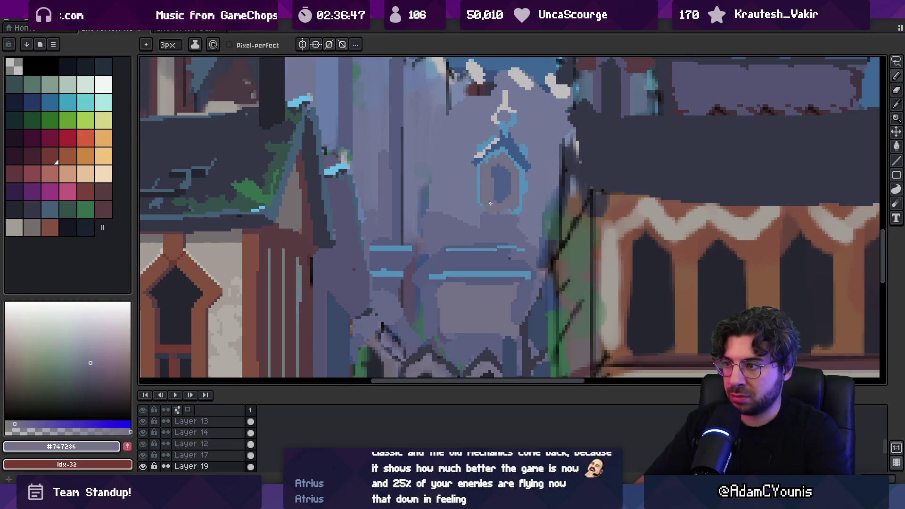
# - Add a dark-blue sill along the bottom of the tower window
pyautogui.keyDown('alt'); pyautogui.click(500, 168); pyautogui.keyUp('alt')
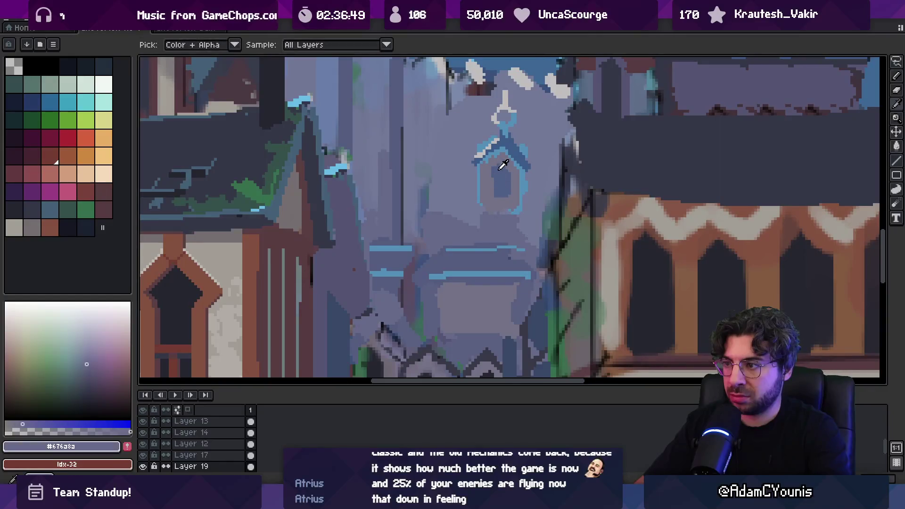
pyautogui.keyDown('alt'); pyautogui.click(514, 167); pyautogui.keyUp('alt')
pyautogui.moveTo(485, 217); pyautogui.dragTo(519, 214)
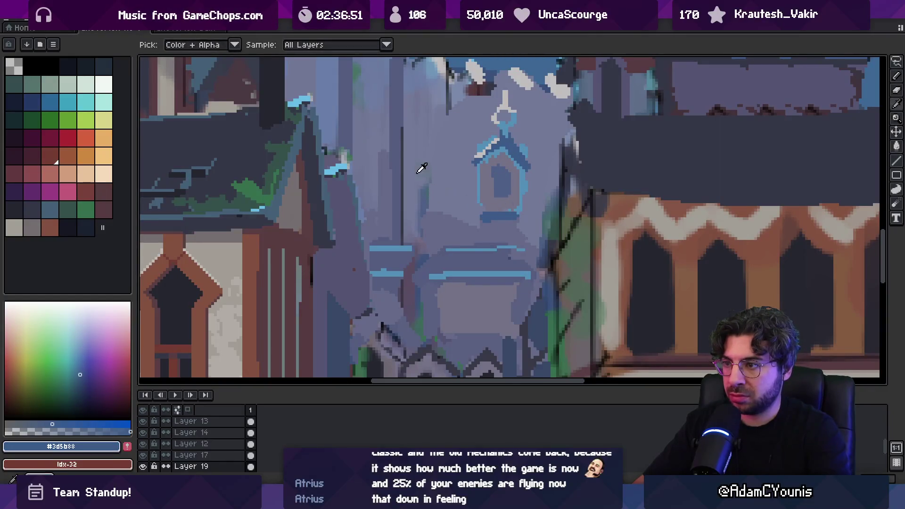
pyautogui.keyDown('alt'); pyautogui.click(481, 210); pyautogui.keyUp('alt')
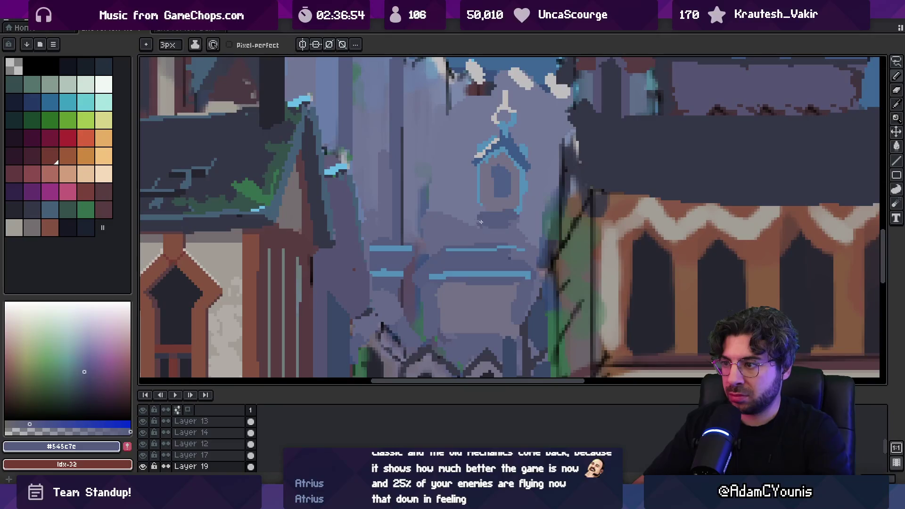
pyautogui.press('z')
pyautogui.scroll(-5, 526, 221)
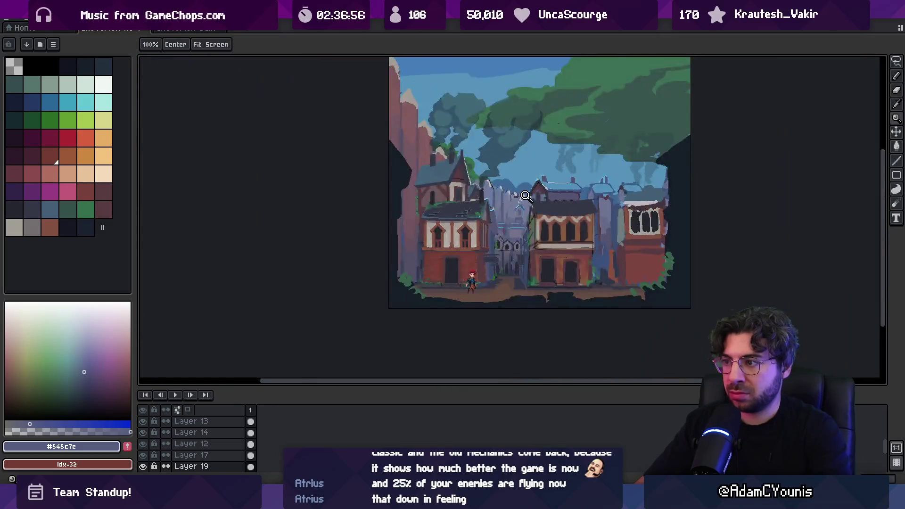
# - Sample the dark blue-grey, alley slate blue and distant-wall grey-violet from the town
pyautogui.scroll(3, 512, 177)
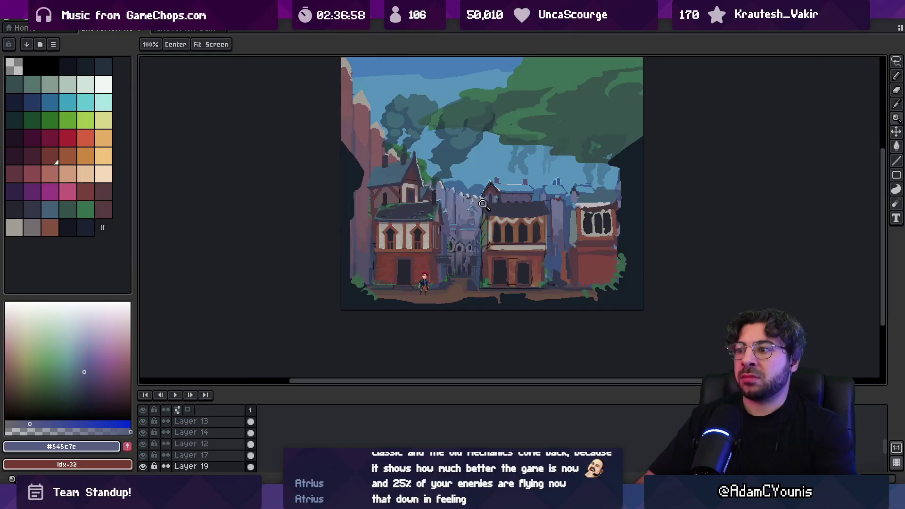
pyautogui.scroll(4, 477, 206)
pyautogui.press('b')
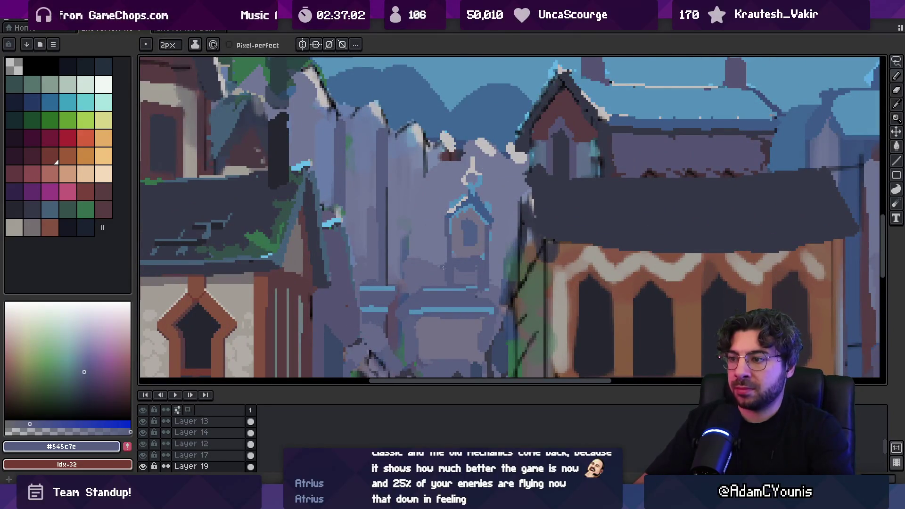
pyautogui.press('z')
pyautogui.scroll(-5, 488, 271)
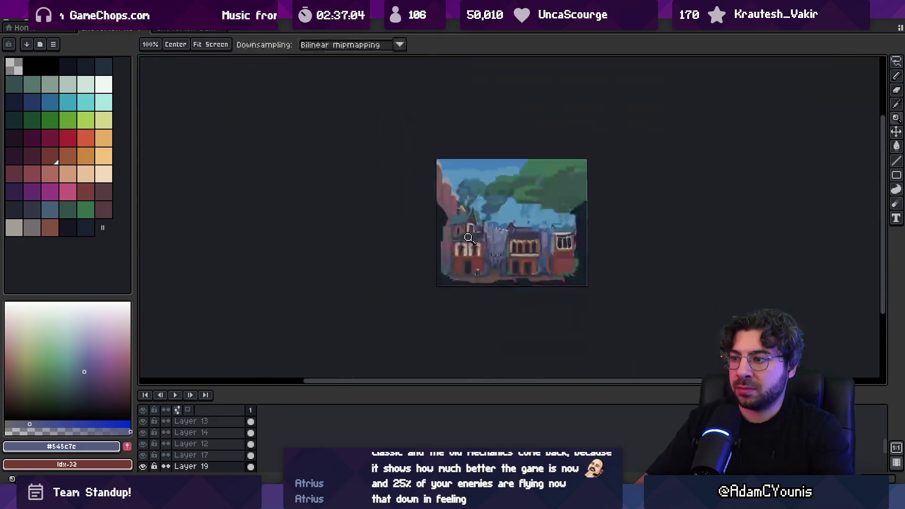
pyautogui.scroll(1, 489, 198)
pyautogui.scroll(4, 489, 198)
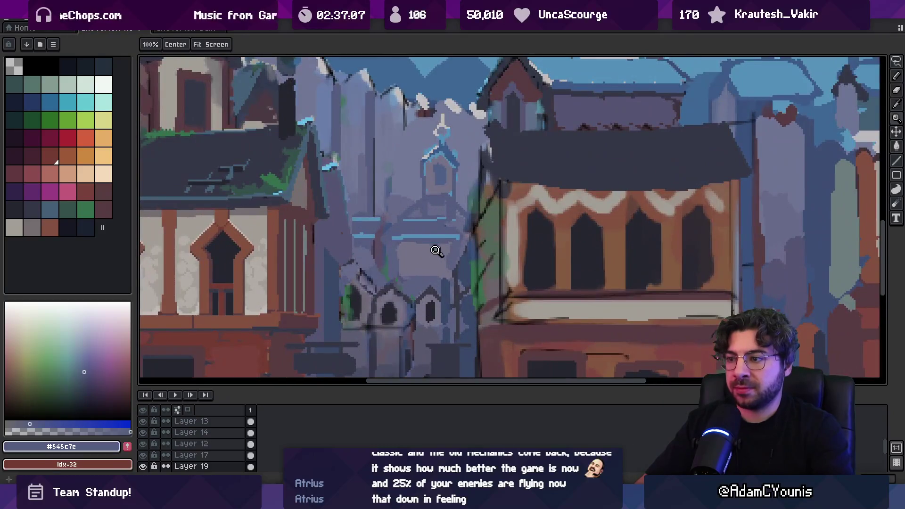
pyautogui.press('i')
pyautogui.click(344, 247)
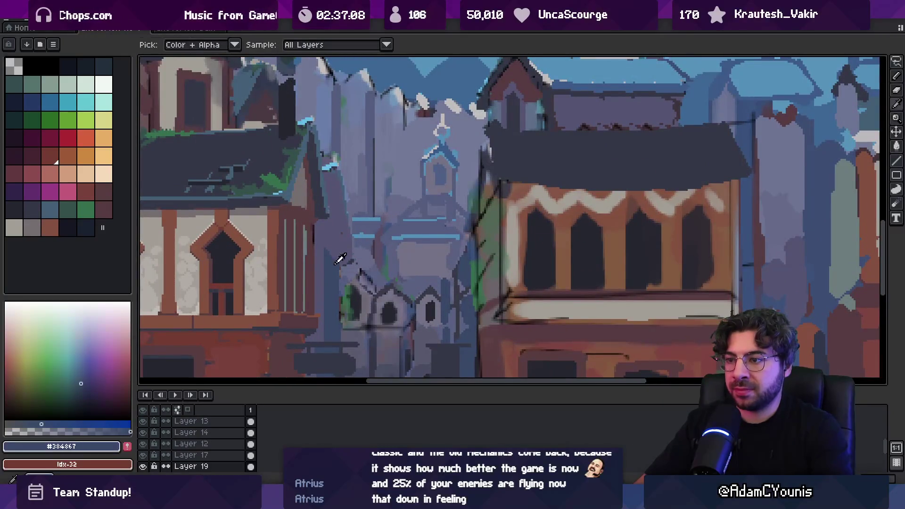
pyautogui.press('z')
pyautogui.scroll(-3, 439, 174)
pyautogui.scroll(2, 465, 171)
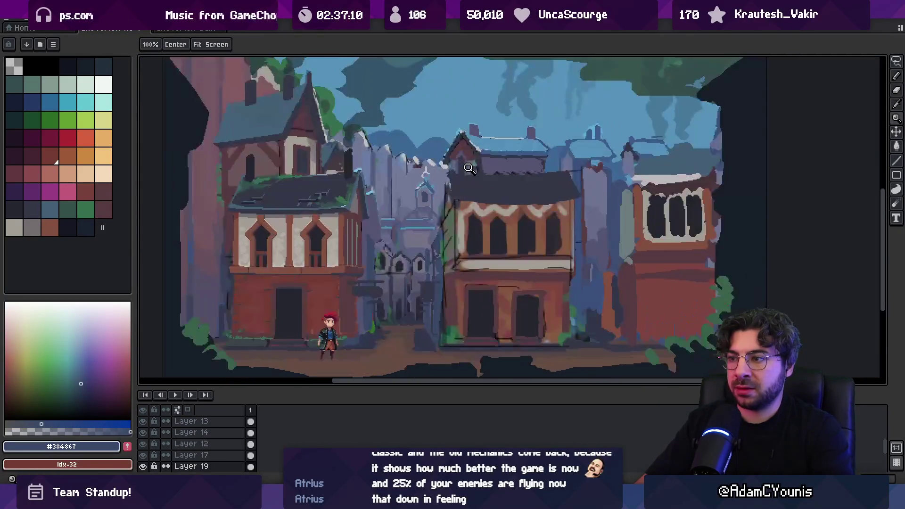
pyautogui.scroll(2, 465, 171)
pyautogui.press('i')
pyautogui.click(375, 169)
pyautogui.press('g')
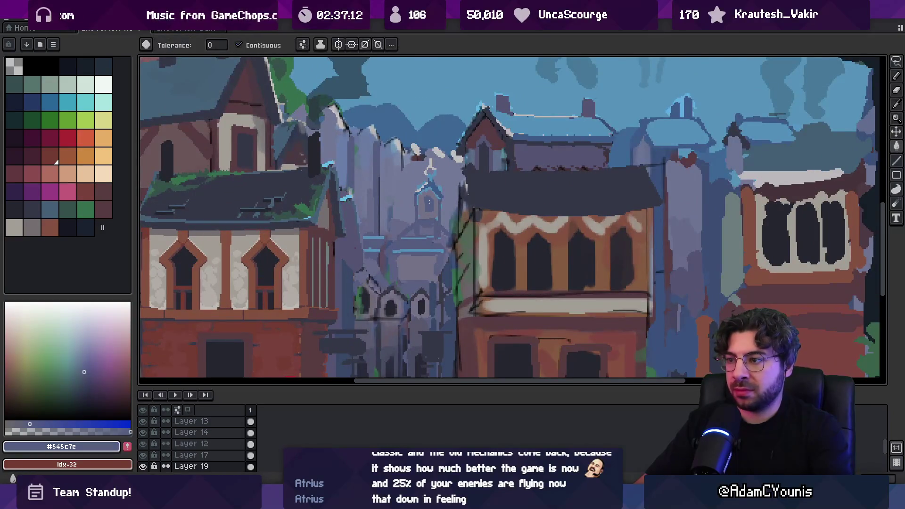
pyautogui.press('b')
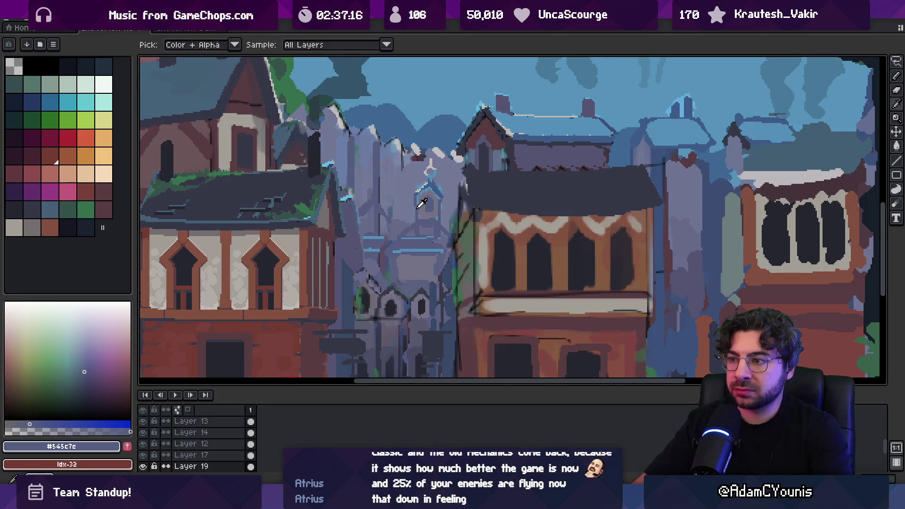
pyautogui.keyDown('alt'); pyautogui.click(389, 213); pyautogui.keyUp('alt')
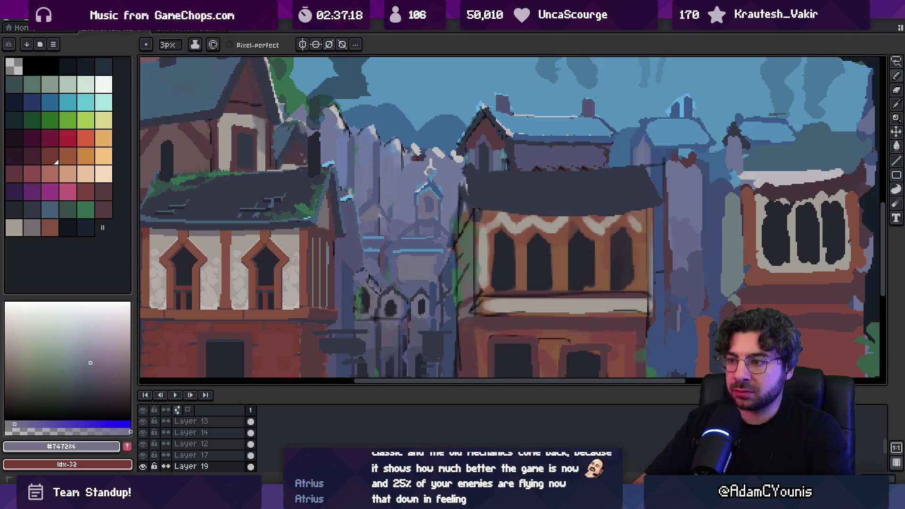
# - Zoom in on the street, centring the view on the central building
pyautogui.press('z')
pyautogui.scroll(-5, 399, 238)
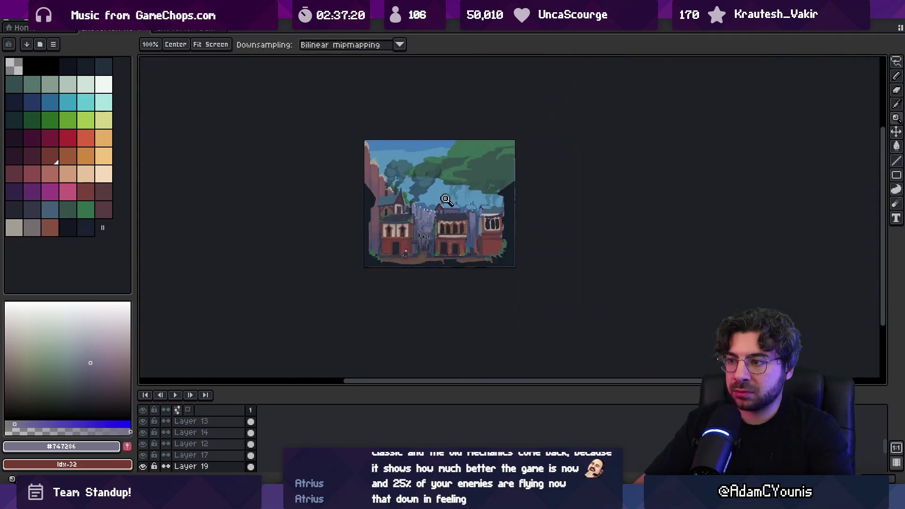
pyautogui.click(448, 229)
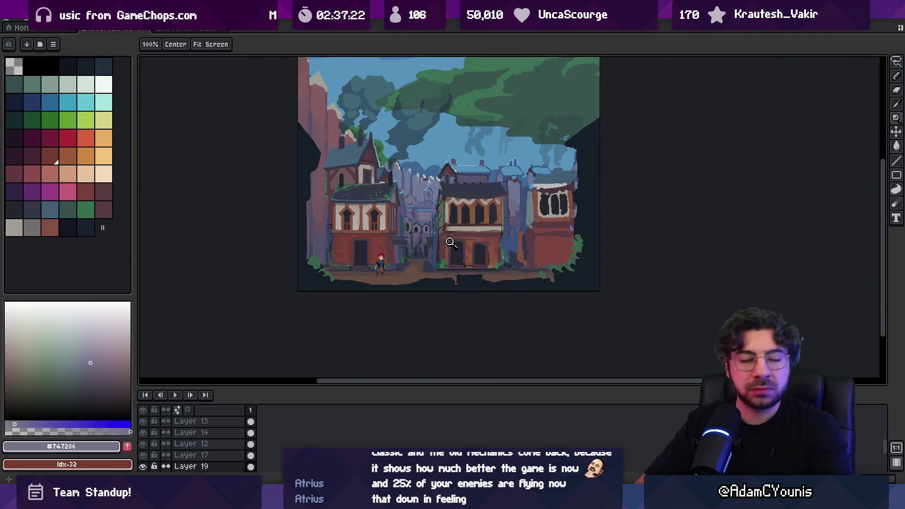
pyautogui.click(450, 243)
pyautogui.moveTo(457, 208); pyautogui.dragTo(460, 230)
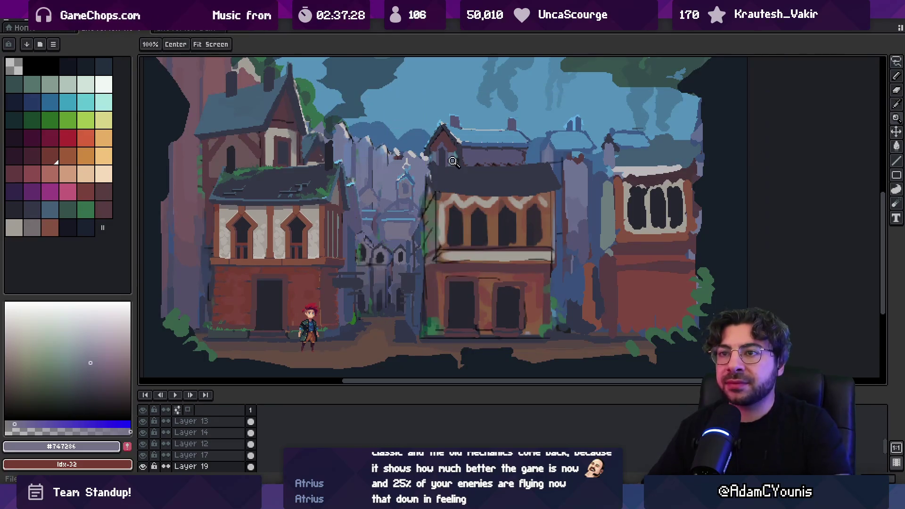
pyautogui.click(453, 208)
pyautogui.scroll(-3, 475, 200)
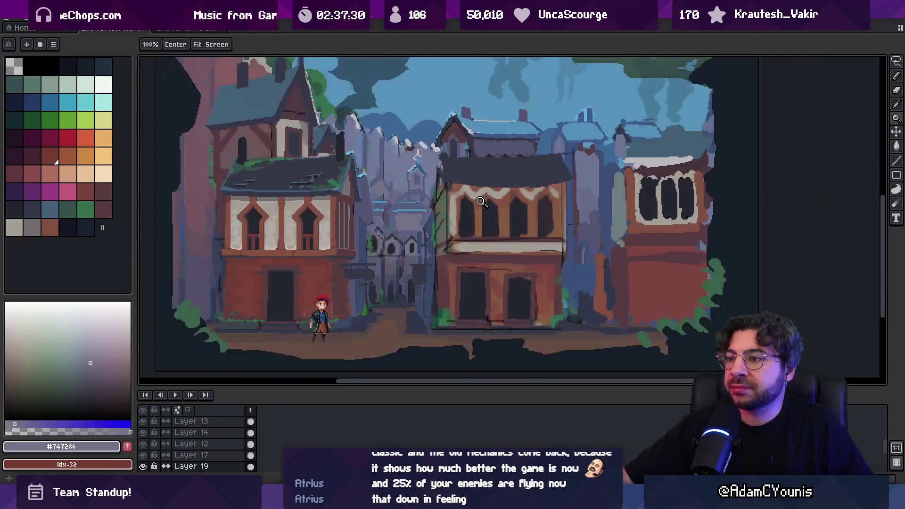
pyautogui.scroll(3, 480, 207)
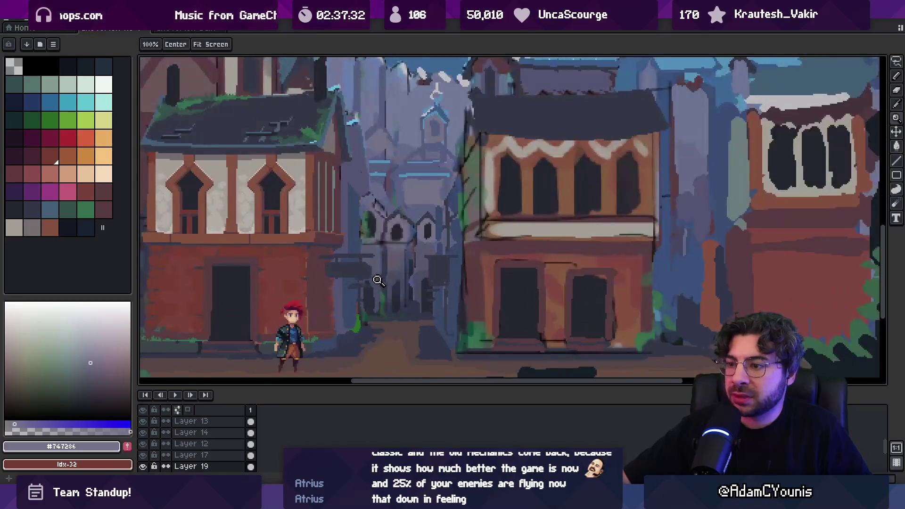
# - In full-screen preview, raise the distant rooftops and back-left tower building, undoing the last move
pyautogui.press('F8')
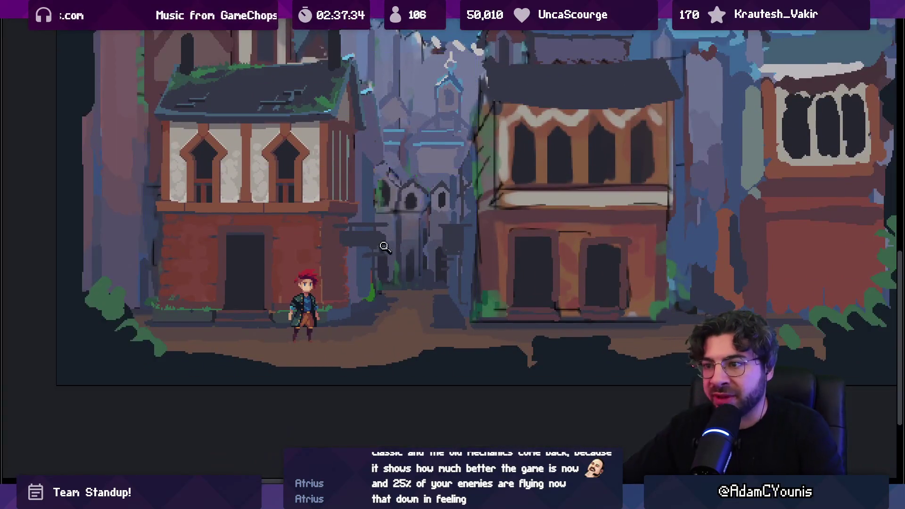
pyautogui.scroll(1, 349, 299)
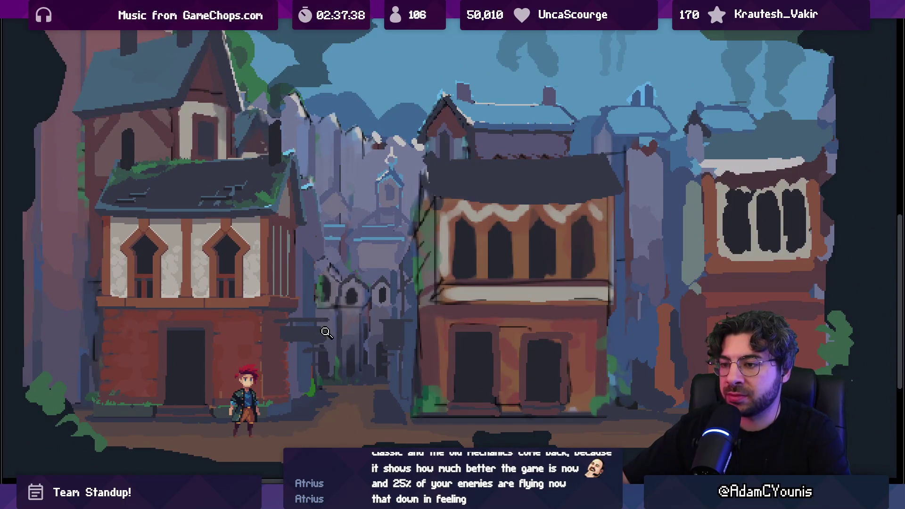
pyautogui.scroll(2, 333, 299)
pyautogui.scroll(-1, 333, 294)
pyautogui.moveTo(334, 300); pyautogui.dragTo(339, 326)
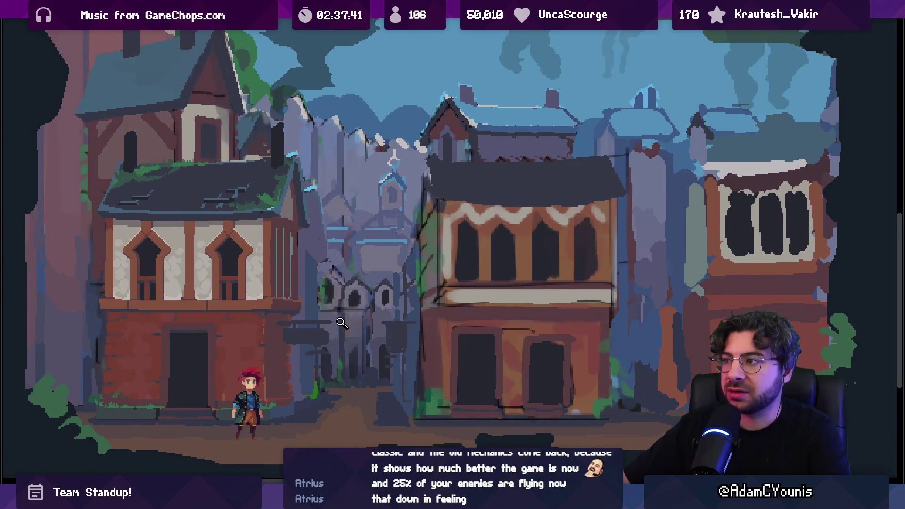
pyautogui.moveTo(358, 246); pyautogui.dragTo(356, 206)
pyautogui.moveTo(508, 106); pyautogui.dragTo(503, 84)
pyautogui.moveTo(215, 105); pyautogui.dragTo(212, 90)
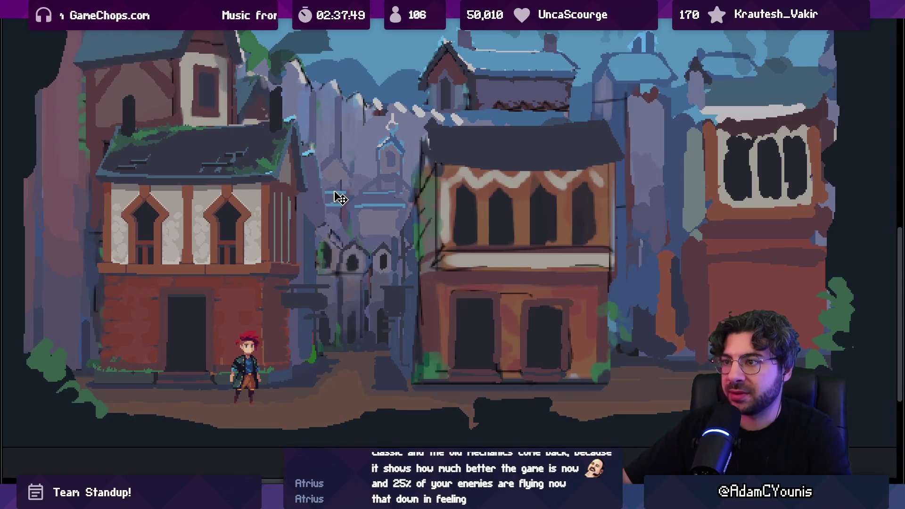
pyautogui.hotkey('ctrl', 'z')
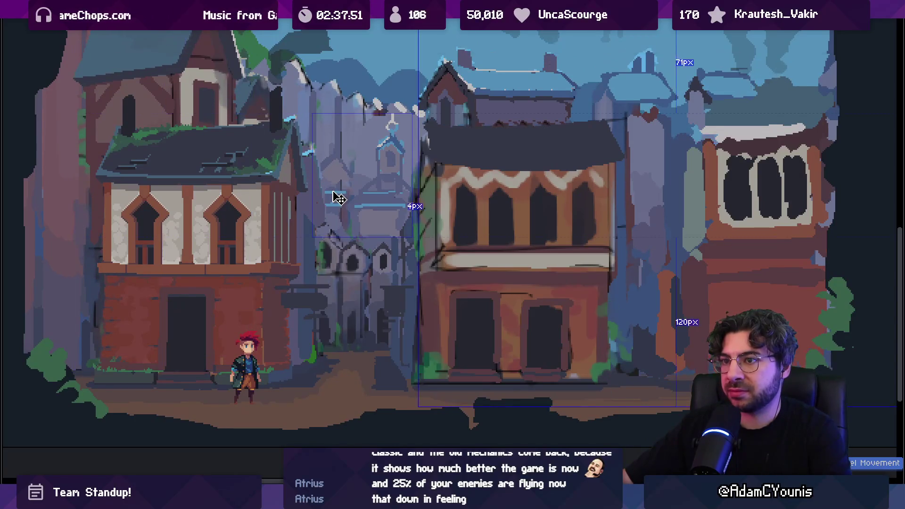
# - Redo the layer raise and move the thin strip down behind the central house's roof
pyautogui.hotkey('ctrl', 'shift', 'z')
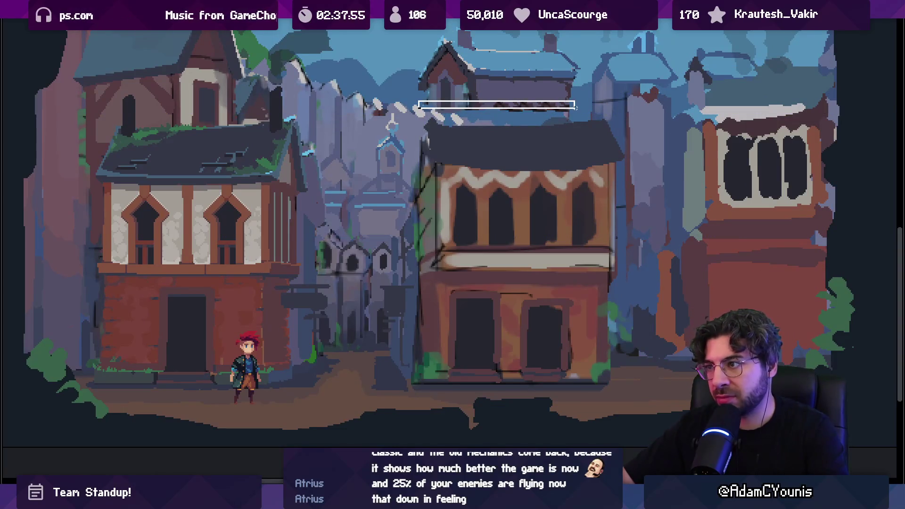
pyautogui.click(499, 106)
pyautogui.moveTo(507, 113); pyautogui.dragTo(505, 137)
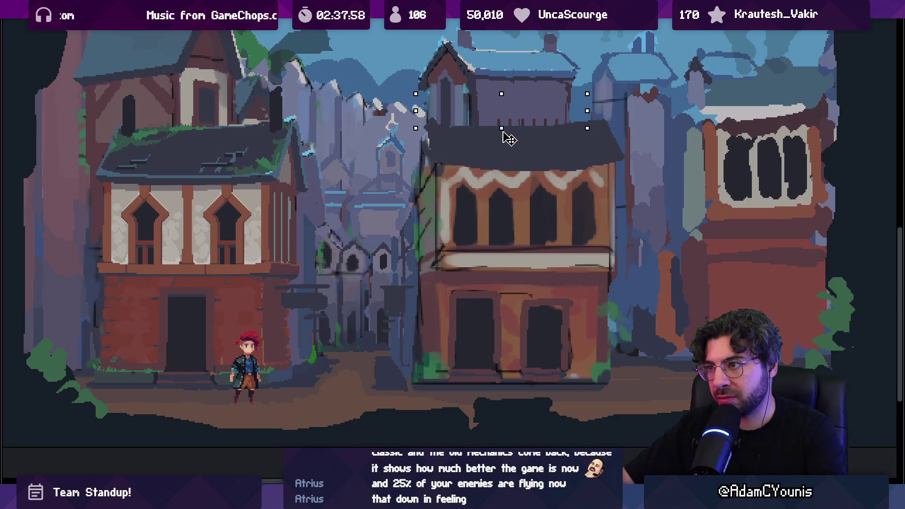
# - Draw a dark line and a light arc across the upper building
pyautogui.press('Return')
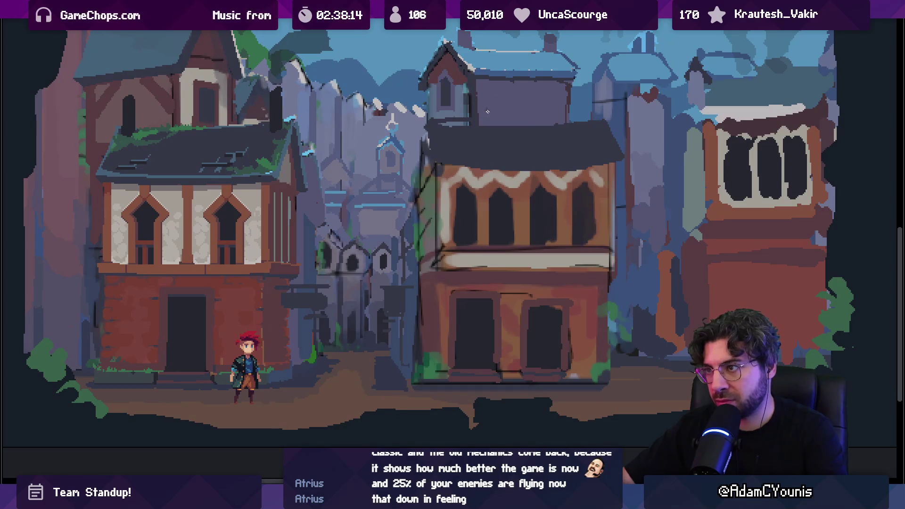
pyautogui.moveTo(530, 120); pyautogui.dragTo(479, 122)
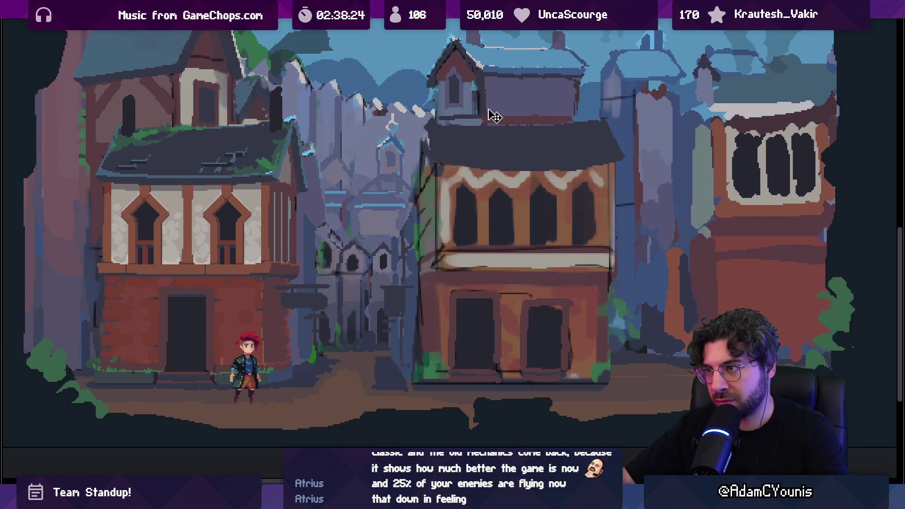
pyautogui.moveTo(418, 30)
pyautogui.mouseDown()
pyautogui.moveTo(401, 61)
pyautogui.moveTo(507, 158)
pyautogui.mouseUp()
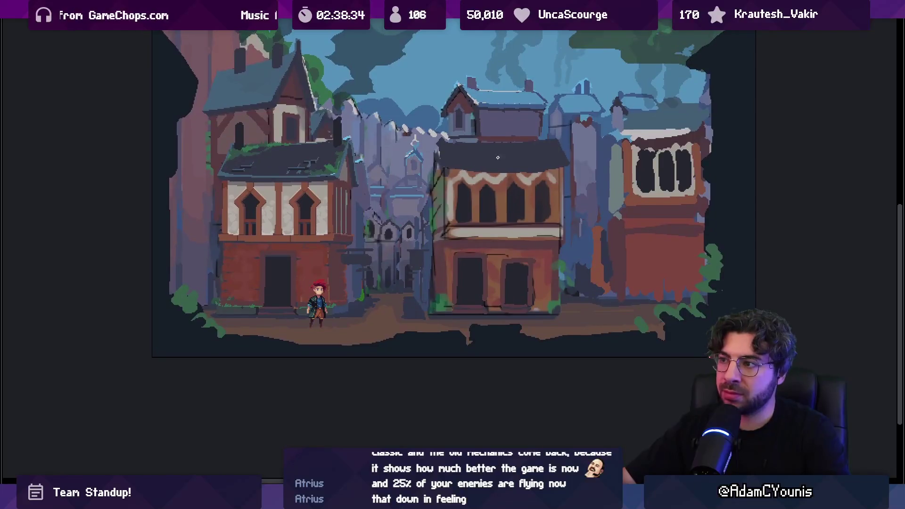
pyautogui.scroll(2, 542, 118)
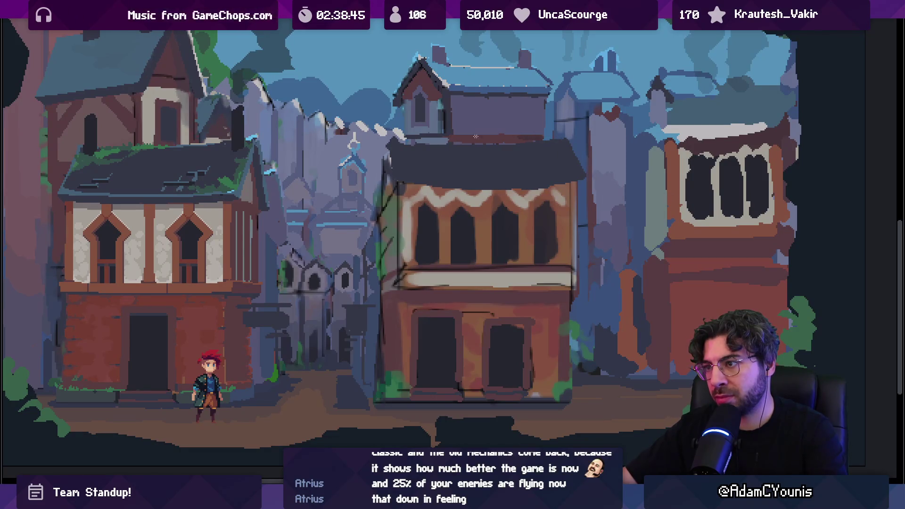
pyautogui.scroll(-5, 459, 141)
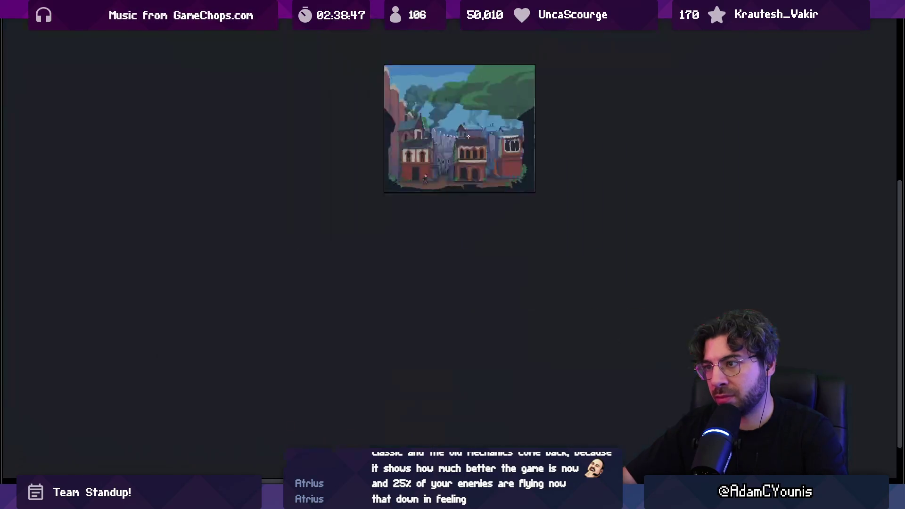
pyautogui.scroll(2, 478, 137)
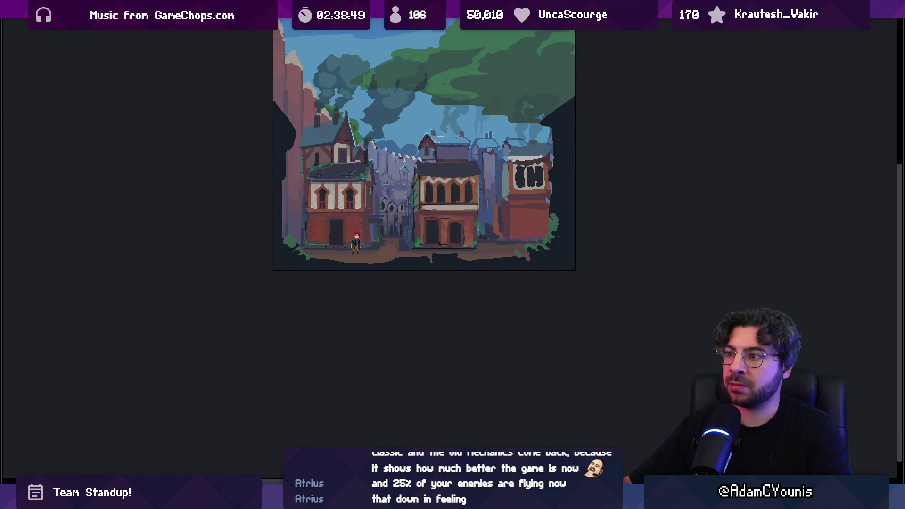
pyautogui.scroll(3, 443, 151)
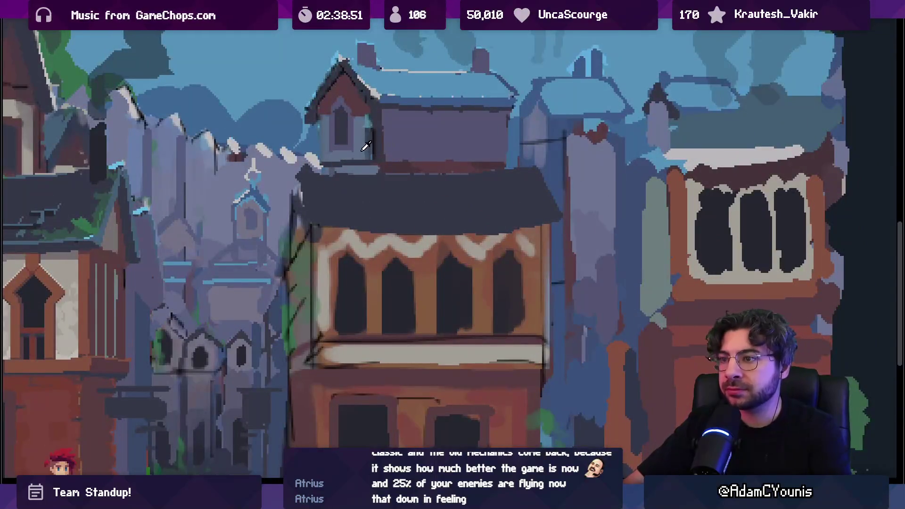
pyautogui.moveTo(396, 127)
pyautogui.mouseDown()
pyautogui.moveTo(472, 149)
pyautogui.moveTo(433, 138)
pyautogui.moveTo(481, 123)
pyautogui.moveTo(497, 152)
pyautogui.mouseUp()
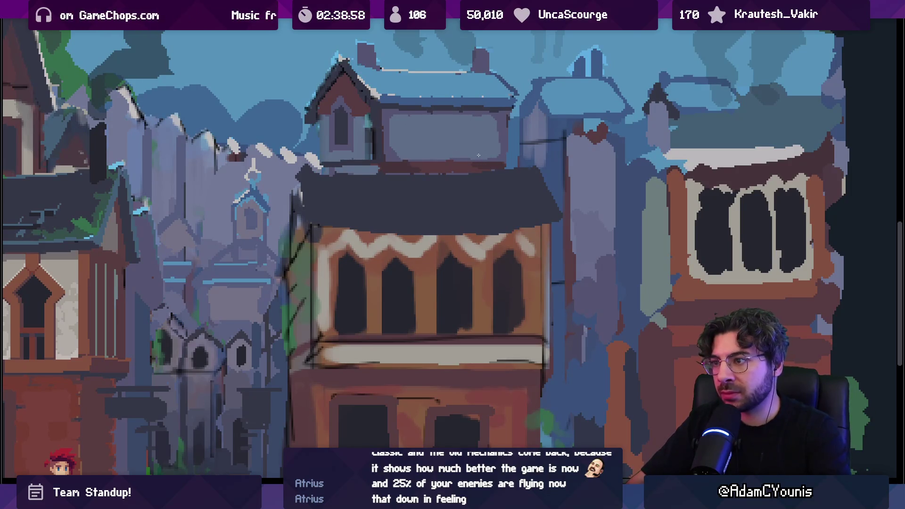
pyautogui.scroll(-4, 476, 153)
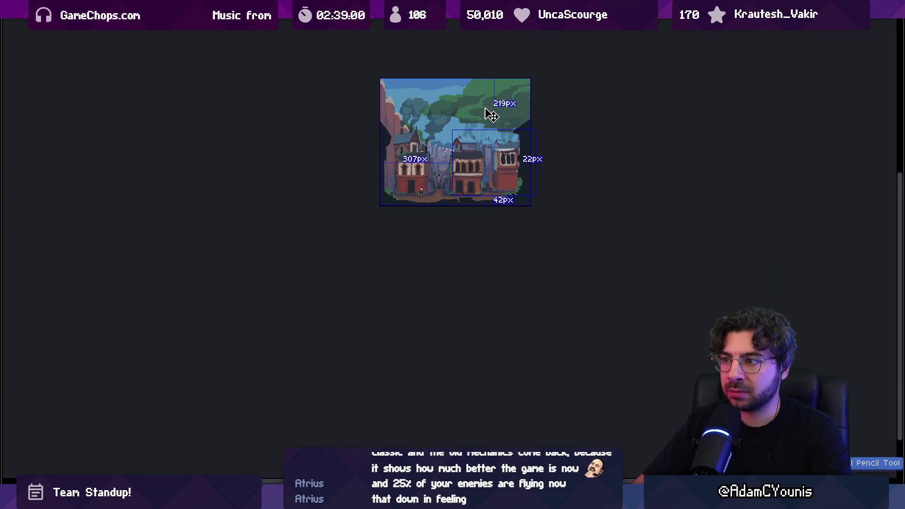
pyautogui.scroll(4, 468, 141)
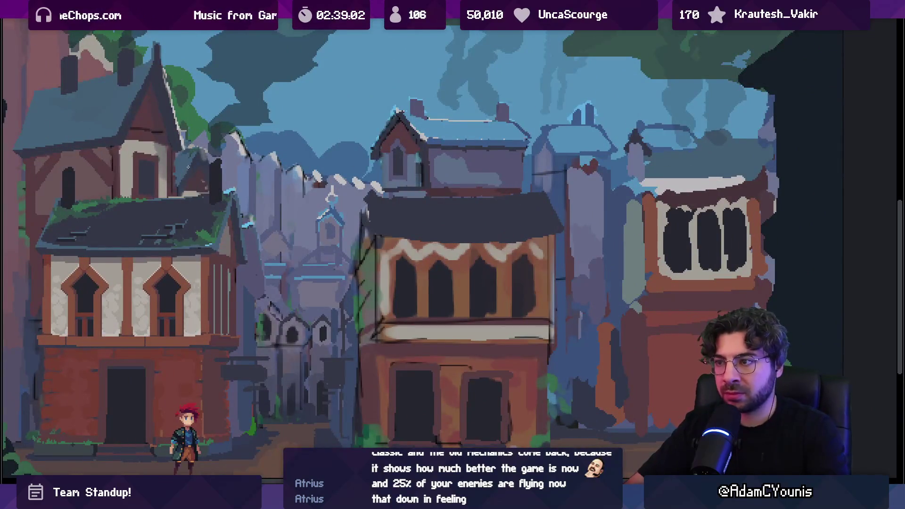
pyautogui.scroll(-4, 499, 152)
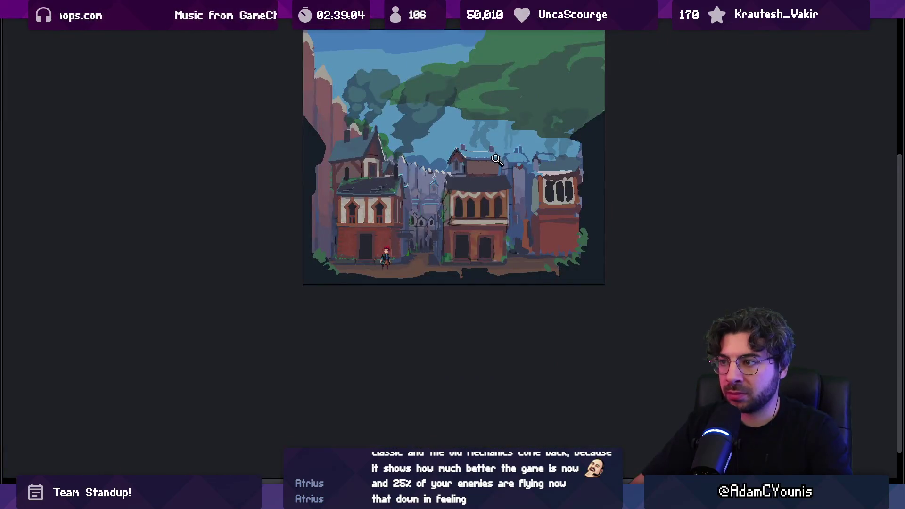
pyautogui.scroll(-1, 496, 159)
pyautogui.scroll(2, 484, 161)
pyautogui.scroll(1, 497, 157)
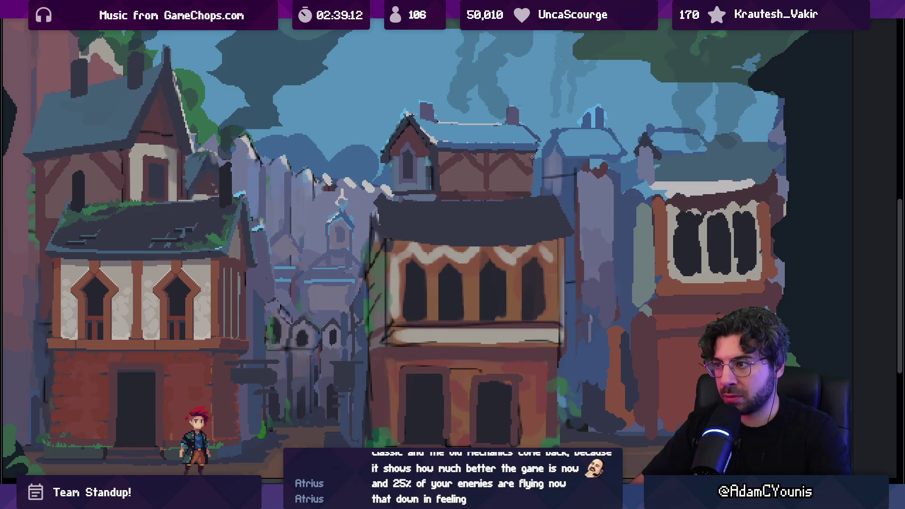
pyautogui.scroll(-3, 519, 179)
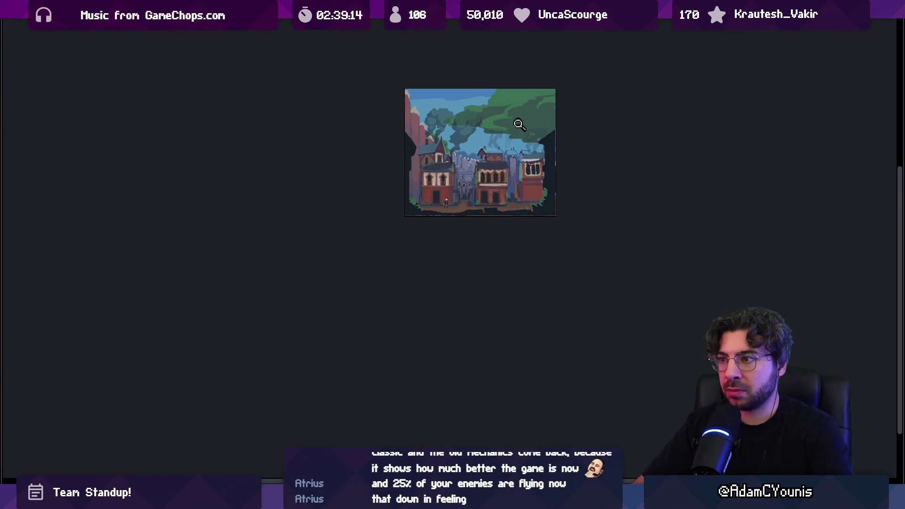
pyautogui.scroll(1, 506, 156)
pyautogui.scroll(1, 506, 155)
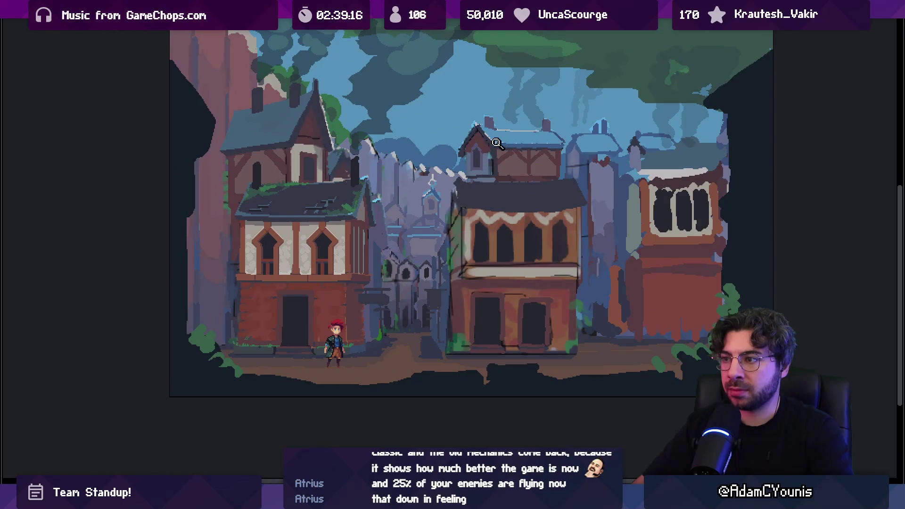
pyautogui.scroll(1, 479, 161)
pyautogui.scroll(-1, 485, 160)
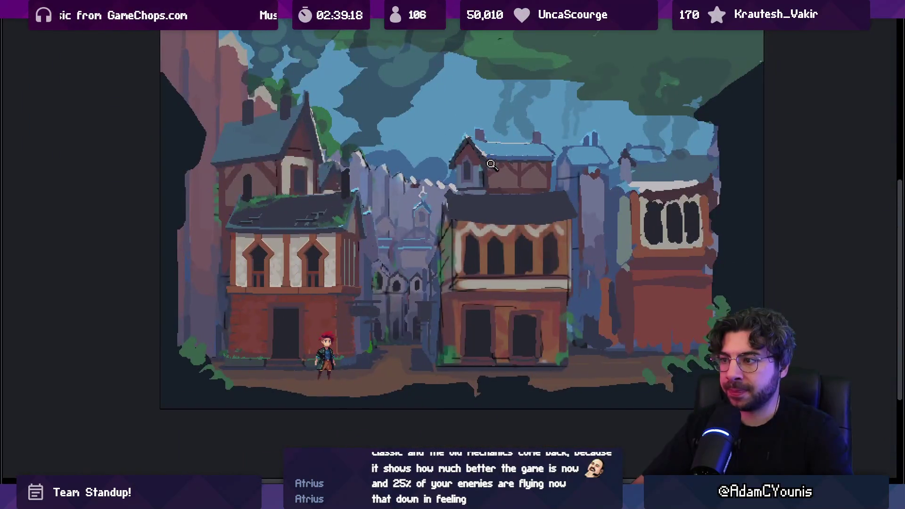
pyautogui.scroll(1, 484, 160)
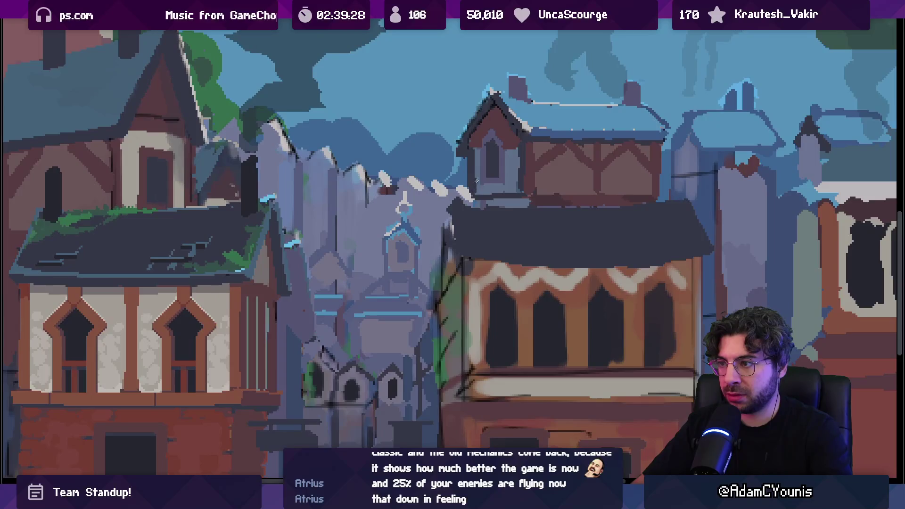
pyautogui.scroll(-5, 500, 161)
pyautogui.scroll(5, 510, 146)
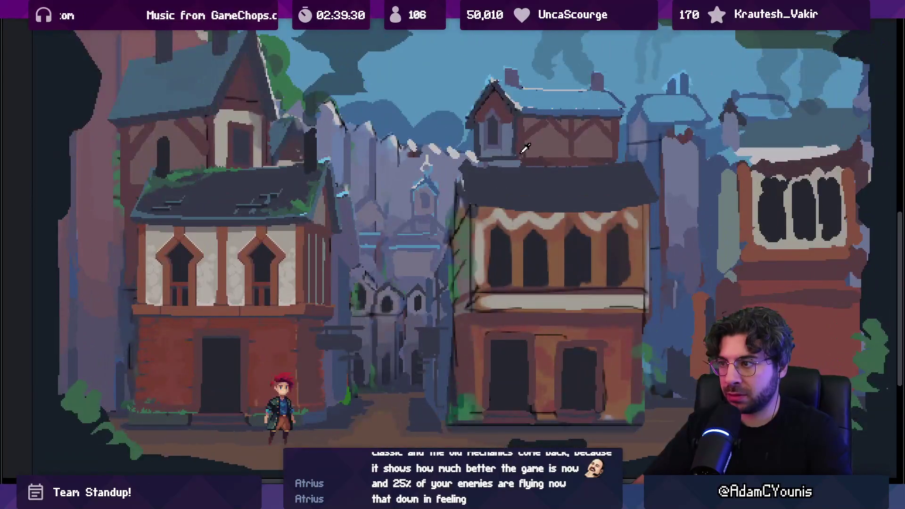
pyautogui.scroll(-5, 523, 142)
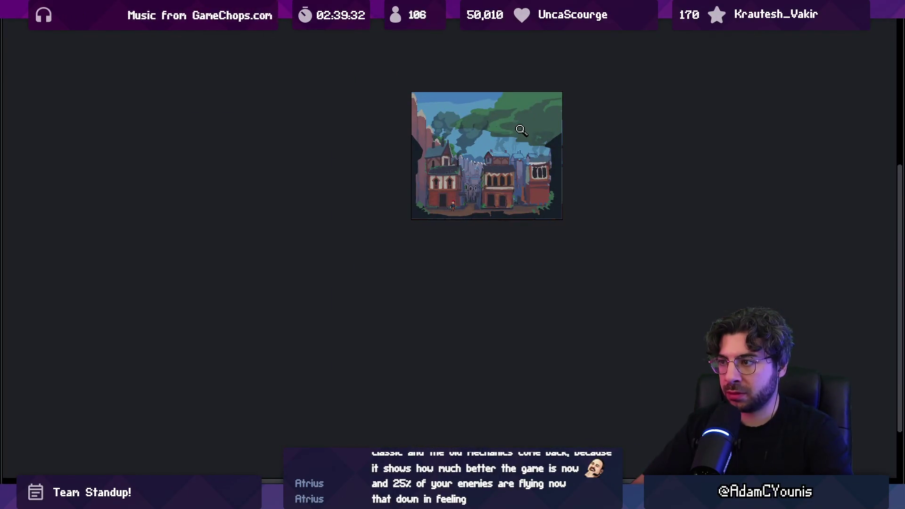
pyautogui.scroll(5, 518, 81)
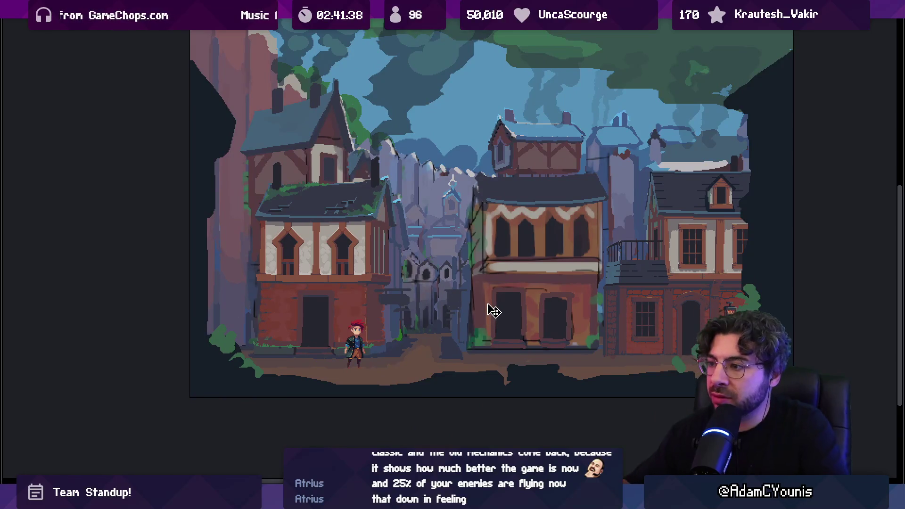
# - Reframe the painting and nudge the balconied right-hand house up slightly
pyautogui.scroll(2, 495, 312)
pyautogui.moveTo(503, 297); pyautogui.dragTo(519, 279)
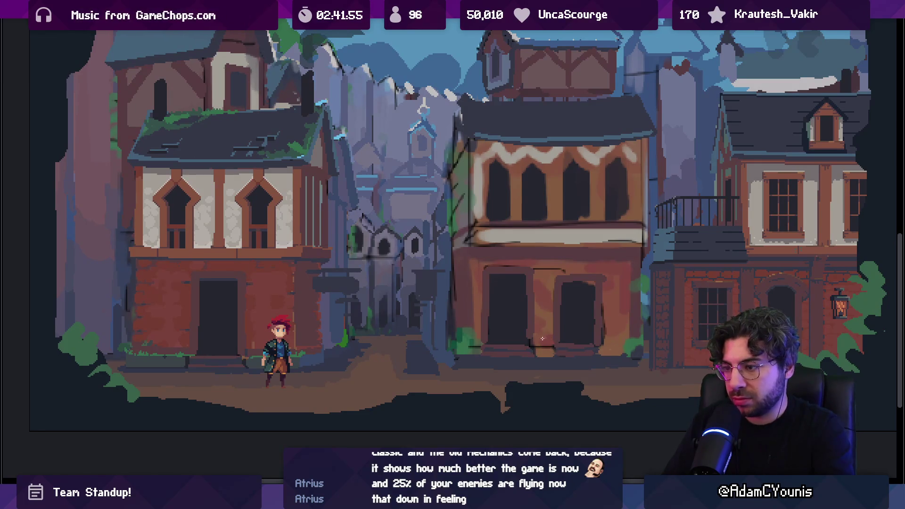
pyautogui.scroll(-5, 521, 309)
pyautogui.scroll(8, 518, 307)
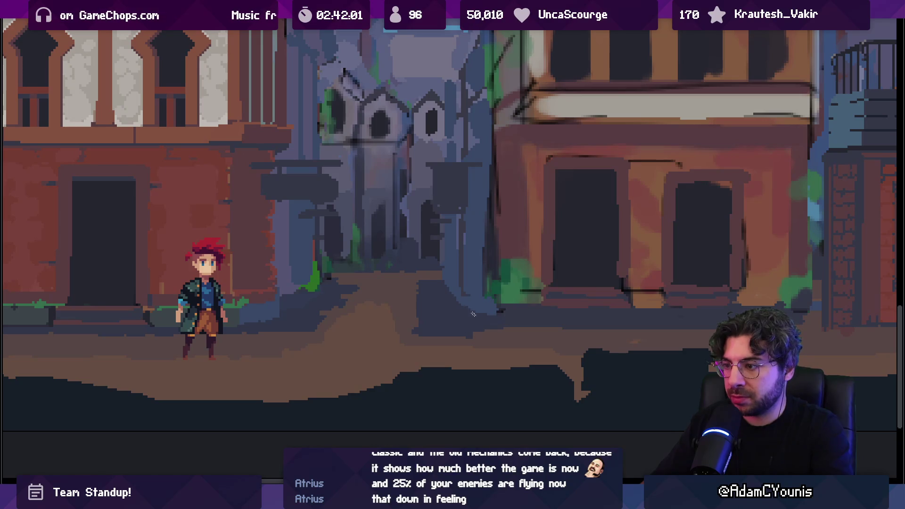
pyautogui.scroll(-4, 523, 299)
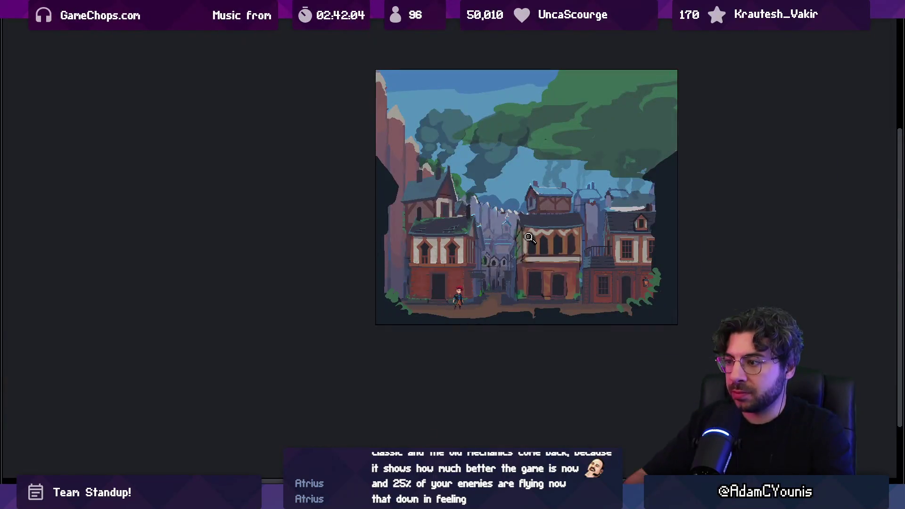
pyautogui.scroll(3, 524, 300)
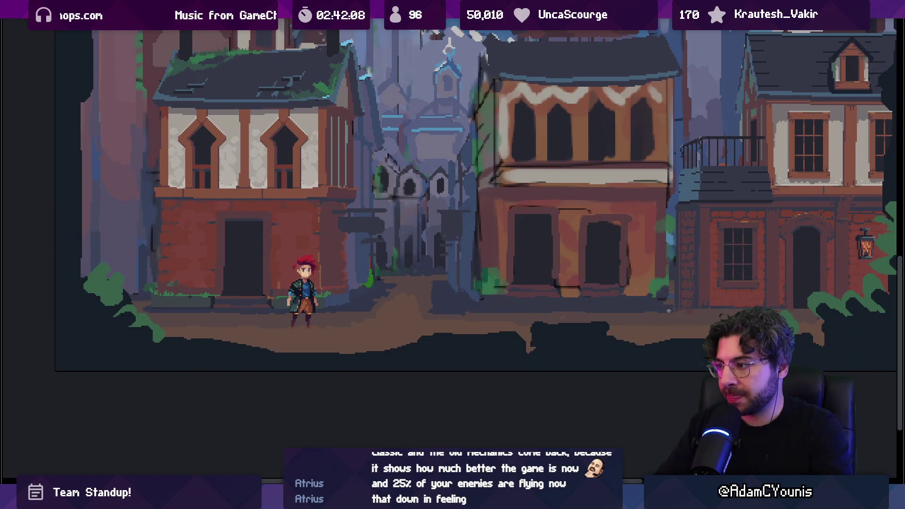
pyautogui.press('Up')
pyautogui.press('Up')
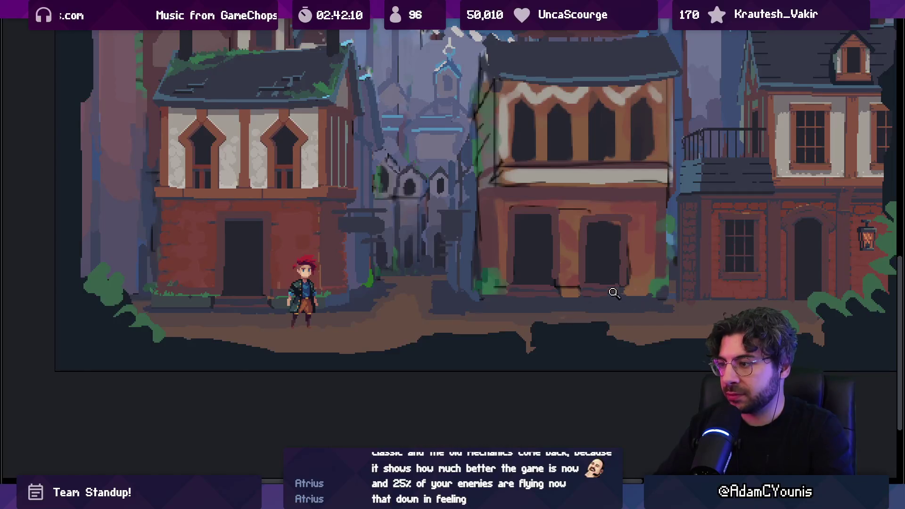
# - Draw a dark stroke along the right house's roofline
pyautogui.scroll(-4, 558, 242)
pyautogui.scroll(4, 568, 285)
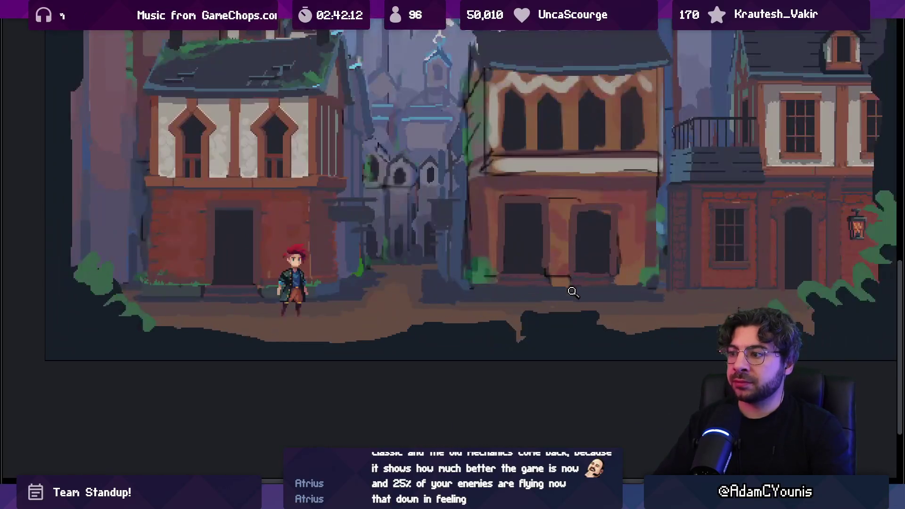
pyautogui.scroll(-2, 518, 307)
pyautogui.scroll(3, 506, 292)
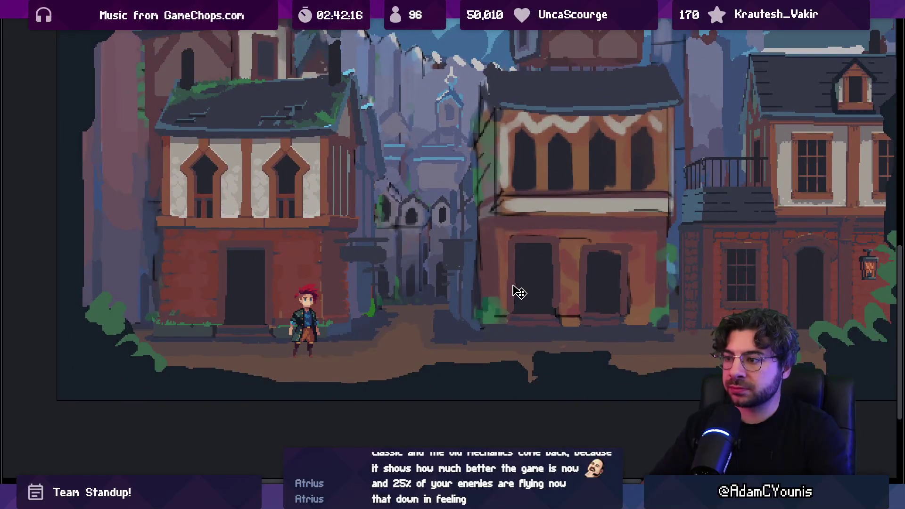
pyautogui.scroll(-2, 514, 286)
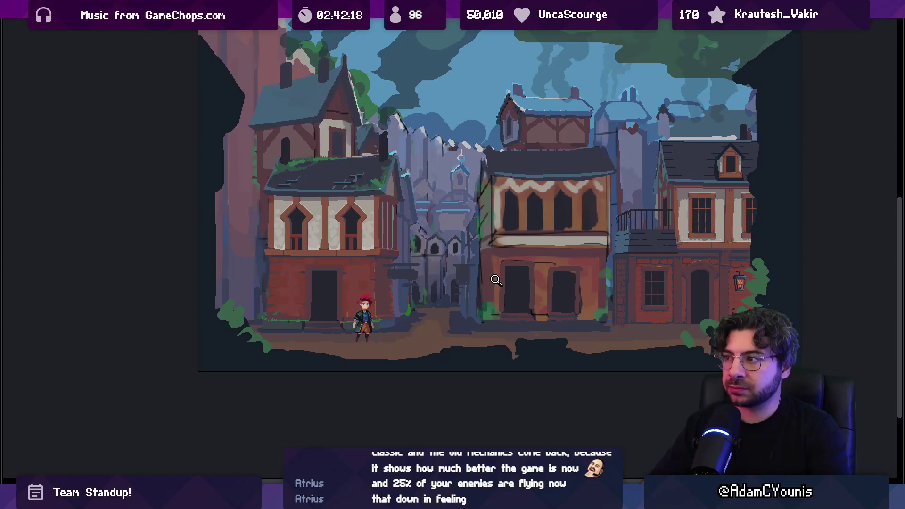
pyautogui.scroll(2, 607, 157)
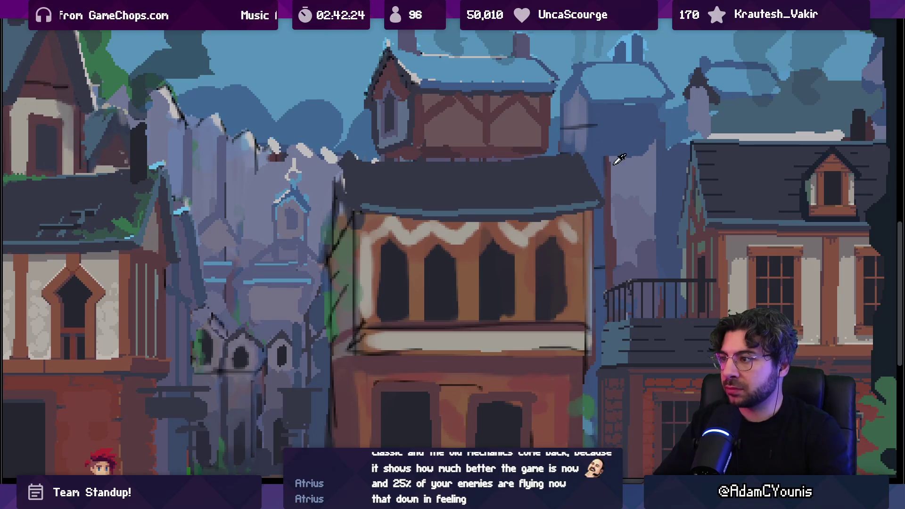
pyautogui.moveTo(594, 158)
pyautogui.mouseDown()
pyautogui.moveTo(627, 158)
pyautogui.moveTo(528, 158)
pyautogui.moveTo(569, 163)
pyautogui.mouseUp()
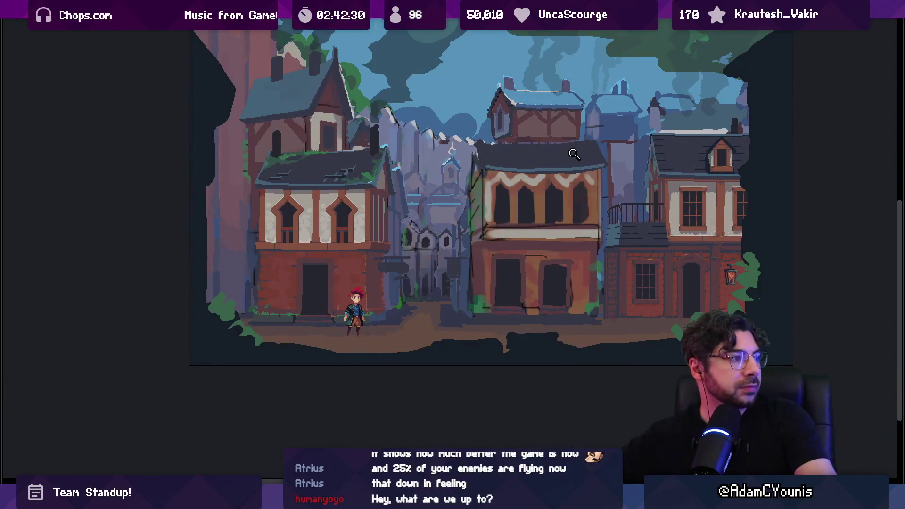
pyautogui.press('v')
pyautogui.press('z')
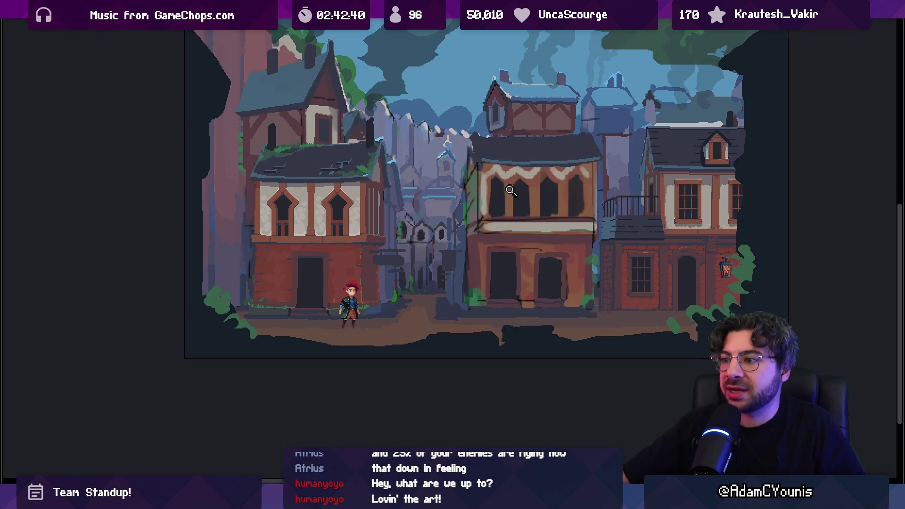
# - Zoom in on the houses, test-move the left house, then undo it
pyautogui.keyDown('alt'); pyautogui.click(457, 287); pyautogui.keyUp('alt')
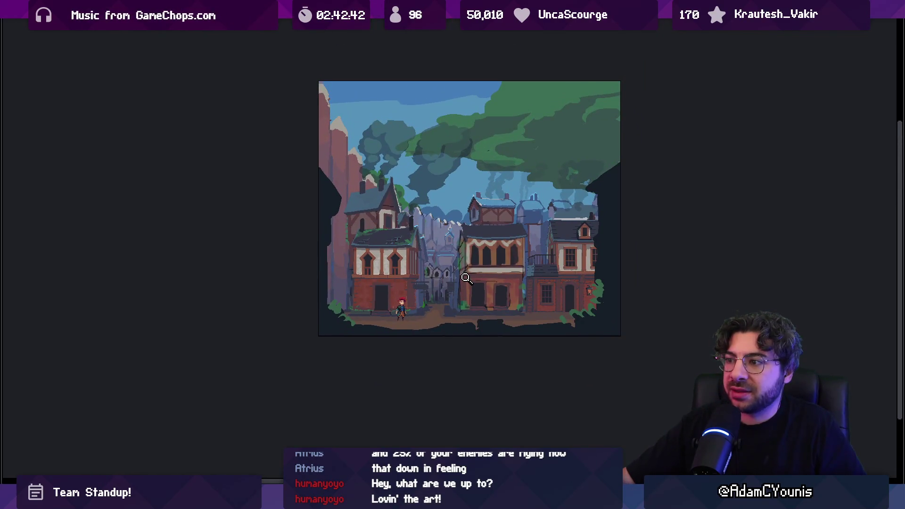
pyautogui.click(461, 275)
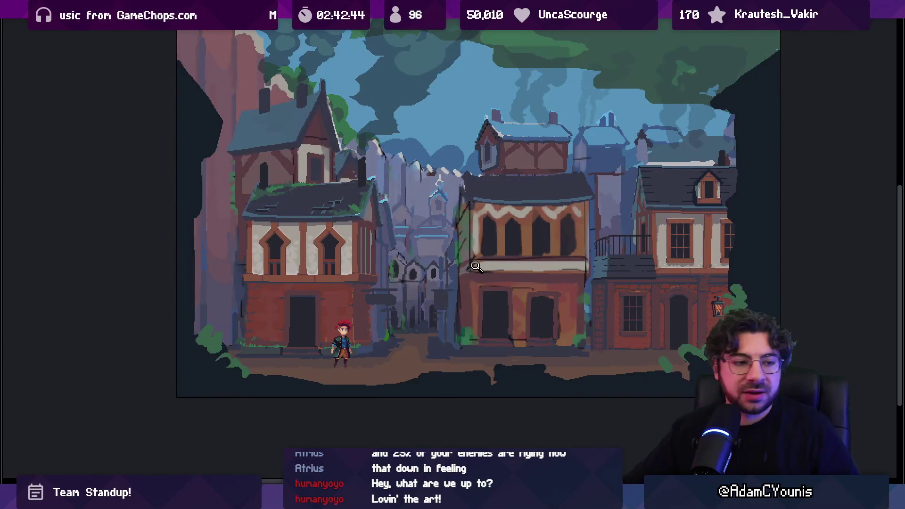
pyautogui.click(393, 229)
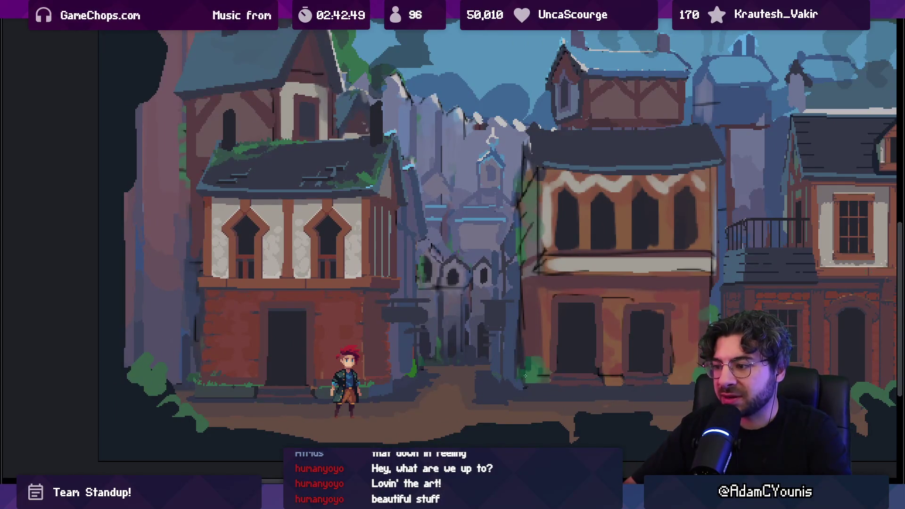
pyautogui.moveTo(376, 187); pyautogui.dragTo(371, 181)
pyautogui.hotkey('ctrl', 'z')
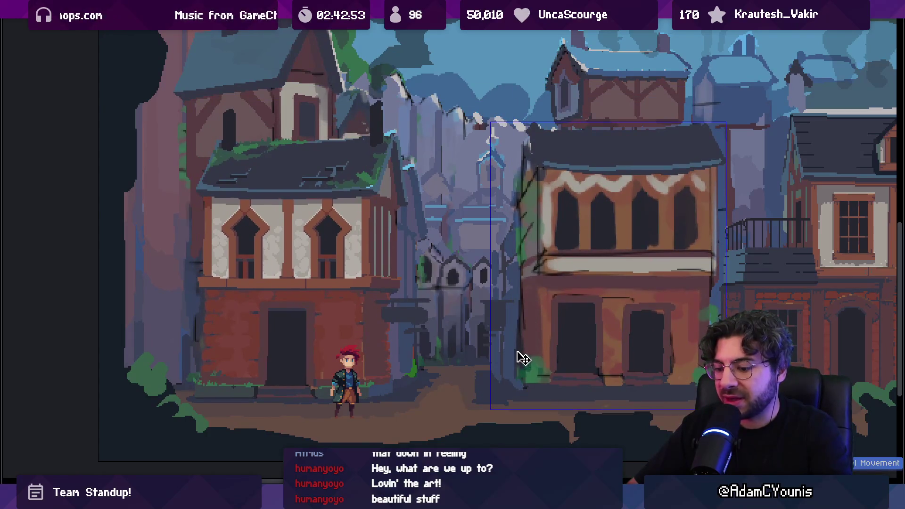
pyautogui.press('Tab')
pyautogui.scroll(-5, 188, 431)
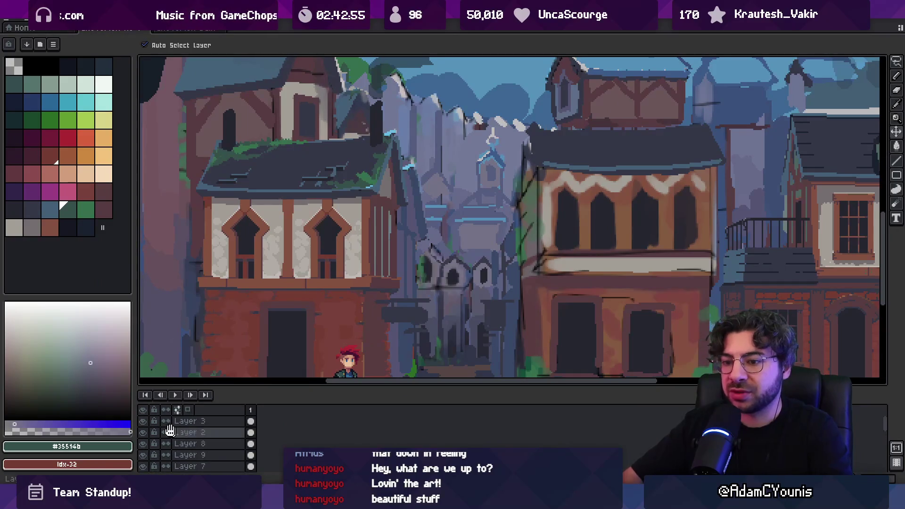
pyautogui.press('Tab')
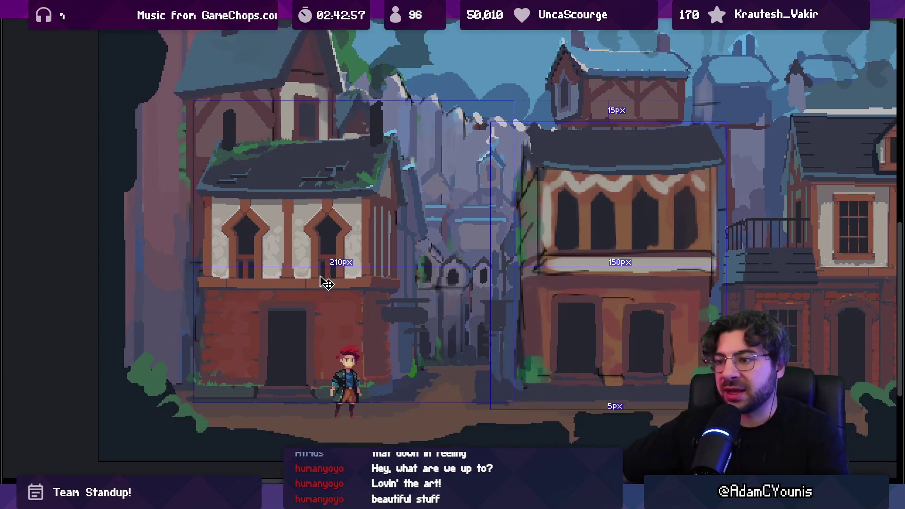
pyautogui.scroll(-3, 325, 283)
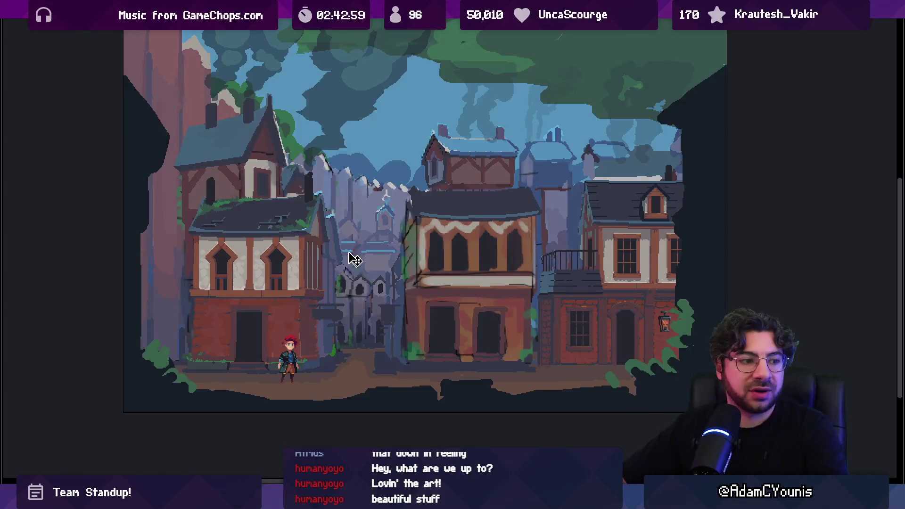
# - Search Everything for 'cheverton buildingf', then switch to the Unity editor
pyautogui.hotkey('alt', 'Tab')
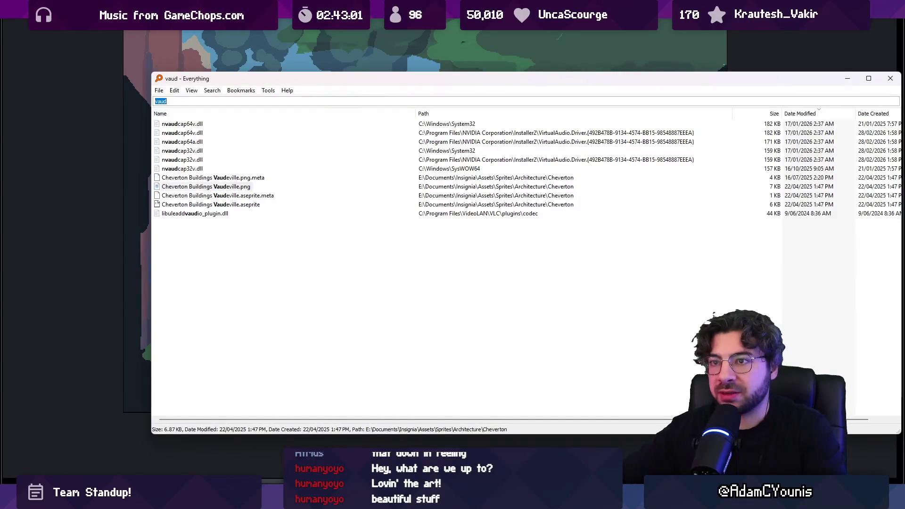
pyautogui.write('cheverton buildingf')
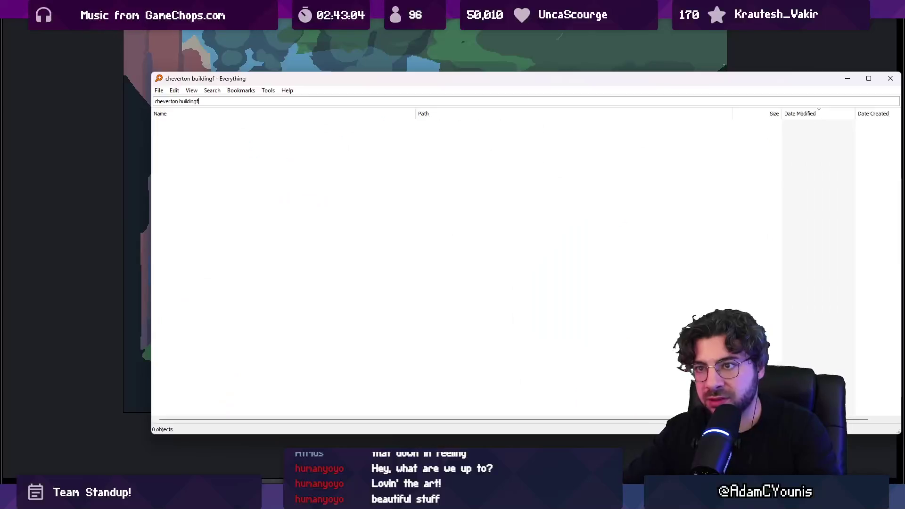
pyautogui.press('Escape')
pyautogui.hotkey('alt', 'Tab')
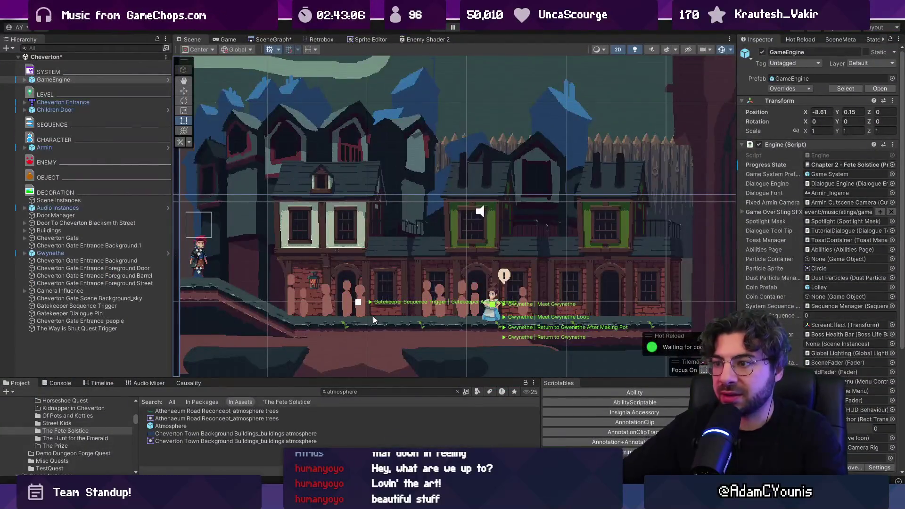
# - Play-test the Cheverton scene, stop it, and open the SceneGraph tab
pyautogui.scroll(3, 377, 198)
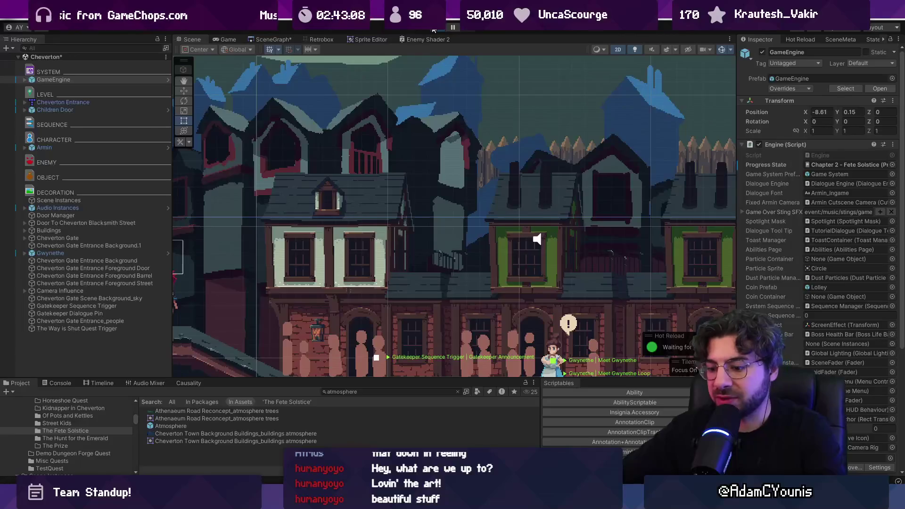
pyautogui.click(434, 29)
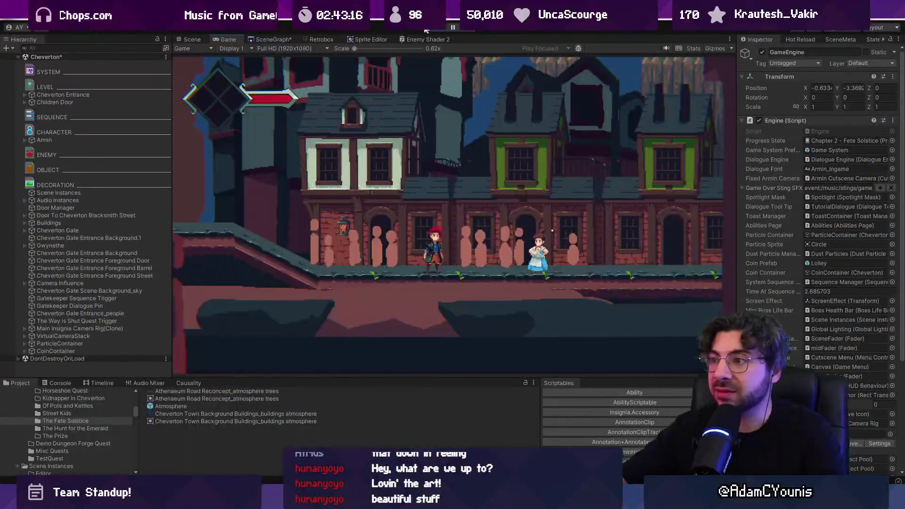
pyautogui.click(442, 27)
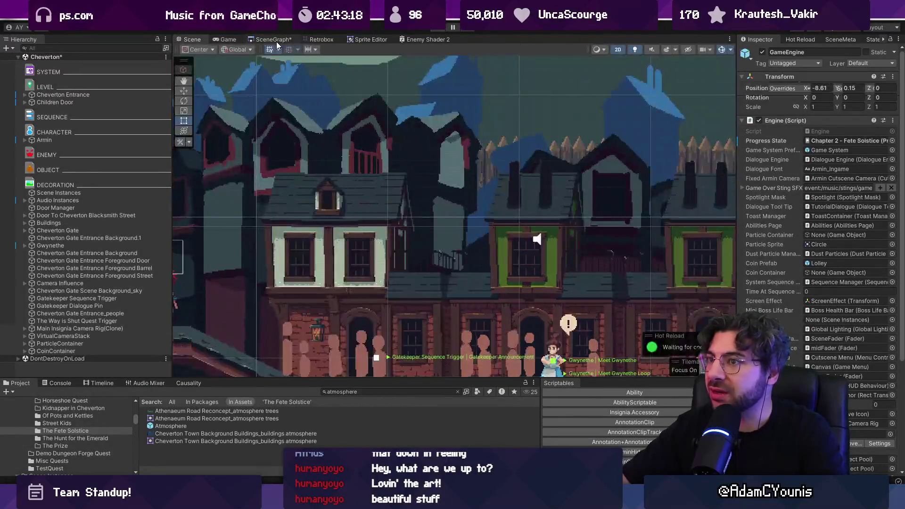
pyautogui.click(274, 39)
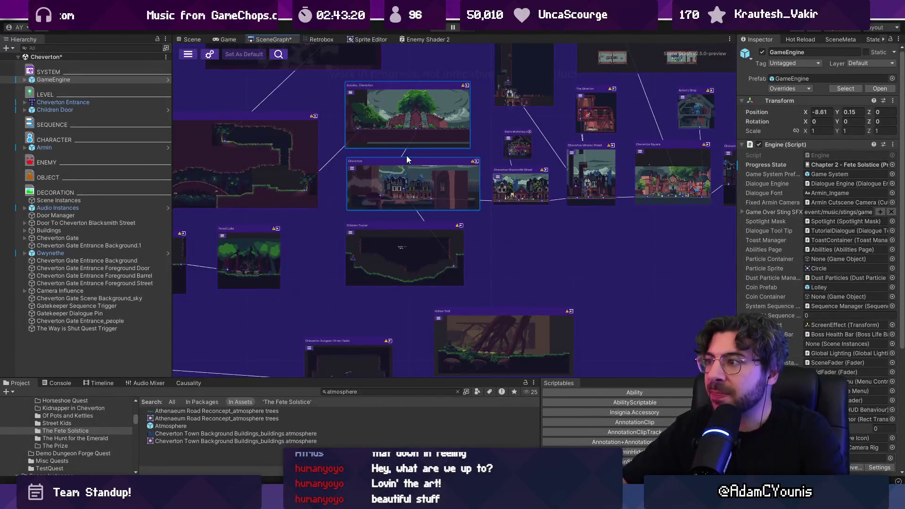
# - Search 'cheverton main' and open Cheverton Main Street, saving the modified scene first
pyautogui.click(371, 391)
pyautogui.write('cheverton ')
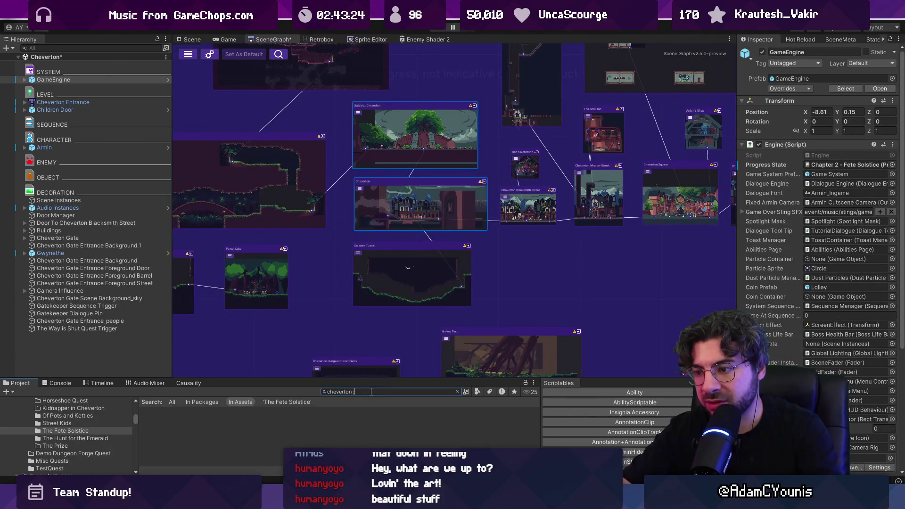
pyautogui.write('main')
pyautogui.press('Down')
pyautogui.press('Down')
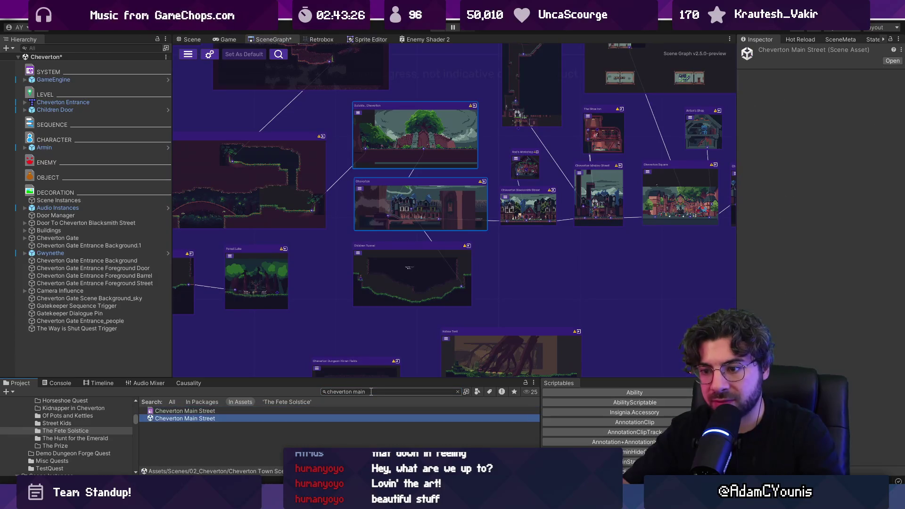
pyautogui.press('Return')
pyautogui.click(442, 269)
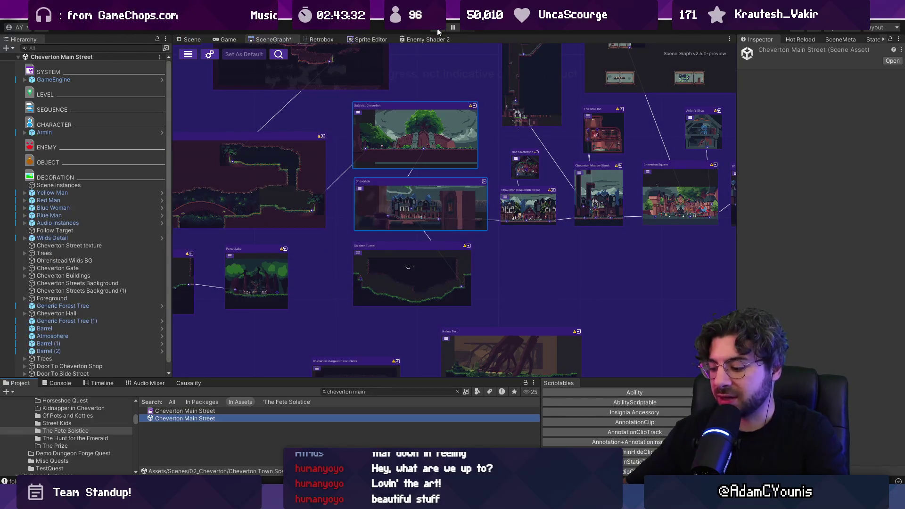
# - Play the Cheverton Main Street scene, stop it, and play it again
pyautogui.press('Right')
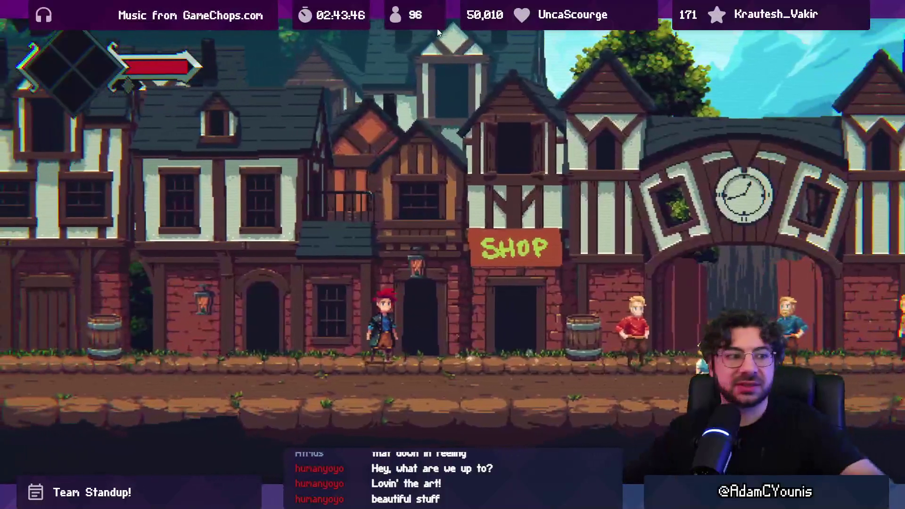
pyautogui.hotkey('ctrl', 'p')
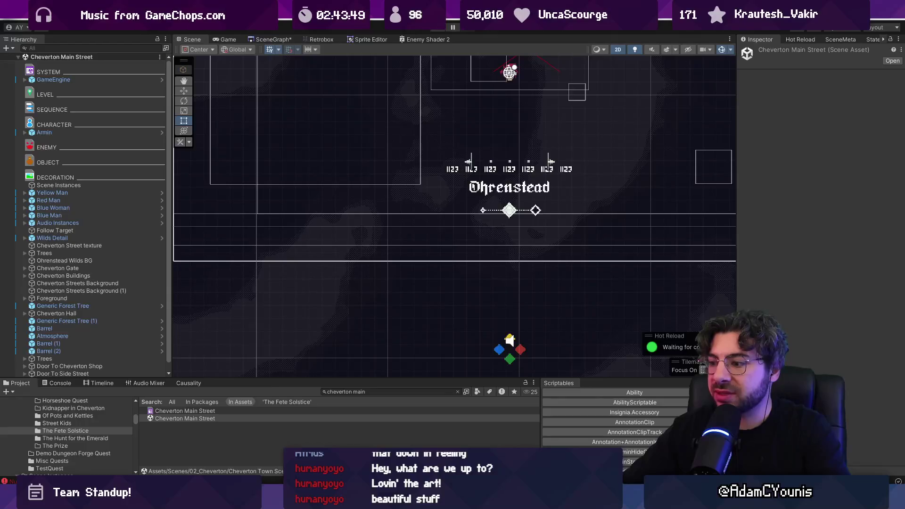
pyautogui.hotkey('ctrl', 'p')
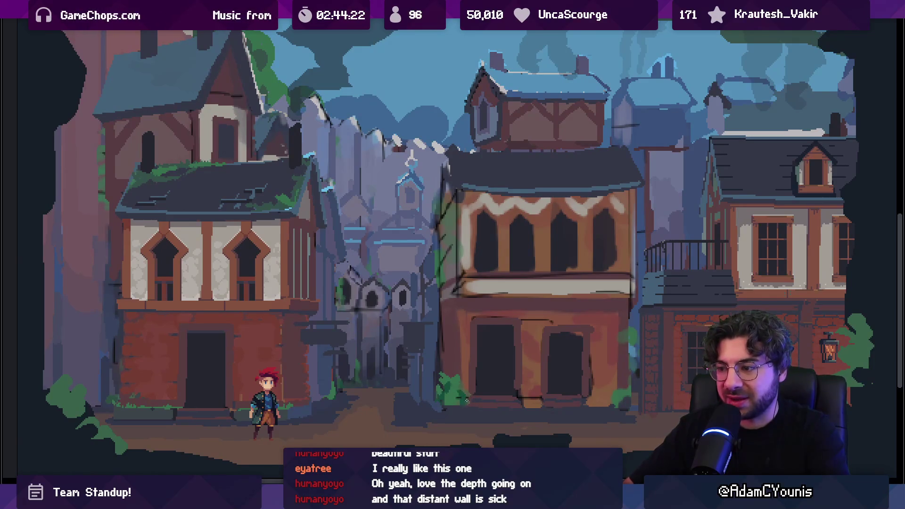
# - Zoom and pan across the street scene's houses and rooftops
pyautogui.scroll(-3, 475, 383)
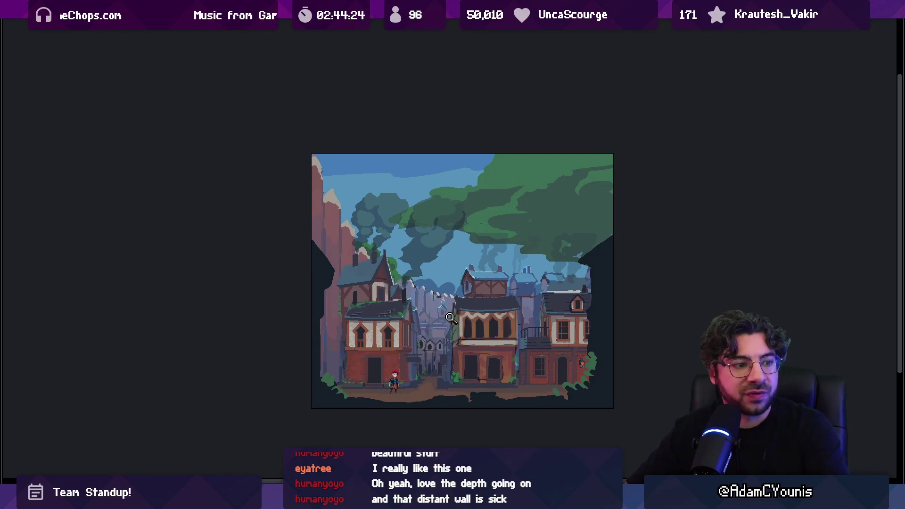
pyautogui.scroll(3, 452, 302)
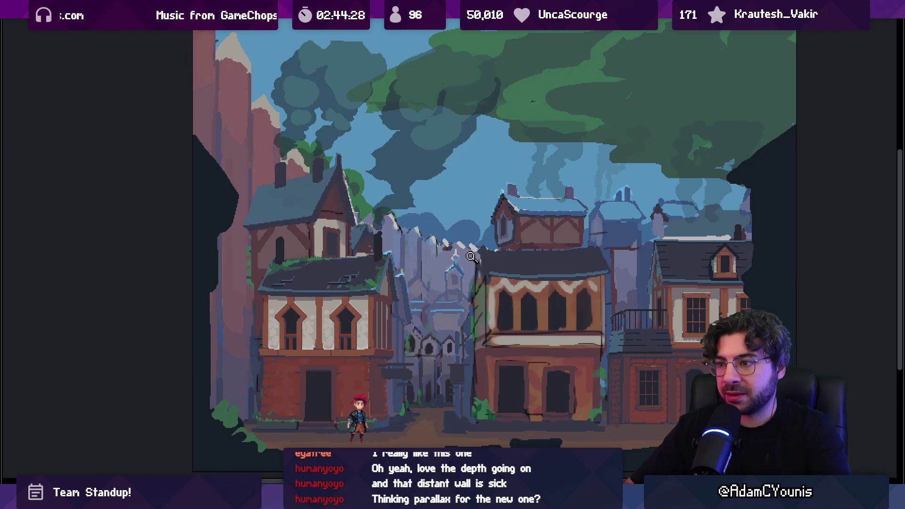
pyautogui.scroll(2, 359, 235)
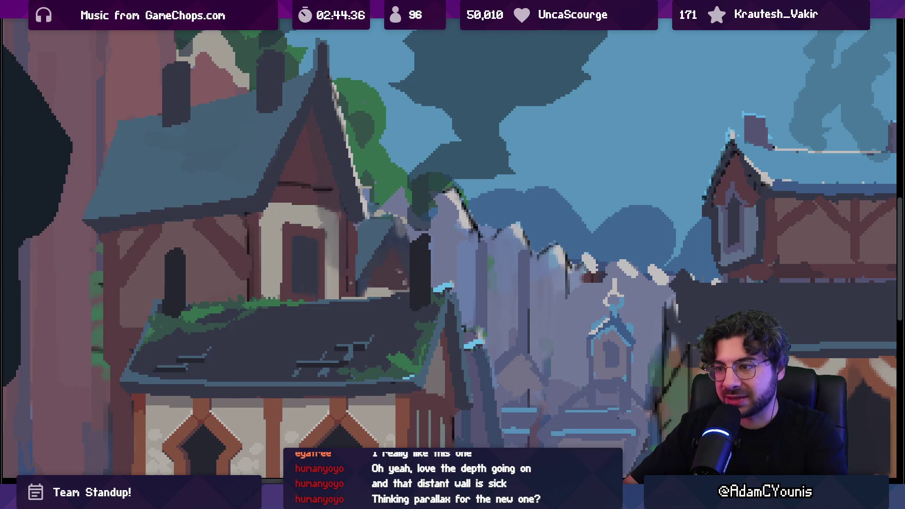
pyautogui.scroll(-3, 372, 231)
pyautogui.scroll(1, 438, 186)
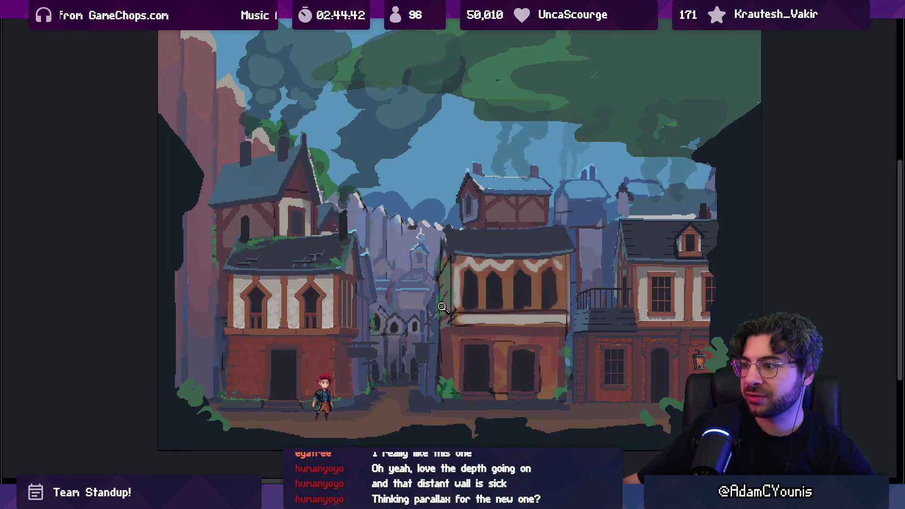
pyautogui.moveTo(442, 306); pyautogui.dragTo(443, 282)
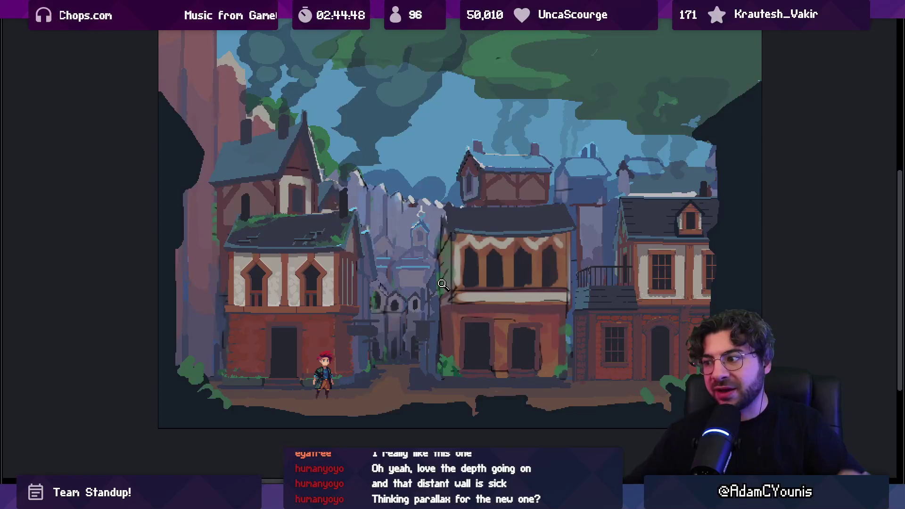
pyautogui.moveTo(420, 288)
pyautogui.mouseDown()
pyautogui.moveTo(404, 337)
pyautogui.moveTo(390, 319)
pyautogui.moveTo(396, 295)
pyautogui.mouseUp()
pyautogui.scroll(2, 396, 308)
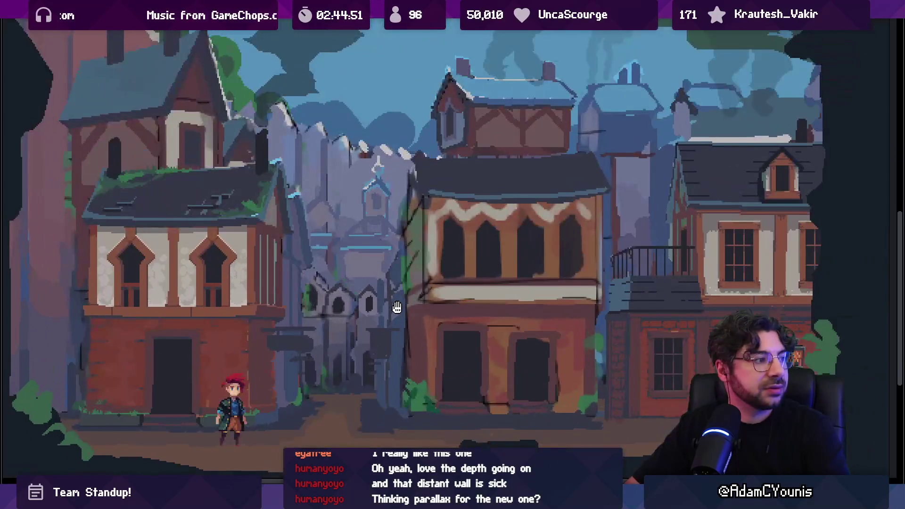
pyautogui.scroll(-1, 400, 308)
pyautogui.scroll(1, 404, 308)
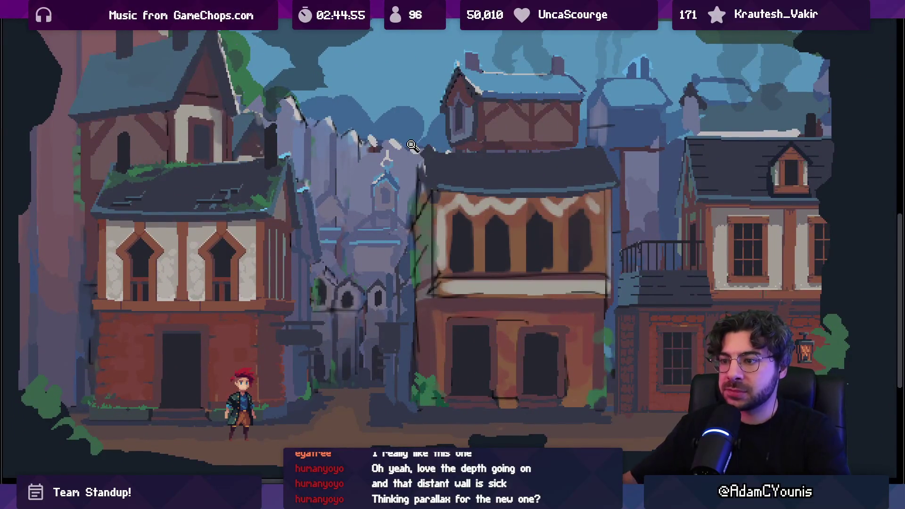
pyautogui.scroll(2, 330, 307)
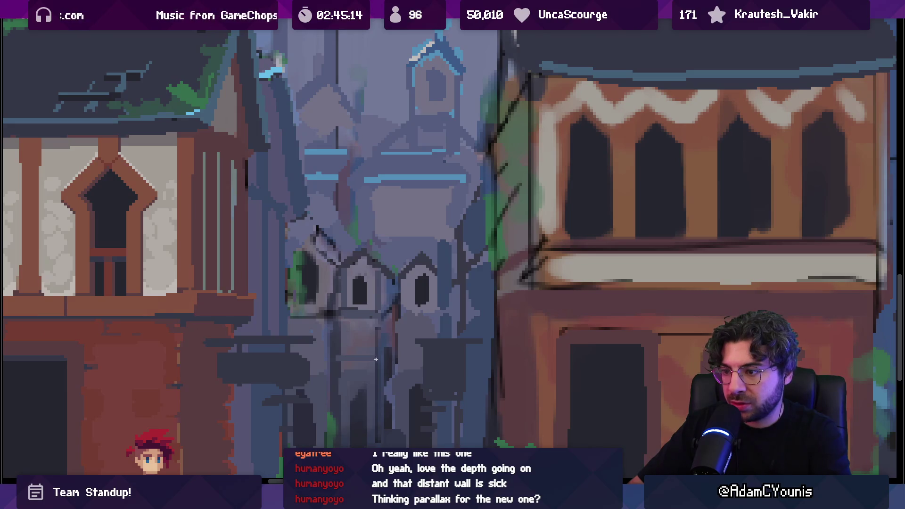
# - Look over the narrow alley and left house, then leave the full-screen preview
pyautogui.scroll(-5, 401, 336)
pyautogui.scroll(1, 392, 246)
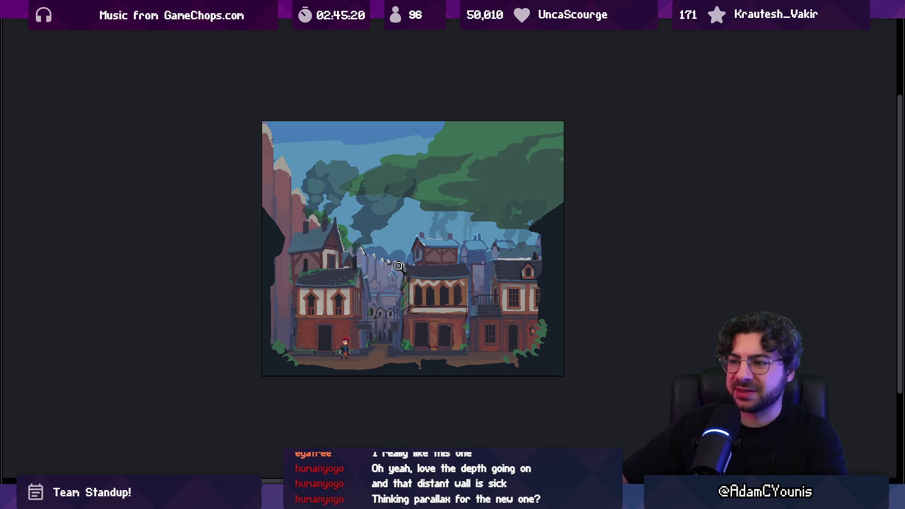
pyautogui.scroll(1, 391, 325)
pyautogui.scroll(1, 371, 319)
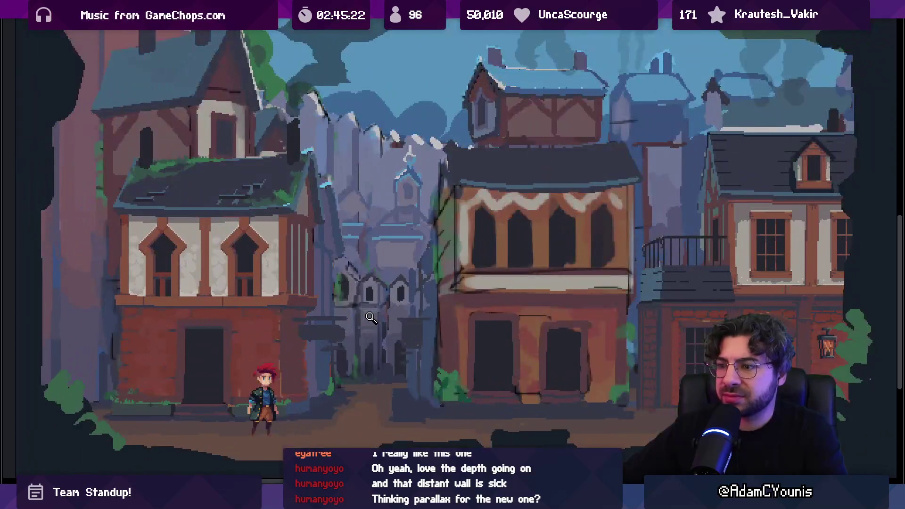
pyautogui.moveTo(371, 316); pyautogui.dragTo(374, 303)
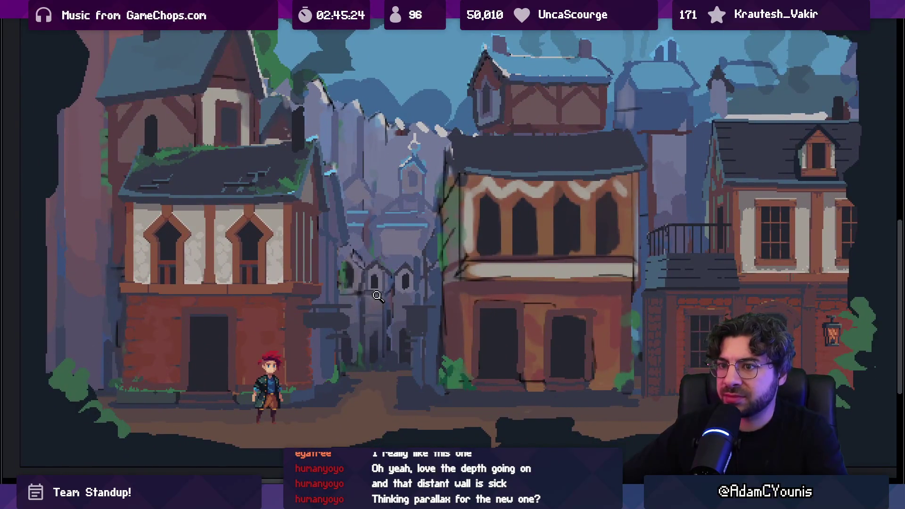
pyautogui.moveTo(370, 293); pyautogui.dragTo(391, 313)
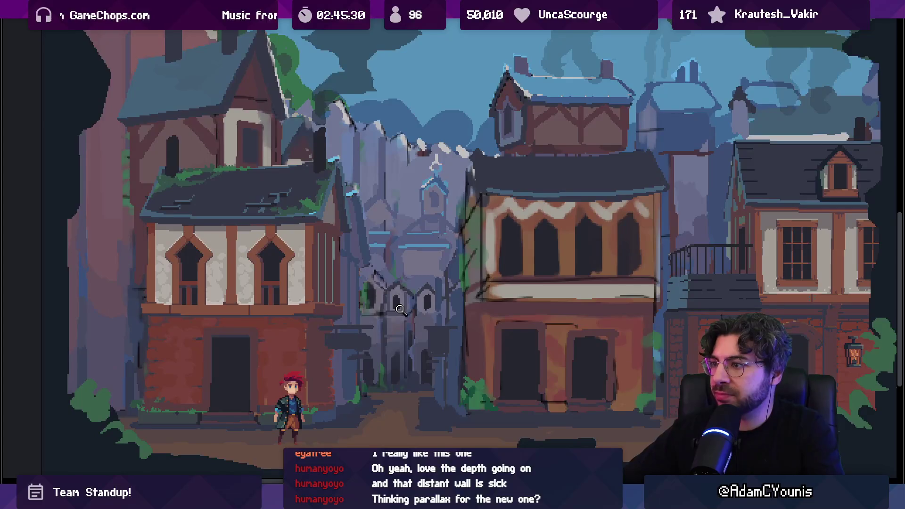
pyautogui.scroll(-1, 426, 260)
pyautogui.scroll(1, 427, 260)
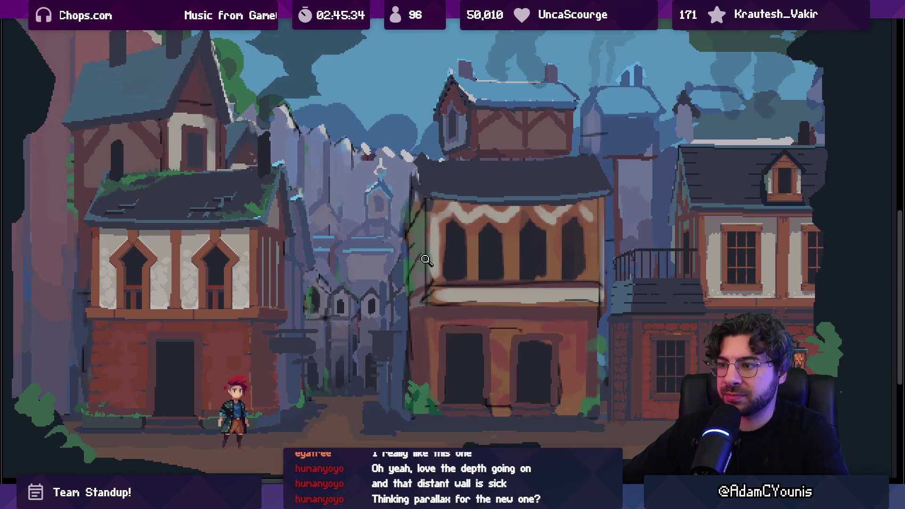
pyautogui.hotkey('alt', 'Tab')
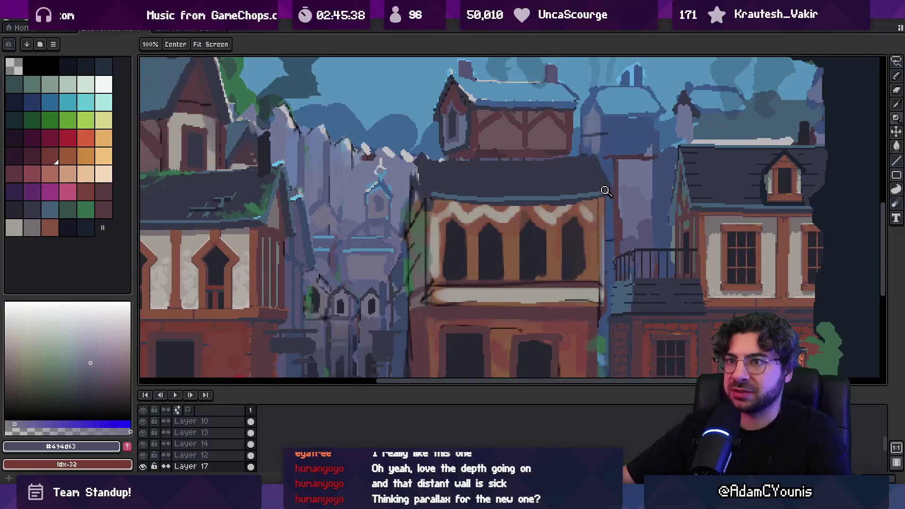
pyautogui.hotkey('alt', 'Tab')
# - Scroll through the SceneGraph toward the Masalyaar Tower Arena node
pyautogui.scroll(-5, 399, 259)
pyautogui.scroll(-5, 465, 188)
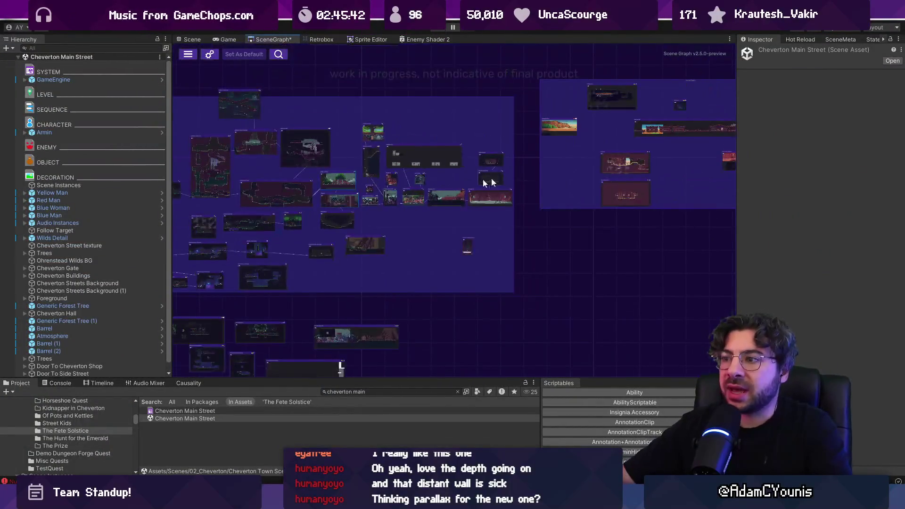
pyautogui.scroll(6, 482, 173)
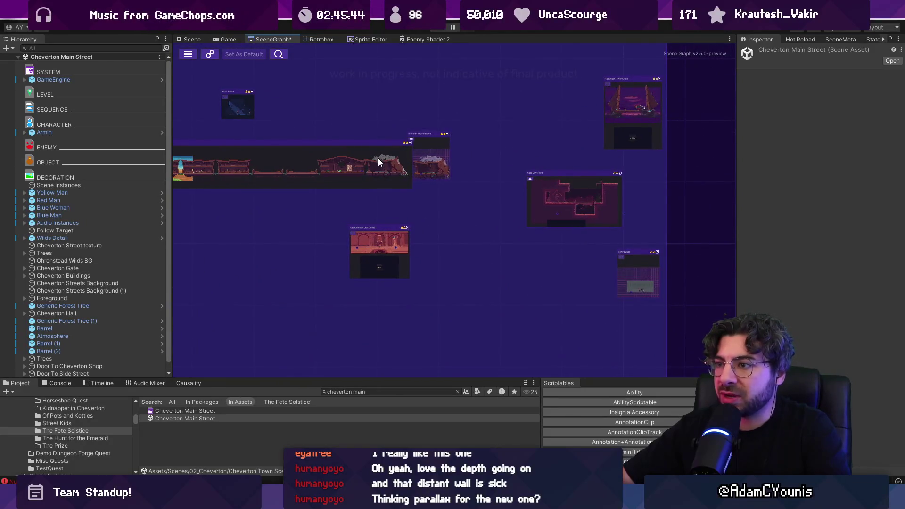
pyautogui.scroll(10, 541, 169)
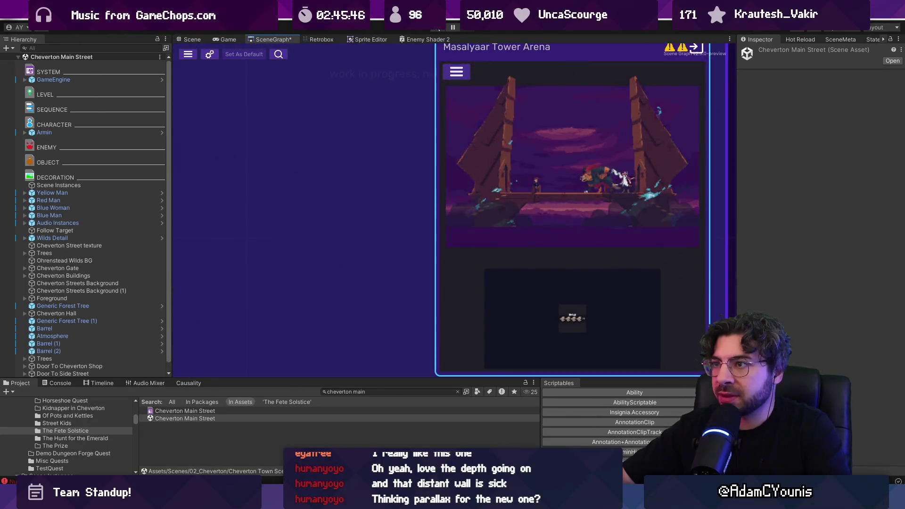
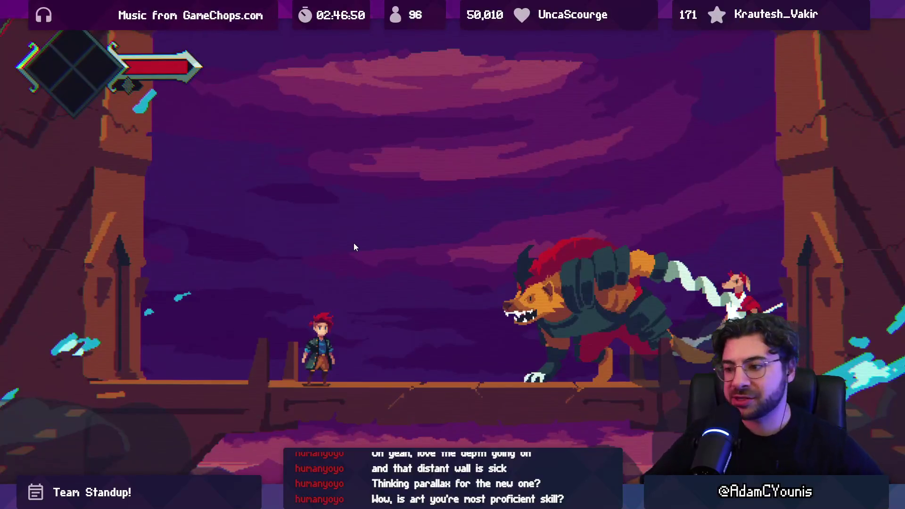
# - Return from the maximized tower arena test to the editor and open the SceneGraph
pyautogui.hotkey('shift', 'space')
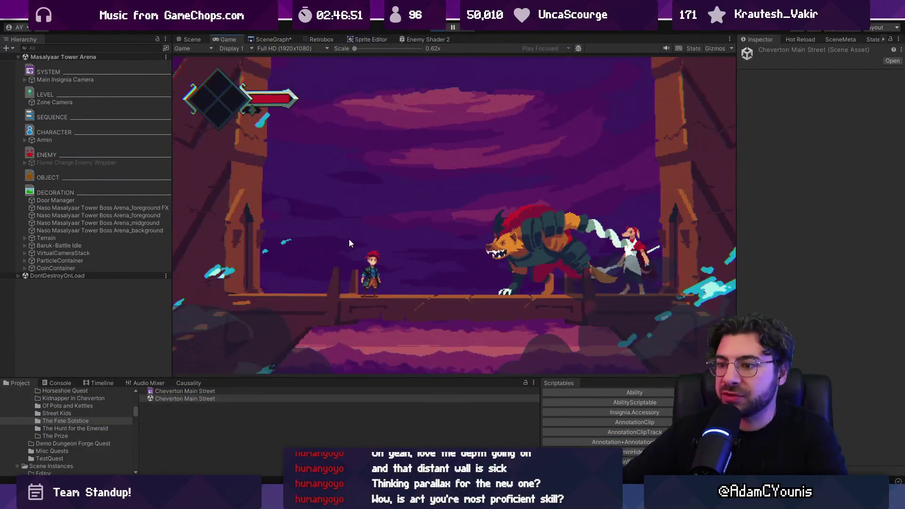
pyautogui.click(273, 39)
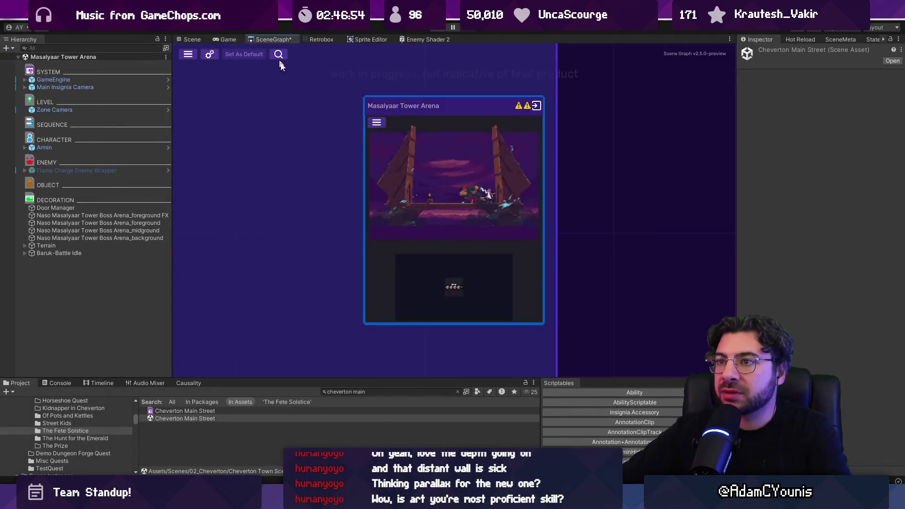
pyautogui.scroll(-5, 440, 207)
pyautogui.moveTo(395, 233); pyautogui.dragTo(496, 204)
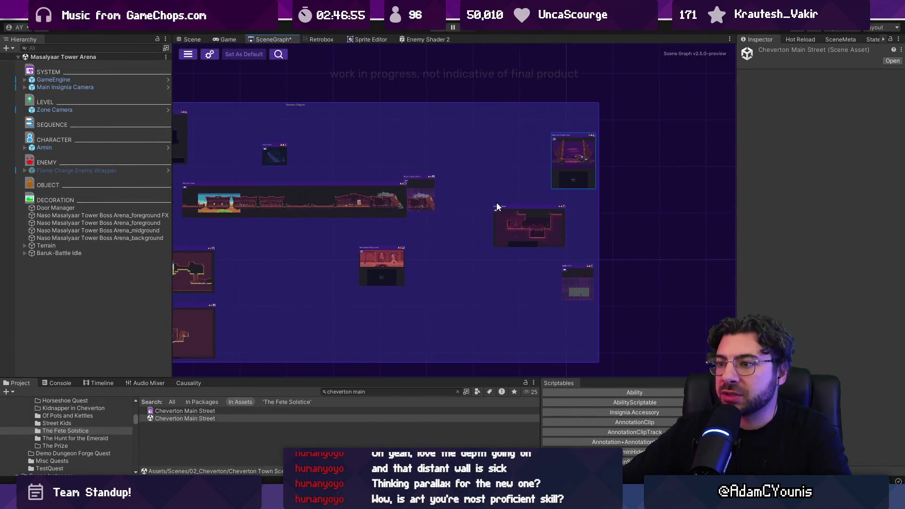
# - Find the Naso Ancient City Centre scene in the graph and play-test it, then exit the maximized view
pyautogui.scroll(-3, 496, 204)
pyautogui.scroll(3, 548, 222)
pyautogui.scroll(-2, 548, 221)
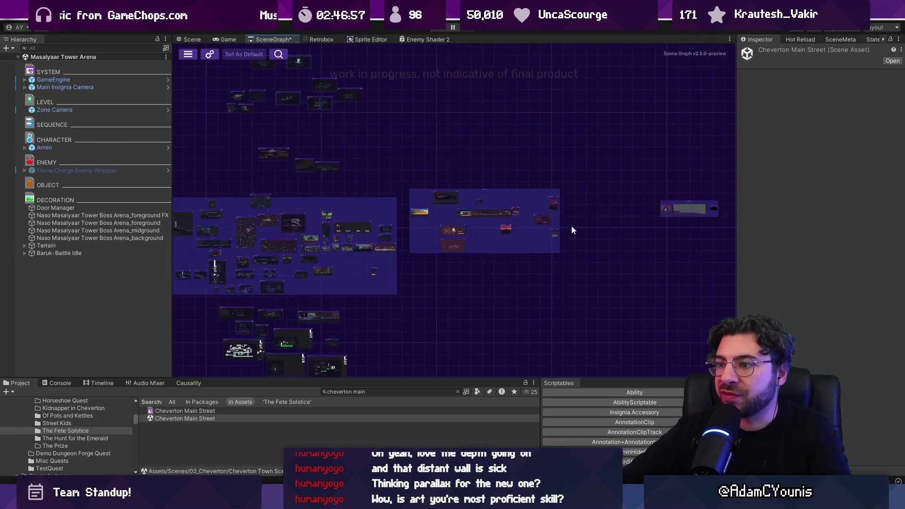
pyautogui.scroll(3, 469, 221)
pyautogui.scroll(3, 469, 222)
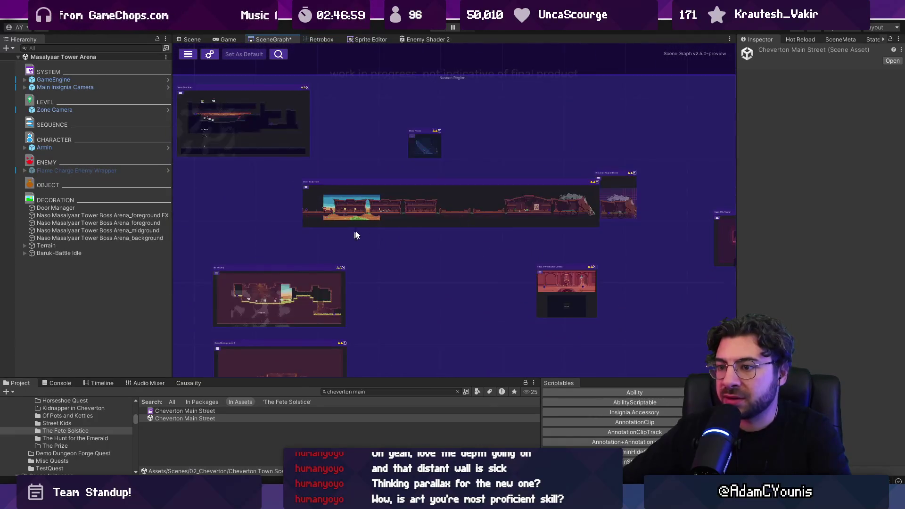
pyautogui.moveTo(354, 236); pyautogui.dragTo(504, 228)
pyautogui.moveTo(556, 242); pyautogui.dragTo(382, 263)
pyautogui.scroll(3, 515, 263)
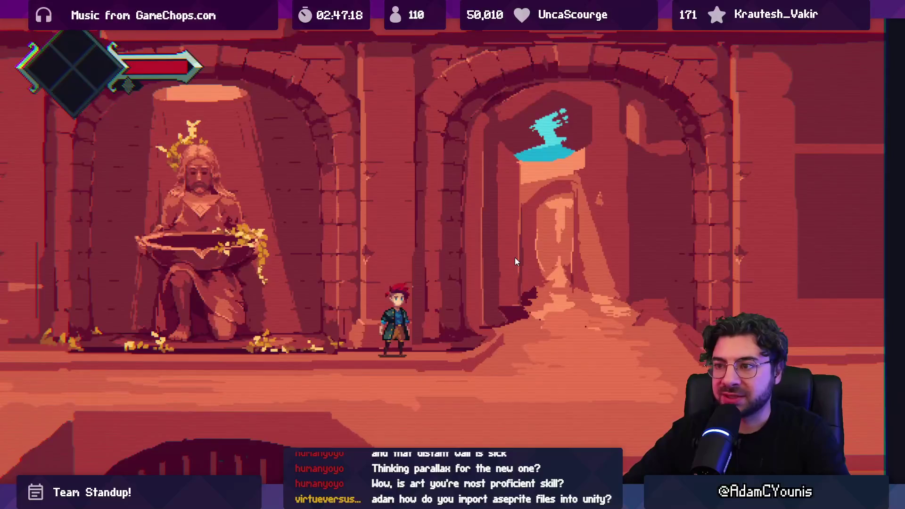
pyautogui.hotkey('shift', 'space')
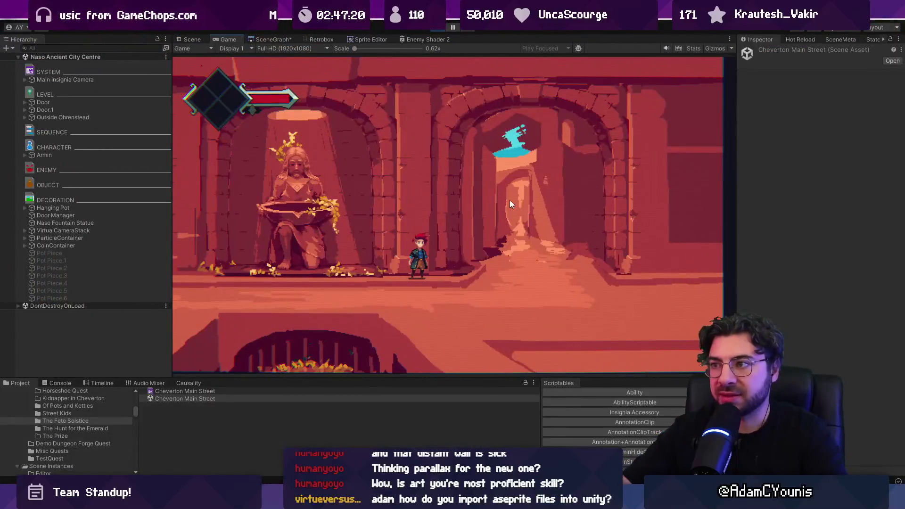
# - Stop the city centre test, load the Naso Train Test scene and play it
pyautogui.click(434, 30)
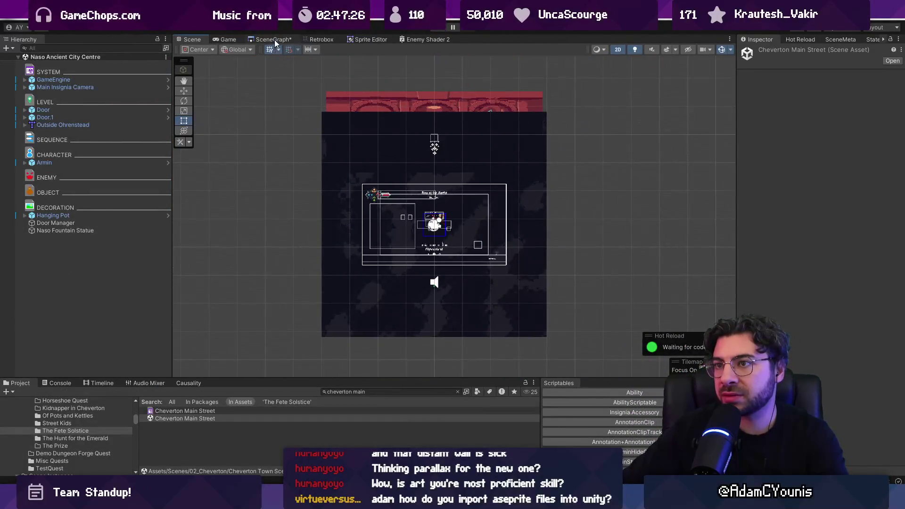
pyautogui.click(274, 40)
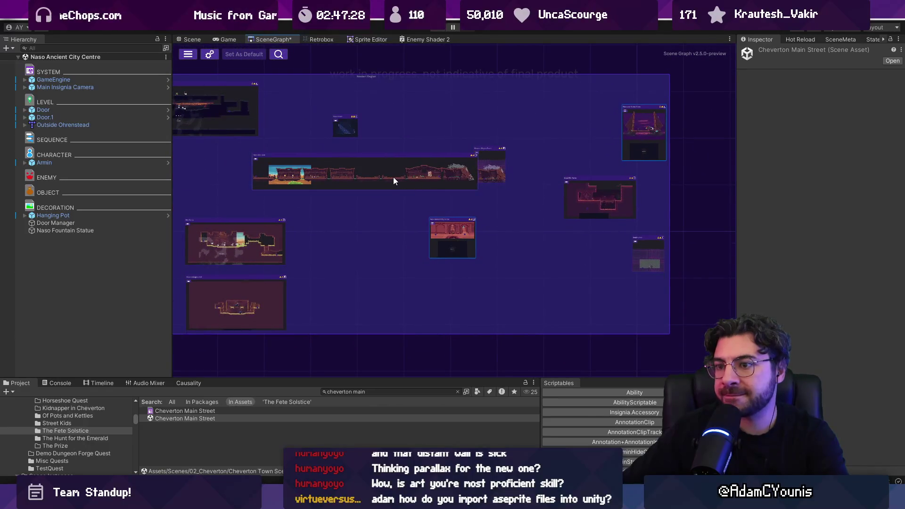
pyautogui.doubleClick(392, 176)
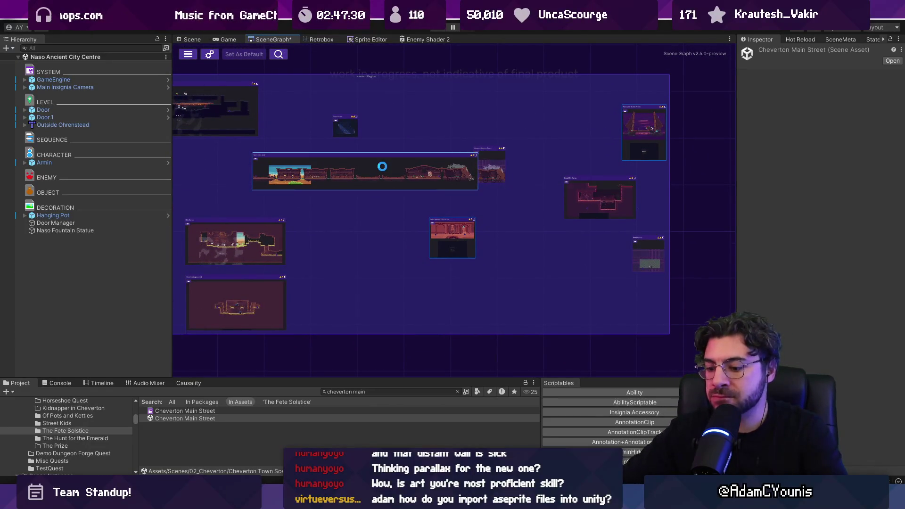
pyautogui.hotkey('ctrl', 'p')
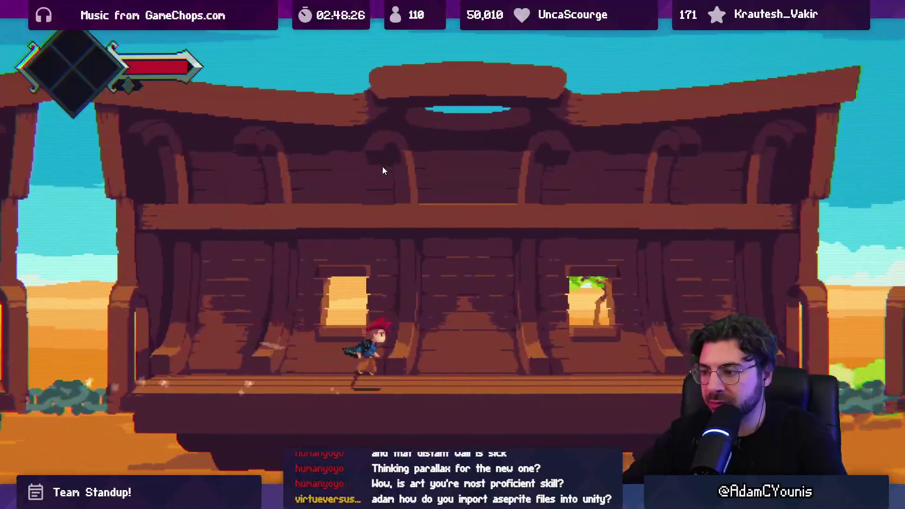
pyautogui.hotkey('shift', 'space')
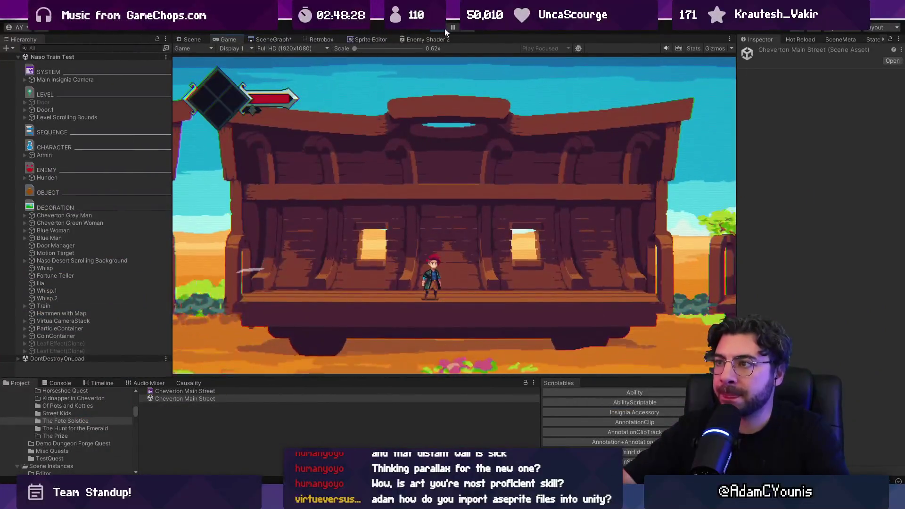
# - Stop the train test and briefly play the Cheverton To Naso scene
pyautogui.click(446, 29)
pyautogui.scroll(-2, 464, 188)
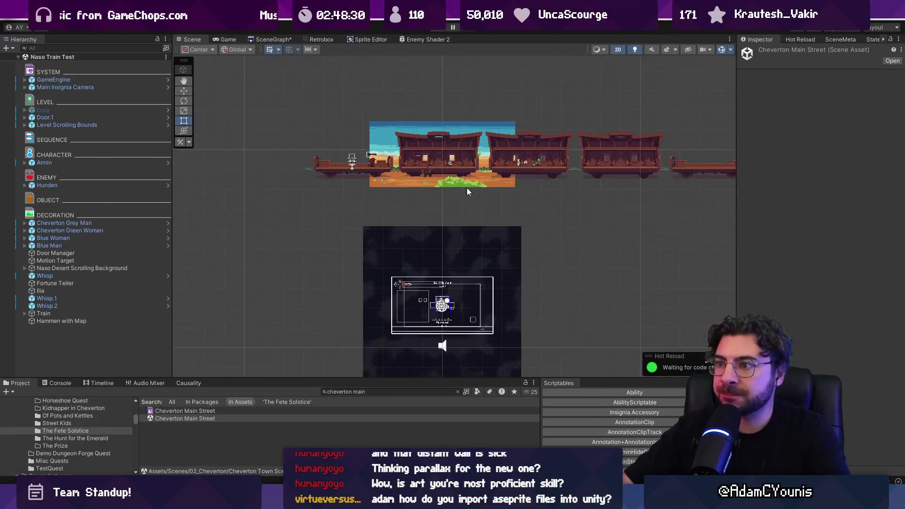
pyautogui.click(281, 38)
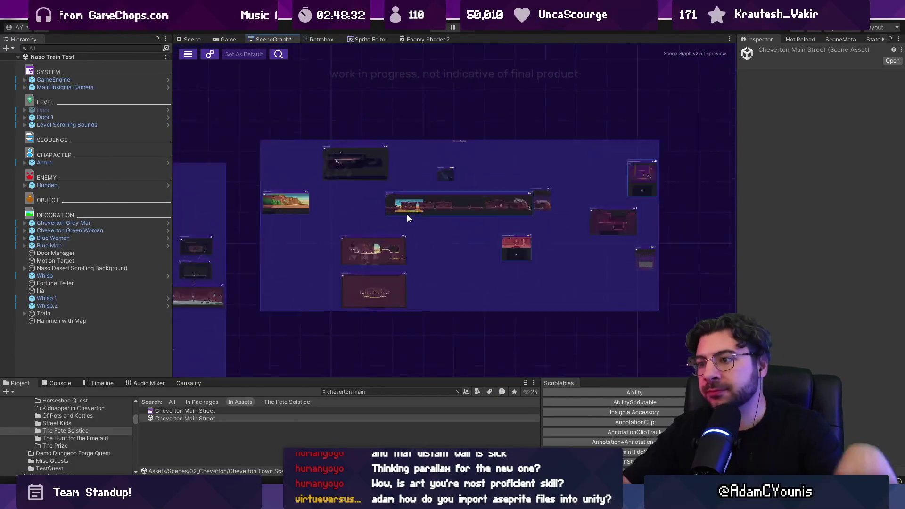
pyautogui.scroll(-3, 408, 209)
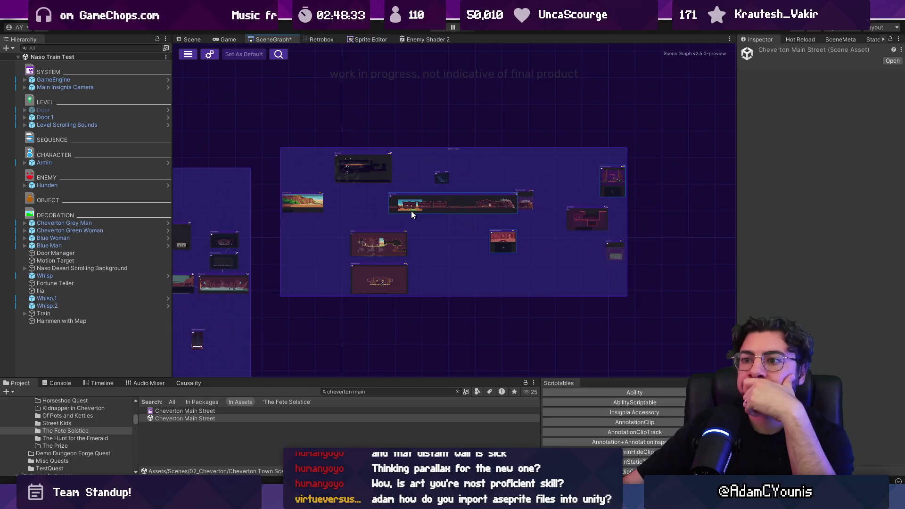
pyautogui.doubleClick(305, 208)
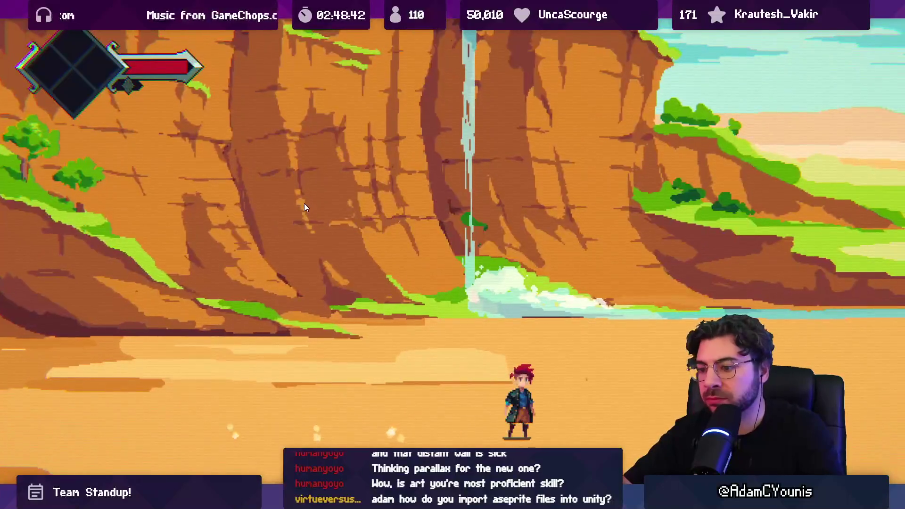
pyautogui.press('Escape')
pyautogui.hotkey('ctrl', 'p')
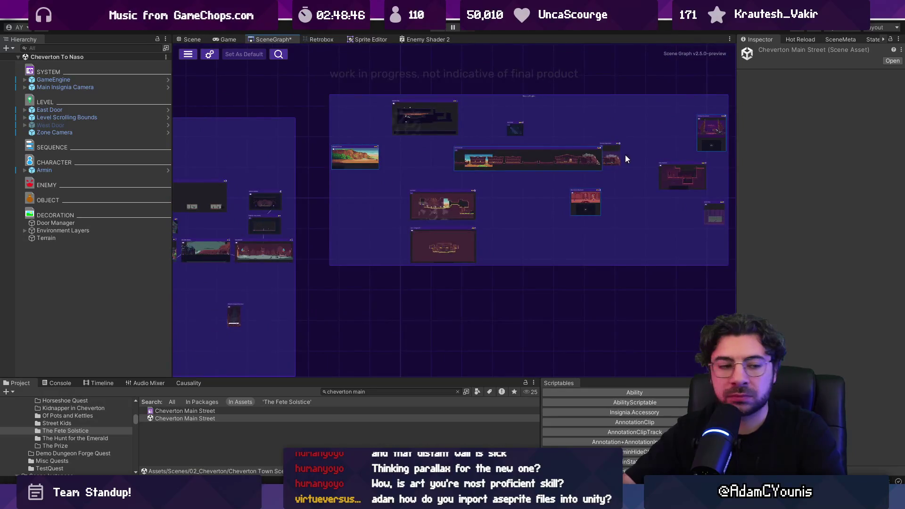
# - Pan the SceneGraph to the second region and open the Cheverton Dungeon Boss Room scene
pyautogui.moveTo(626, 159)
pyautogui.mouseDown()
pyautogui.moveTo(329, 173)
pyautogui.moveTo(403, 179)
pyautogui.mouseUp()
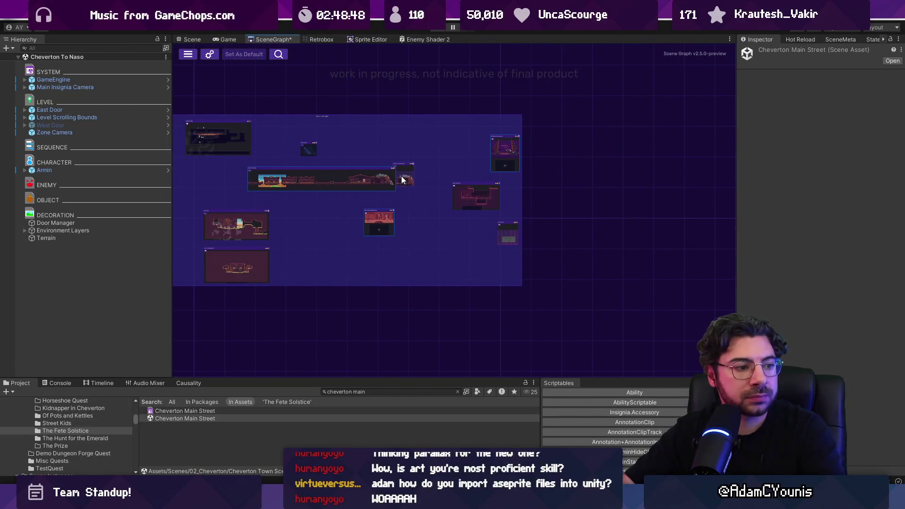
pyautogui.scroll(4, 337, 168)
pyautogui.moveTo(338, 172)
pyautogui.mouseDown()
pyautogui.moveTo(529, 163)
pyautogui.moveTo(477, 157)
pyautogui.mouseUp()
pyautogui.scroll(-2, 477, 156)
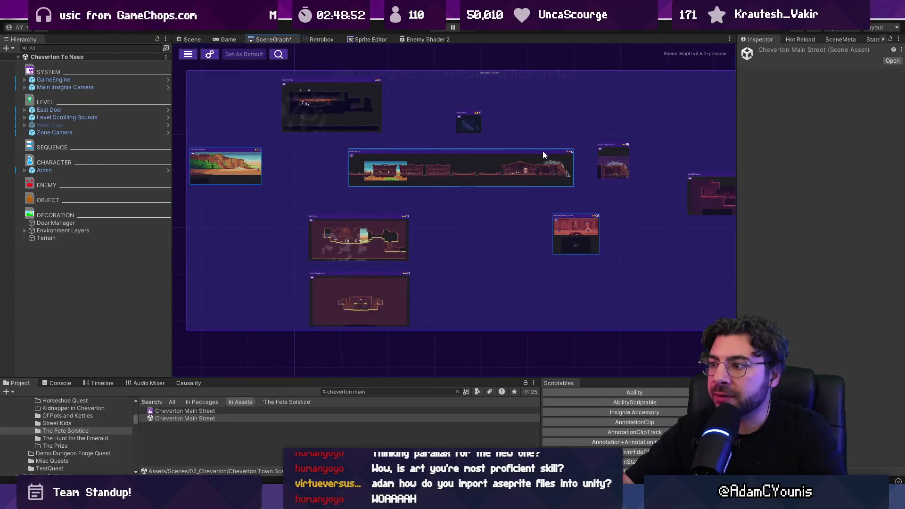
pyautogui.scroll(-3, 542, 150)
pyautogui.moveTo(396, 146); pyautogui.dragTo(602, 130)
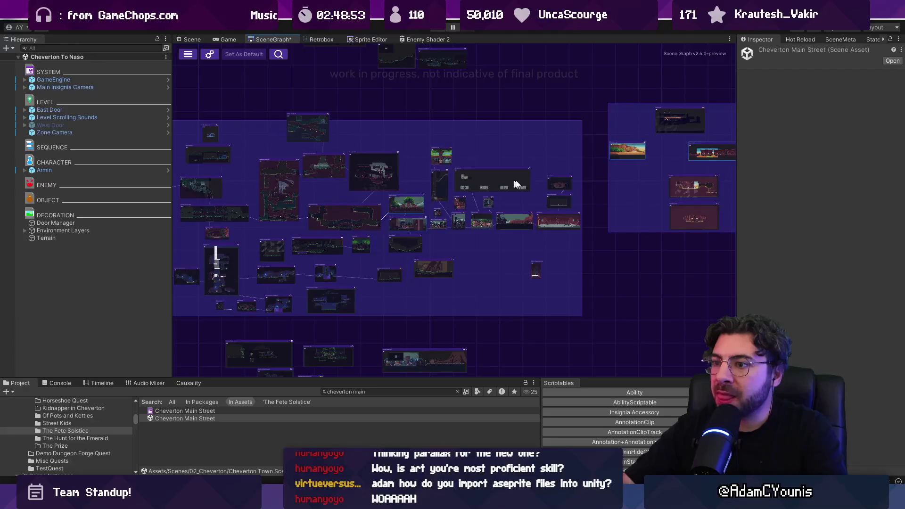
pyautogui.scroll(5, 545, 206)
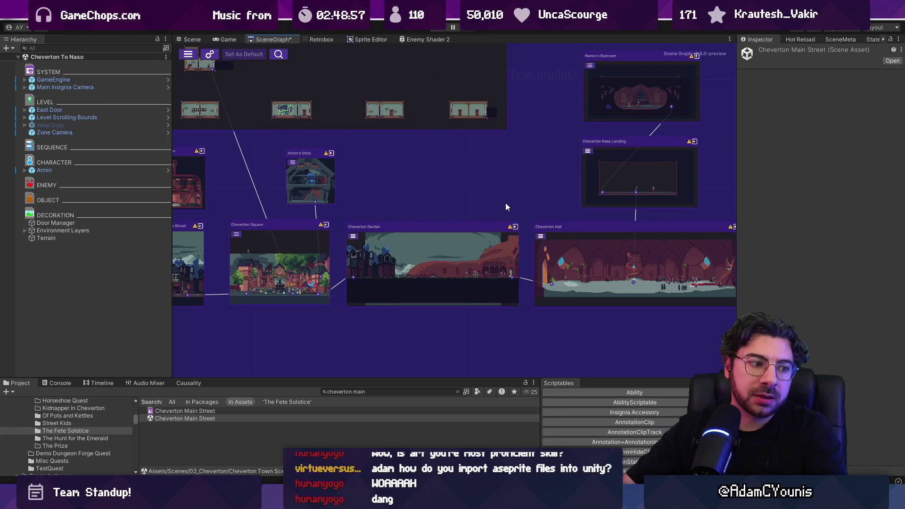
pyautogui.scroll(-4, 564, 207)
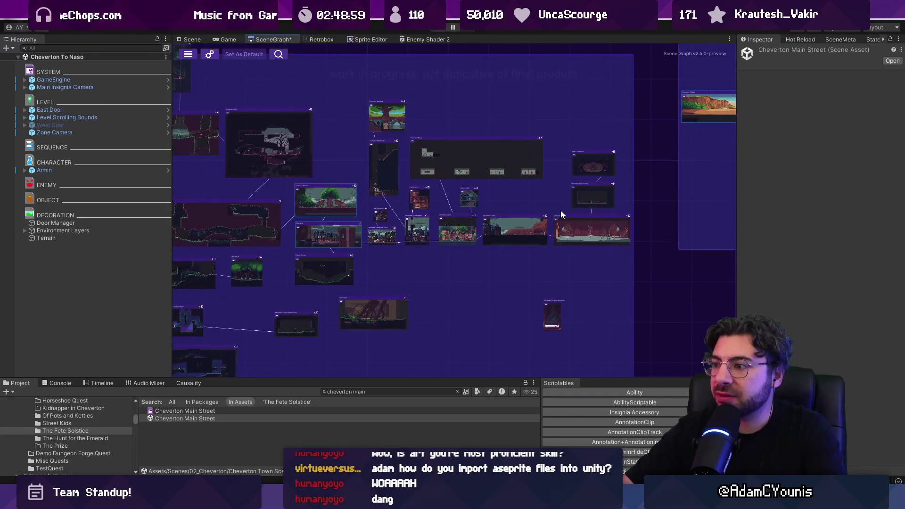
pyautogui.scroll(-5, 561, 215)
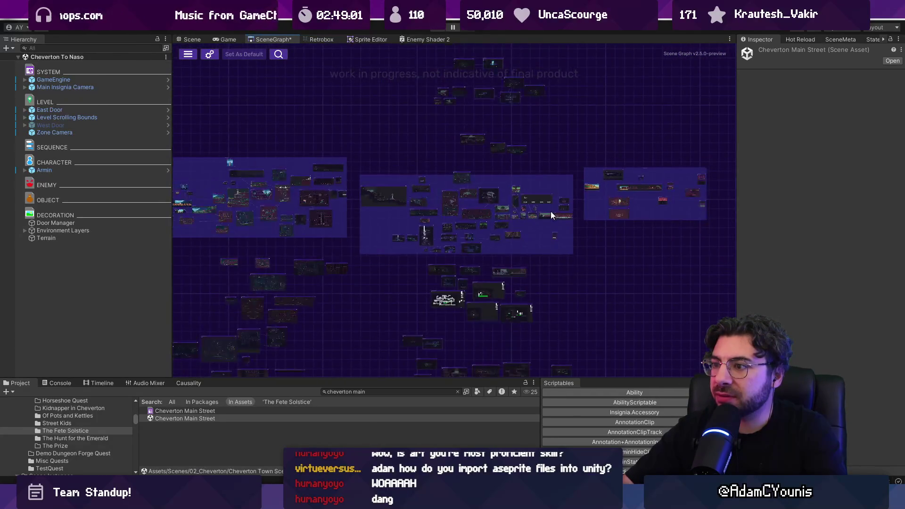
pyautogui.scroll(10, 551, 211)
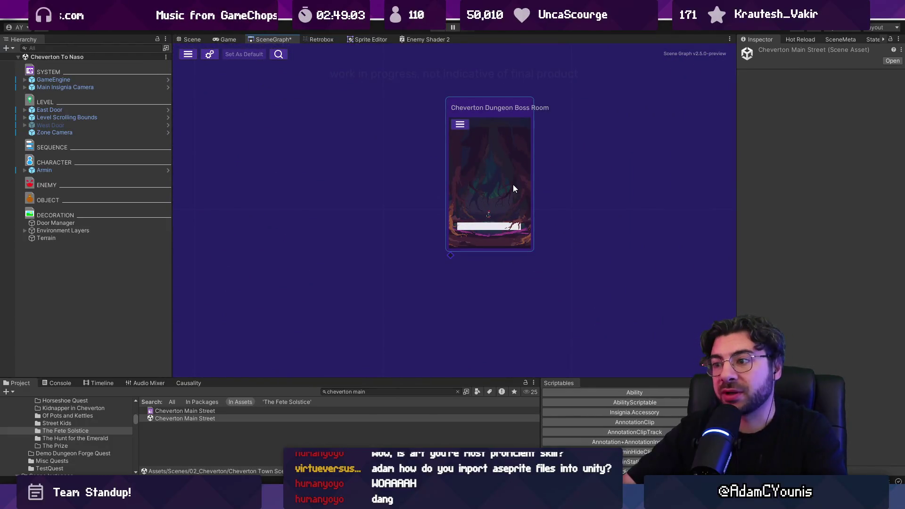
pyautogui.doubleClick(510, 175)
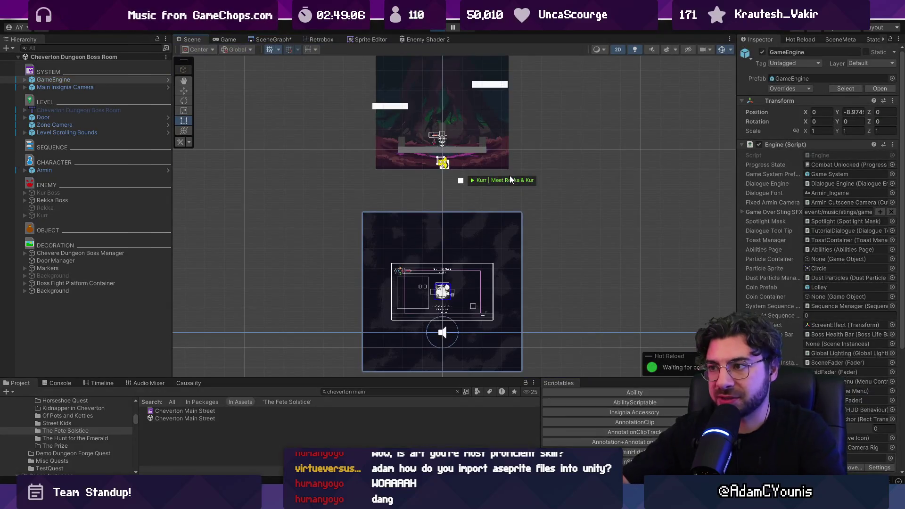
# - Briefly play-test the boss room with the boss still present, then stop
pyautogui.click(510, 177)
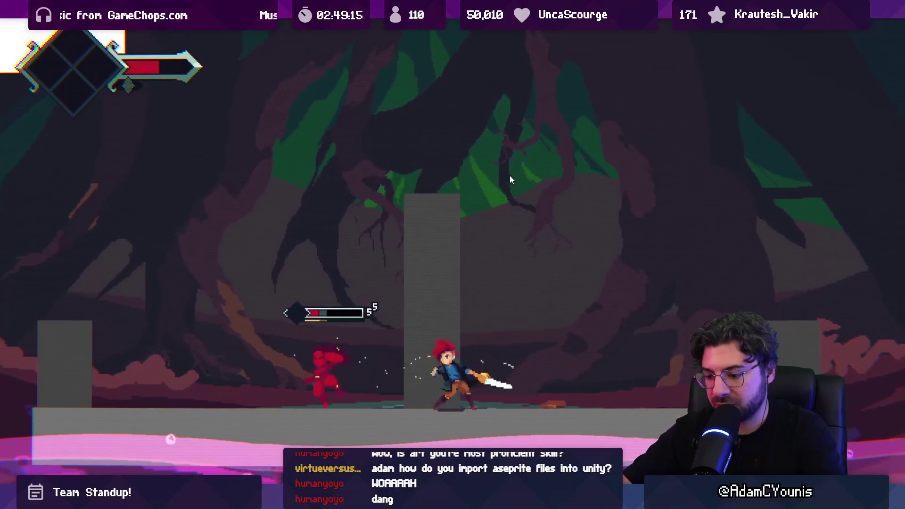
pyautogui.hotkey('shift', 'space')
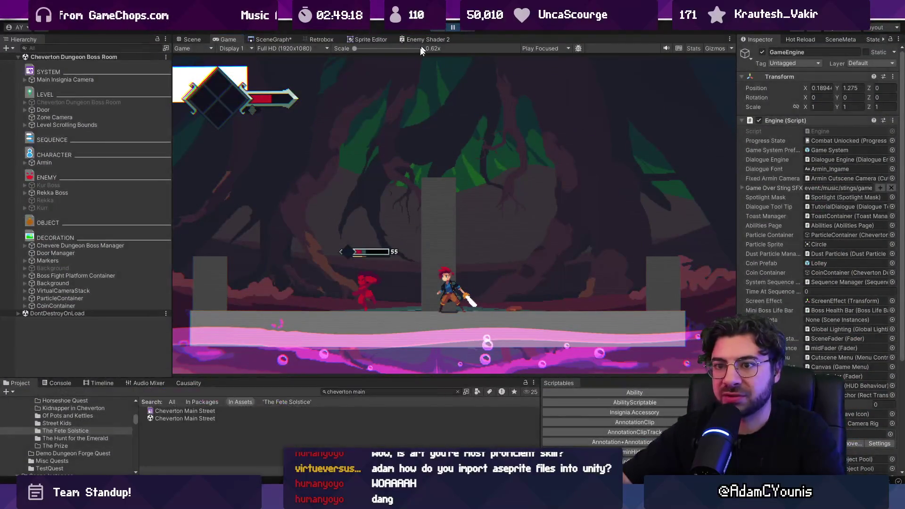
pyautogui.hotkey('ctrl', 'p')
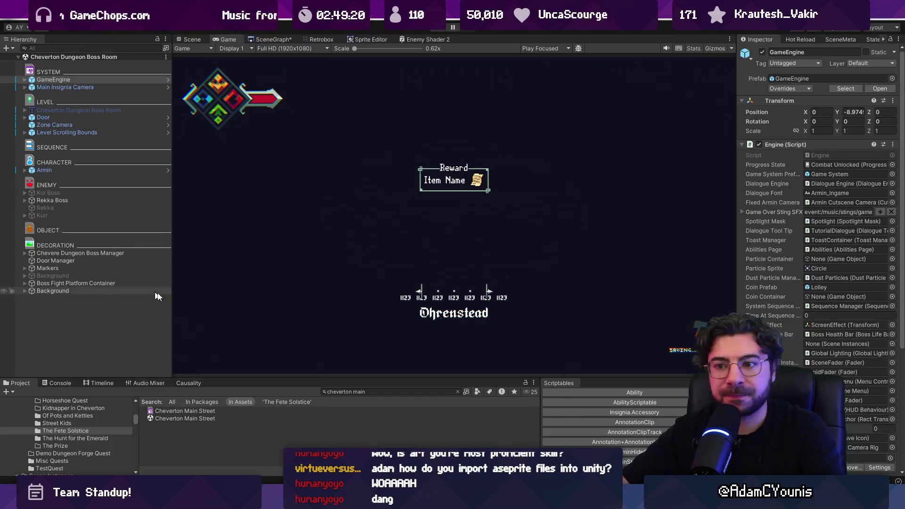
# - Deactivate the Rekka Boss object and play the boss room full screen
pyautogui.click(190, 39)
pyautogui.scroll(6, 438, 139)
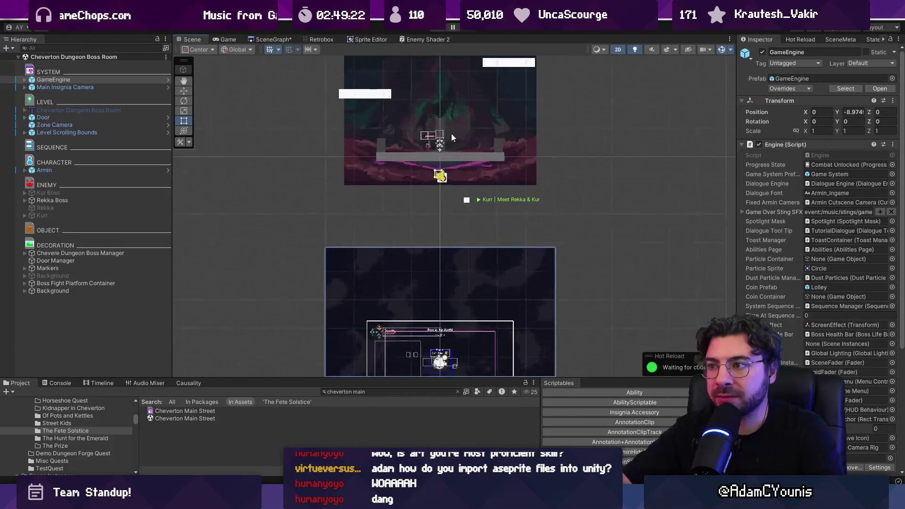
pyautogui.click(426, 154)
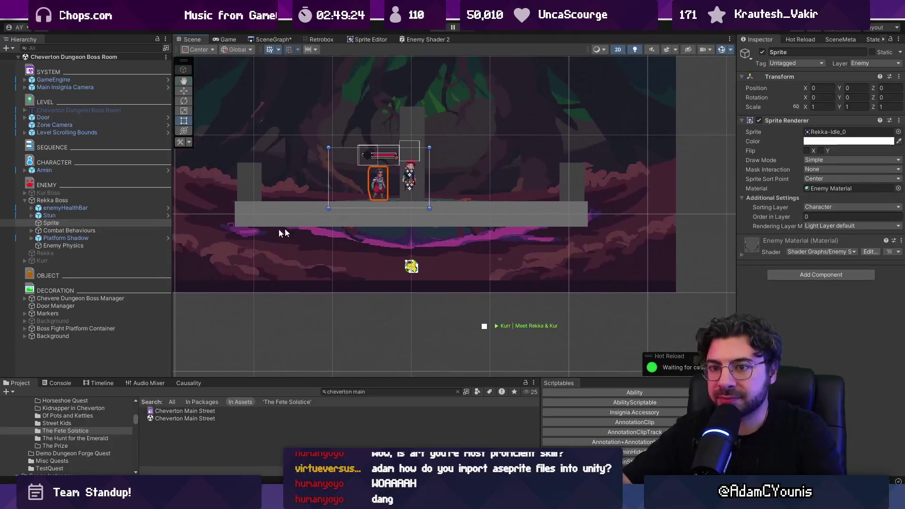
pyautogui.click(79, 200)
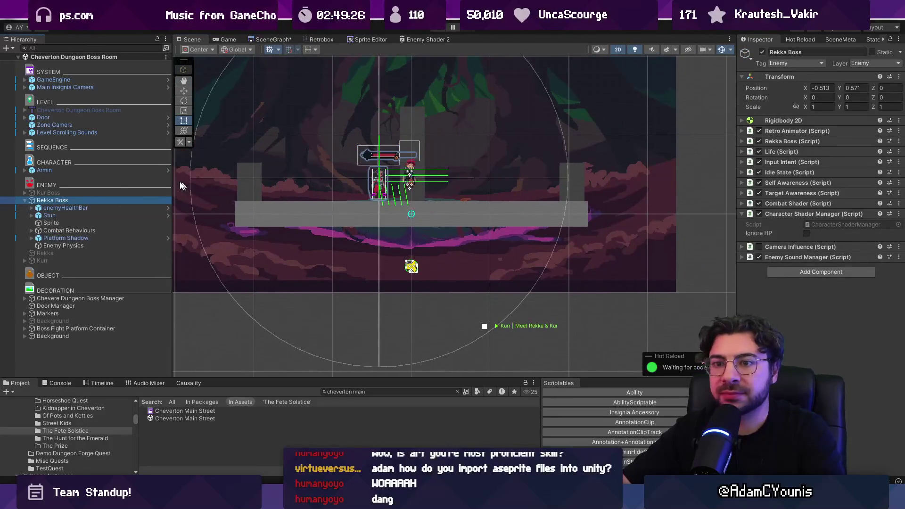
pyautogui.click(763, 52)
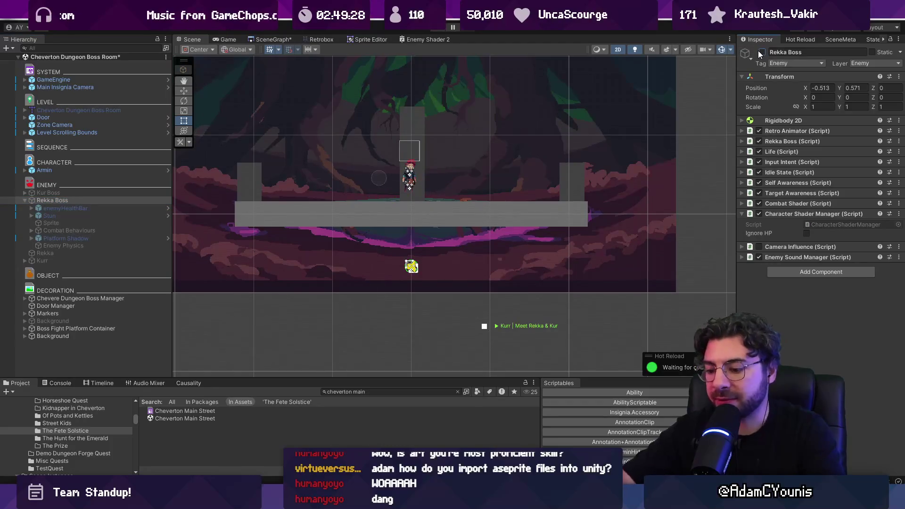
pyautogui.hotkey('ctrl', 'p')
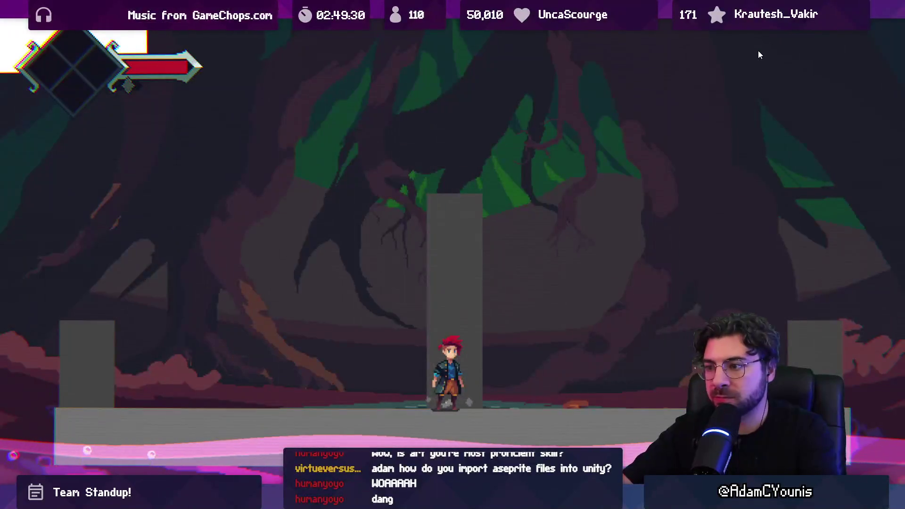
# - Run and jump the hero between the left, centre and right pillars of the empty arena
pyautogui.press('Left')
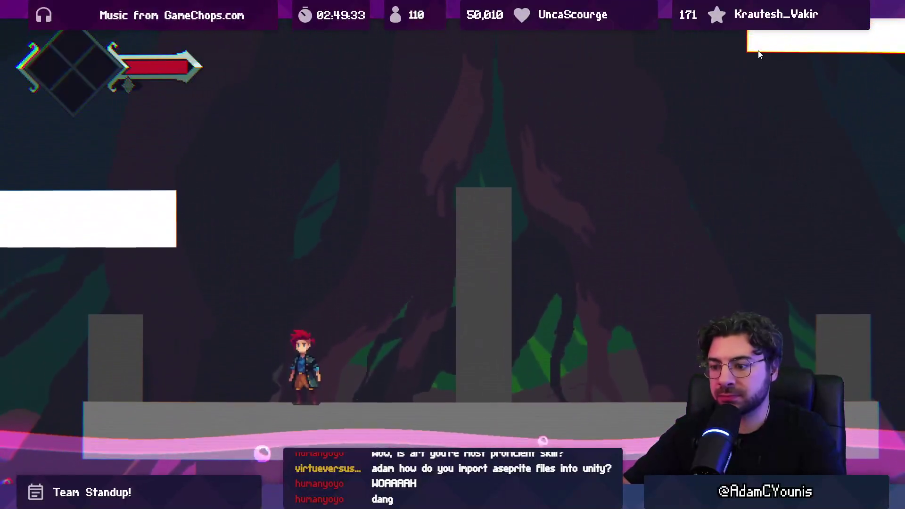
pyautogui.press('Right')
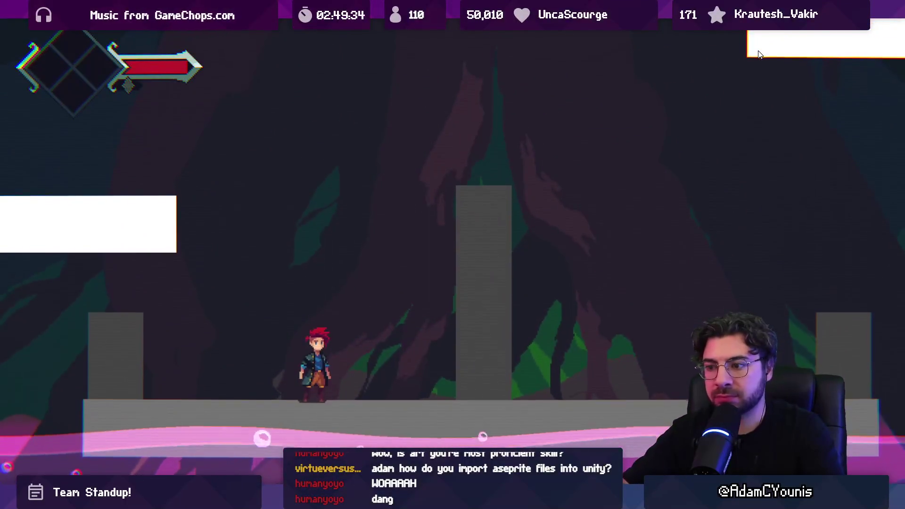
pyautogui.press('Left')
pyautogui.press('space')
pyautogui.press('Right')
pyautogui.press('space')
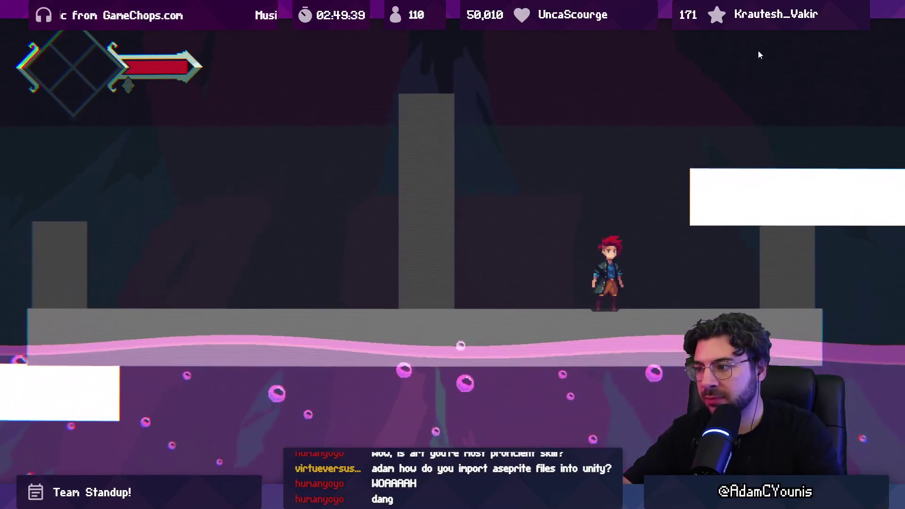
pyautogui.press('Right')
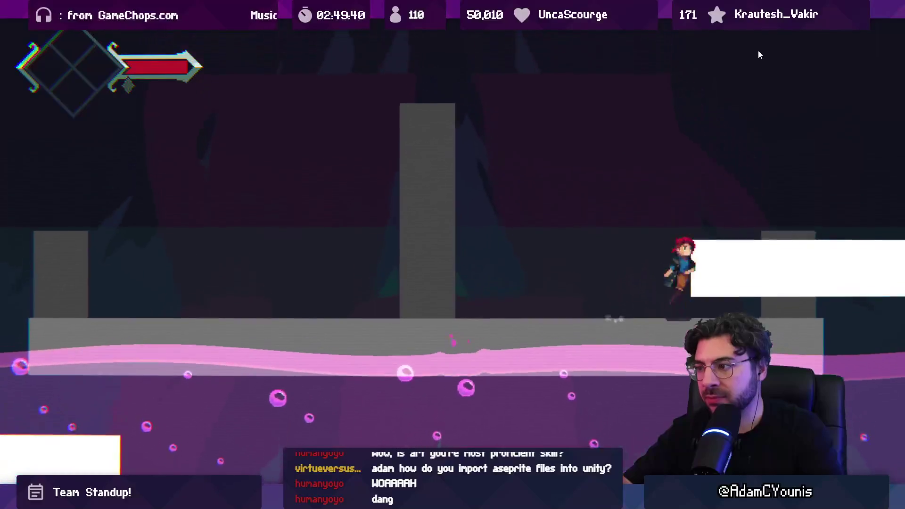
pyautogui.press('space')
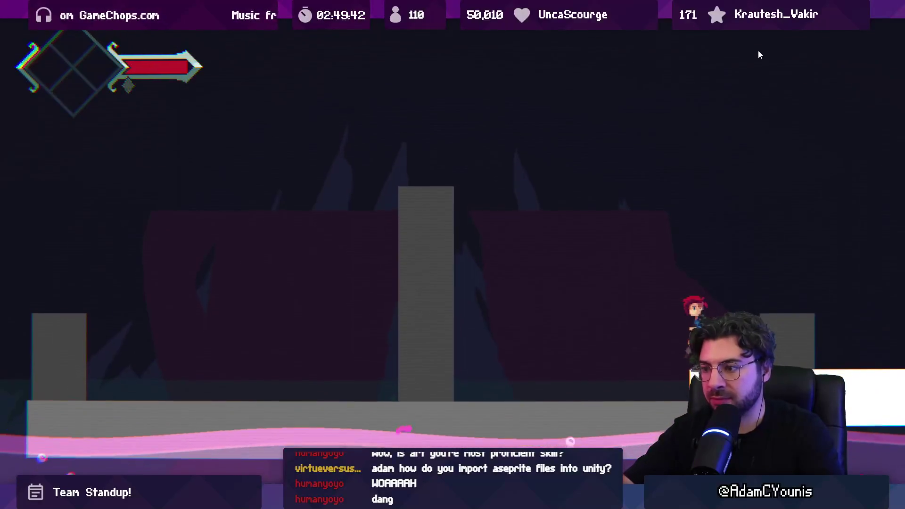
pyautogui.press('Left')
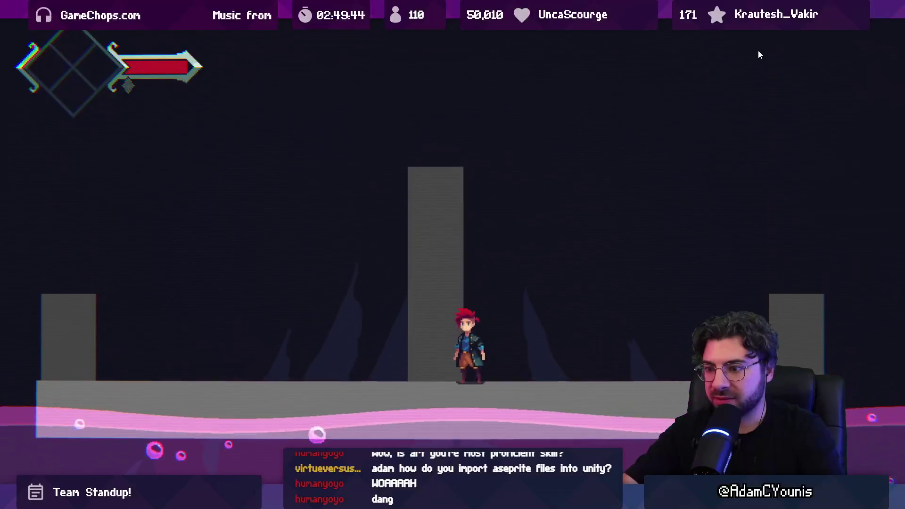
pyautogui.press('Down')
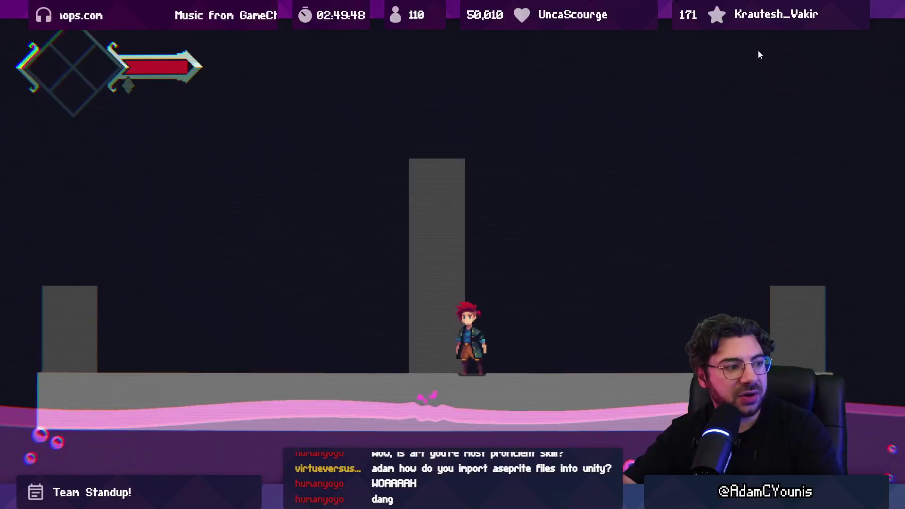
pyautogui.press('Down')
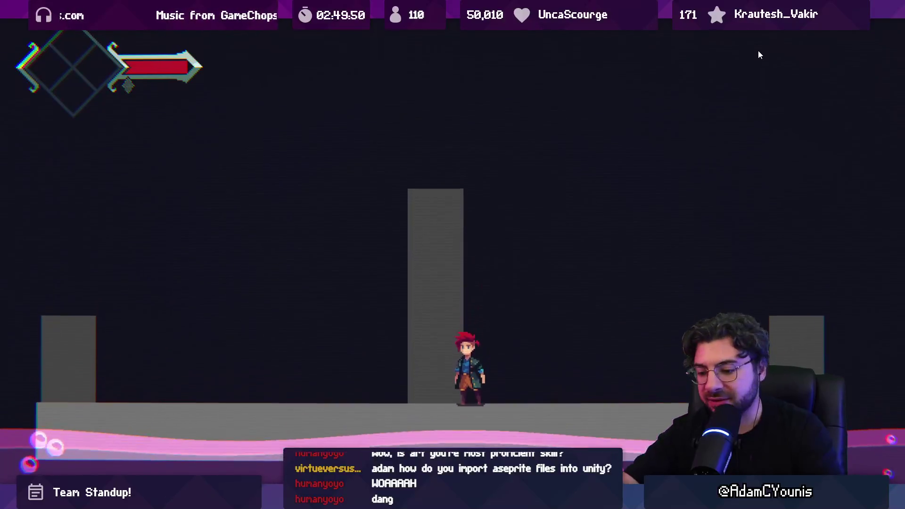
# - Return to the Scene view, pan across the level, and replay the boss room once more
pyautogui.hotkey('shift', 'space')
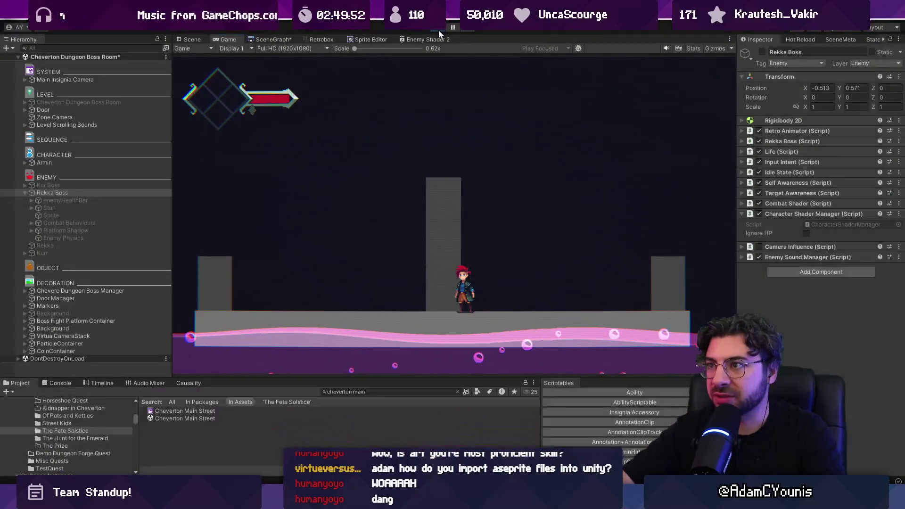
pyautogui.hotkey('ctrl', '1')
pyautogui.press('Up')
pyautogui.press('Left')
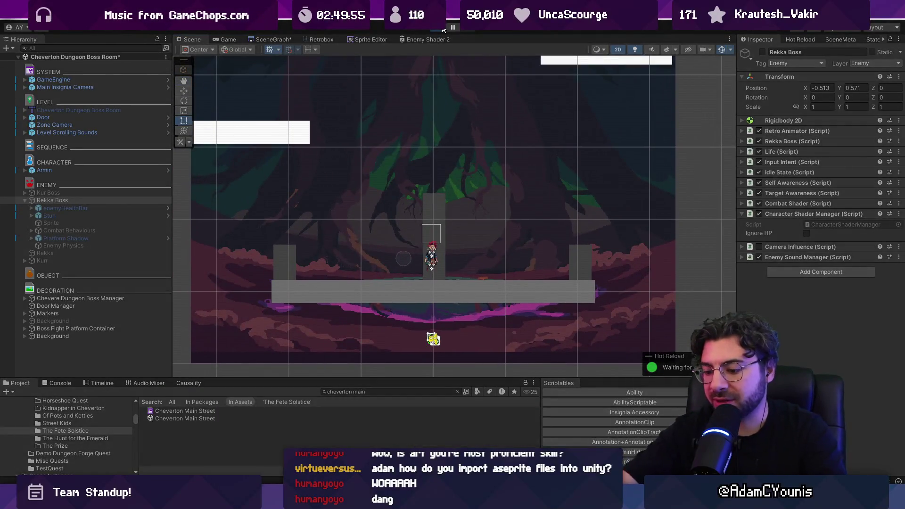
pyautogui.click(444, 30)
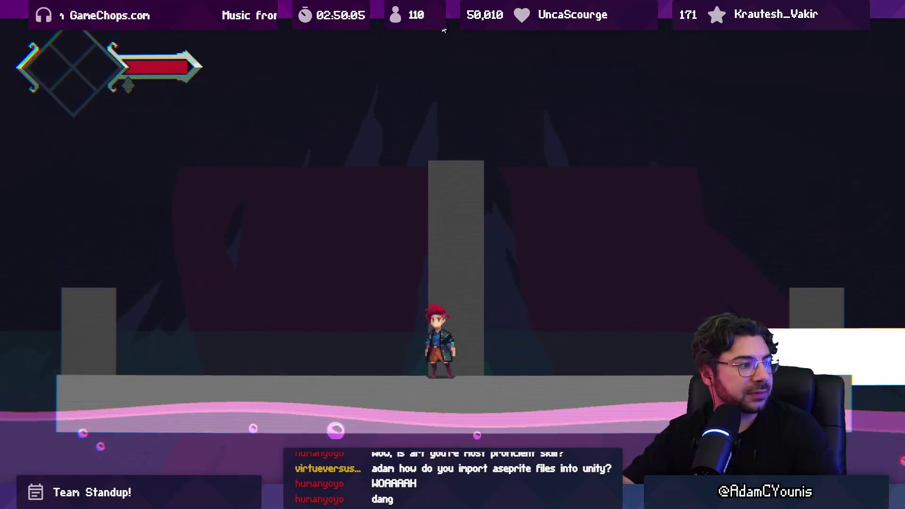
pyautogui.click(443, 30)
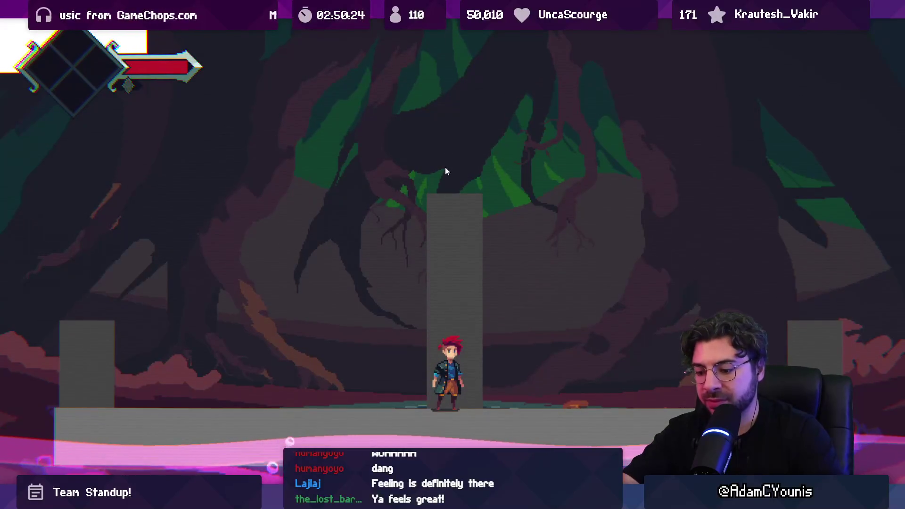
pyautogui.hotkey('shift', 'space')
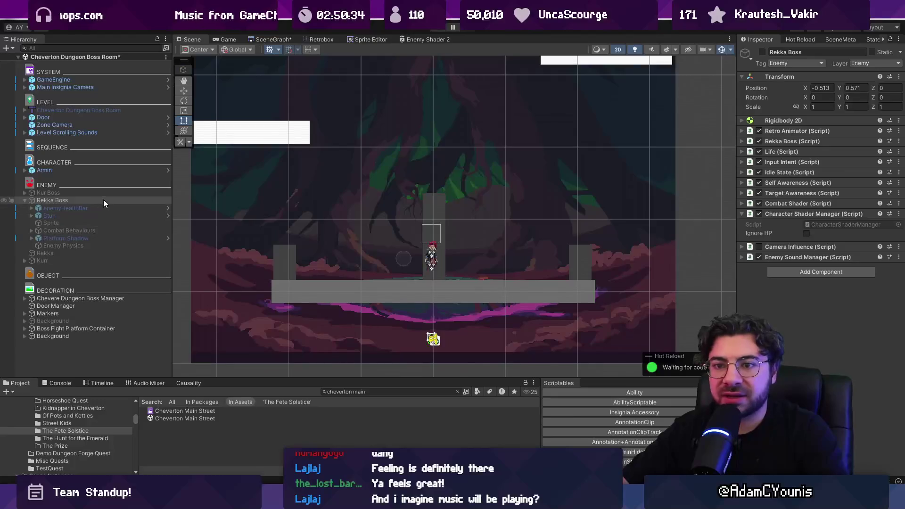
# - Move the Boss Fight Platform Container under OBJECT in the Hierarchy
pyautogui.click(25, 201)
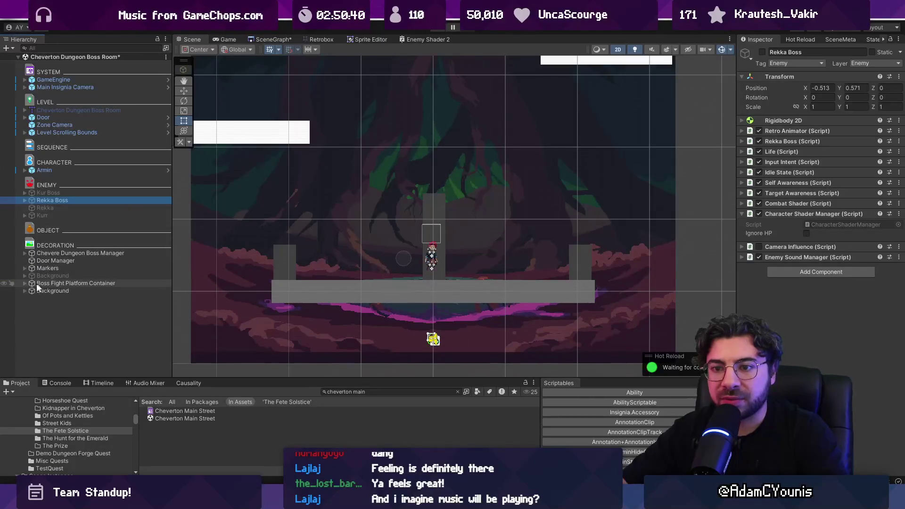
pyautogui.click(24, 283)
pyautogui.moveTo(45, 283); pyautogui.dragTo(52, 235)
# - Set the Acid Wrapper prefab's Acid Logic Wave Length to 40 and play-test it
pyautogui.click(57, 246)
pyautogui.press('Right')
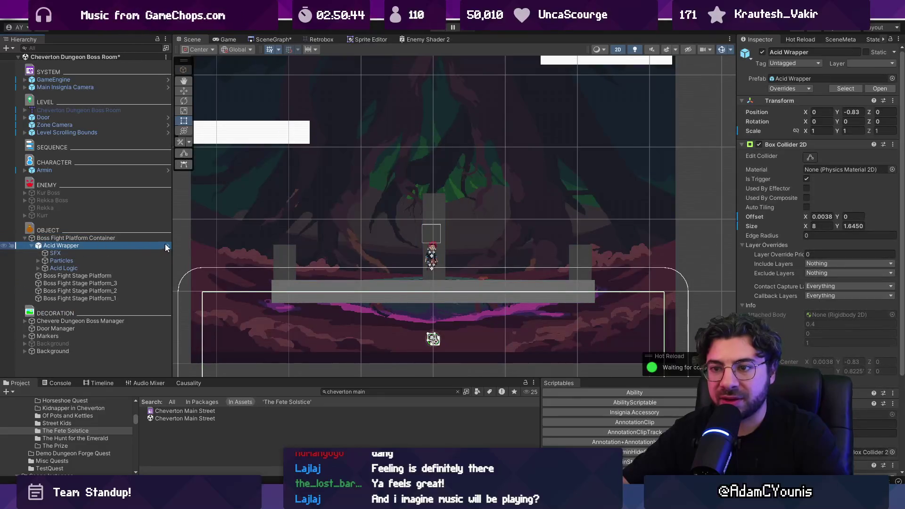
pyautogui.click(166, 246)
pyautogui.click(85, 106)
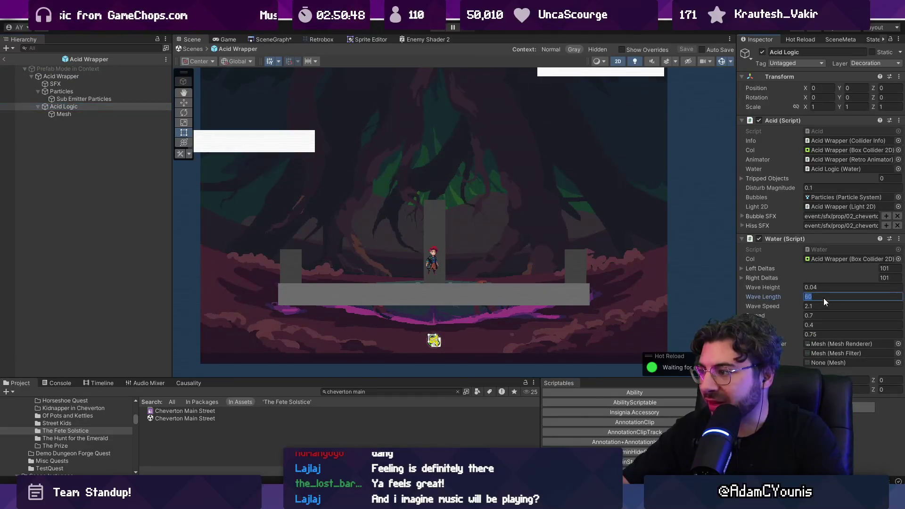
pyautogui.write('40')
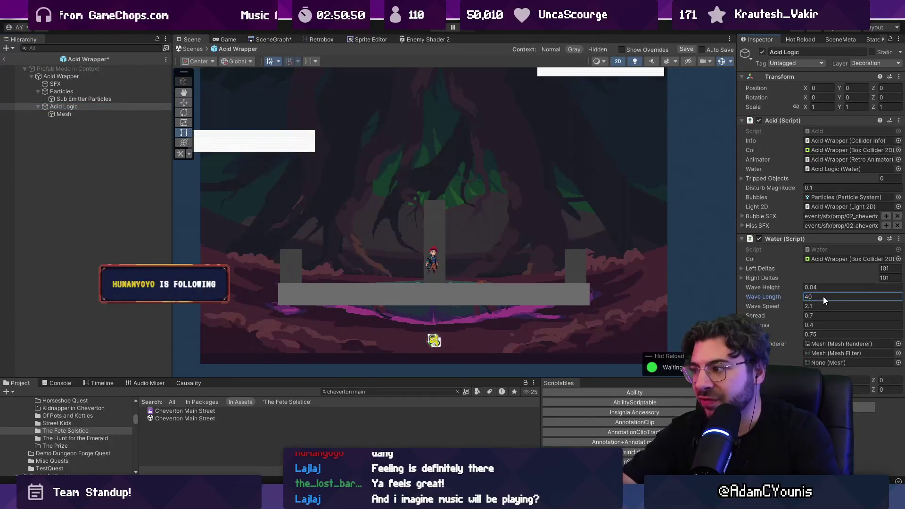
pyautogui.hotkey('ctrl', 'p')
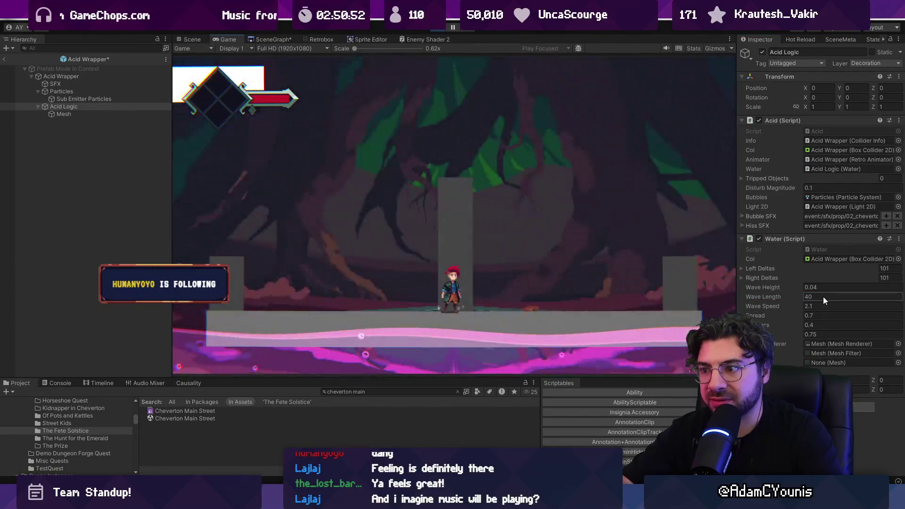
pyautogui.hotkey('ctrl', 'p')
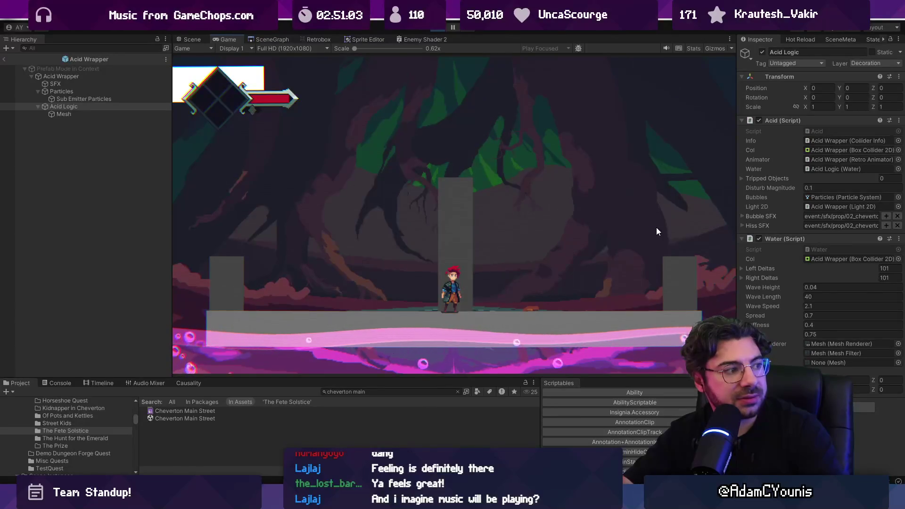
# - Save the Acid Wrapper prefab changes and run a quick full-screen test
pyautogui.click(437, 29)
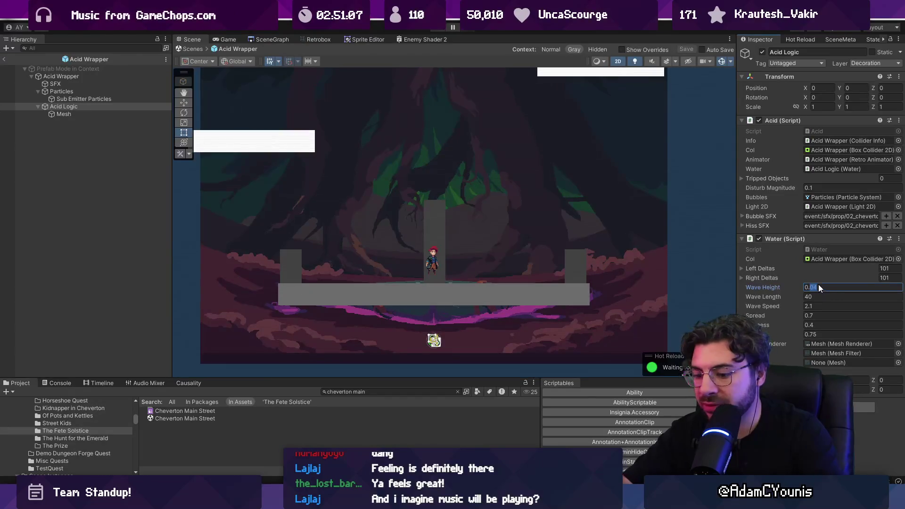
pyautogui.click(818, 285)
pyautogui.write('0.03')
pyautogui.hotkey('ctrl', 's')
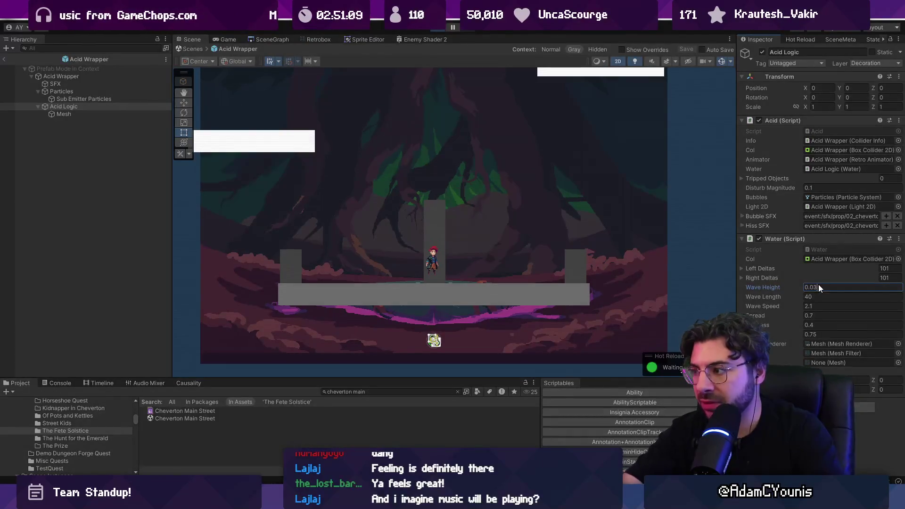
pyautogui.hotkey('ctrl', 'p')
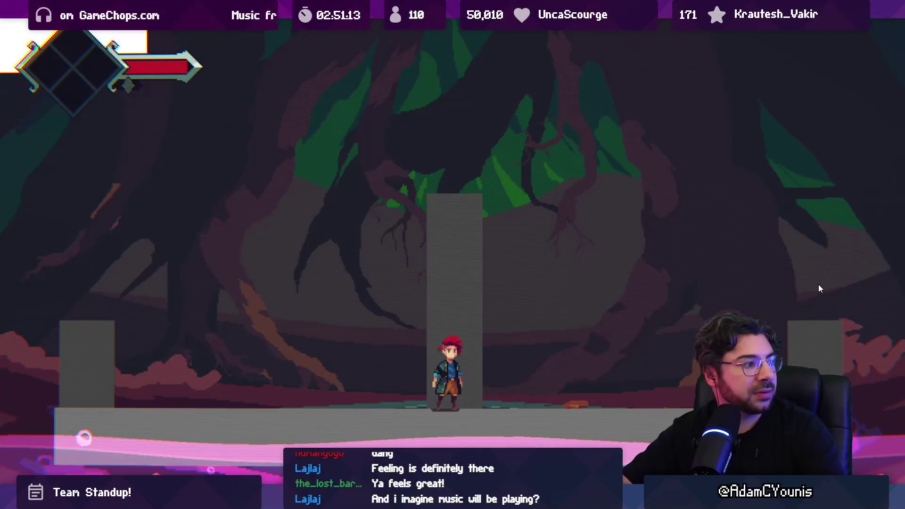
pyautogui.press('Right')
pyautogui.hotkey('shift', 'space')
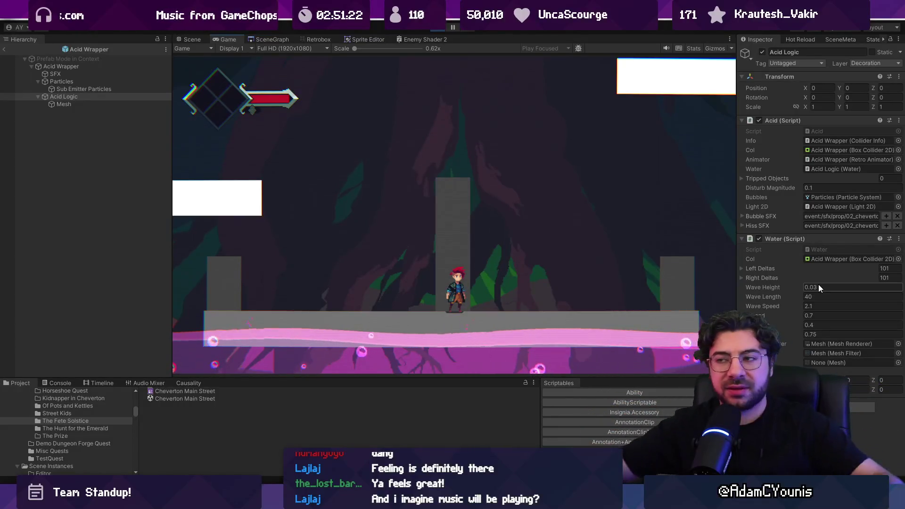
# - Start the stream music playlist in the music player
pyautogui.click(568, 328)
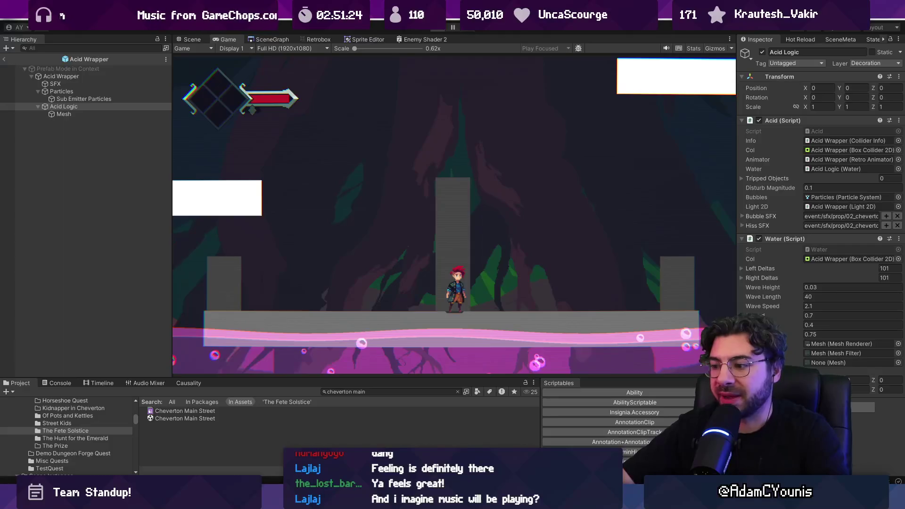
pyautogui.hotkey('alt', 'Tab')
pyautogui.click(359, 421)
pyautogui.hotkey('alt', 'Tab')
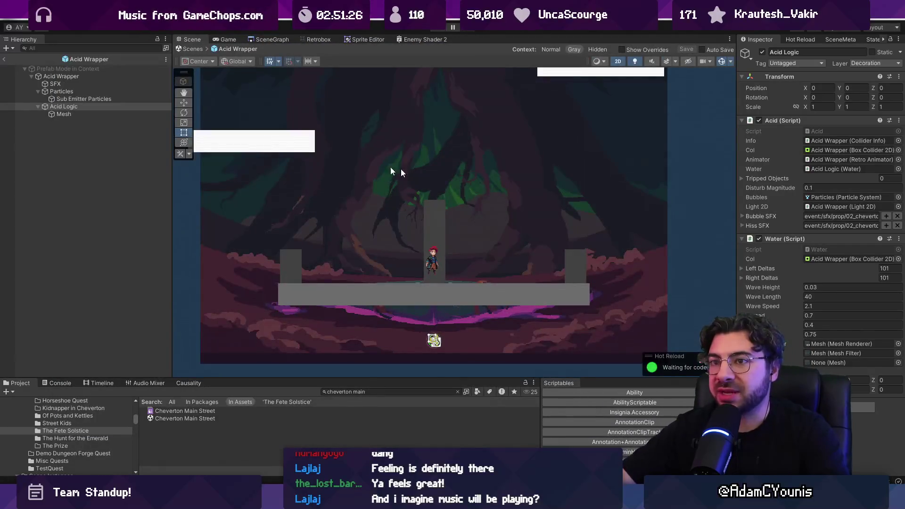
# - Return to the boss room scene, widen SceneMeta, and search the music event for 'chev erton bos'
pyautogui.click(189, 49)
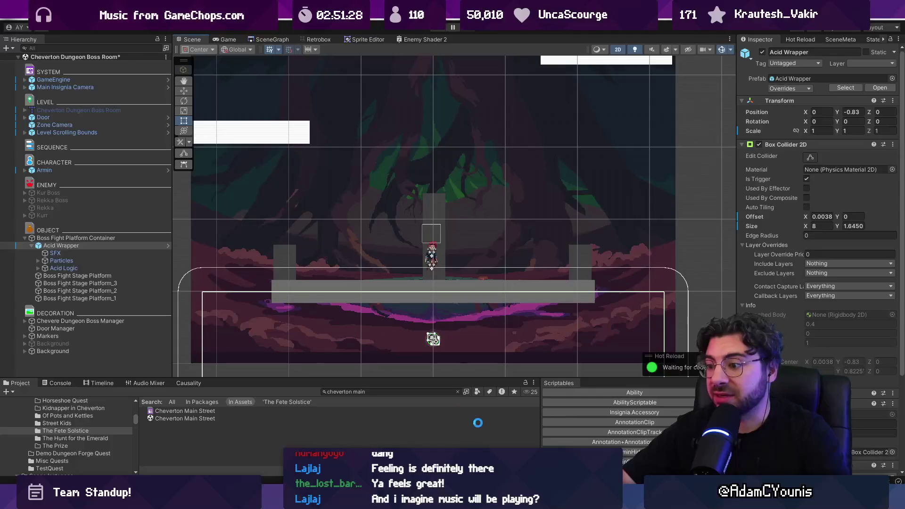
pyautogui.click(835, 40)
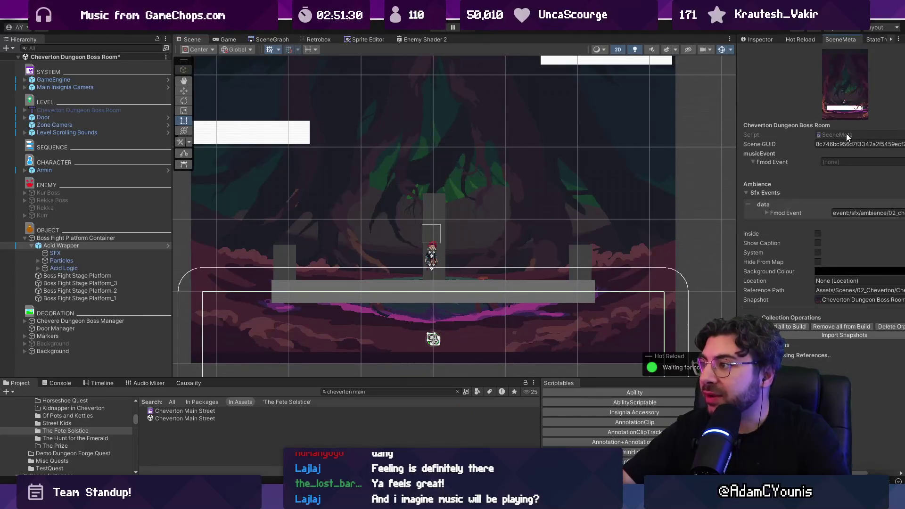
pyautogui.moveTo(738, 111); pyautogui.dragTo(581, 112)
pyautogui.click(876, 161)
pyautogui.click(887, 163)
pyautogui.write('chev erton bos')
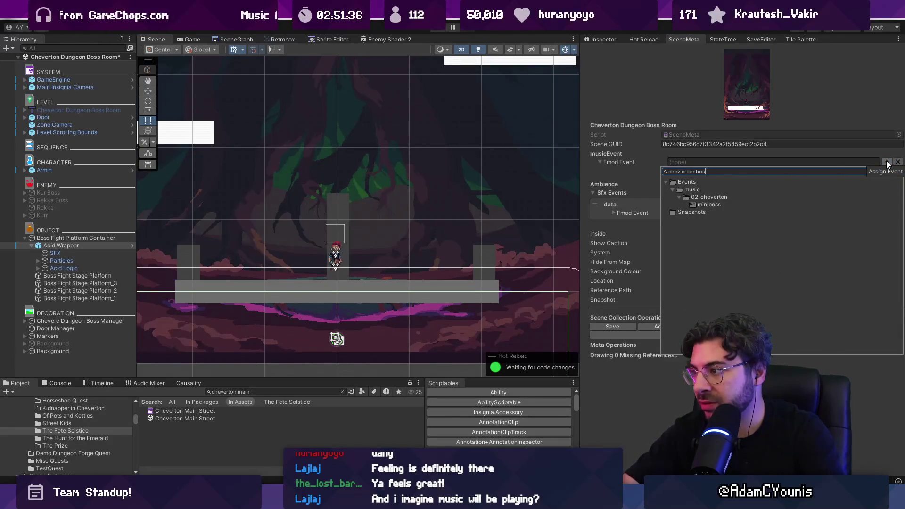
pyautogui.press('Return')
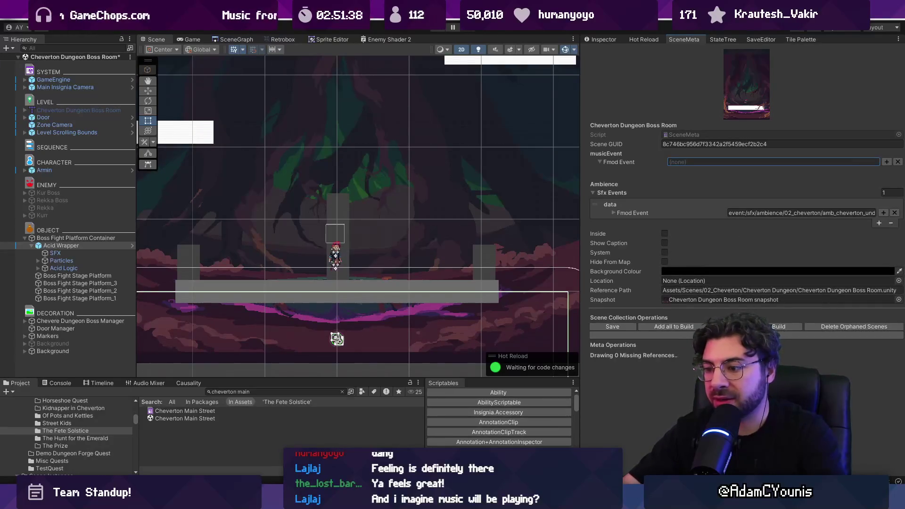
pyautogui.hotkey('alt', 'Tab')
pyautogui.scroll(-5, 546, 316)
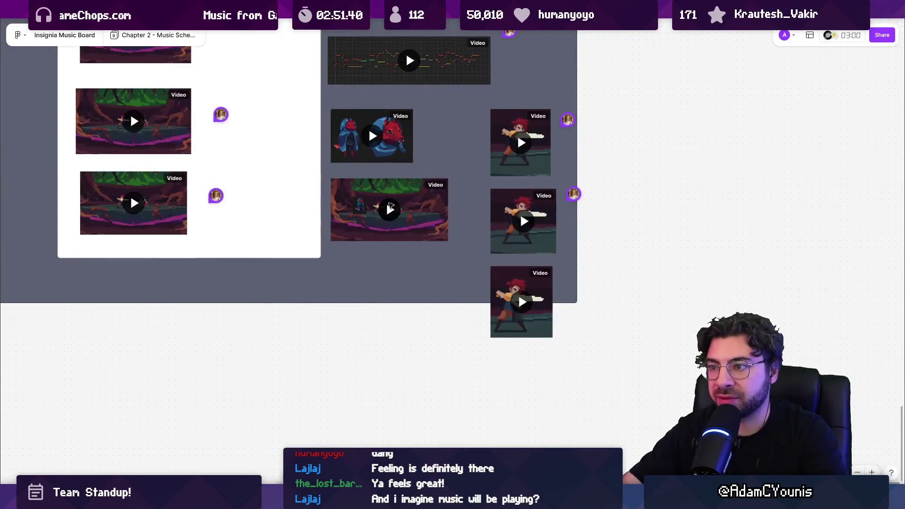
# - Preview the bottom boss-fight reference video and the one above it
pyautogui.hscroll(-3, 387, 211)
pyautogui.scroll(2, 387, 211)
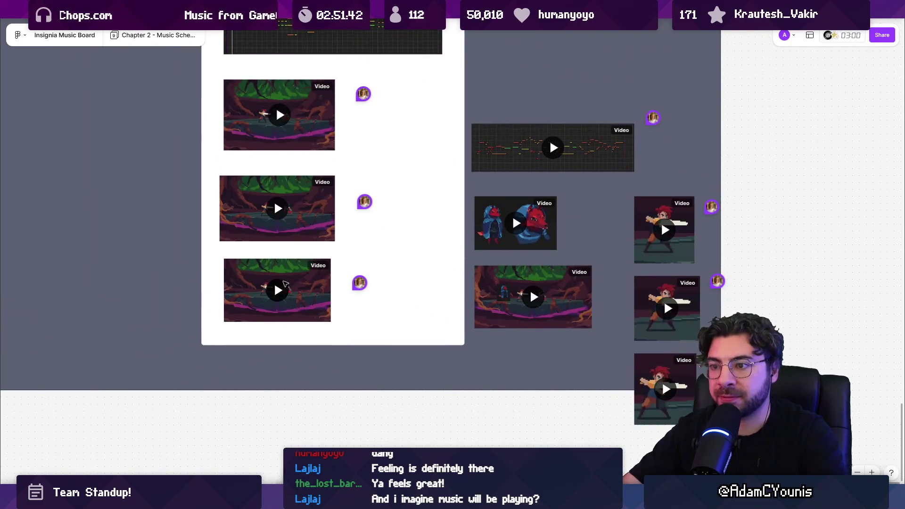
pyautogui.click(278, 295)
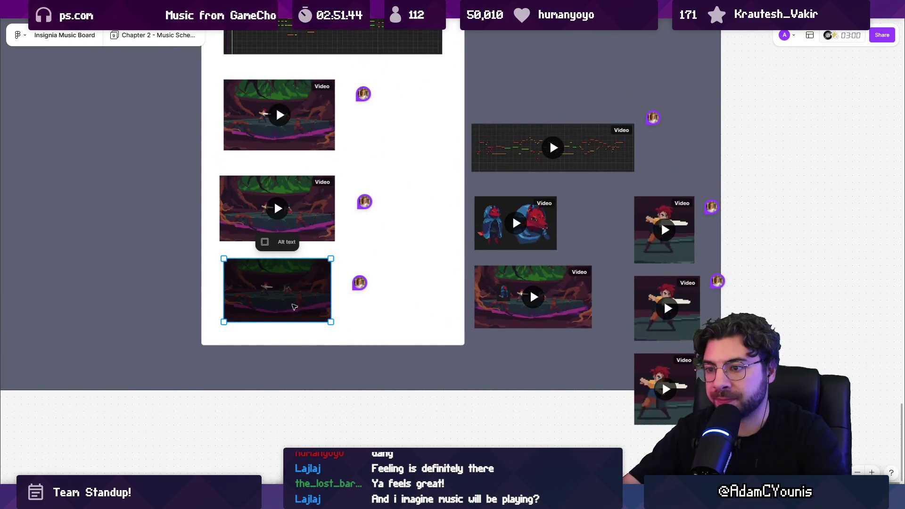
pyautogui.scroll(5, 296, 311)
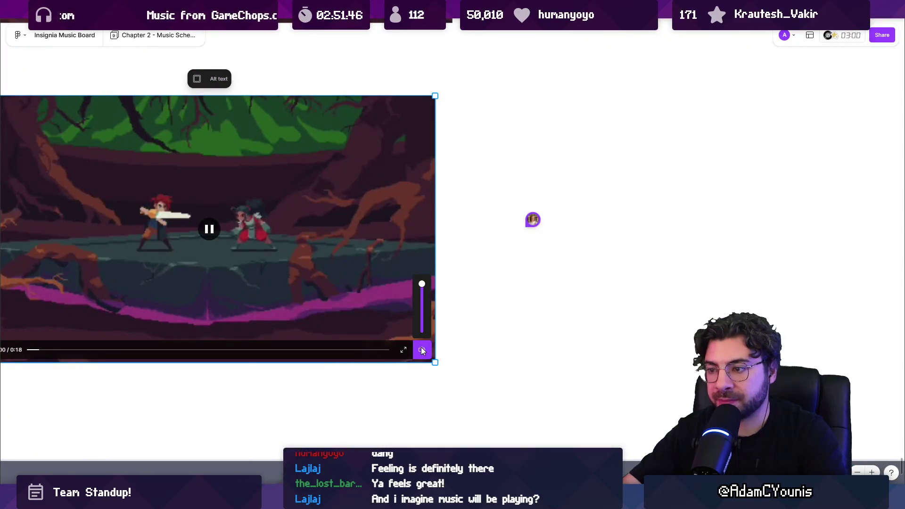
pyautogui.scroll(-3, 422, 348)
pyautogui.scroll(-3, 358, 311)
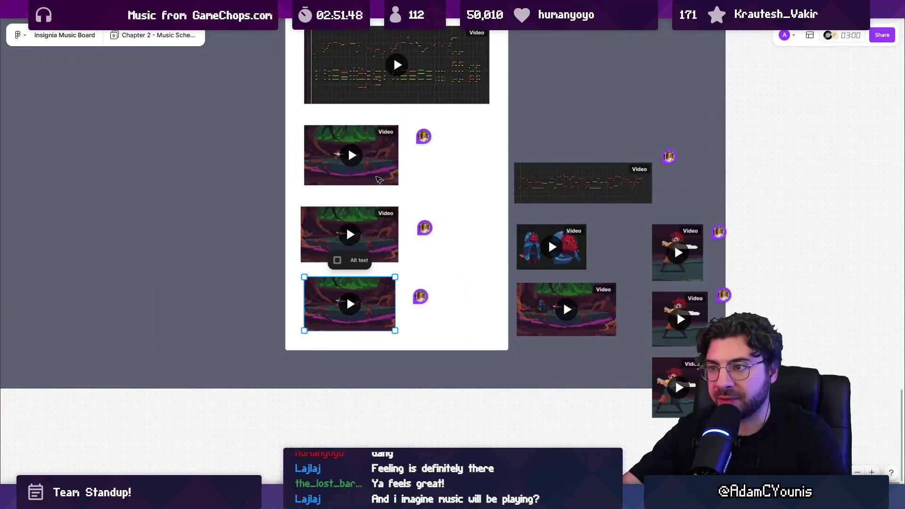
pyautogui.scroll(3, 363, 165)
pyautogui.click(344, 234)
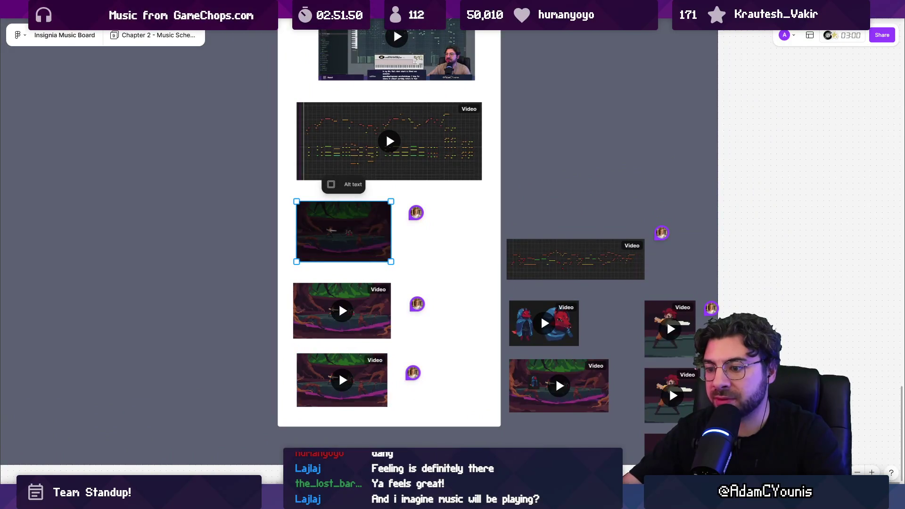
pyautogui.hotkey('alt', 'Tab')
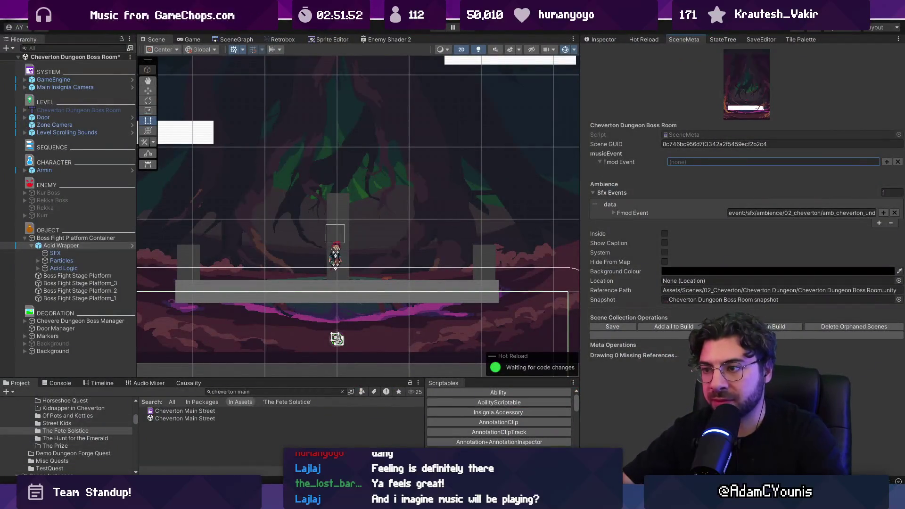
# - Play the boss room full screen, running, jumping onto the left platform and swinging the sword
pyautogui.hotkey('ctrl', 'p')
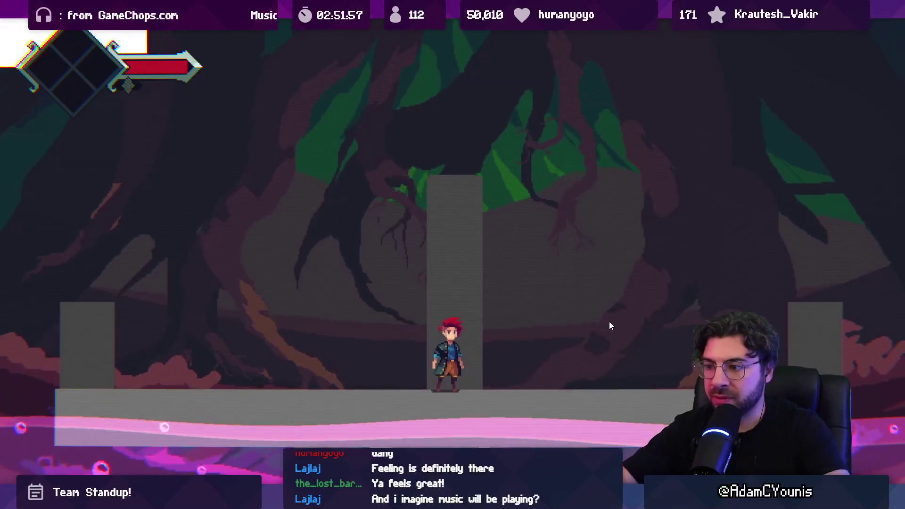
pyautogui.press('Right')
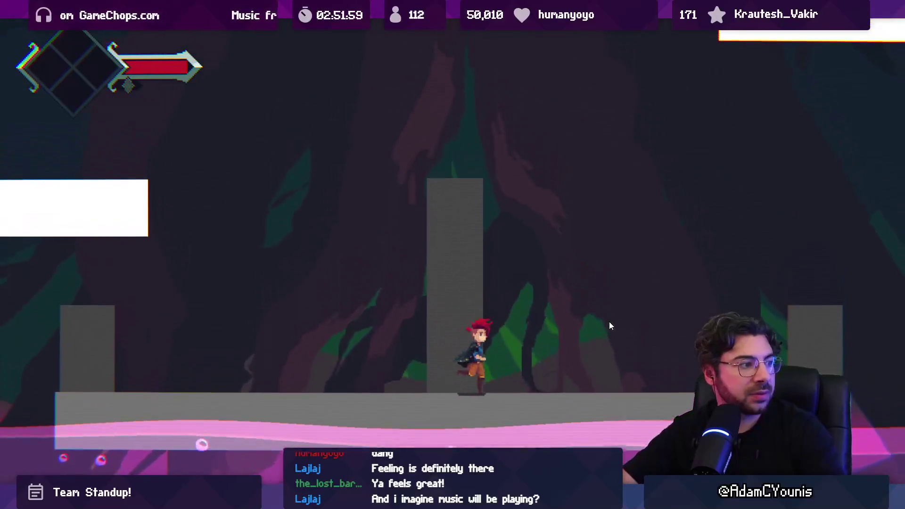
pyautogui.press('Left')
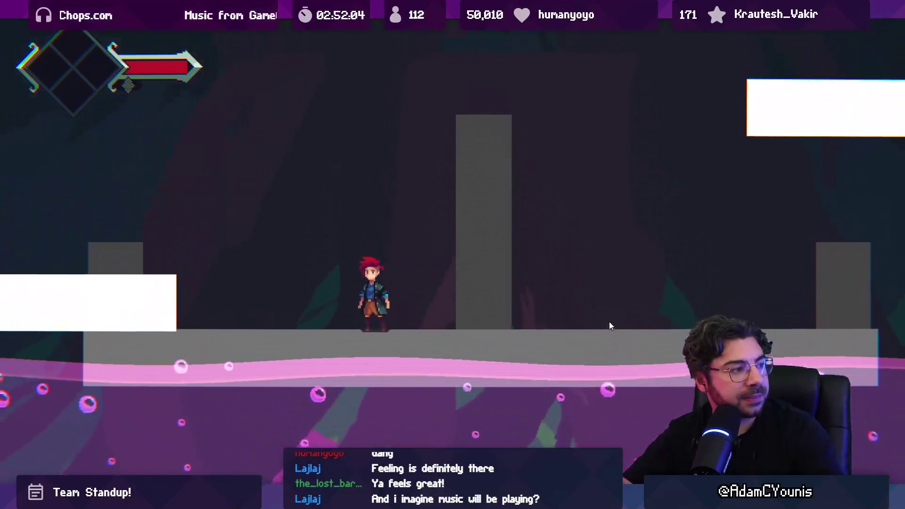
pyautogui.press('Left')
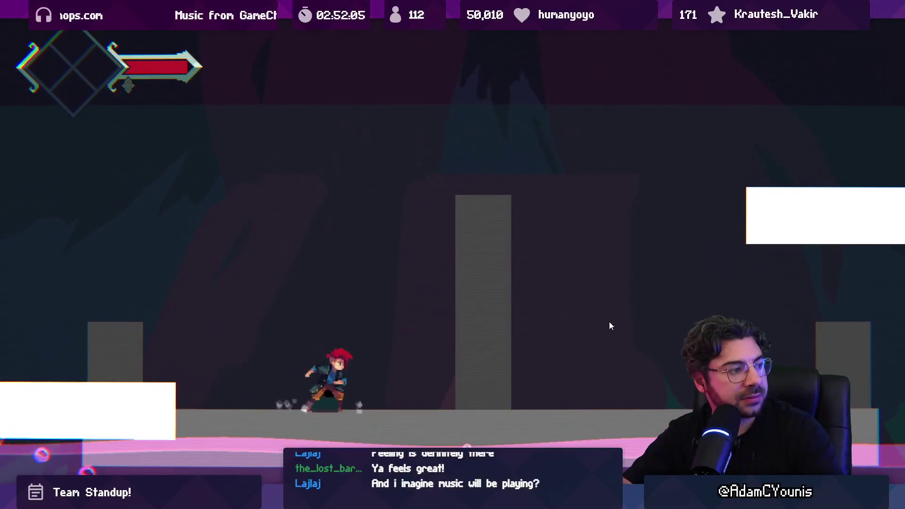
pyautogui.press('Right')
pyautogui.press('Right')
pyautogui.press('x')
pyautogui.press('Left')
pyautogui.press('Right')
pyautogui.press('x')
pyautogui.press('Left')
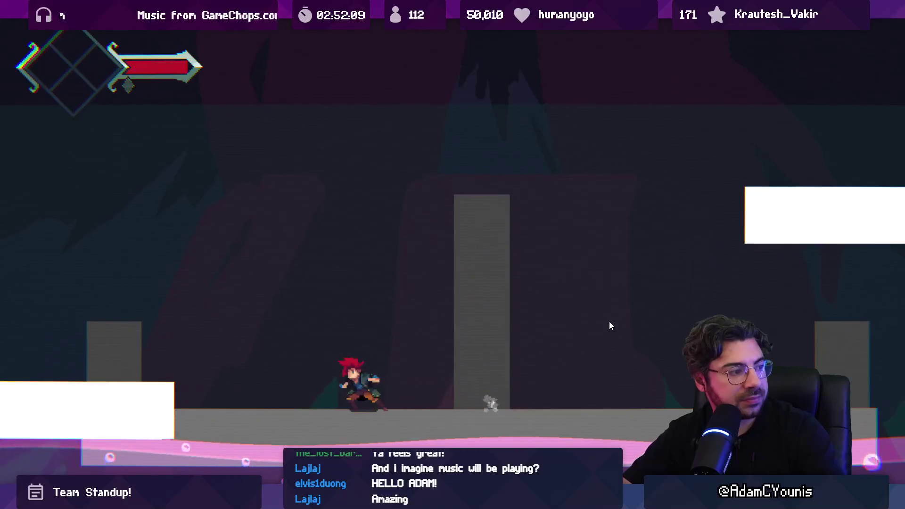
pyautogui.press('space')
pyautogui.press('x')
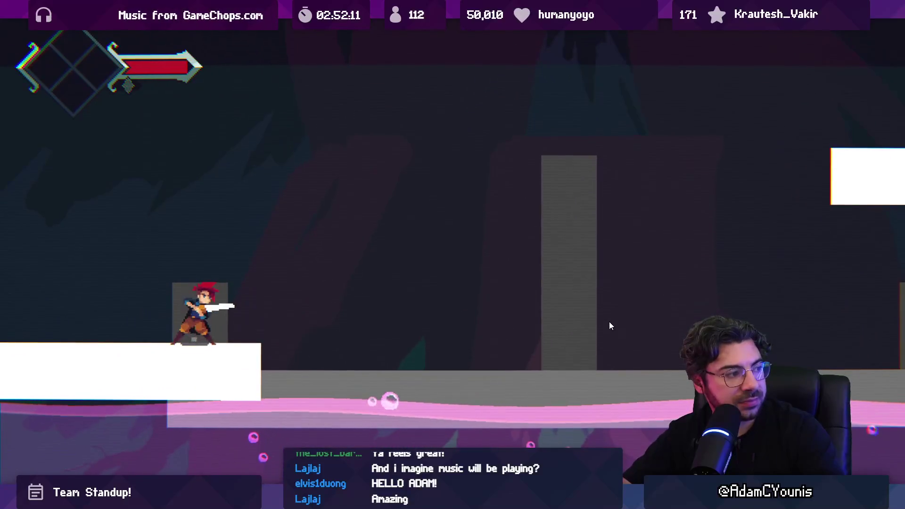
pyautogui.press('Right')
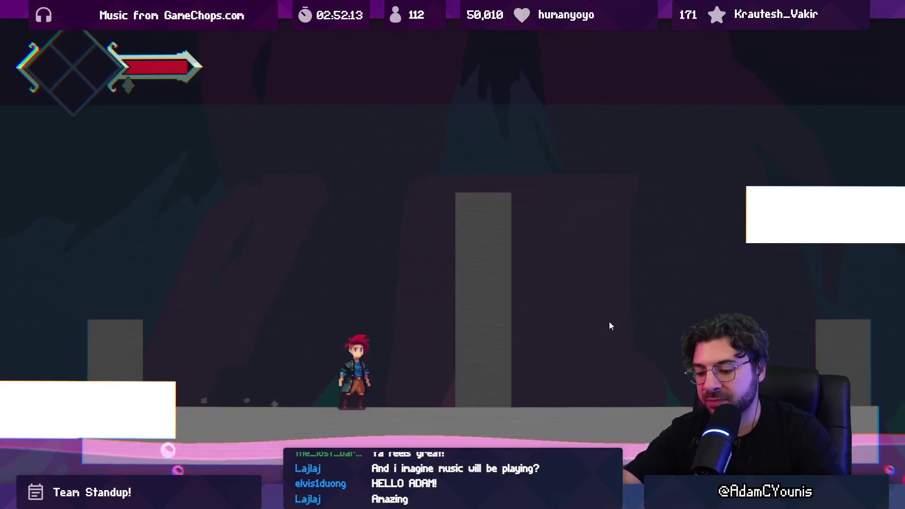
# - Keep testing in the editor's Game view, then play the board's boss-fight reference video
pyautogui.hotkey('shift', 'space')
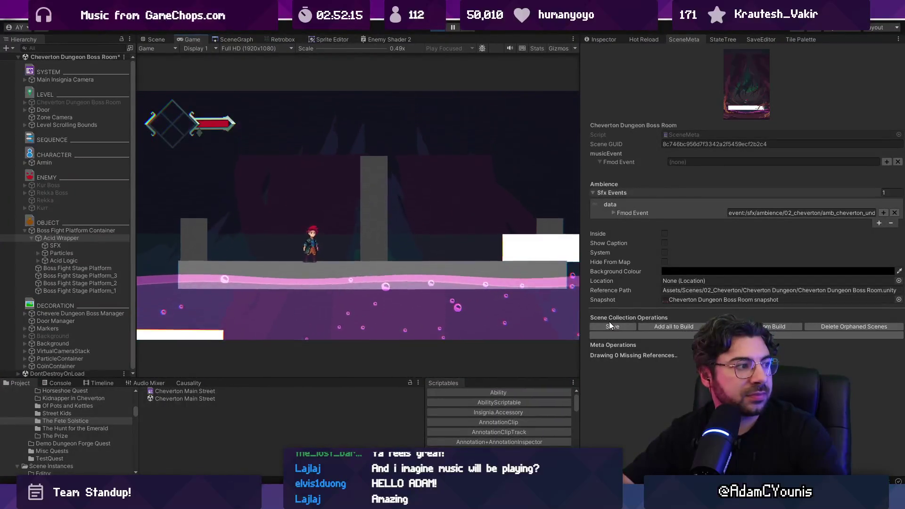
pyautogui.press('Right')
pyautogui.press('x')
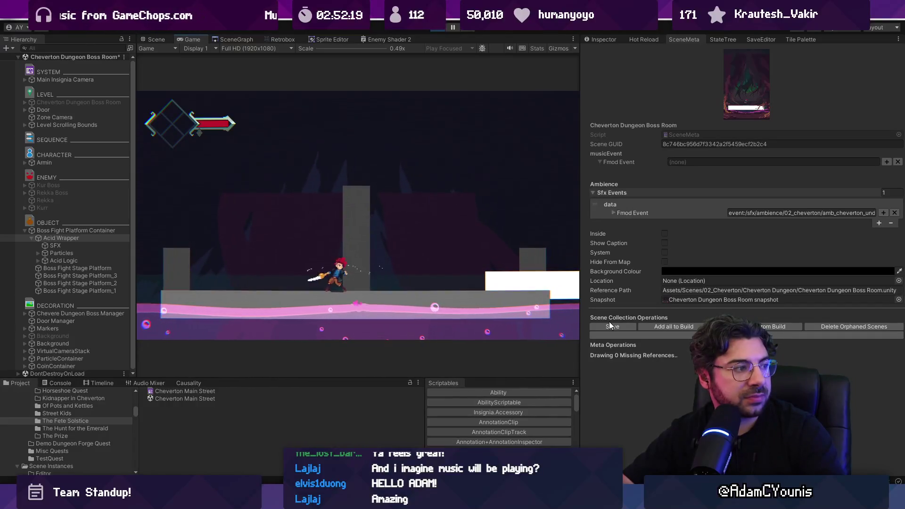
pyautogui.press('Right')
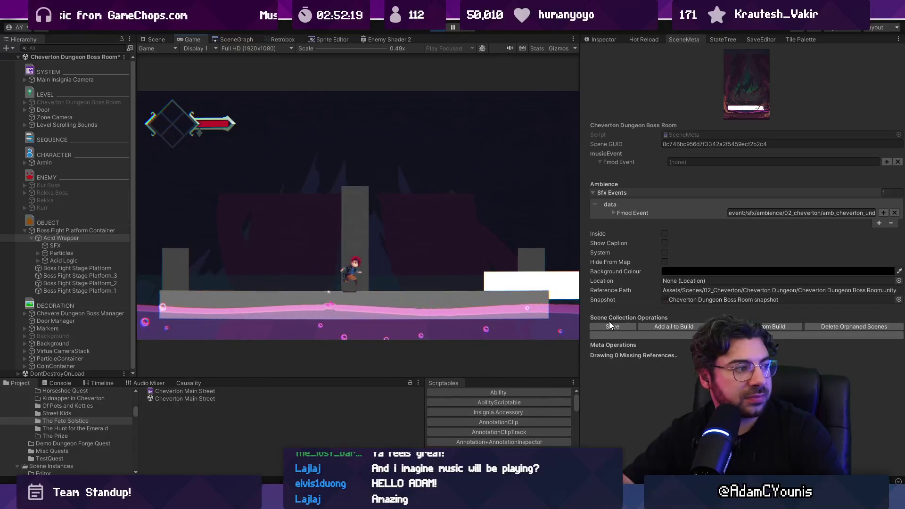
pyautogui.press('space')
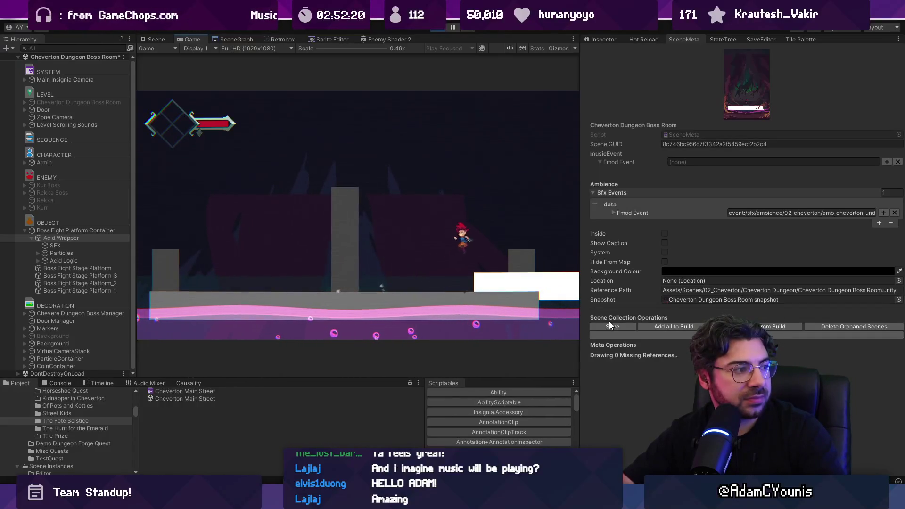
pyautogui.press('Left')
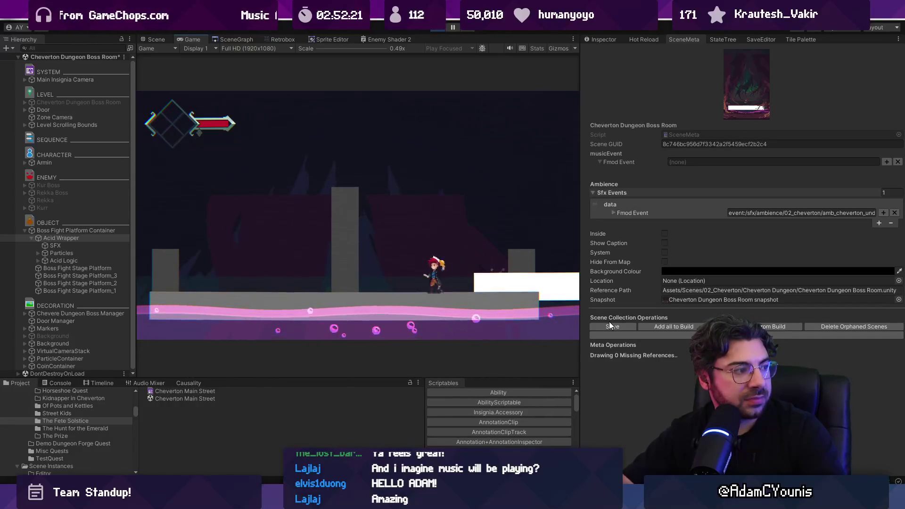
pyautogui.press('x')
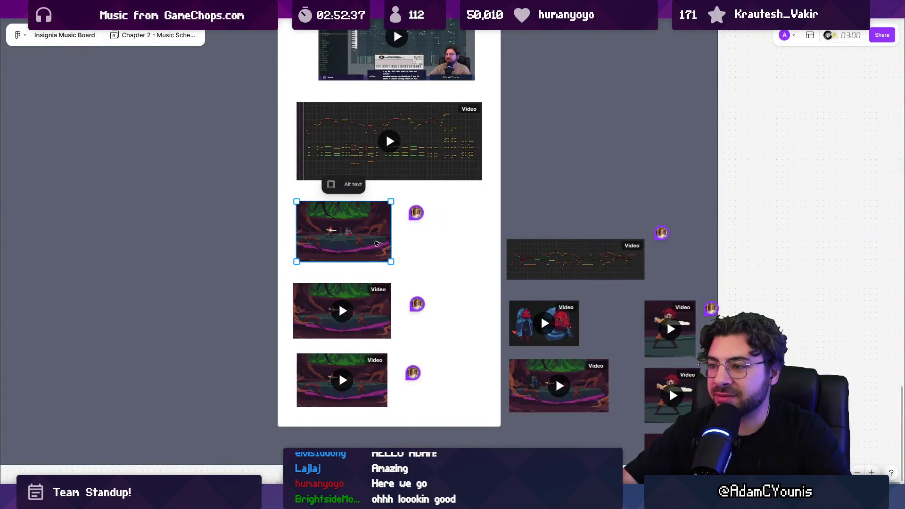
pyautogui.click(340, 234)
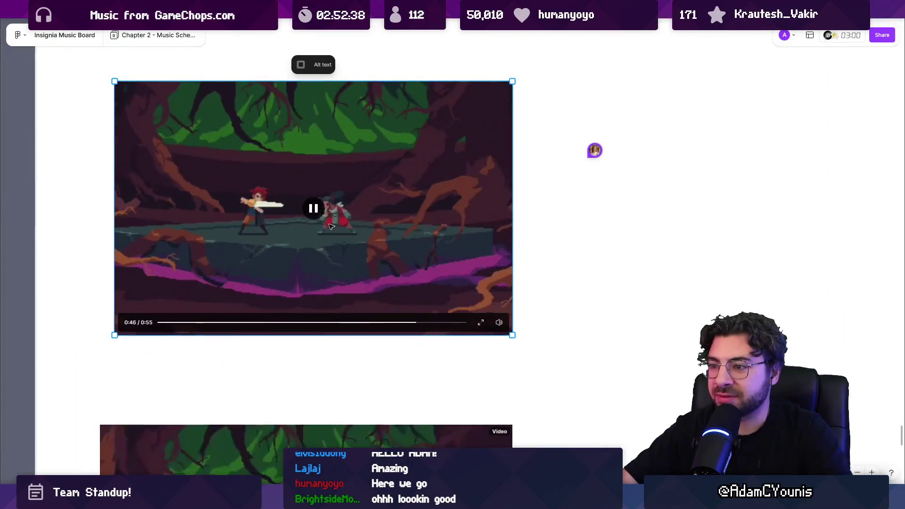